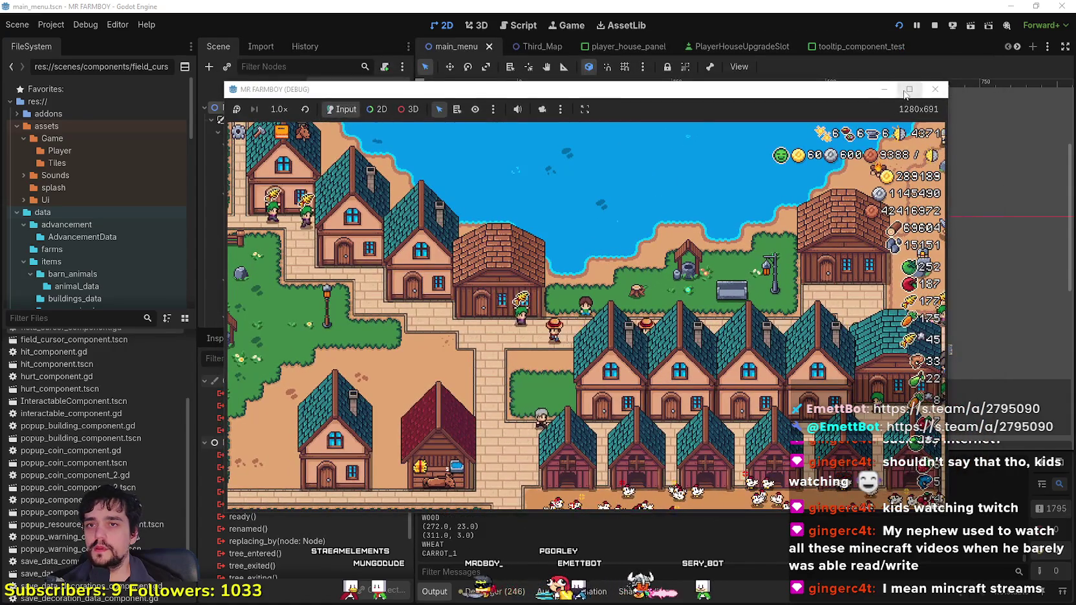
Step: Maximize the Mr Farmboy debug game window and scroll through the House inventory grid
left_click(909, 89)
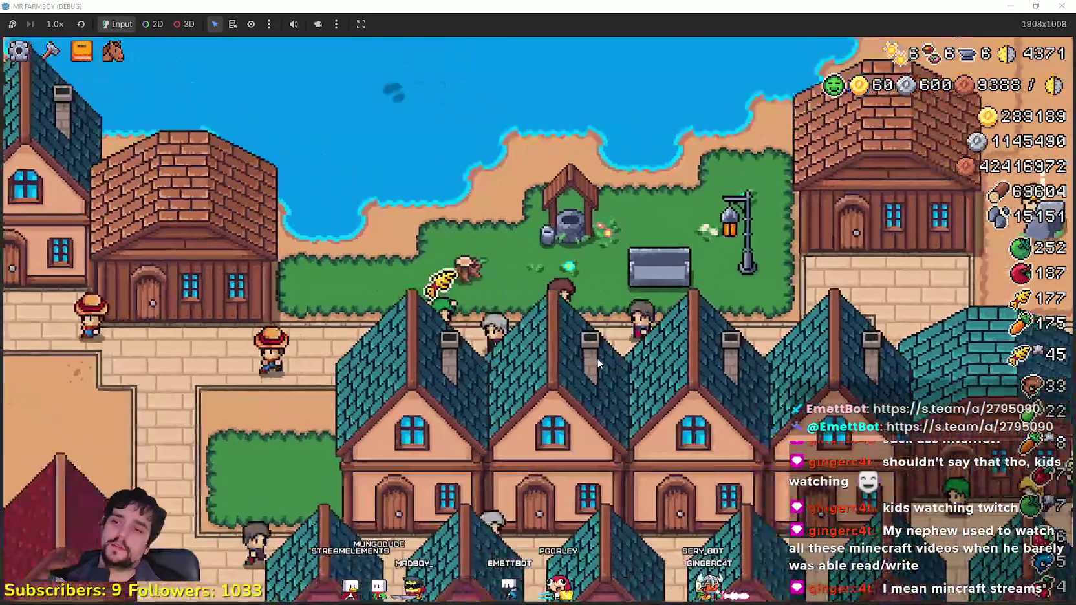
scroll(645, 365, "down", 6)
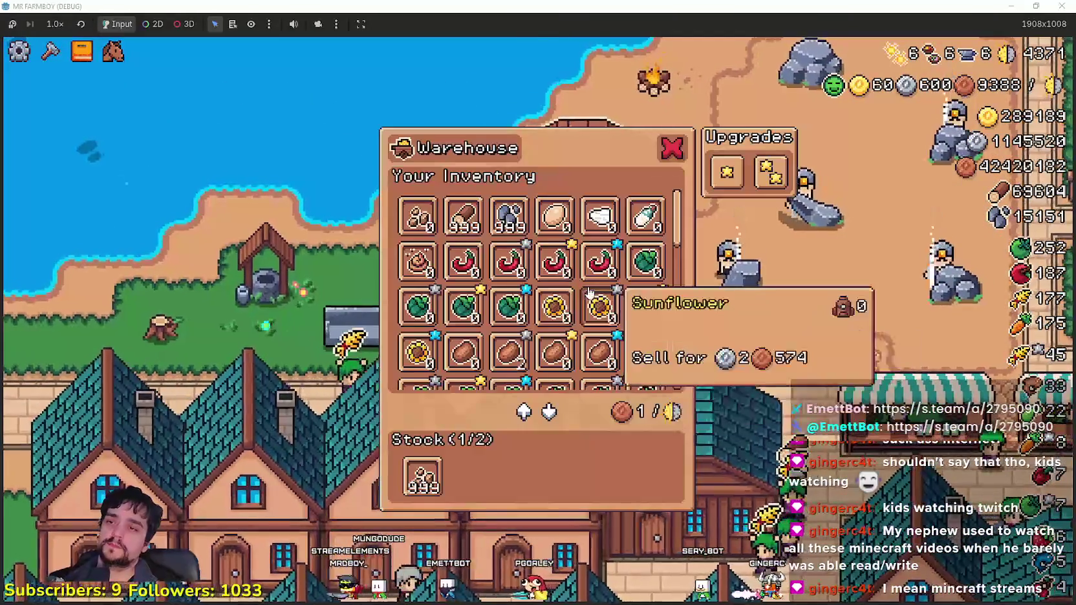
scroll(674, 423, "down", 3)
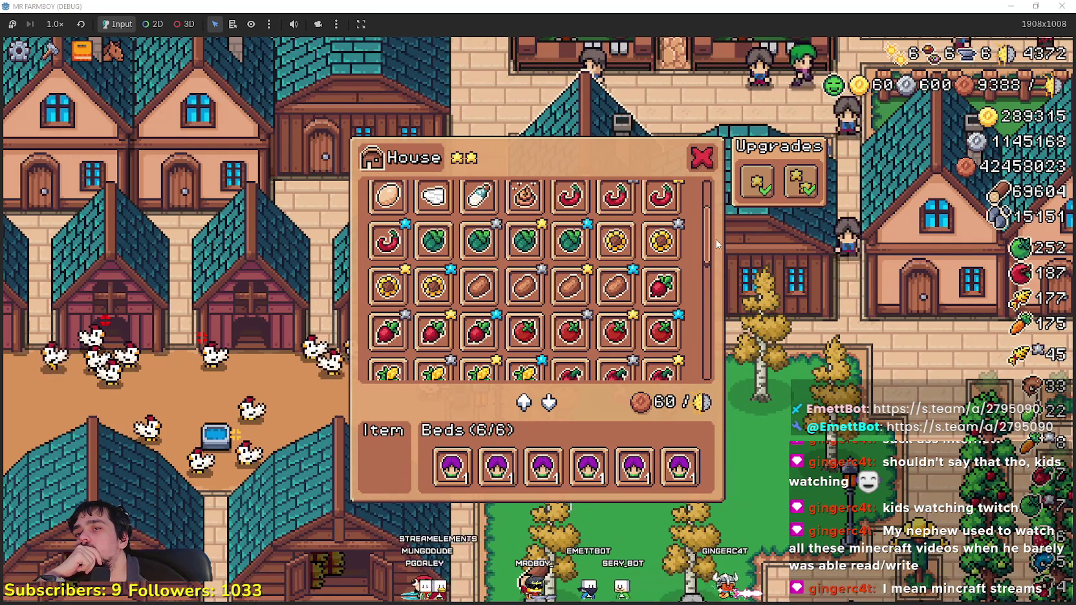
Step: Scroll the House item grid, then leave the game for the editor's main_menu scene
scroll(705, 213, "up", 3)
scroll(695, 227, "down", 4)
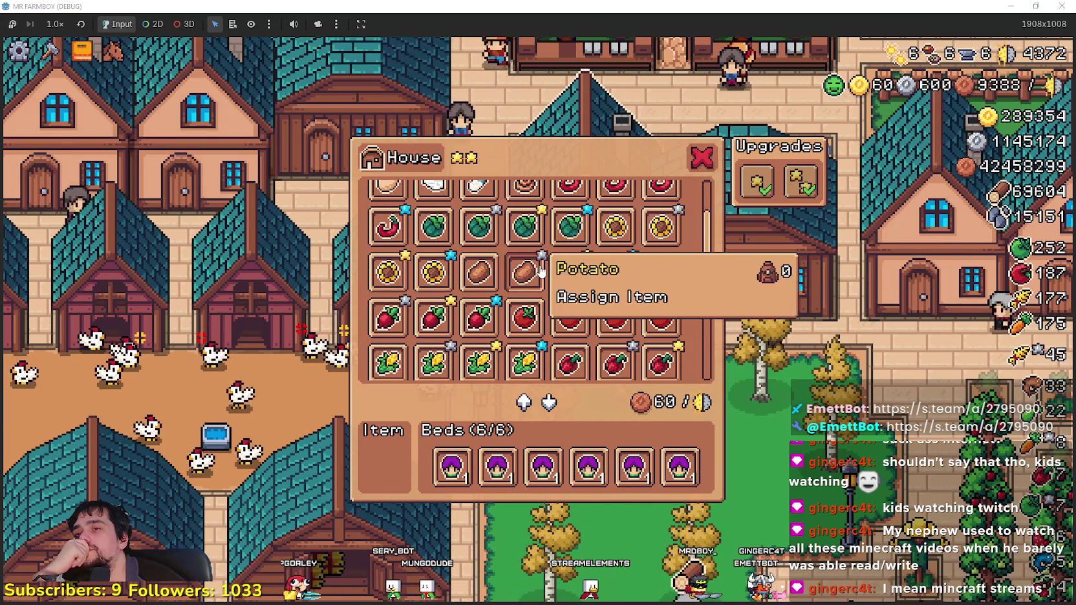
scroll(623, 349, "down", 2)
scroll(627, 367, "down", 8)
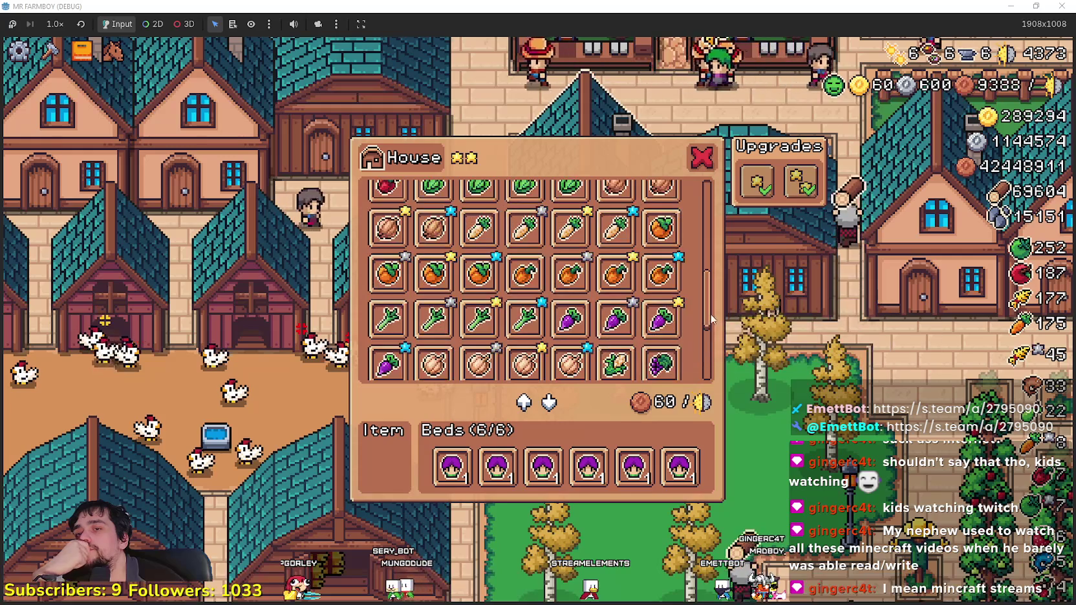
left_click_drag(700, 363, 710, 231)
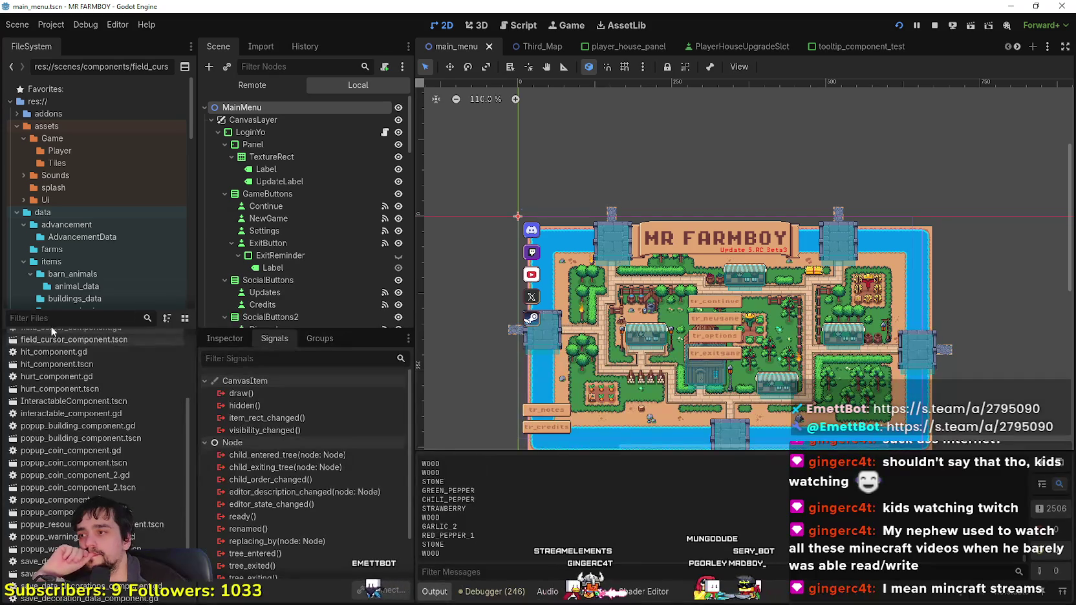
Step: Filter the FileSystem to 'crop' files and open base_crop_crop.gd at its top
type("crop")
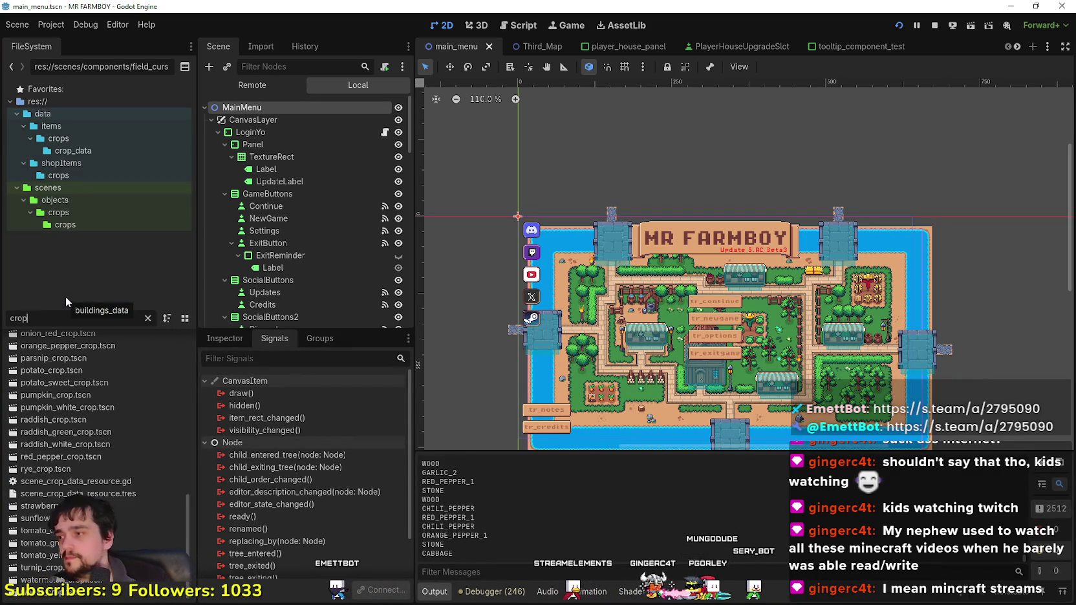
scroll(39, 517, "up", 10)
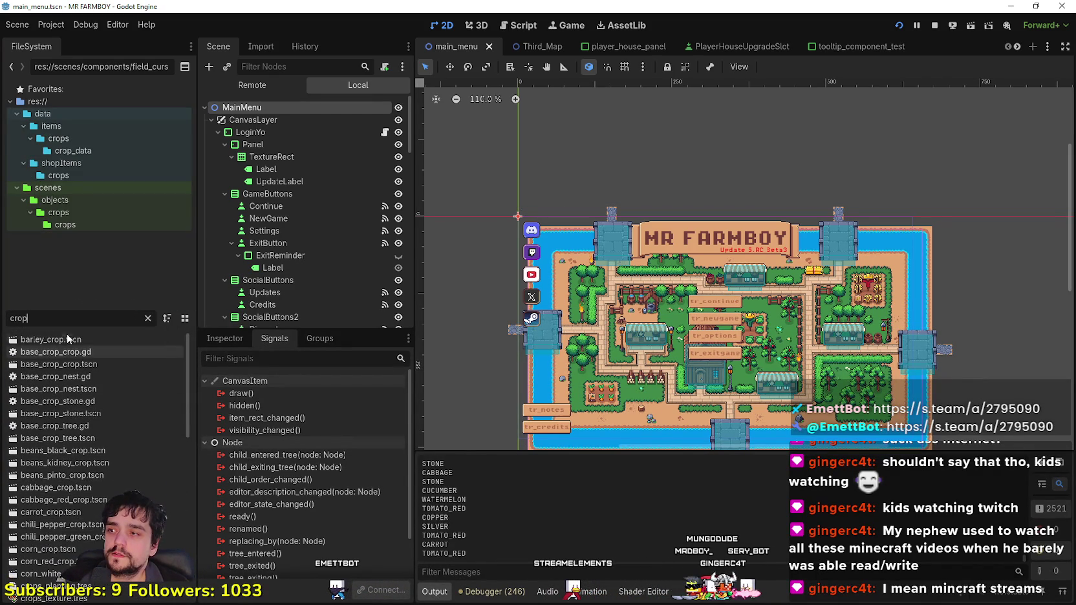
double_click(73, 355)
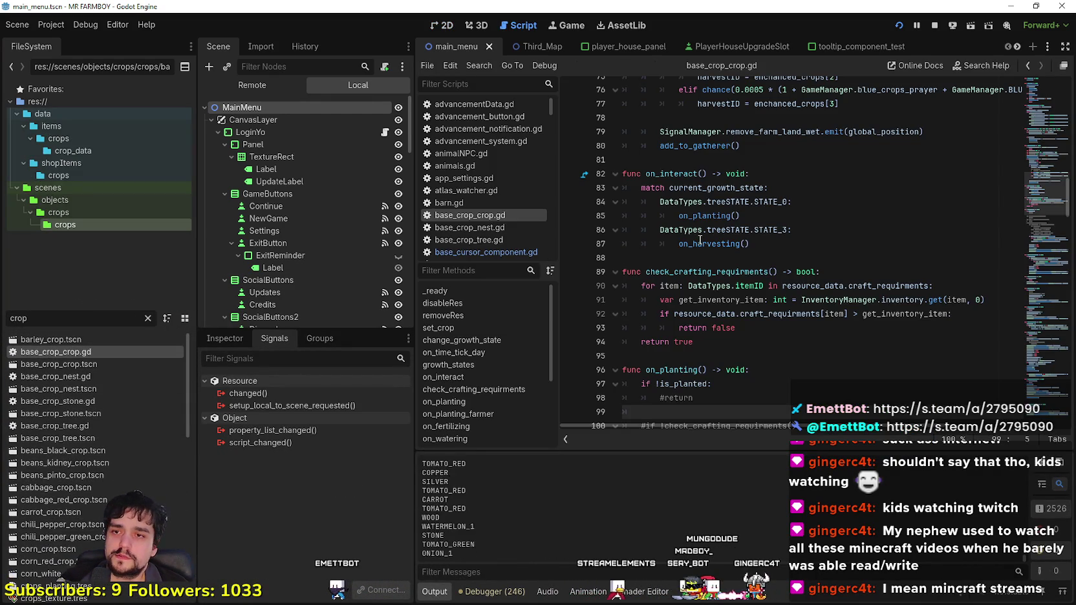
scroll(776, 246, "up", 5)
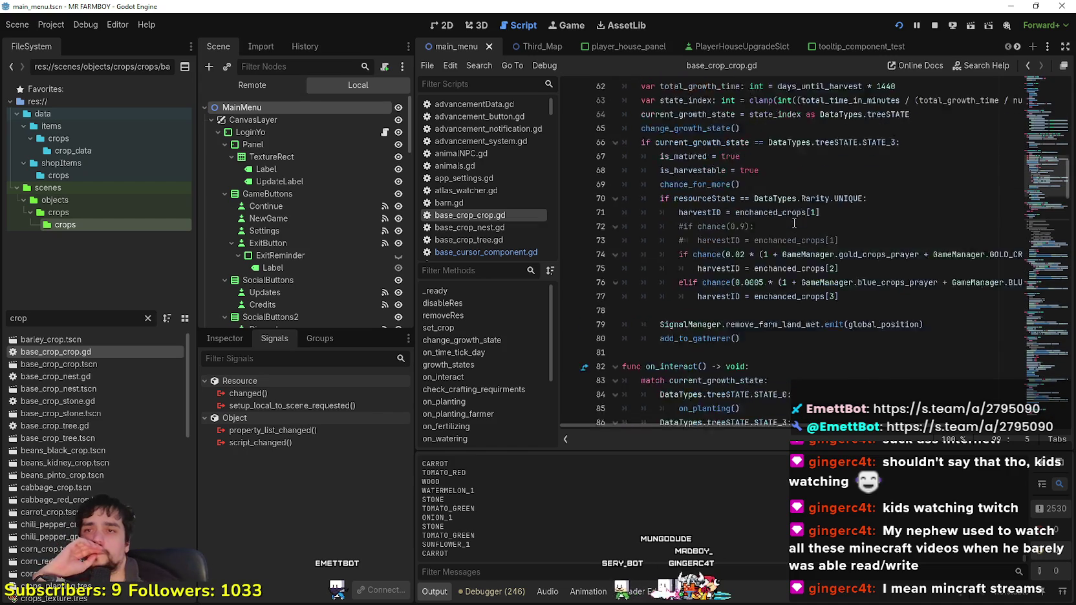
scroll(892, 266, "up", 3)
scroll(724, 295, "up", 9)
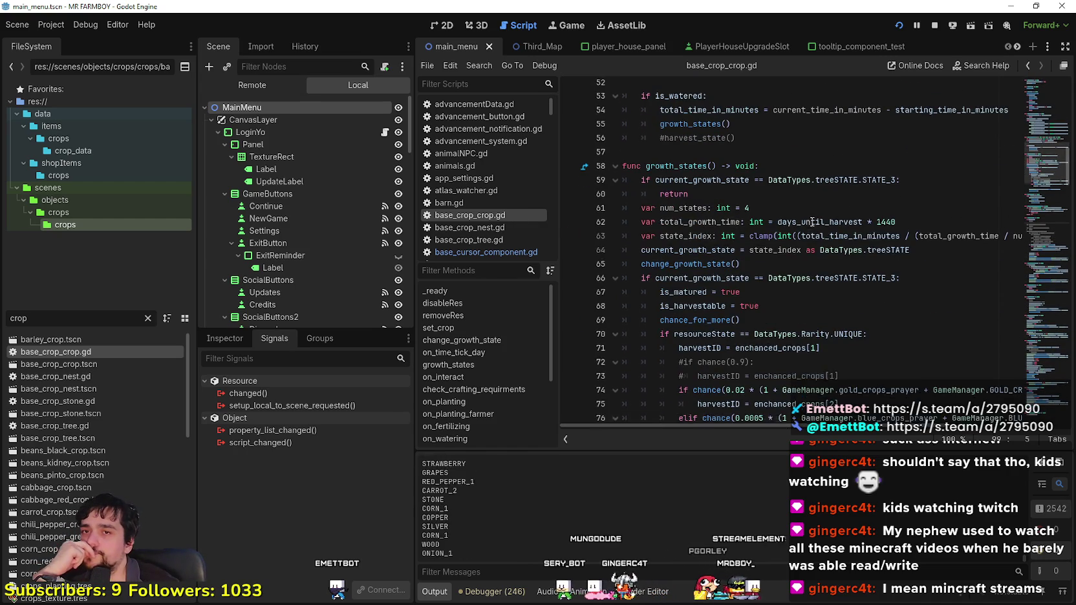
scroll(1049, 106, "up", 5)
scroll(1049, 107, "up", 3)
scroll(1047, 105, "down", 7)
scroll(1044, 104, "up", 5)
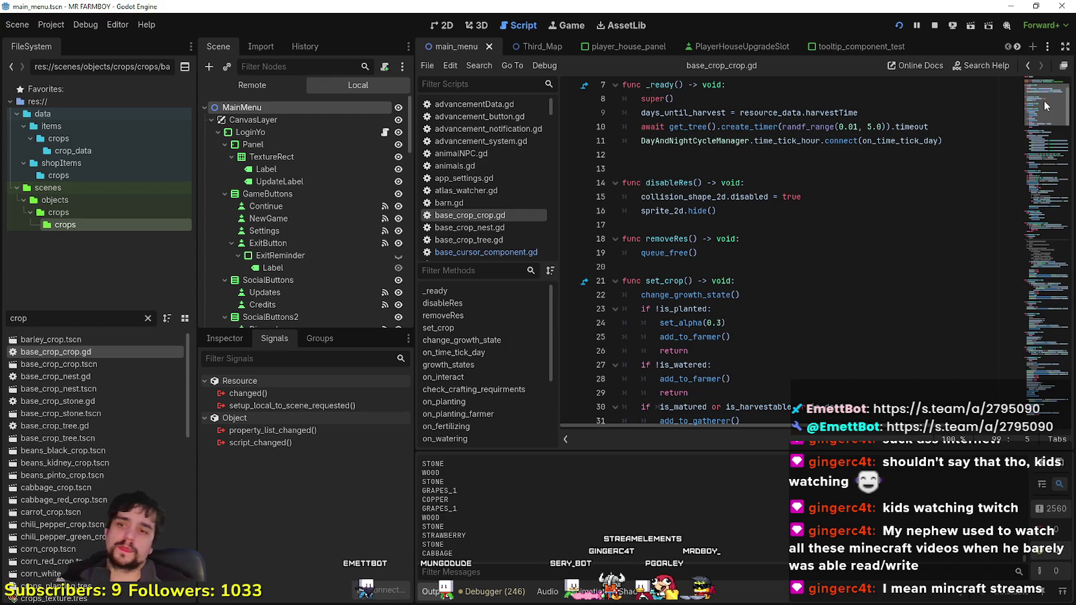
left_click_drag(1044, 100, 1043, 118)
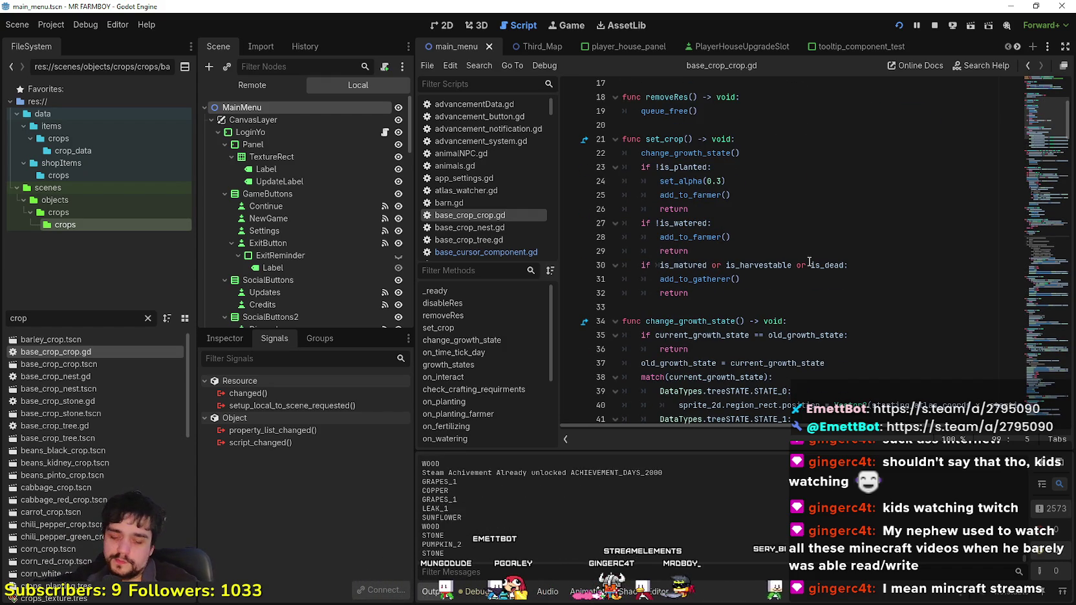
Step: Review base_crop_crop.gd's functions around lines 57 and 97
scroll(668, 349, "down", 3)
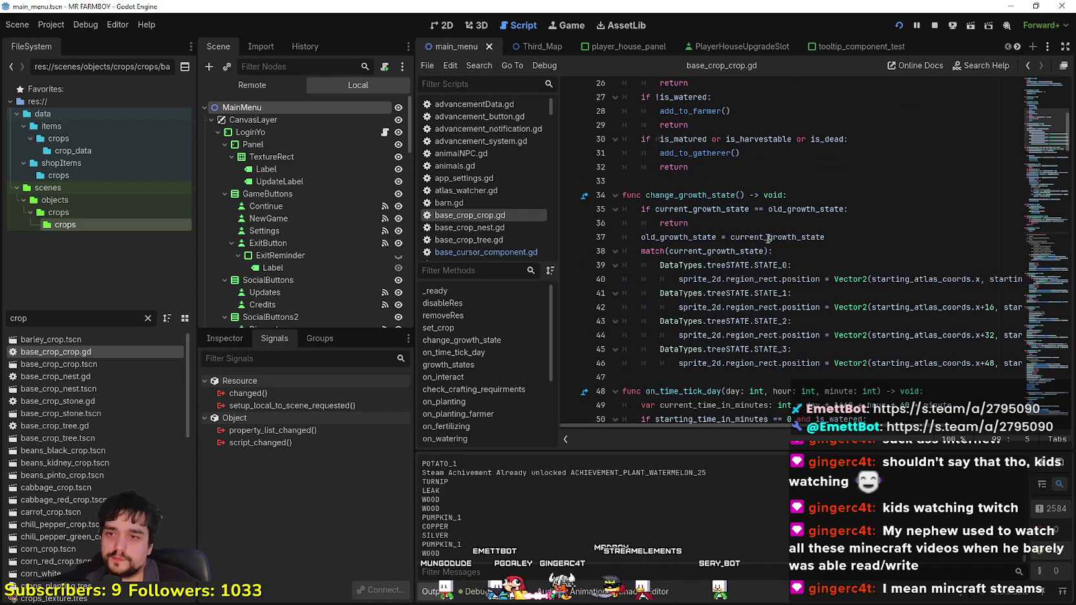
scroll(859, 312, "down", 4)
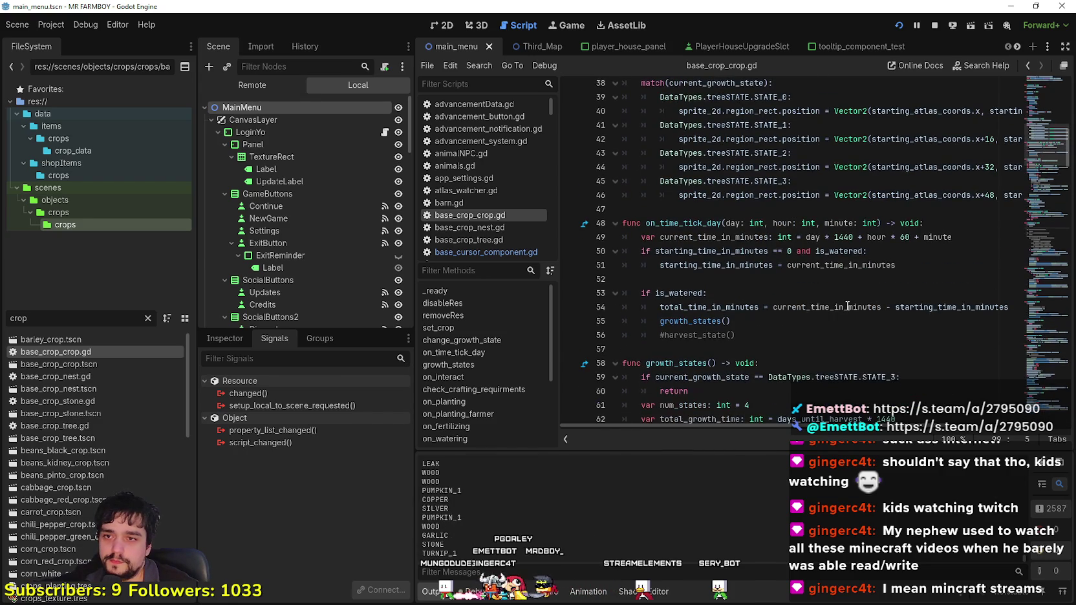
scroll(840, 297, "down", 2)
left_click(716, 264)
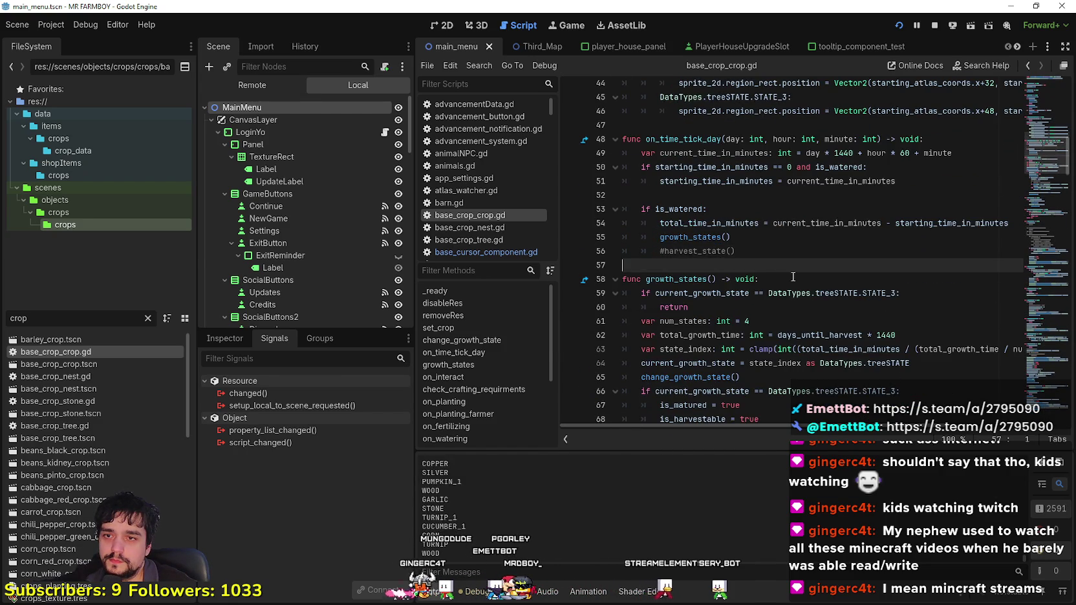
scroll(763, 272, "down", 10)
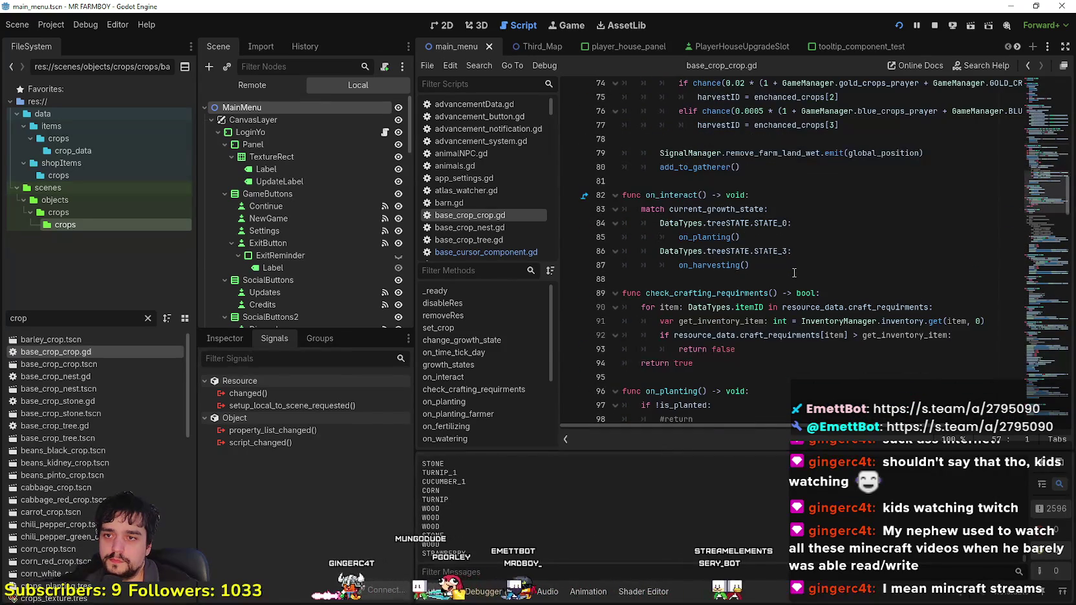
scroll(794, 272, "down", 4)
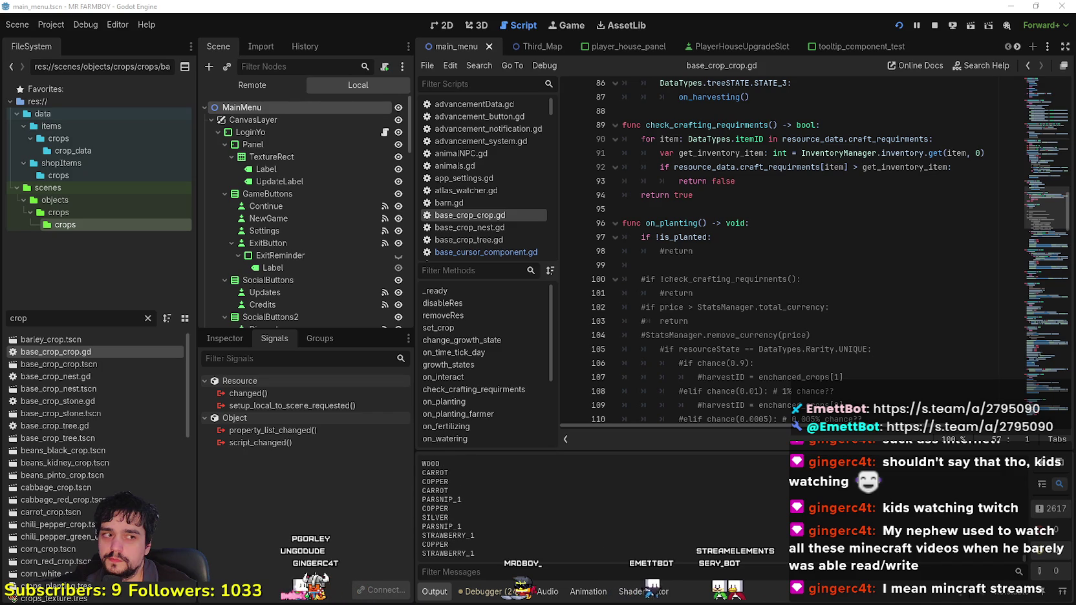
left_click(768, 240)
scroll(764, 260, "down", 6)
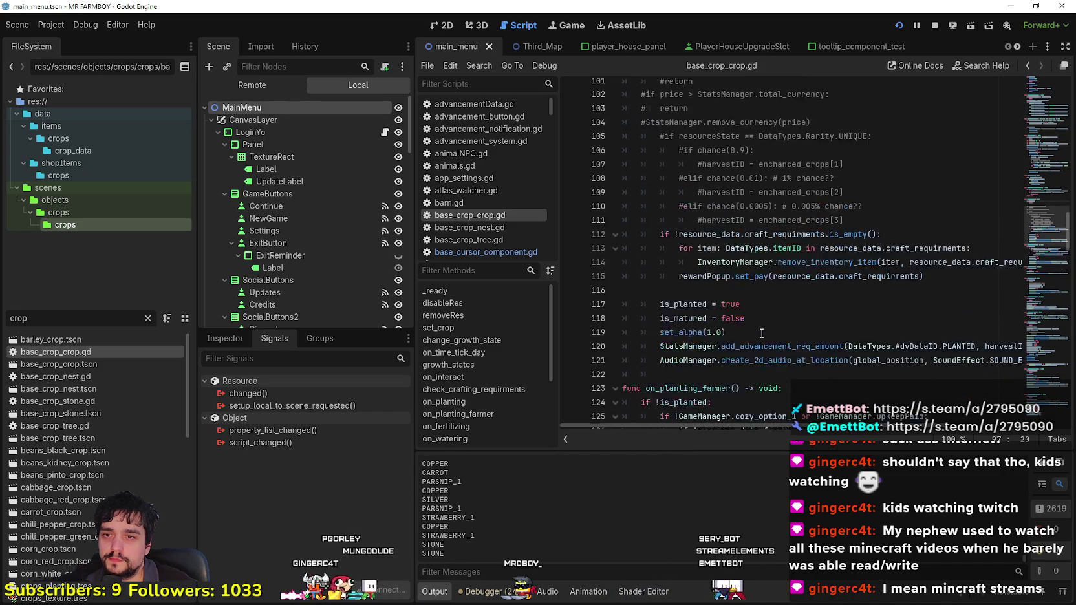
left_click(758, 248)
scroll(775, 278, "down", 4)
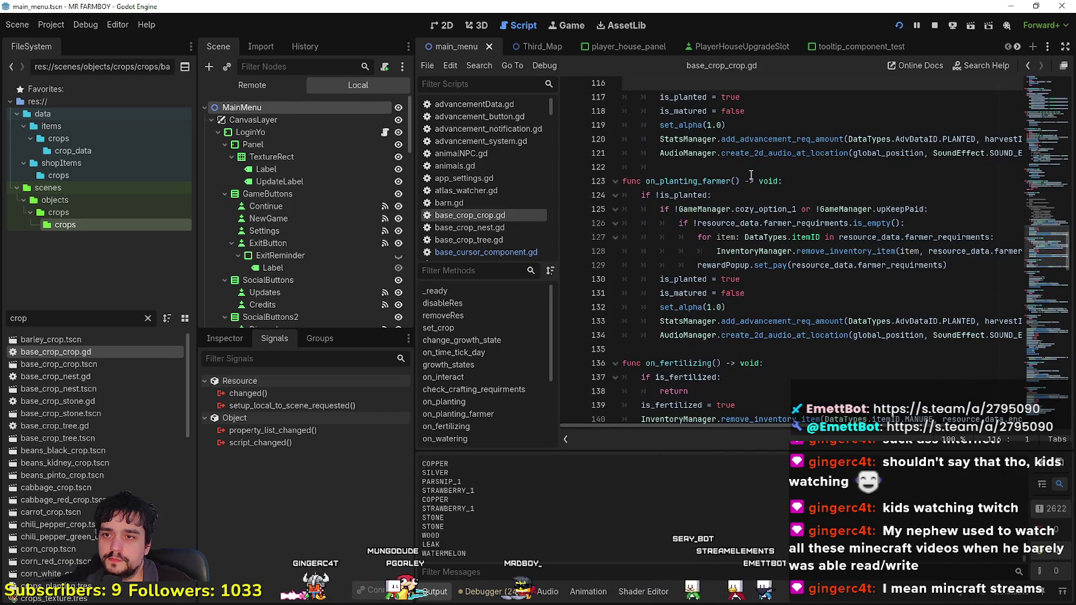
Step: Review the remaining functions through lines 122–168, then open wheat_crop.tscn
key("Down")
key("Down")
key("Down")
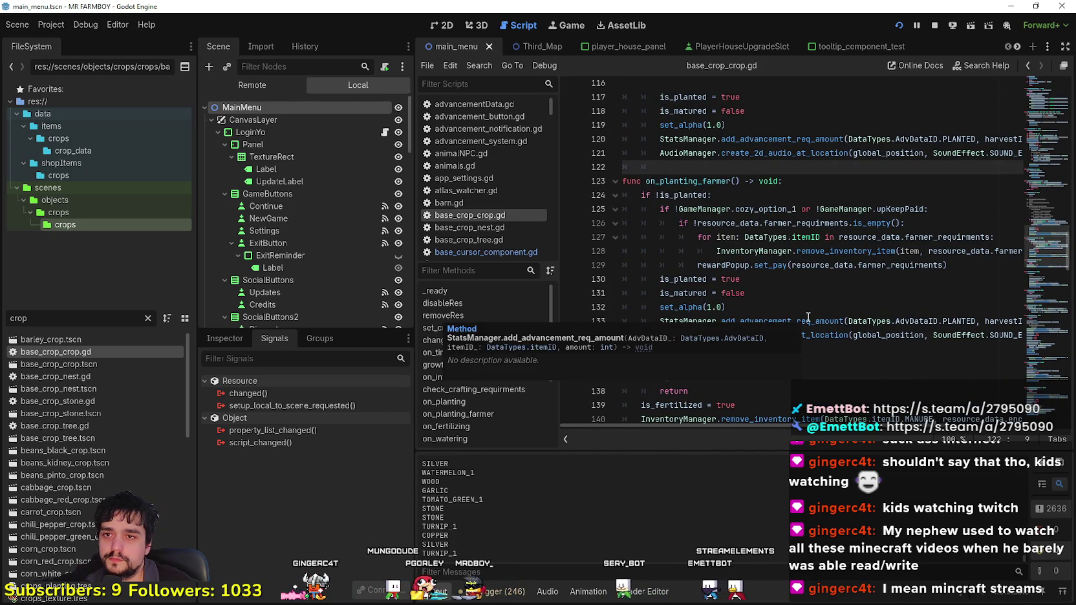
scroll(788, 311, "down", 4)
left_click(771, 304)
scroll(770, 305, "down", 8)
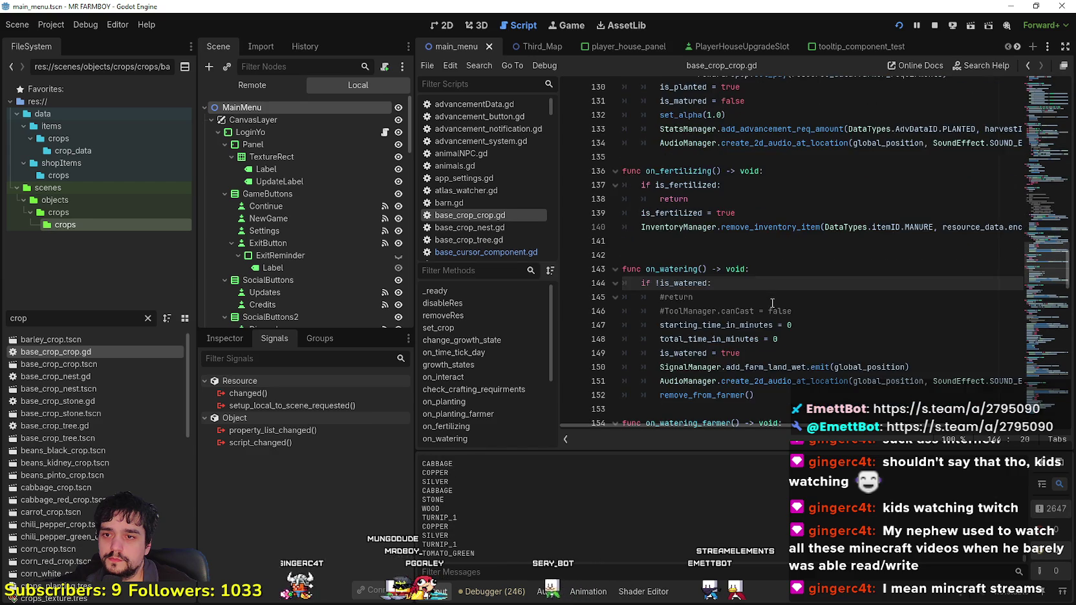
left_click(764, 246)
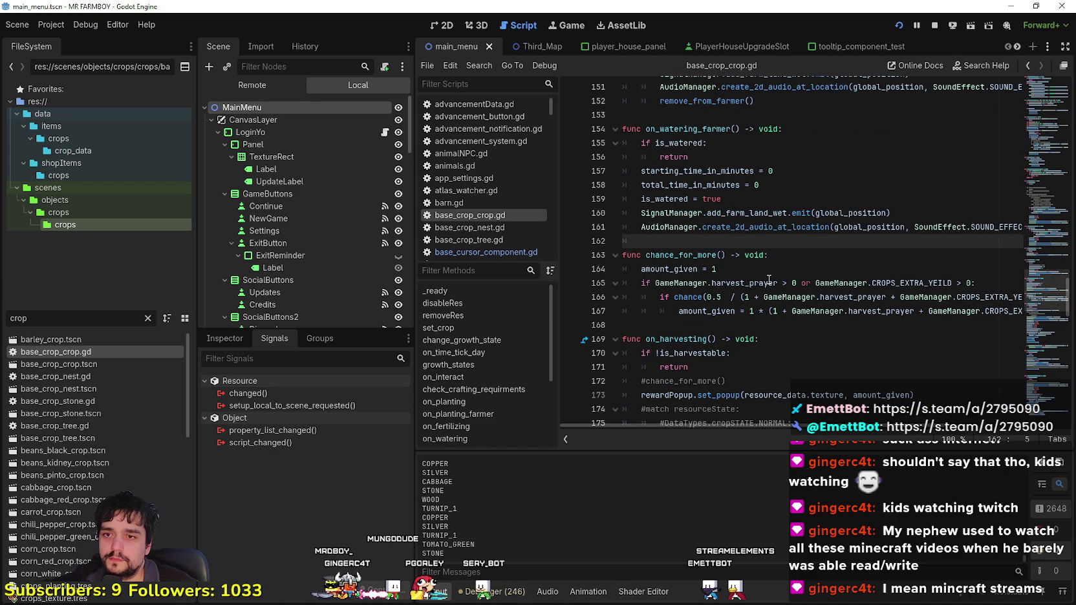
scroll(769, 278, "down", 2)
left_click(766, 240)
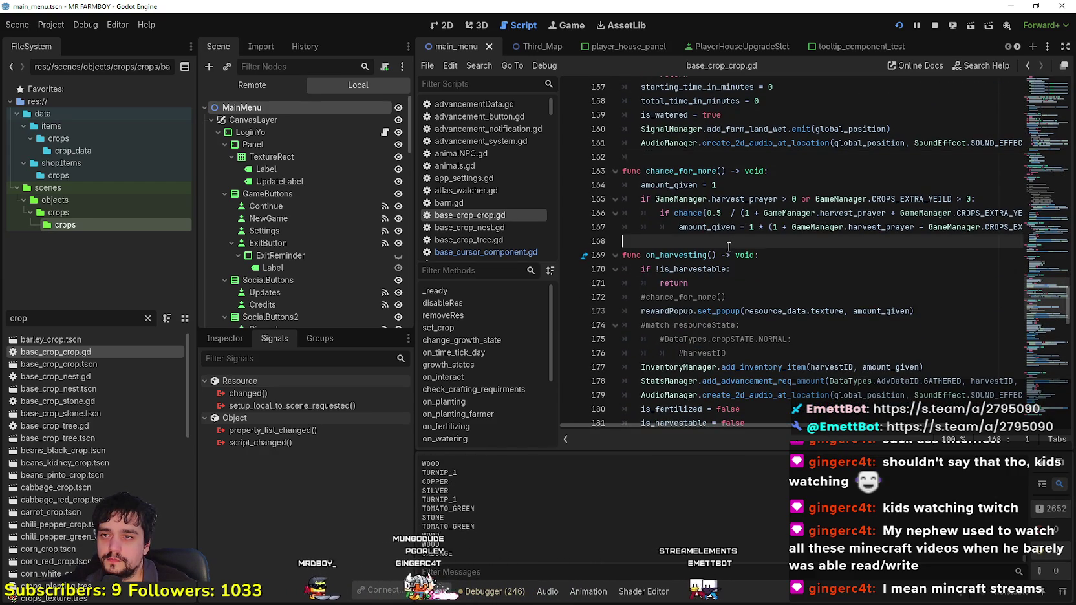
scroll(97, 485, "down", 8)
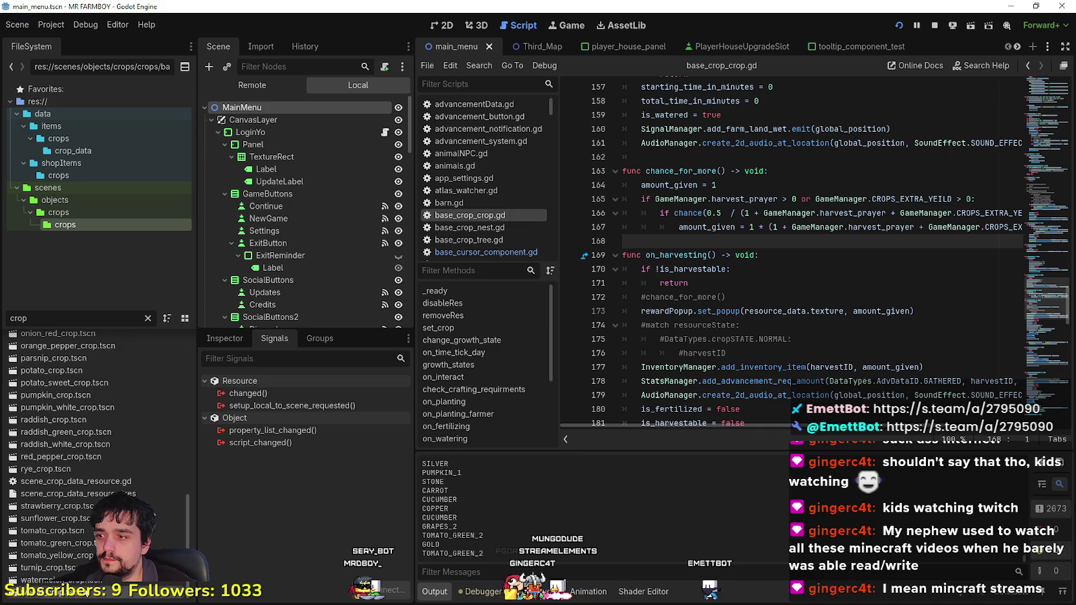
double_click(86, 595)
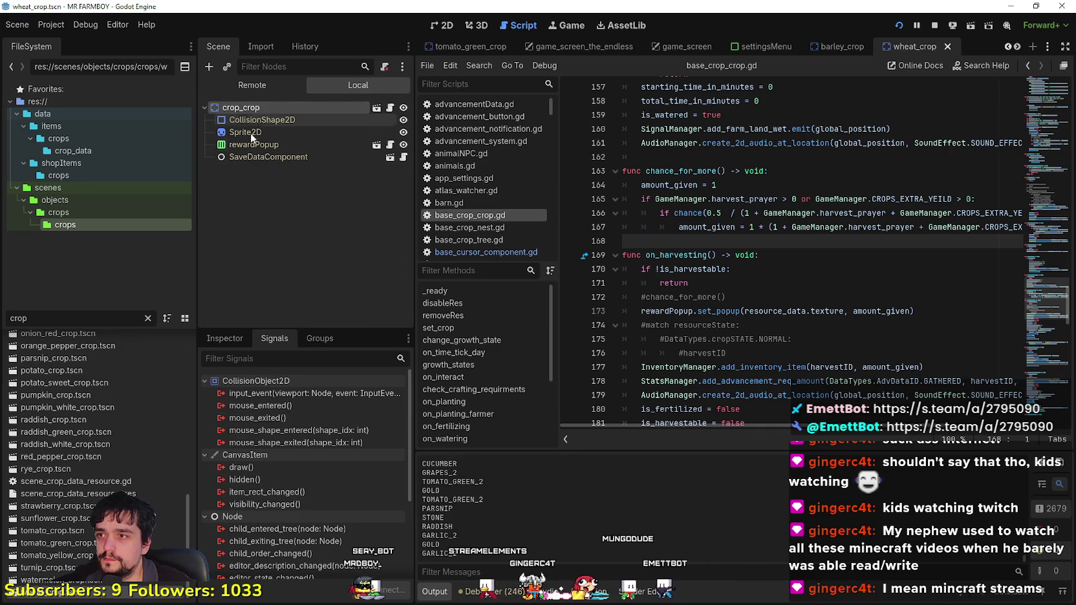
Step: Select the wheat crop node and collapse its enchanced_crops array in the Inspector
left_click(231, 338)
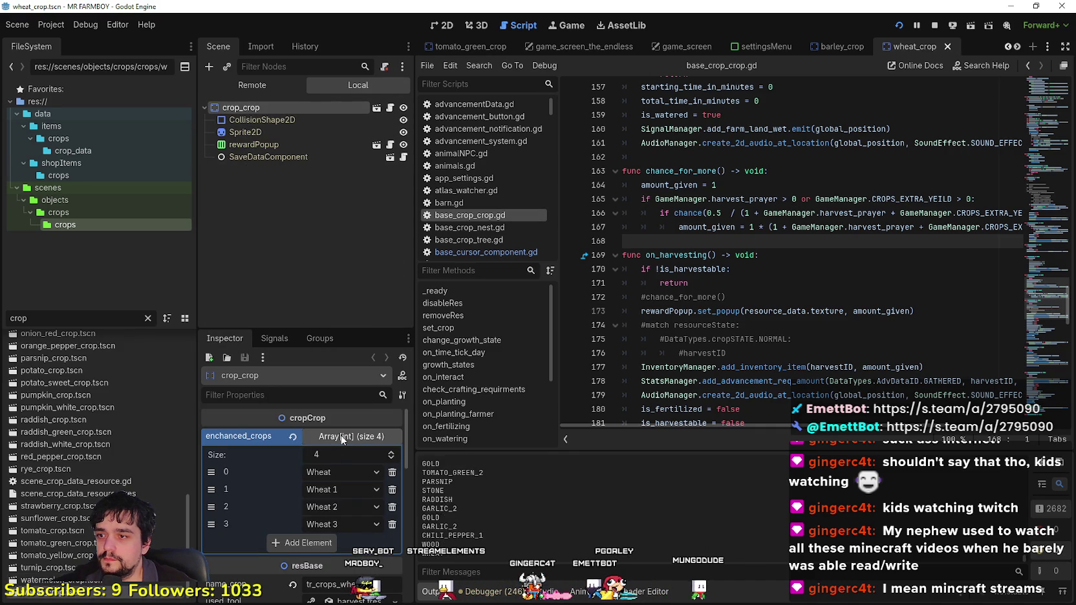
scroll(277, 518, "down", 5)
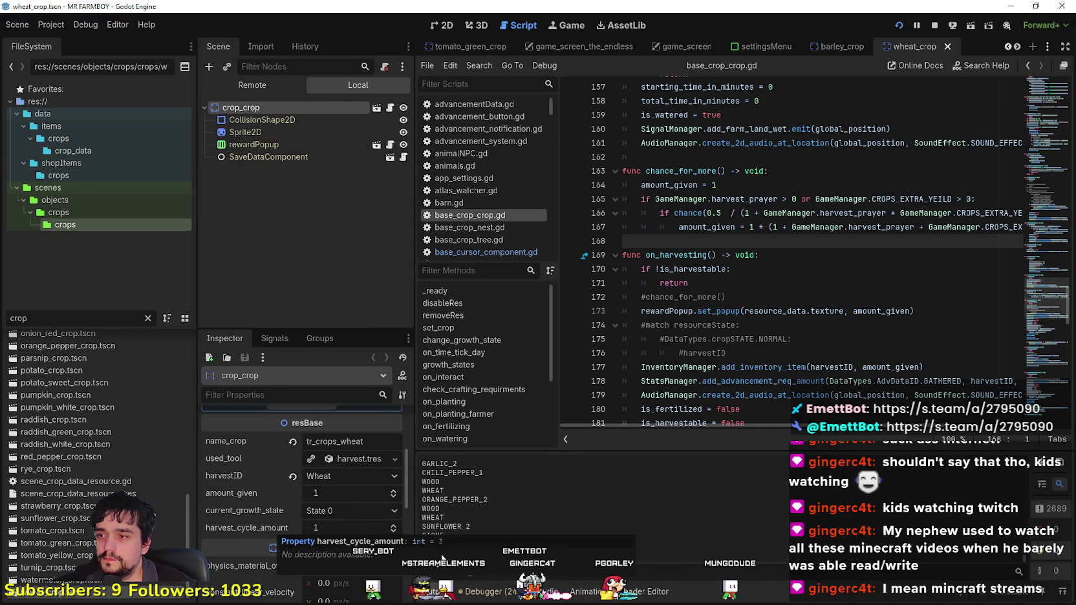
scroll(398, 492, "down", 2)
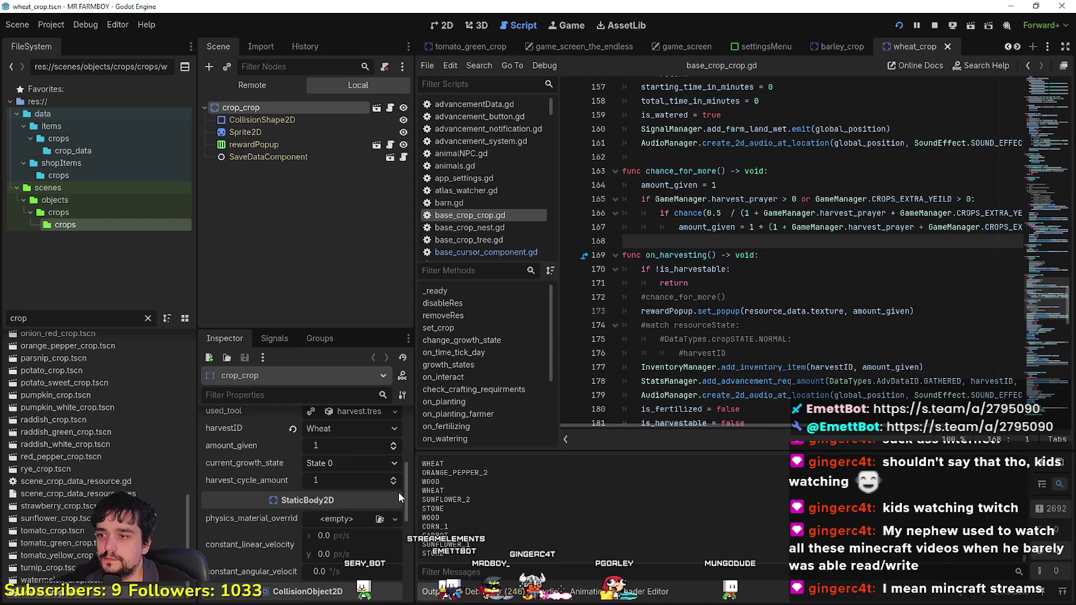
scroll(399, 492, "up", 3)
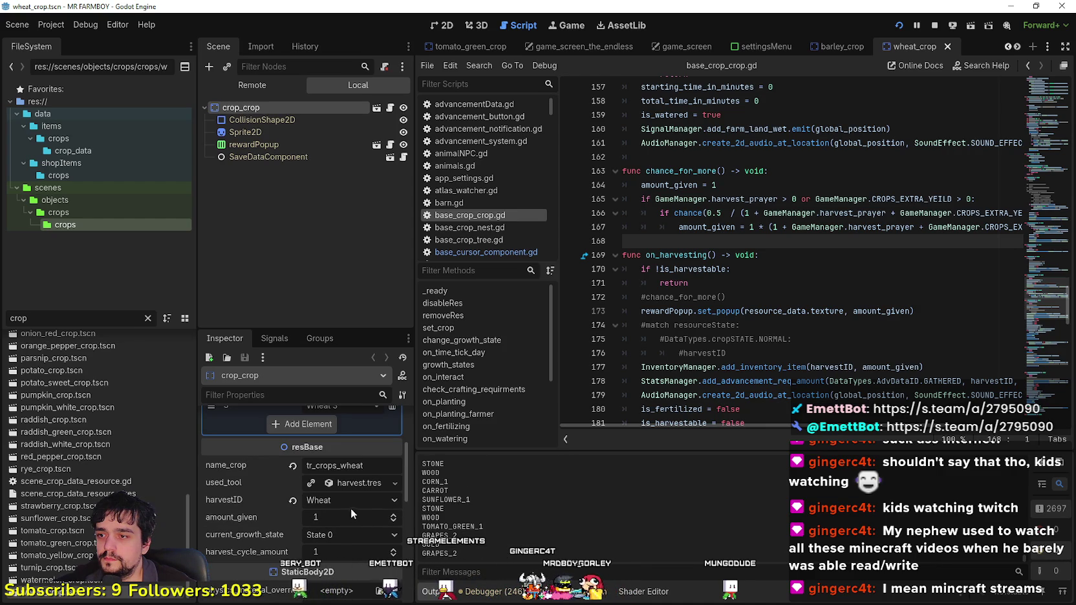
scroll(349, 510, "down", 4)
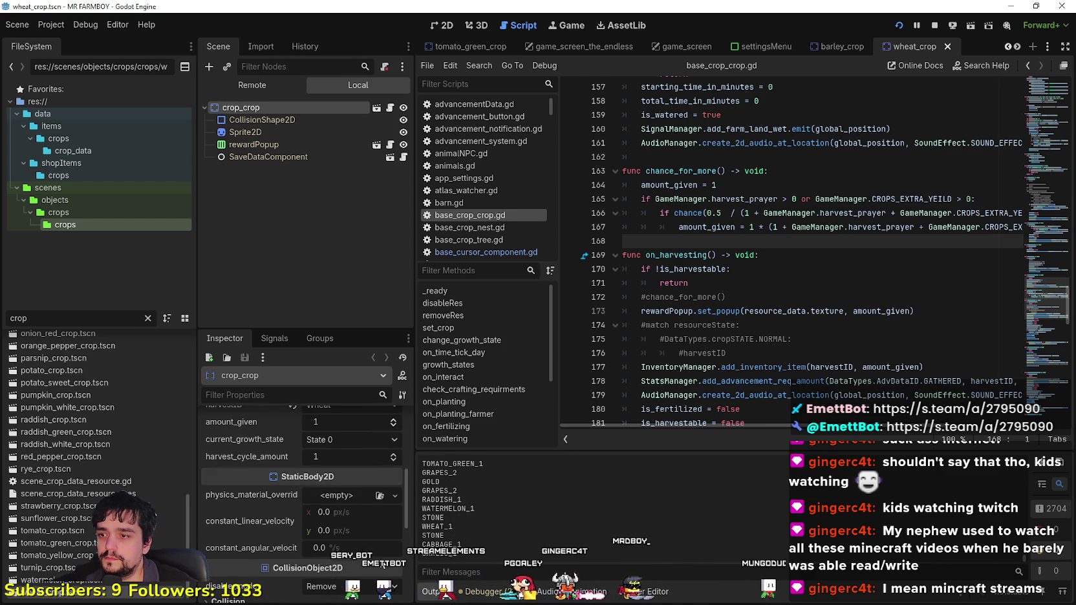
scroll(384, 564, "up", 4)
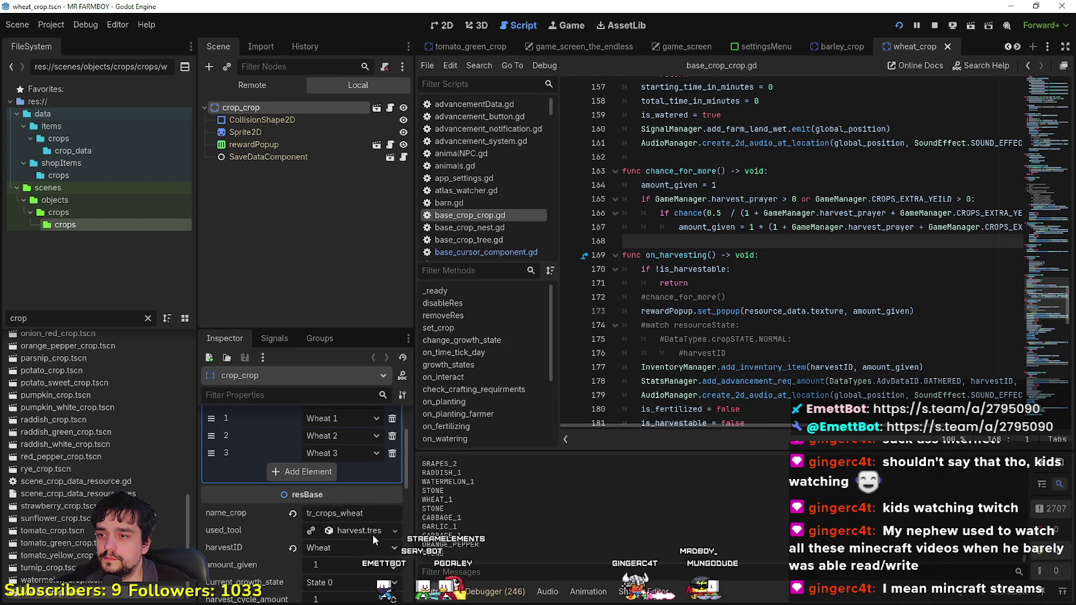
scroll(370, 531, "up", 3)
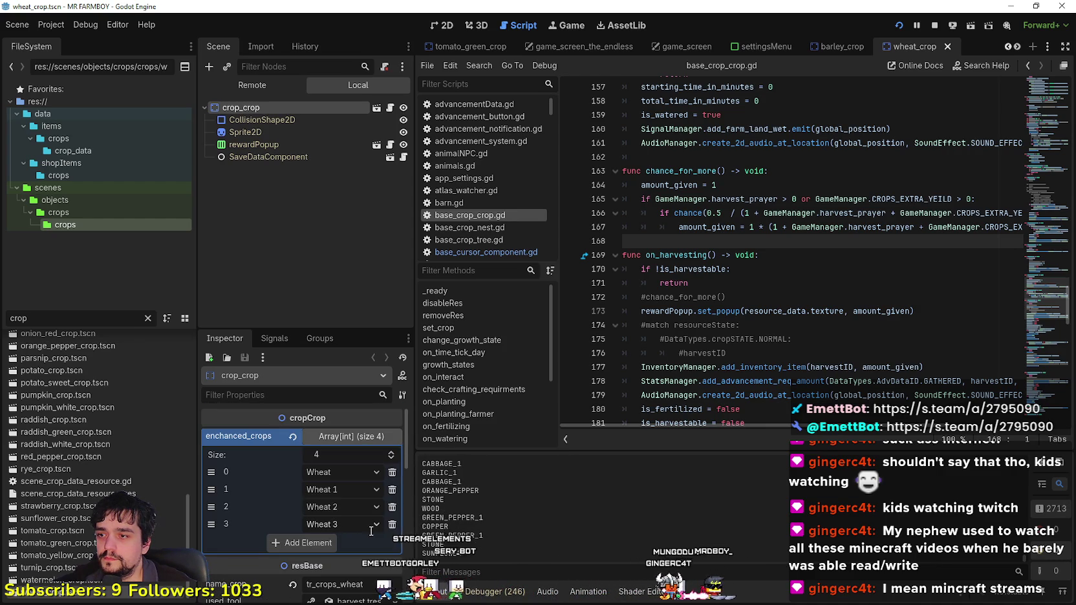
left_click(342, 440)
Step: Select on_harvesting's growth reset and UNIQUE rarity check lines and call up resourceState's editing options
scroll(356, 567, "down", 3)
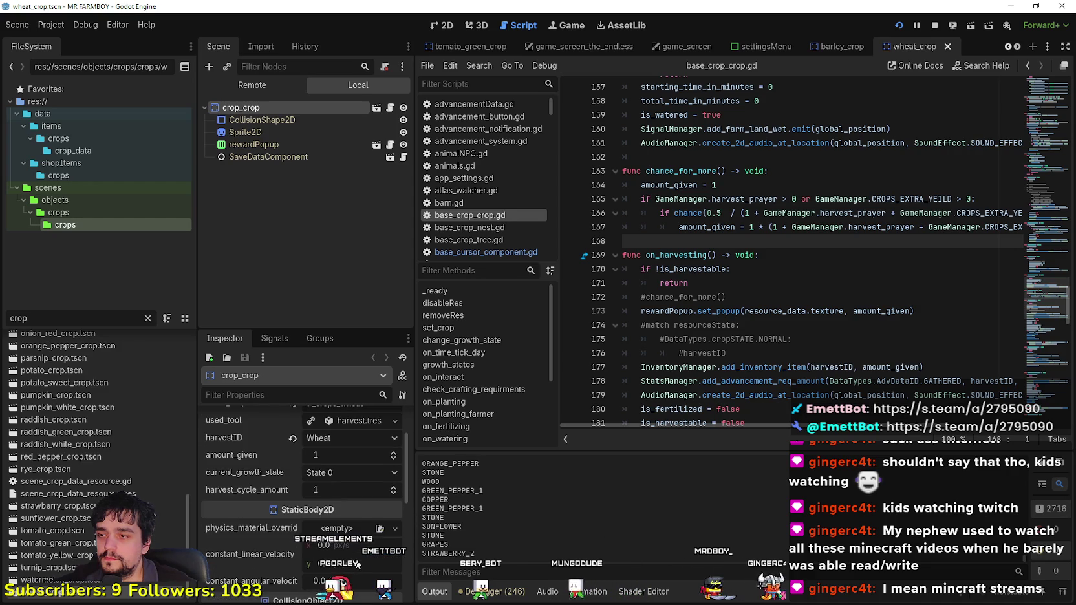
scroll(789, 278, "down", 6)
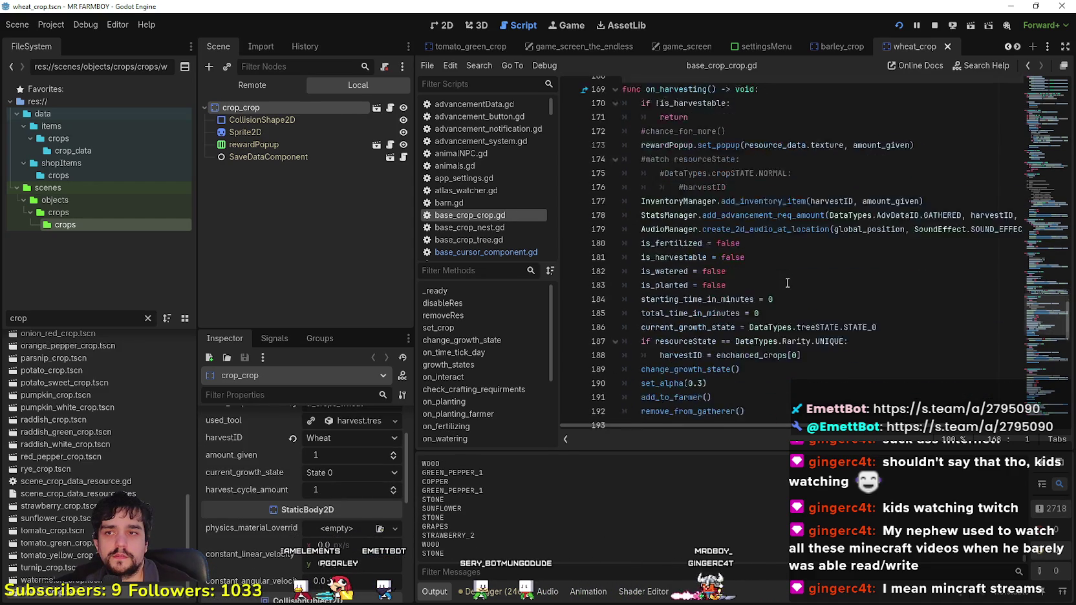
left_click(840, 280)
left_click_drag(841, 278, 711, 239)
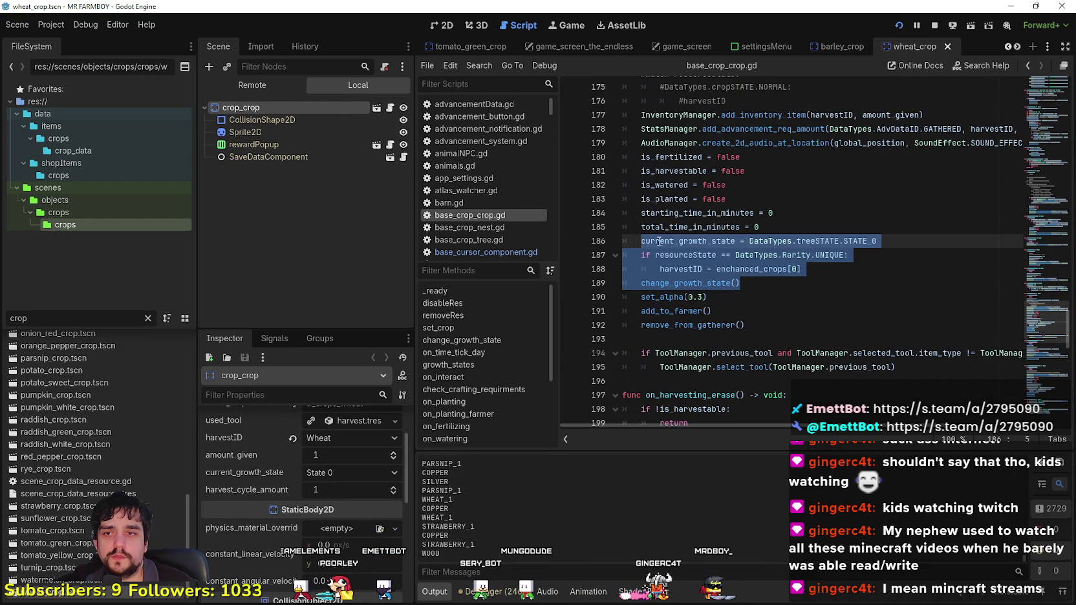
left_click(702, 256)
right_click(703, 256)
Step: Jump to resourceState's declaration in base_env_res.gd and prepare a Find in Files search for it
left_click(736, 446)
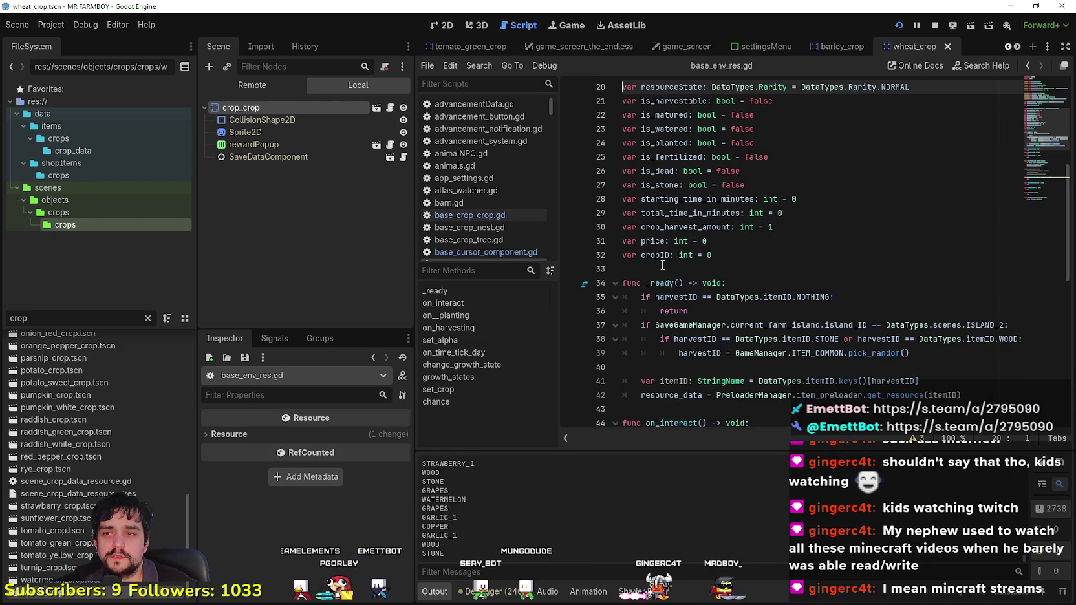
scroll(833, 252, "up", 2)
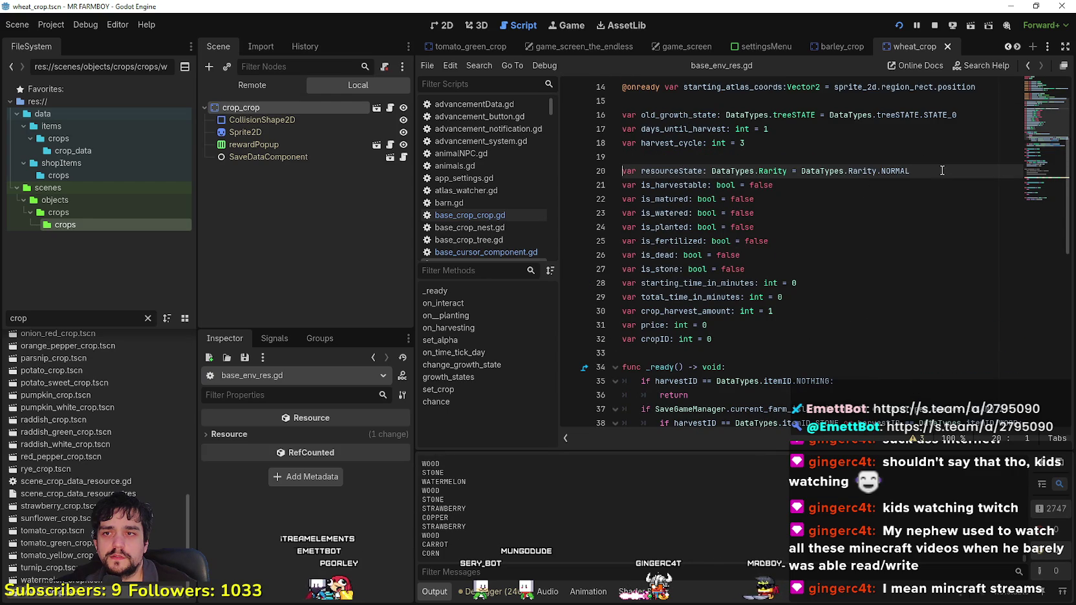
double_click(642, 171)
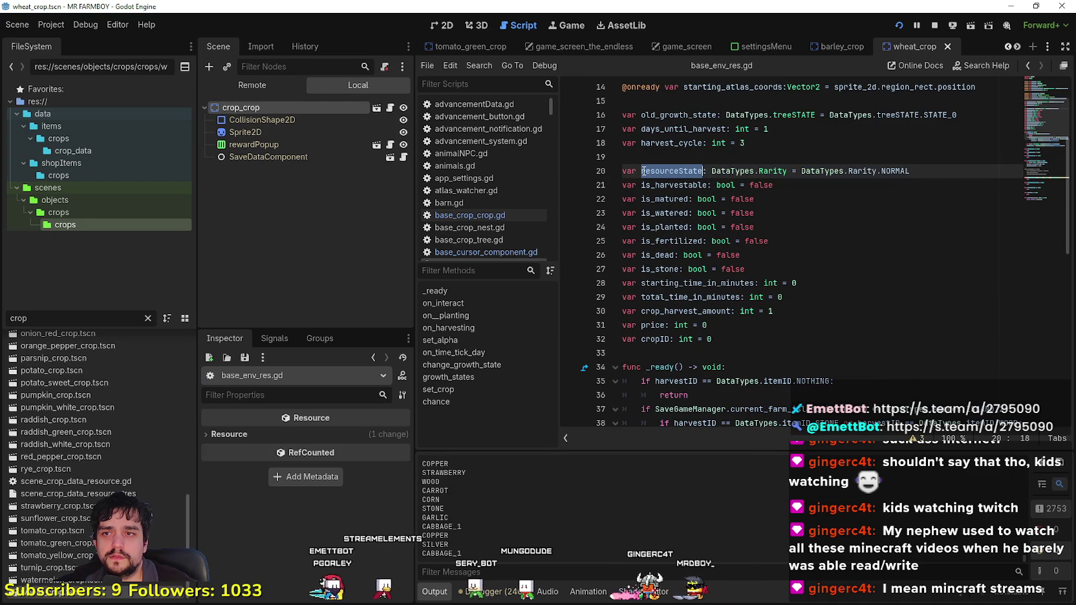
scroll(630, 169, "down", 3)
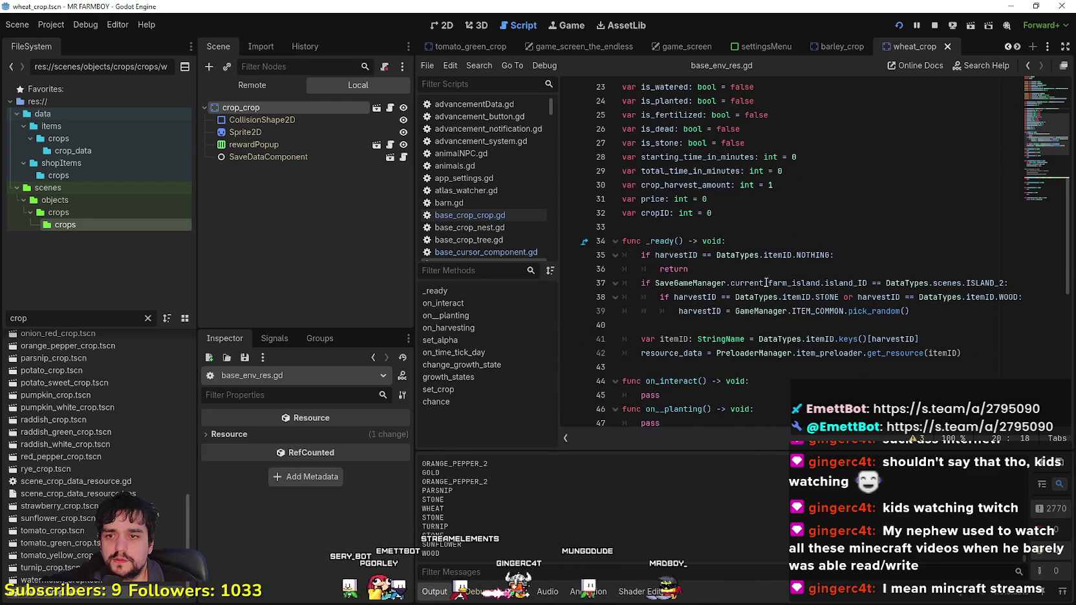
scroll(776, 330, "down", 2)
scroll(774, 360, "up", 5)
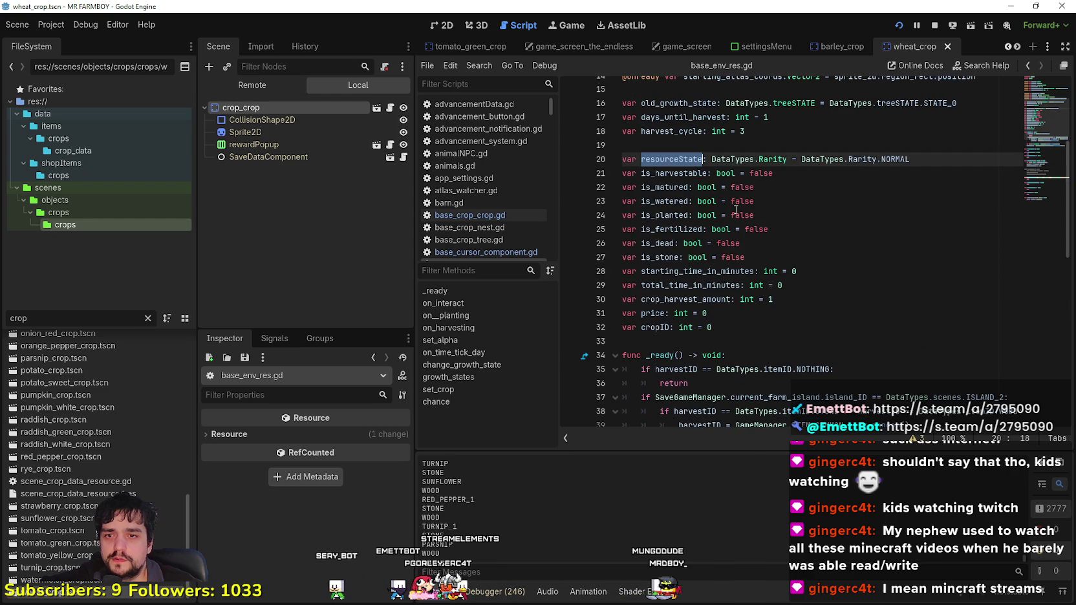
key("ctrl+shift+f")
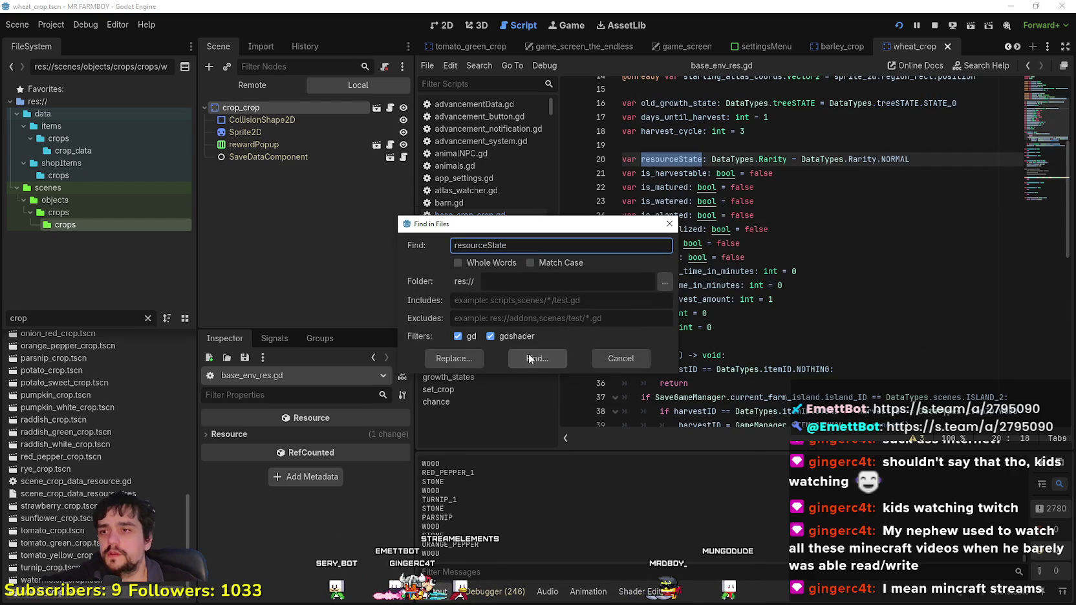
Step: Run the resourceState search and review its matches across the 4 script files
left_click(536, 355)
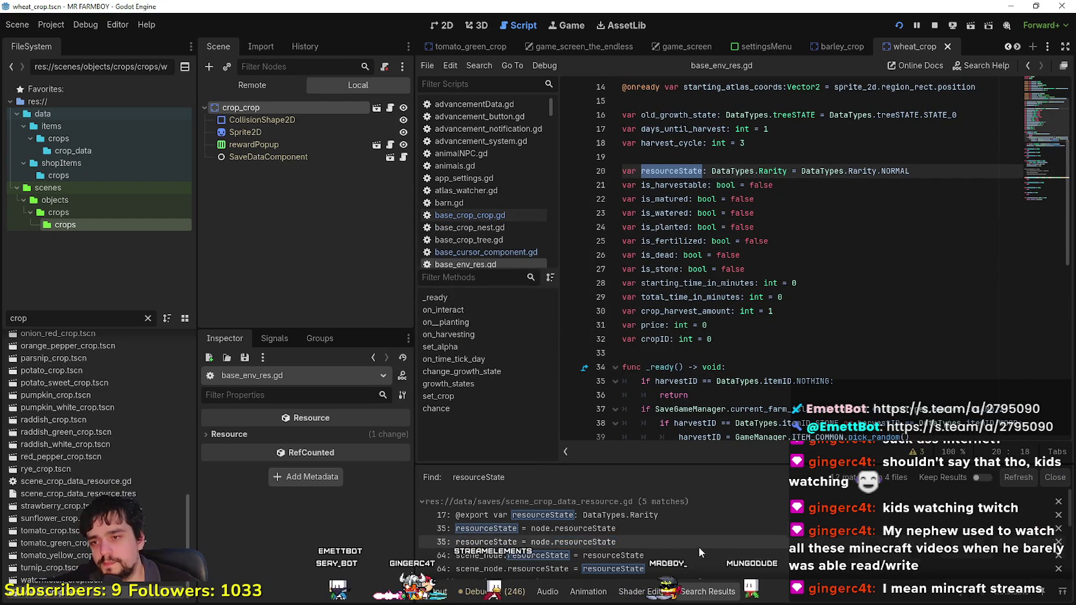
scroll(678, 514, "down", 1)
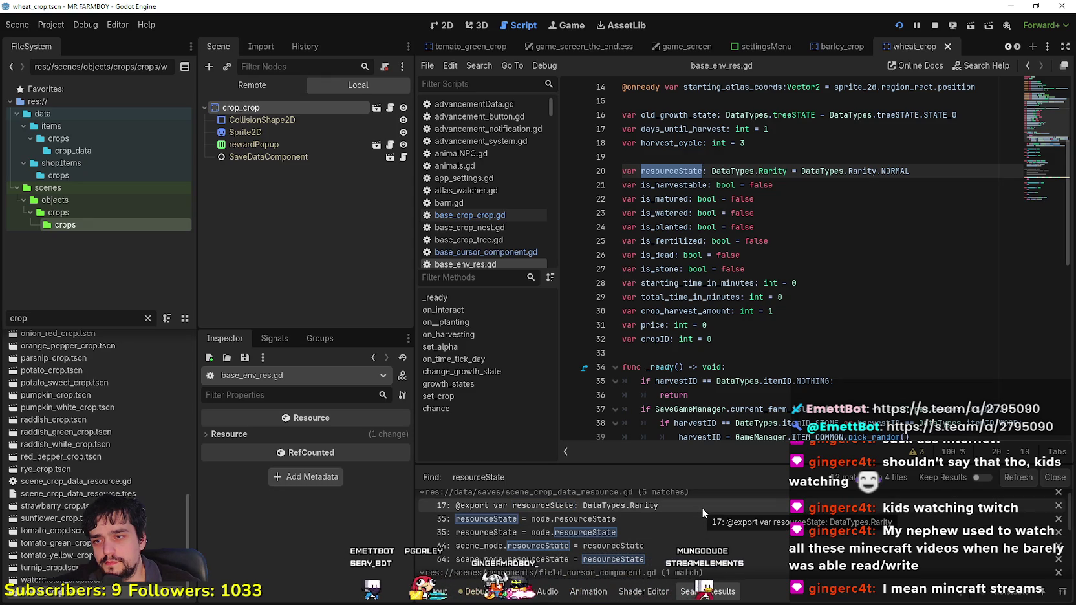
scroll(702, 507, "up", 1)
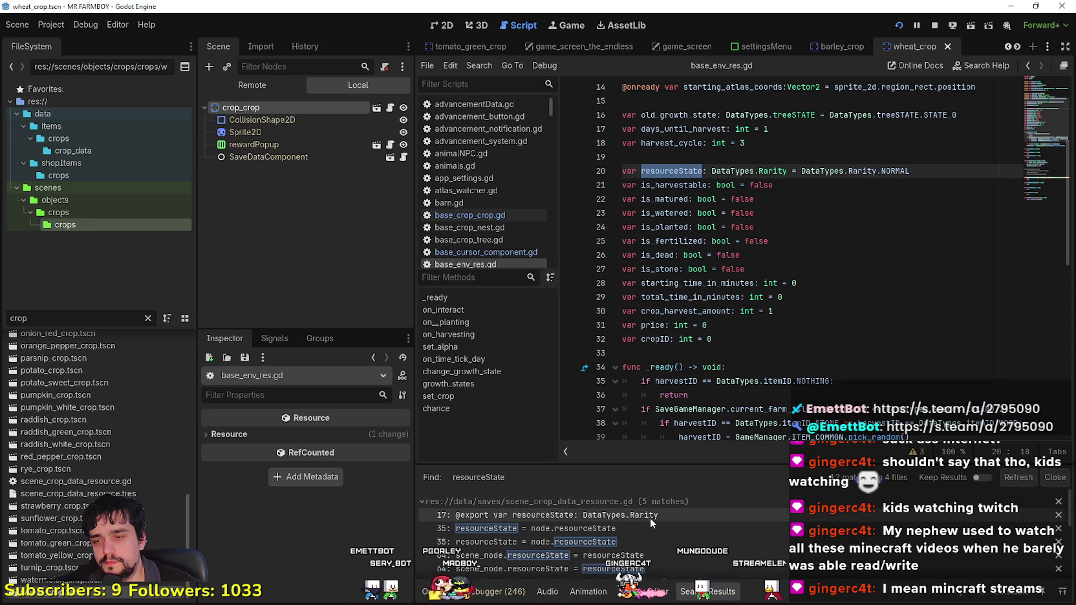
scroll(649, 518, "down", 3)
scroll(767, 542, "down", 1)
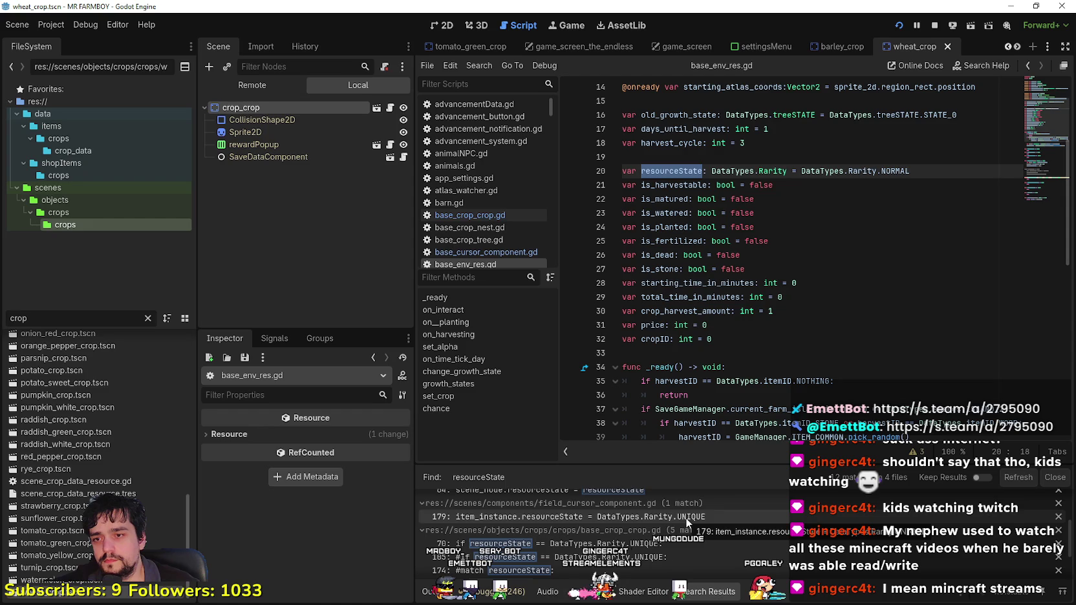
scroll(724, 320, "down", 2)
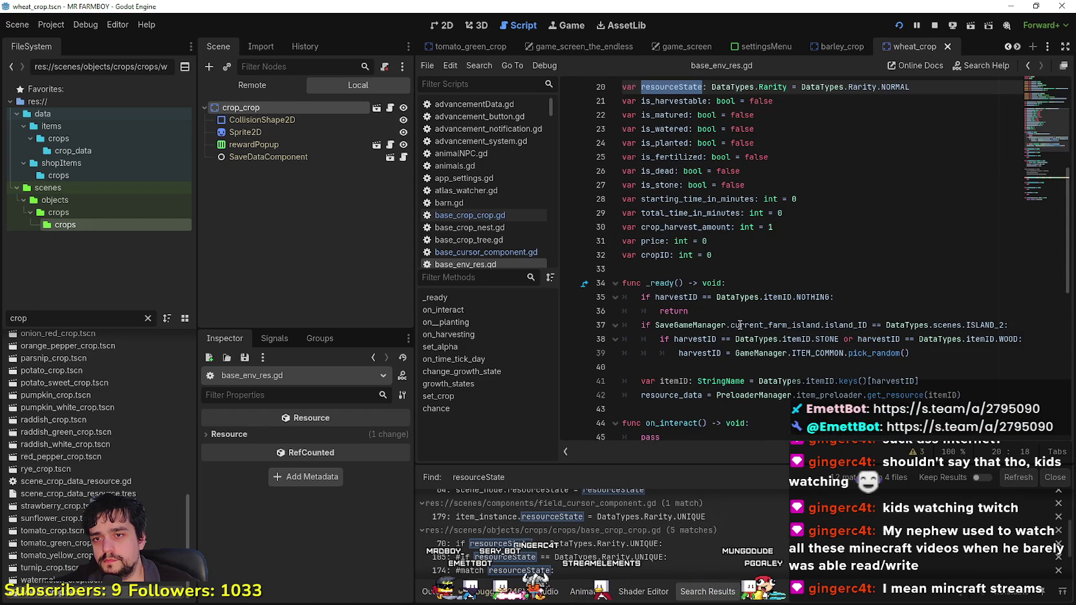
scroll(726, 560, "down", 1)
scroll(726, 560, "down", 3)
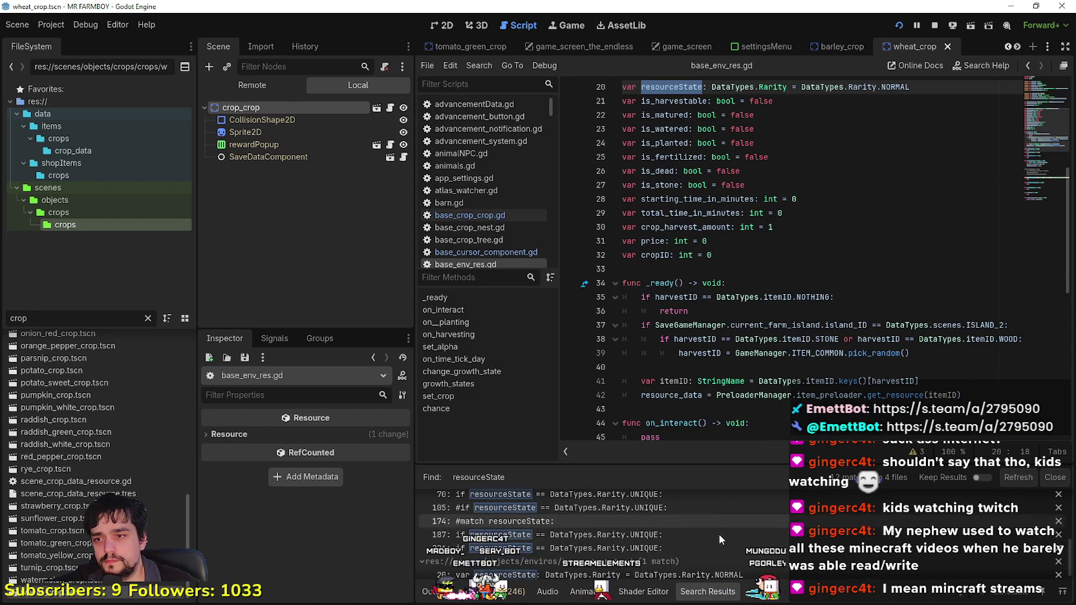
scroll(647, 537, "up", 2)
scroll(622, 521, "down", 2)
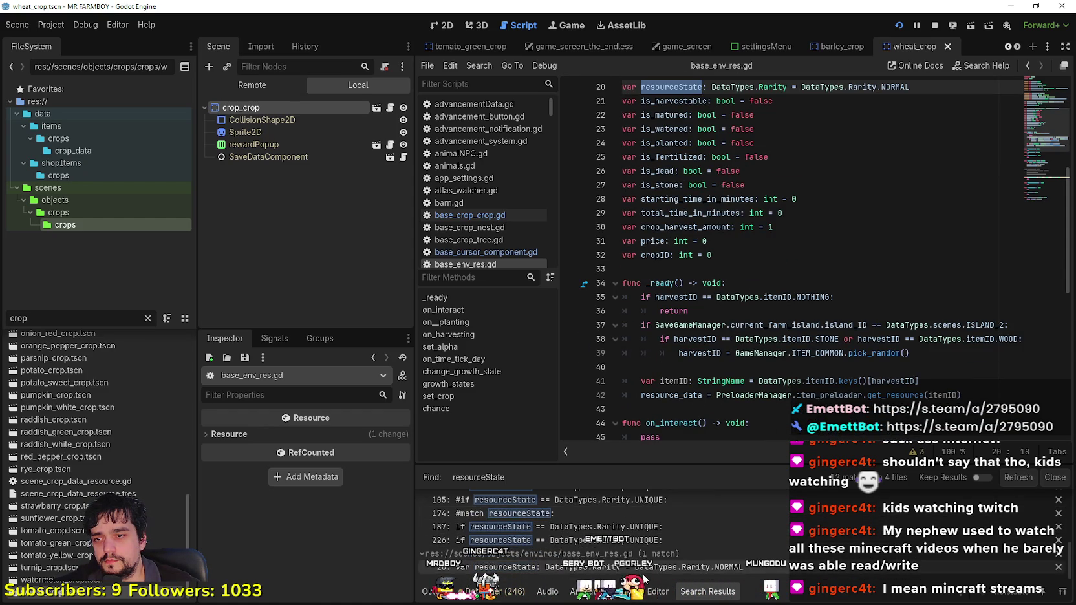
scroll(620, 543, "up", 2)
Step: Open the line 70 match in base_crop_crop.gd and inspect the resourceState UNIQUE check
left_click(595, 527)
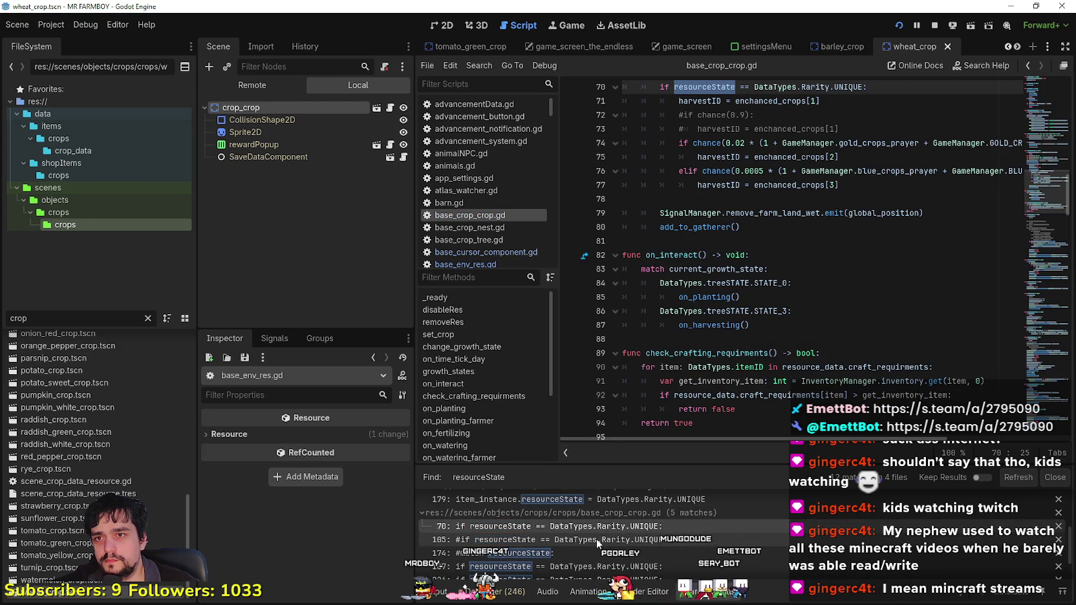
scroll(661, 315, "up", 1)
scroll(647, 290, "up", 2)
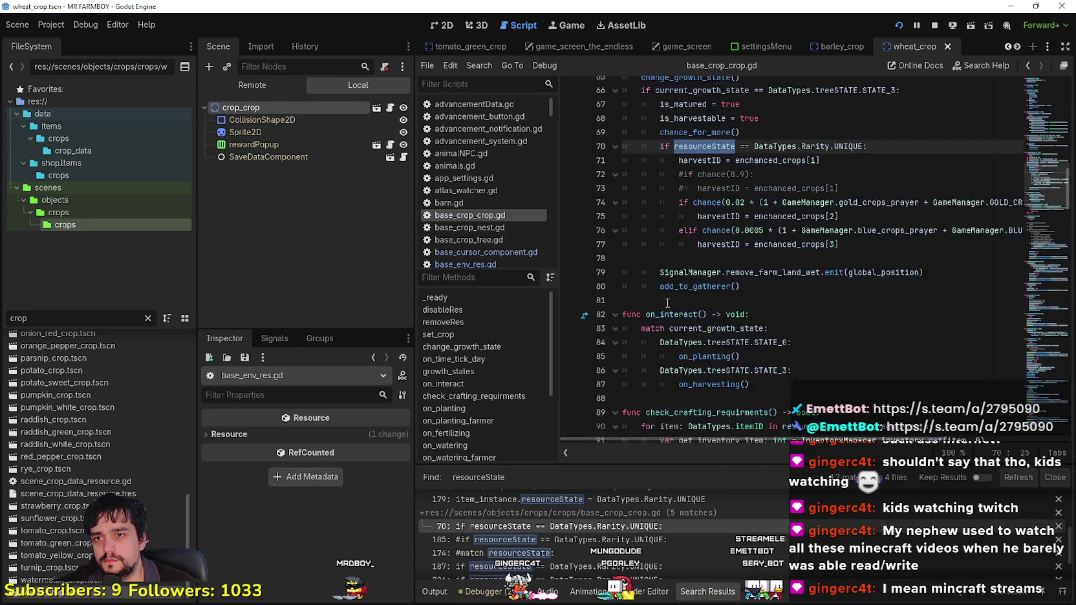
left_click(609, 241)
key("shift+Up")
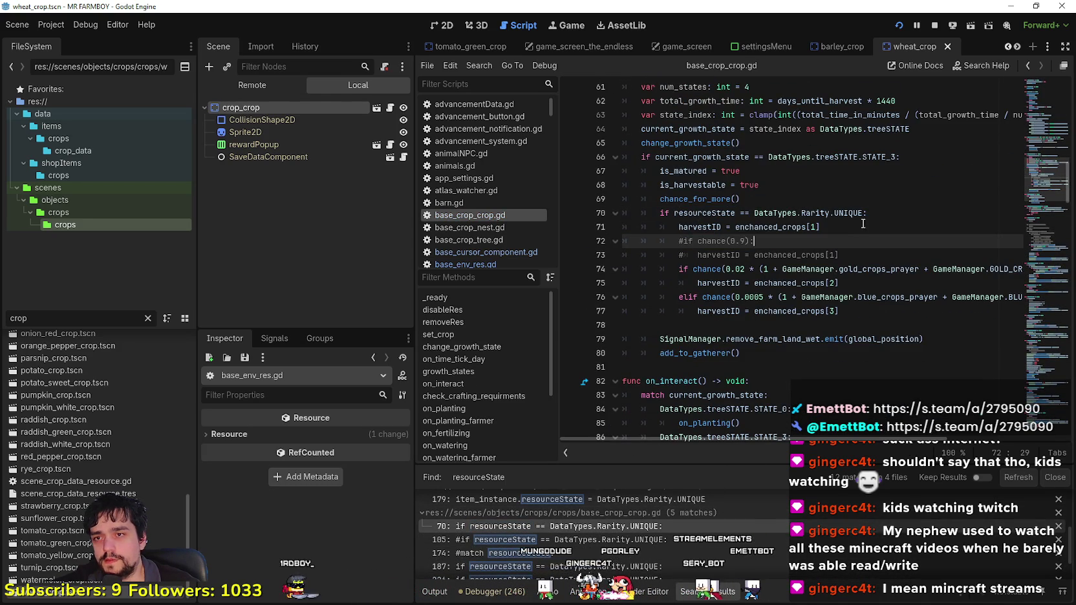
double_click(693, 215)
right_click(692, 215)
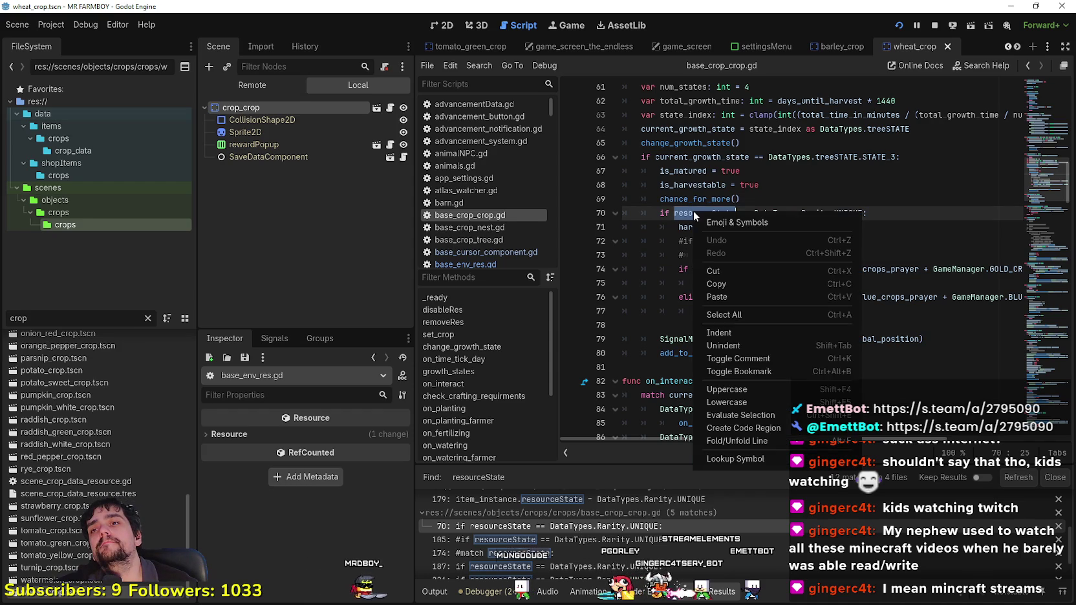
left_click(743, 227)
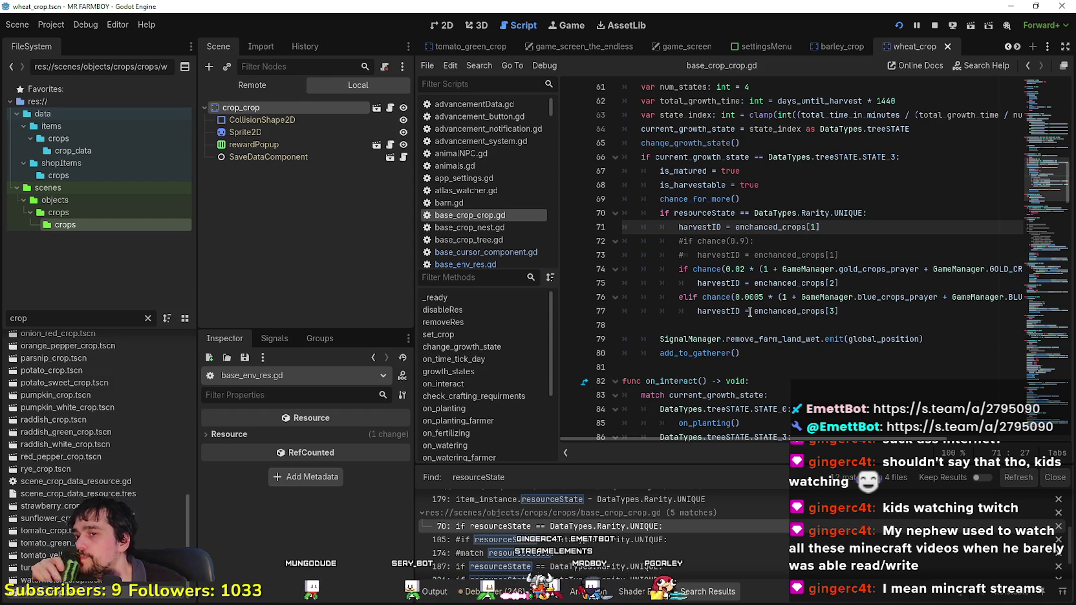
Step: Check the enchanced_crops[3] harvestID assignment on lines 77–78, then switch to Steam
mouse_move(742, 289)
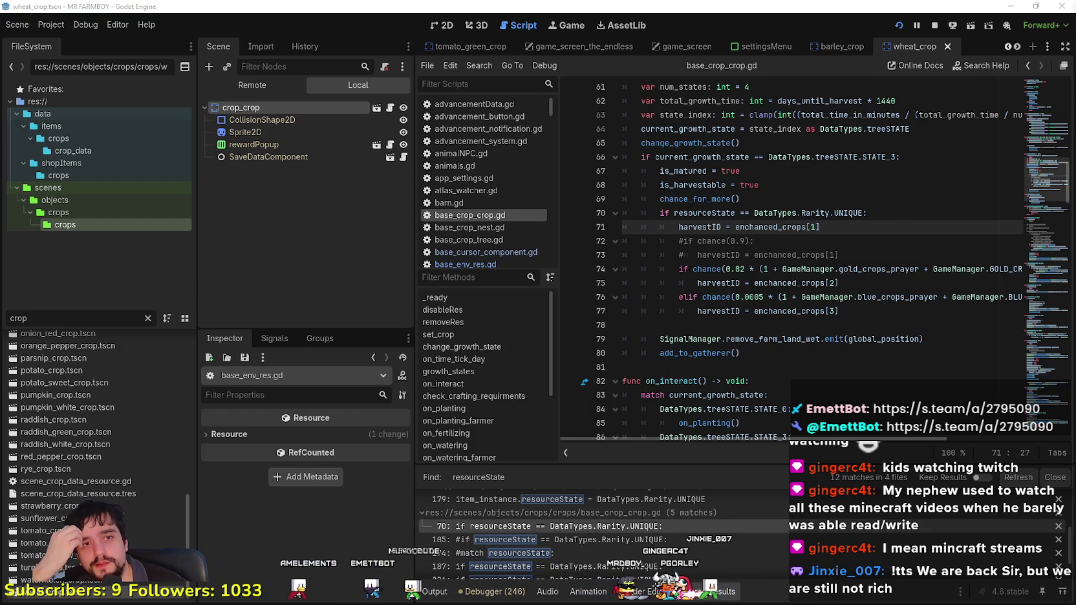
left_click(772, 311)
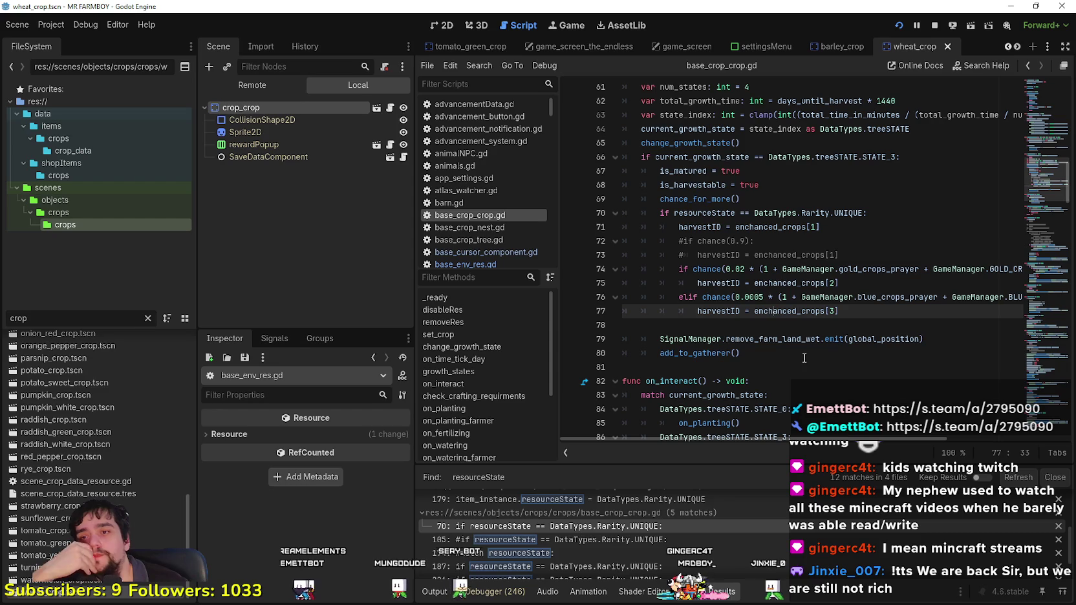
left_click(769, 323)
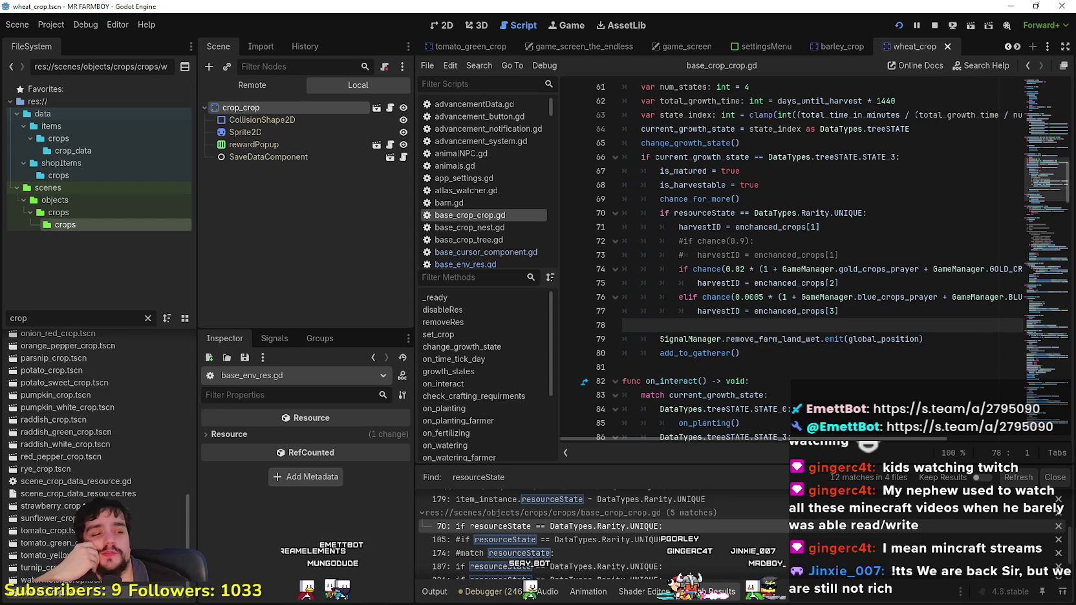
key("alt+Tab")
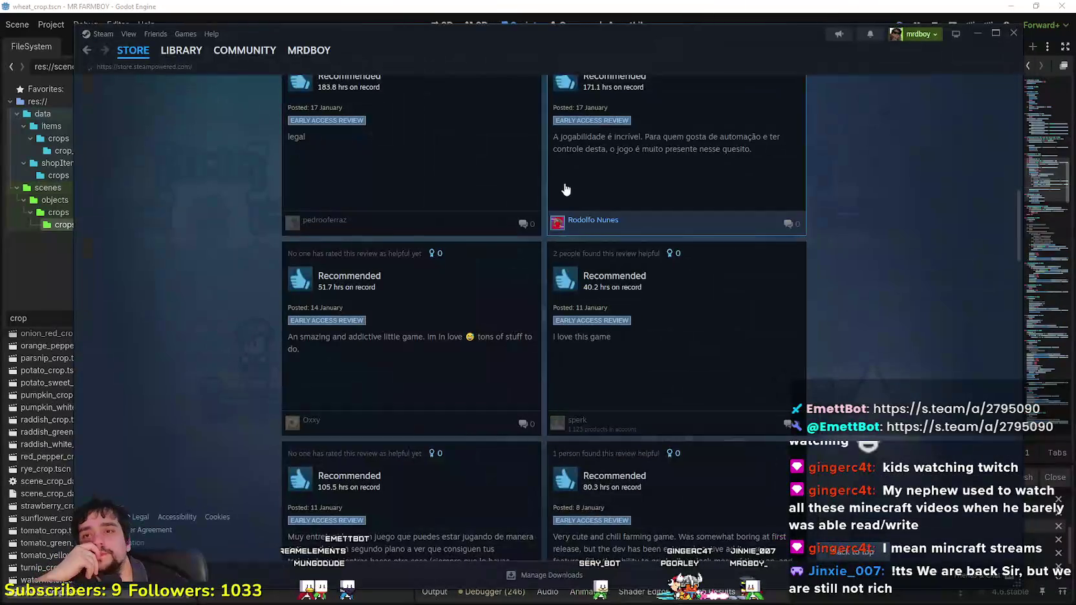
Step: View MR FARMBOY in the Steam library, then return to the Store home page
left_click(132, 49)
left_click(191, 57)
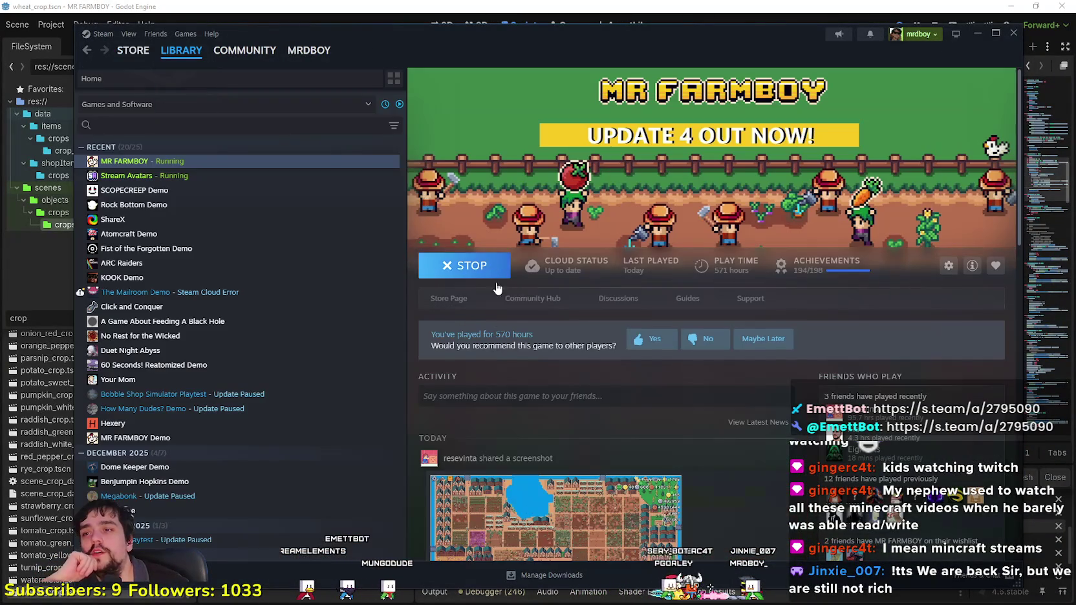
left_click(134, 55)
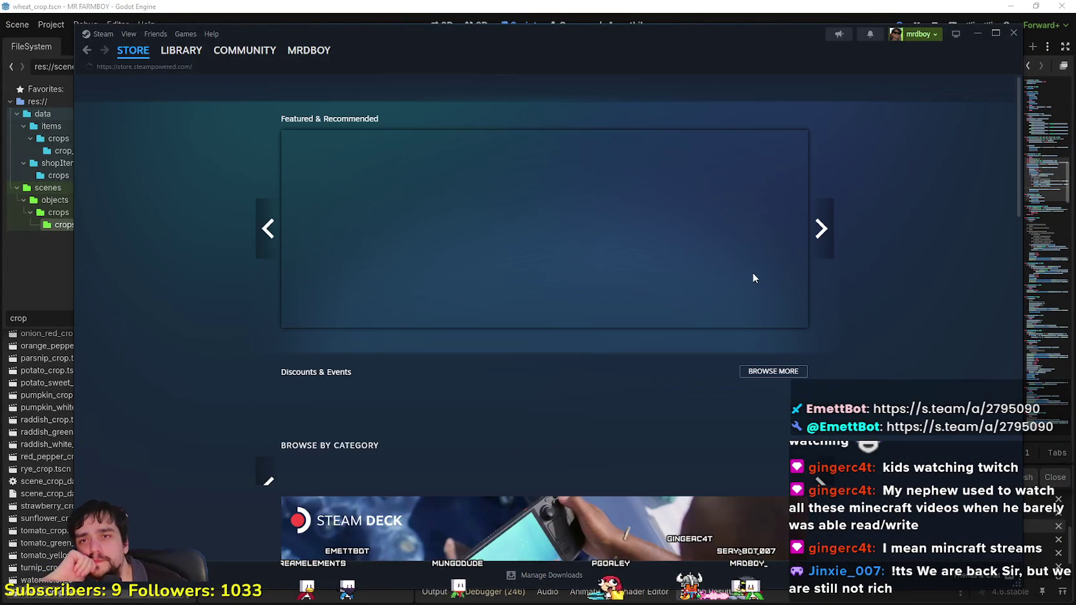
Step: Advance the featured carousel to Nioh 3 and open its store page
left_click(833, 229)
left_click(833, 229)
left_click(833, 229)
left_click(832, 227)
left_click(832, 227)
left_click(833, 227)
left_click(833, 227)
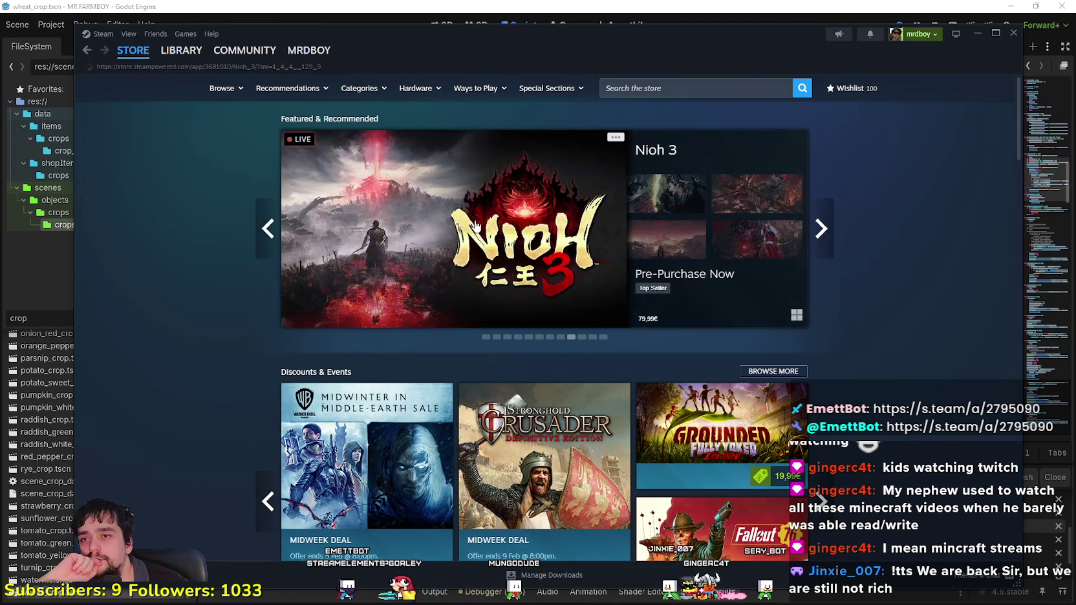
left_click(473, 220)
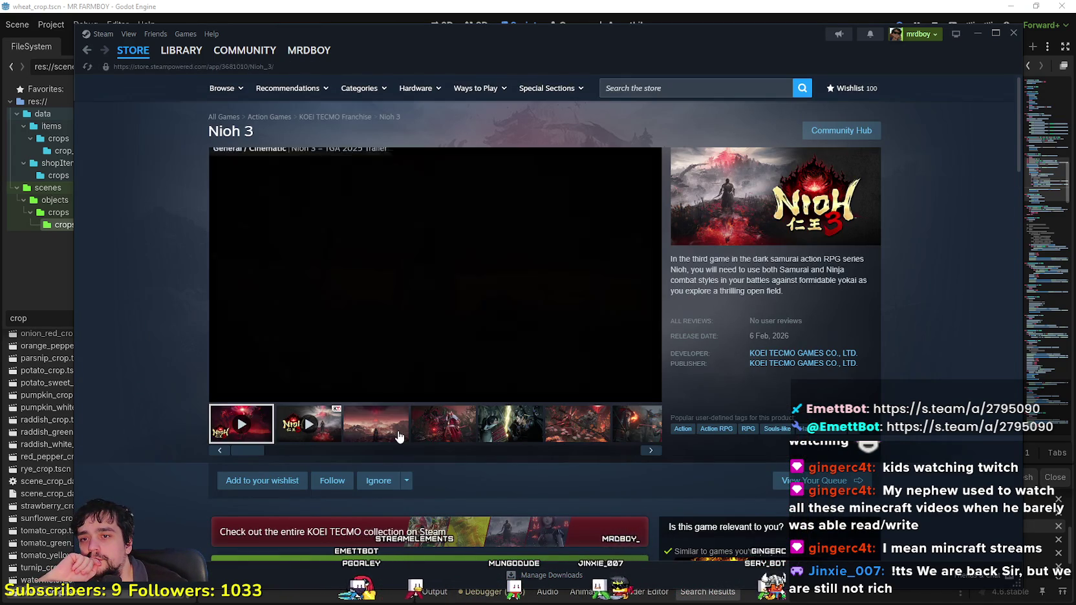
Step: Scroll to the Nioh 3 pre-purchase editions and highlight the 79,99€ and 119,99€ prices
scroll(399, 420, "down", 4)
scroll(400, 411, "down", 2)
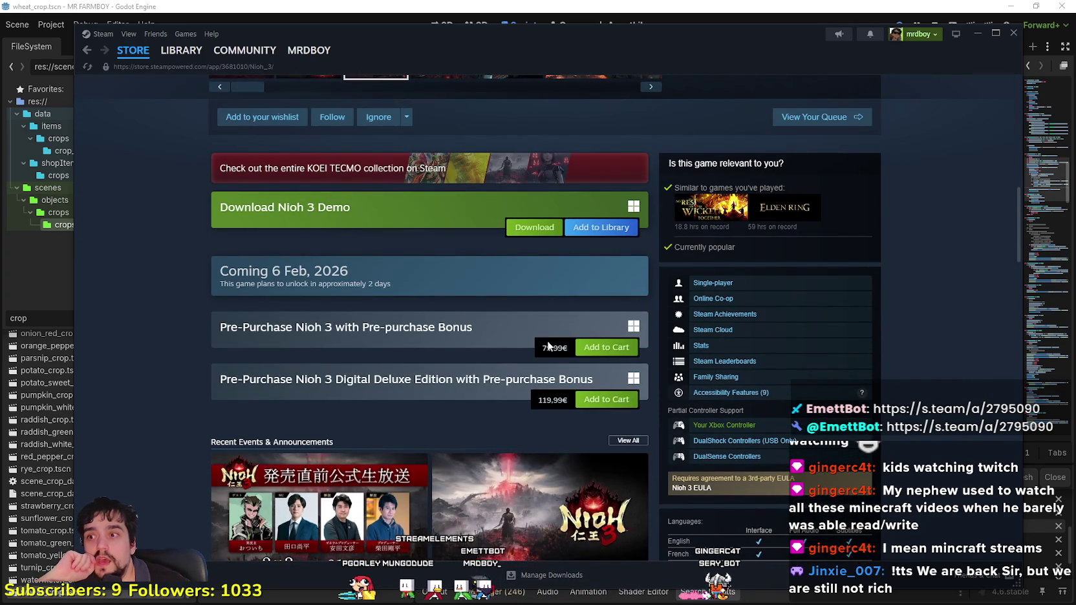
scroll(548, 345, "down", 1)
left_click_drag(566, 292, 543, 291)
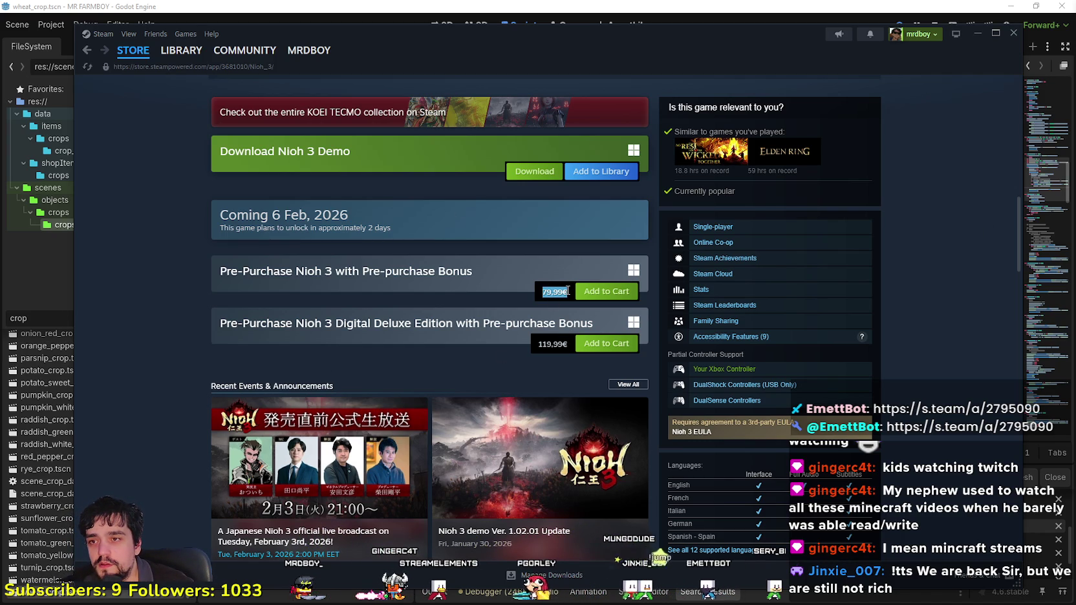
left_click_drag(567, 344, 571, 344)
double_click(546, 291)
left_click_drag(540, 343, 578, 344)
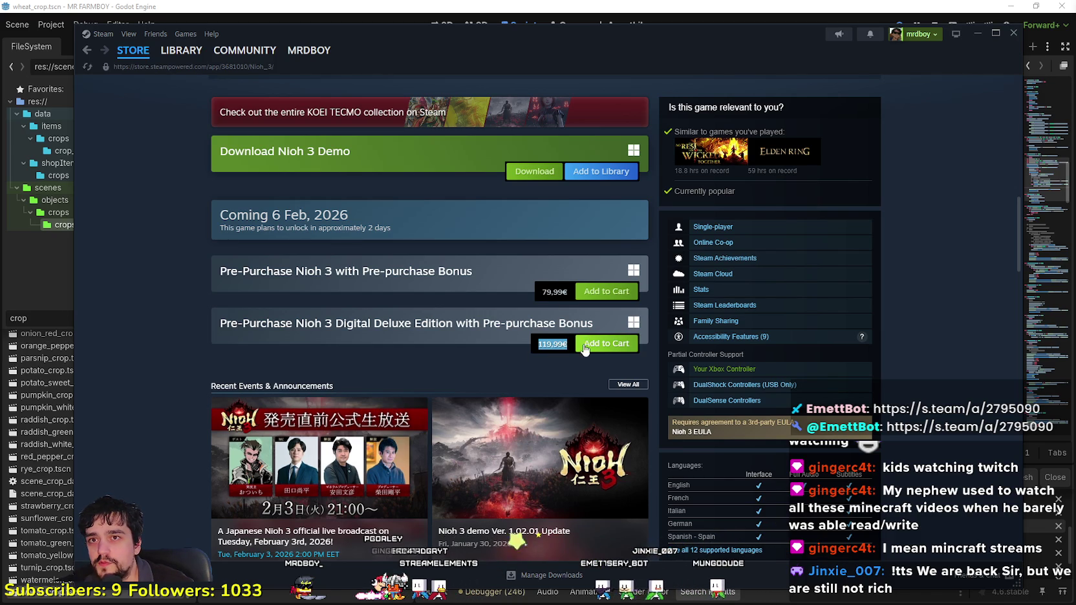
Step: Scroll down the Nioh 3 page and expand the full About This Game description
scroll(509, 429, "down", 3)
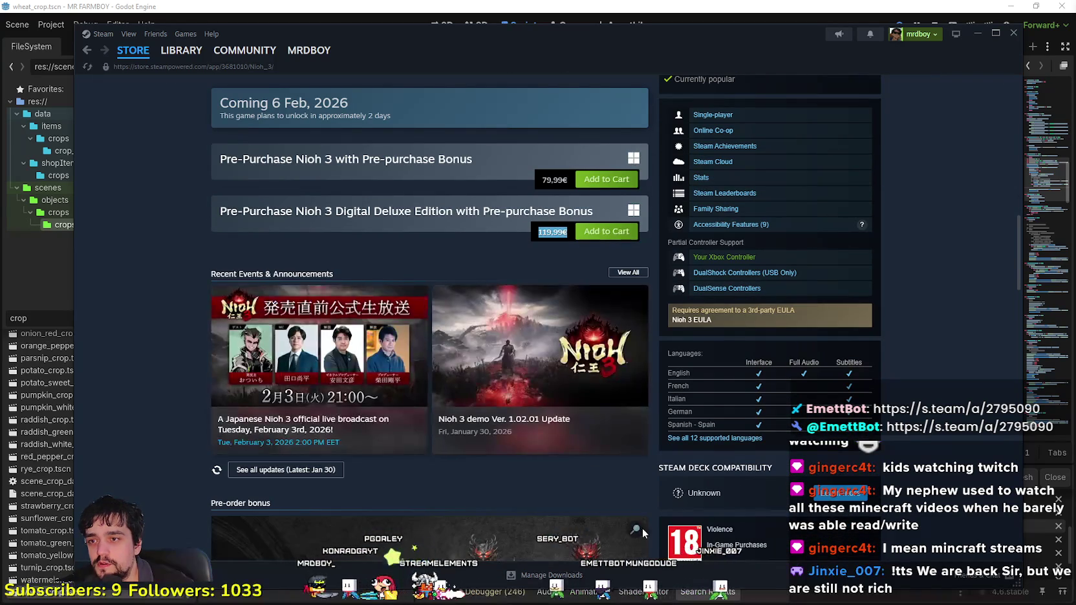
scroll(586, 464, "up", 2)
scroll(585, 460, "down", 5)
scroll(584, 458, "down", 10)
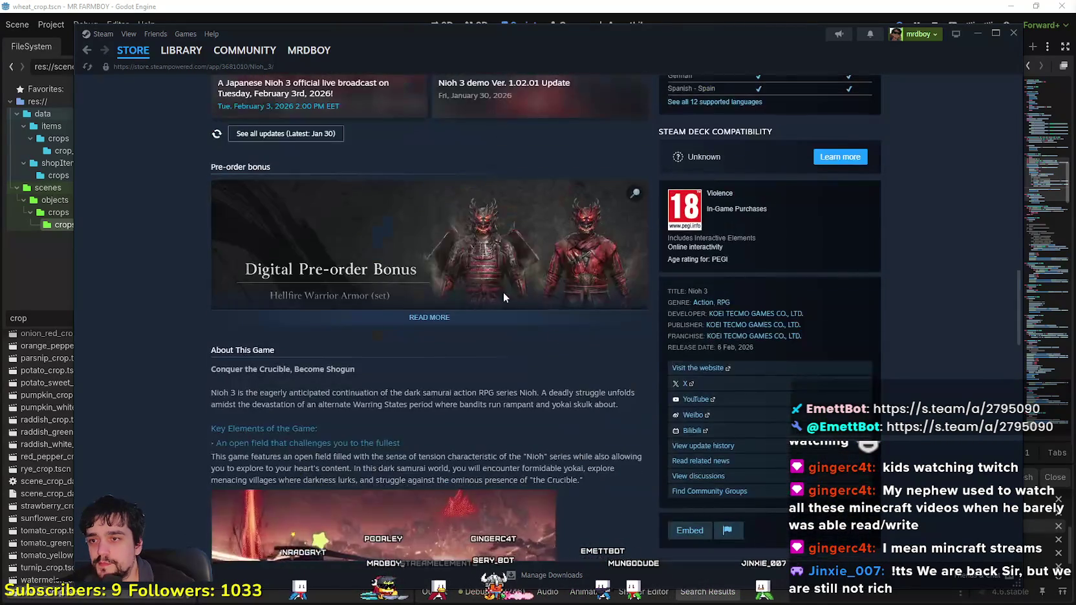
scroll(489, 411, "down", 8)
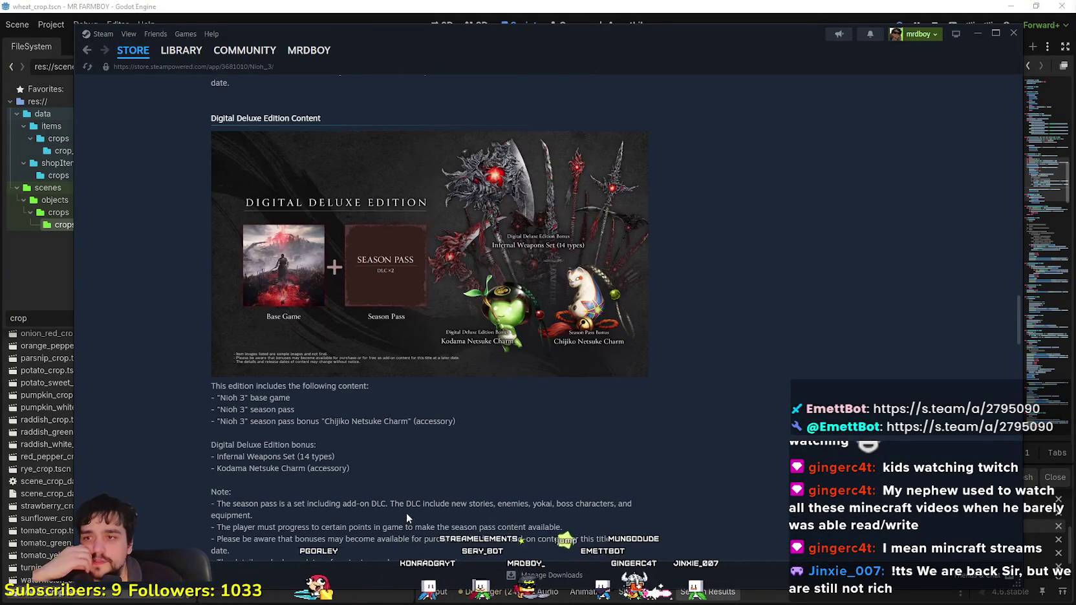
scroll(390, 398, "down", 7)
scroll(398, 391, "down", 15)
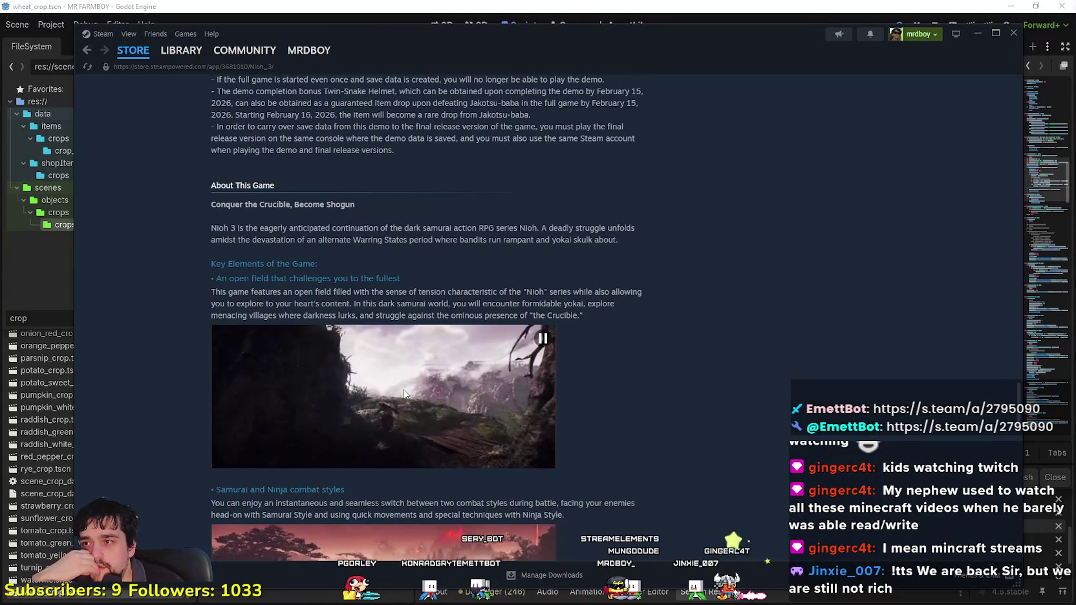
scroll(403, 388, "down", 6)
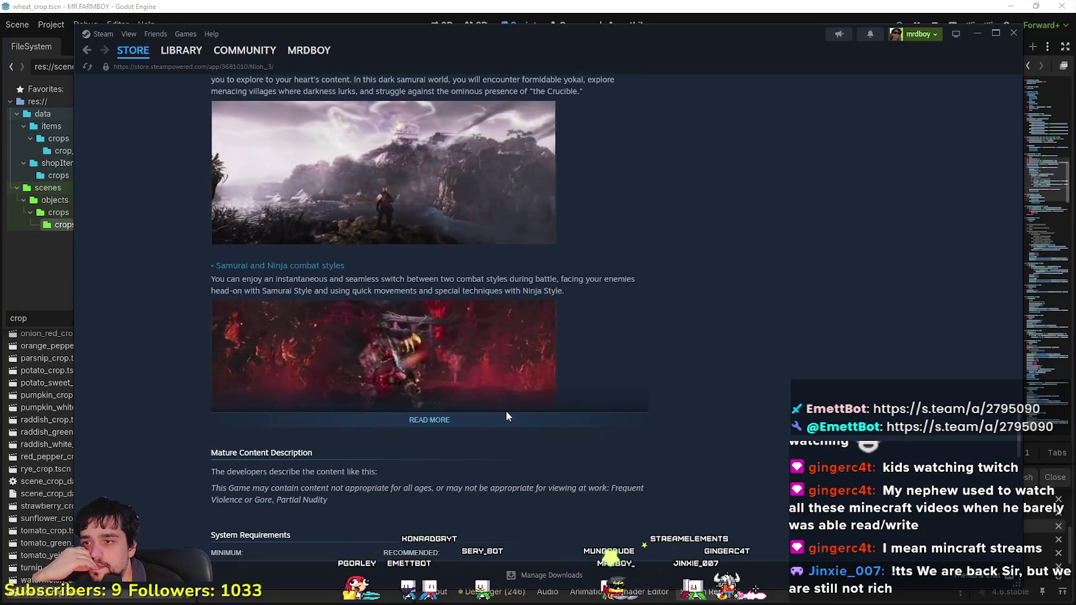
left_click(590, 420)
Step: Browse the Koei Tecmo carousel, return to the page top, and enlarge a Nioh 3 screenshot
scroll(594, 421, "down", 4)
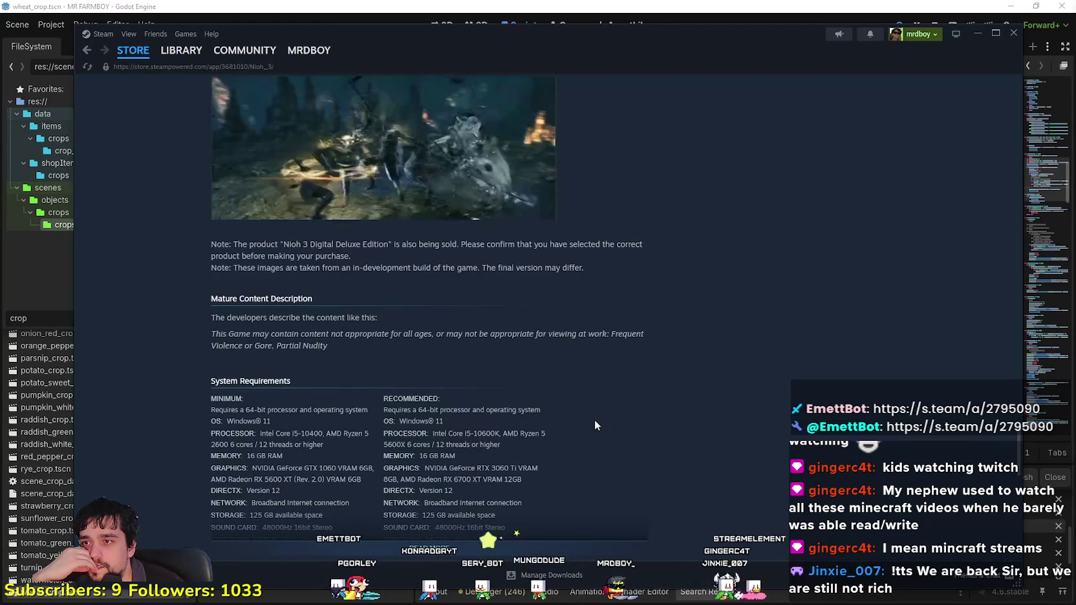
scroll(595, 425, "down", 9)
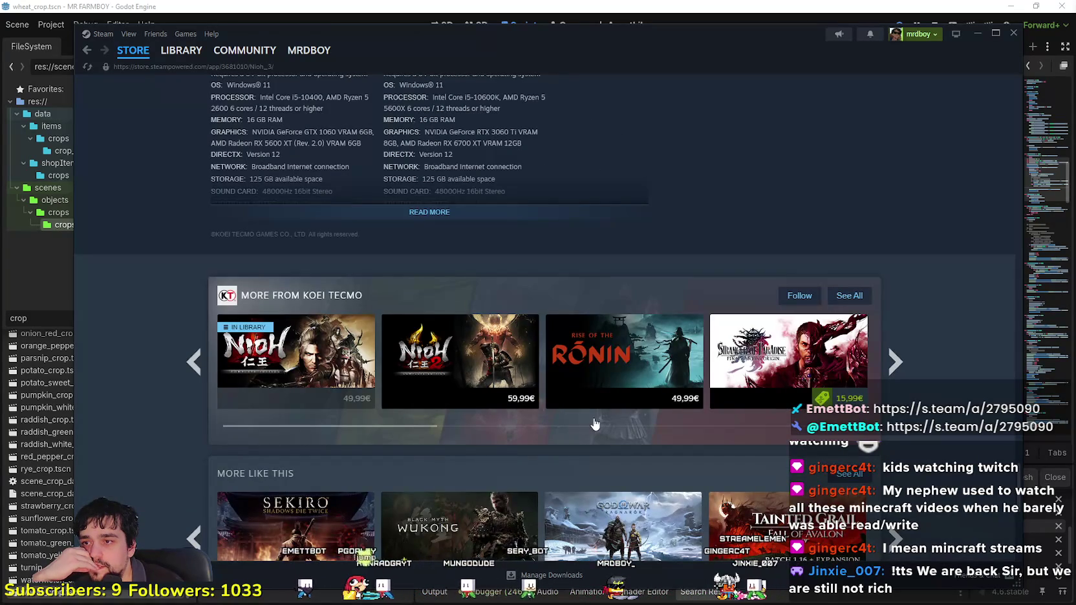
mouse_move(289, 396)
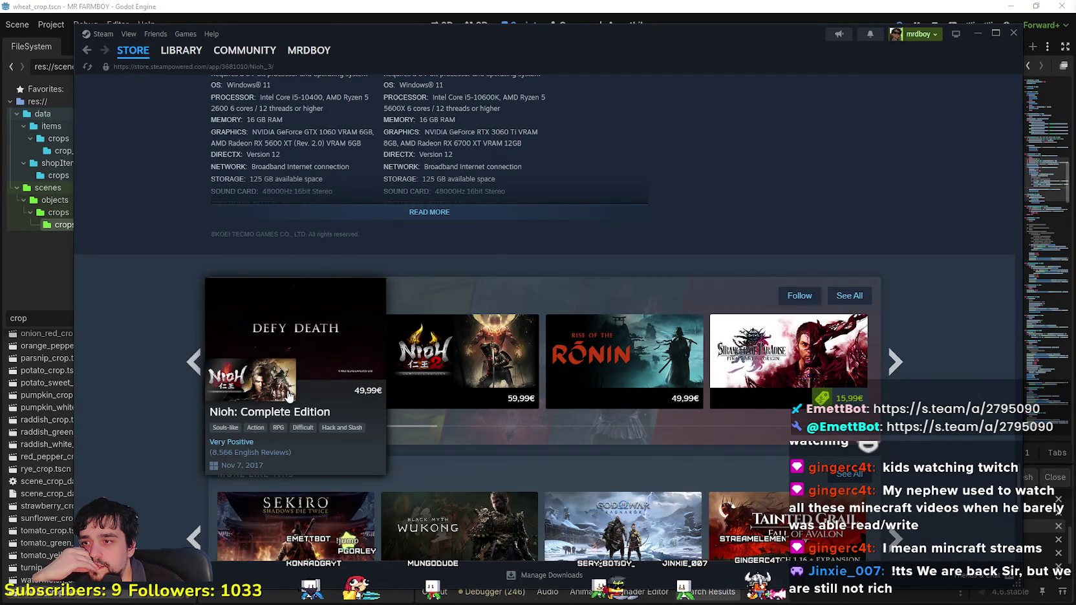
mouse_move(481, 388)
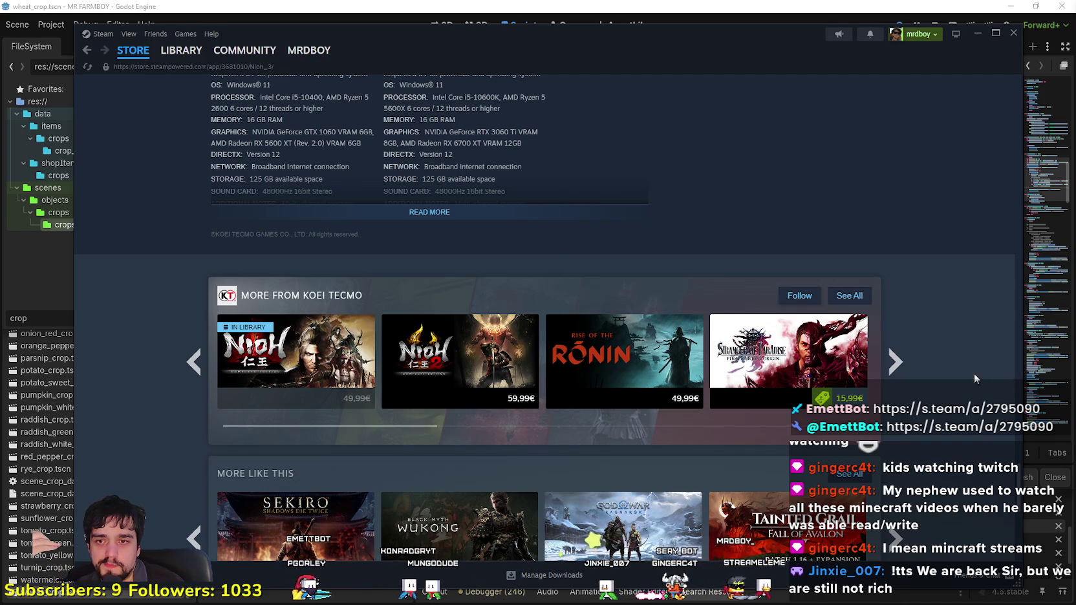
mouse_move(842, 372)
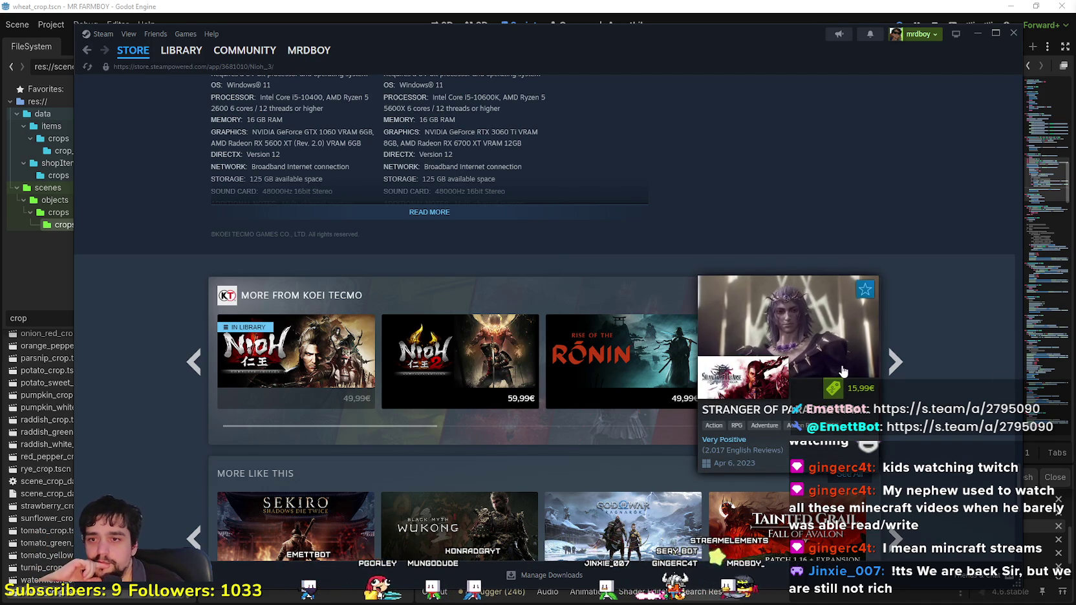
mouse_move(1019, 475)
left_mouse_down()
mouse_move(1019, 466)
mouse_move(1019, 517)
mouse_move(979, 115)
left_mouse_up()
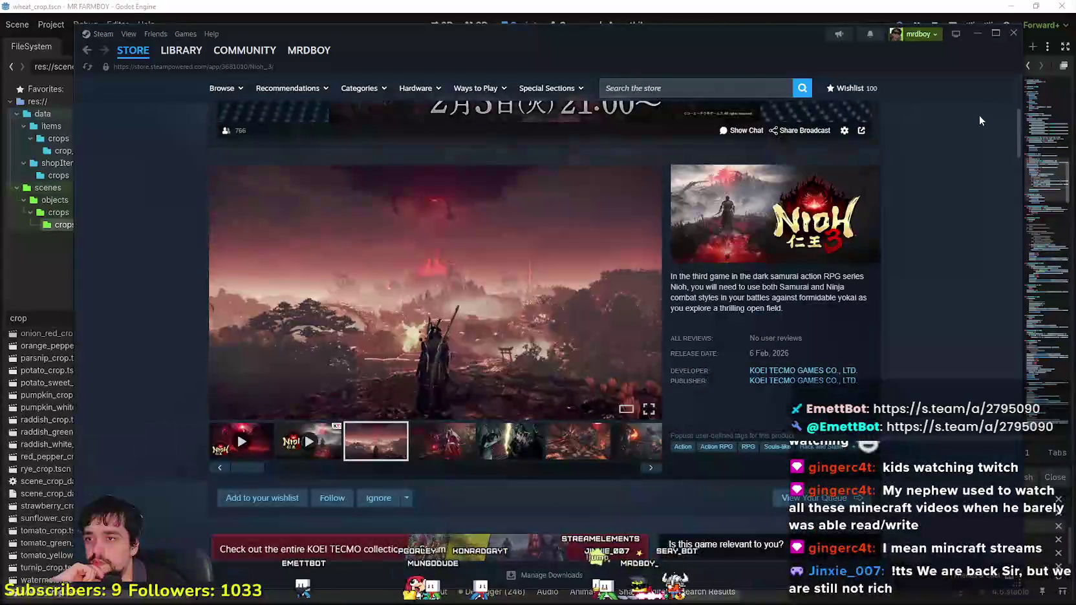
left_click(530, 291)
left_click(905, 331)
left_click(906, 331)
left_click(941, 198)
scroll(242, 210, "up", 5)
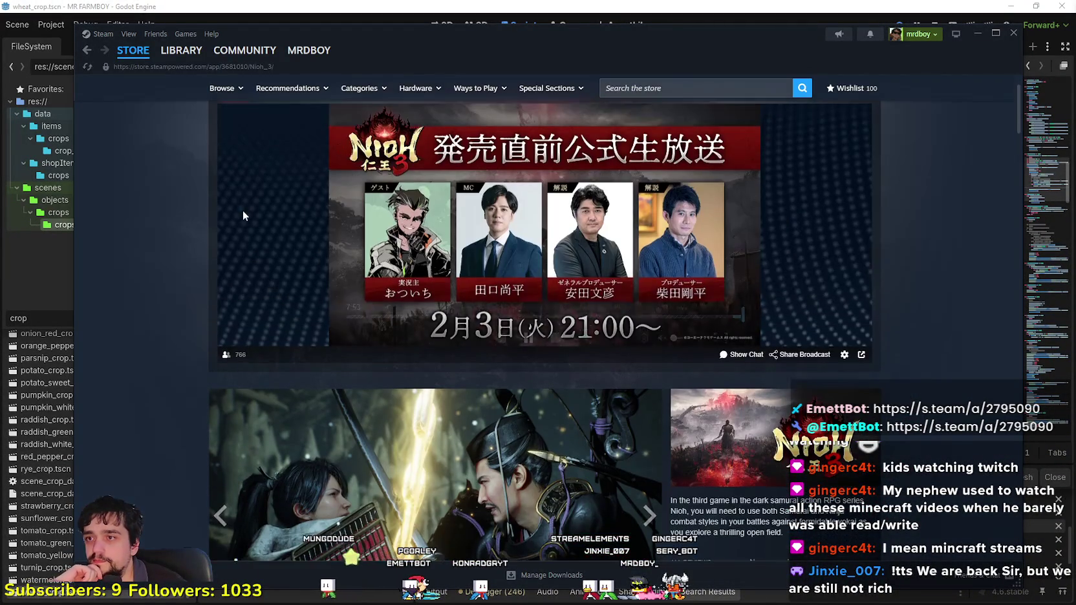
mouse_move(135, 55)
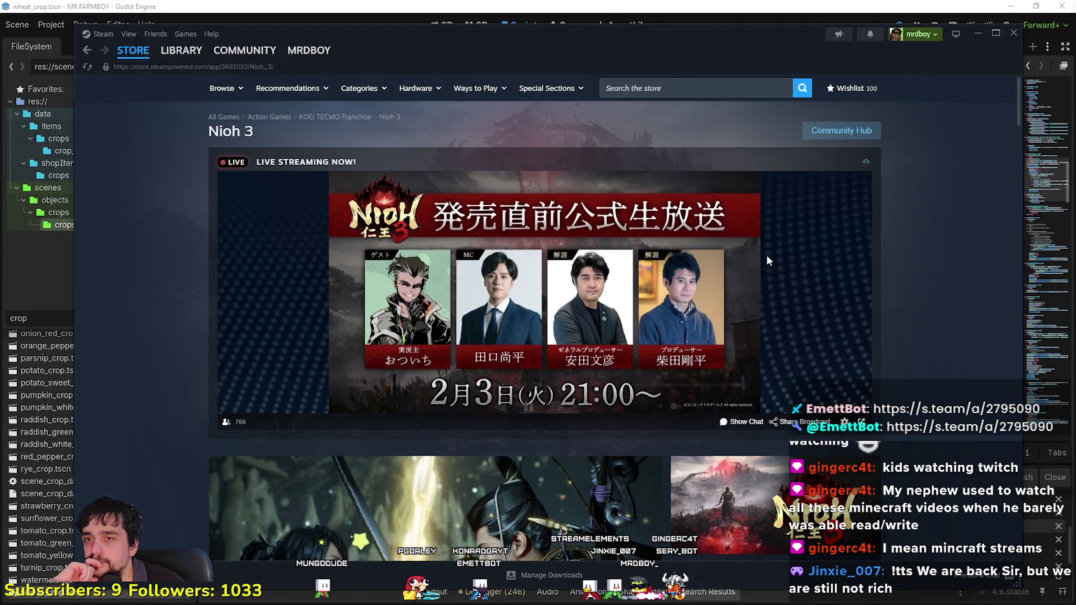
scroll(795, 366, "down", 10)
scroll(794, 362, "down", 12)
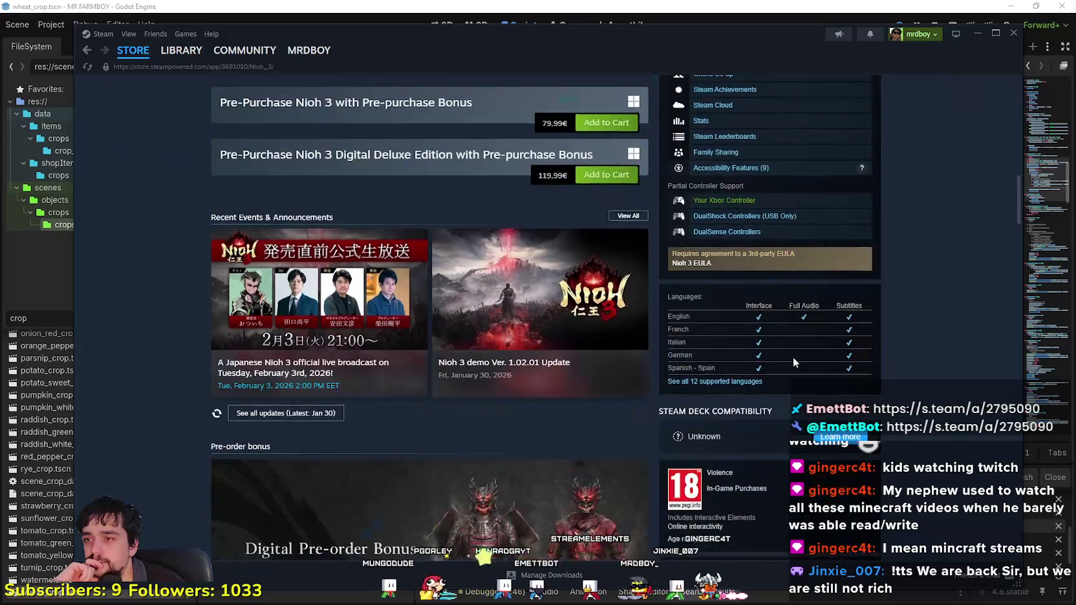
scroll(794, 355, "down", 8)
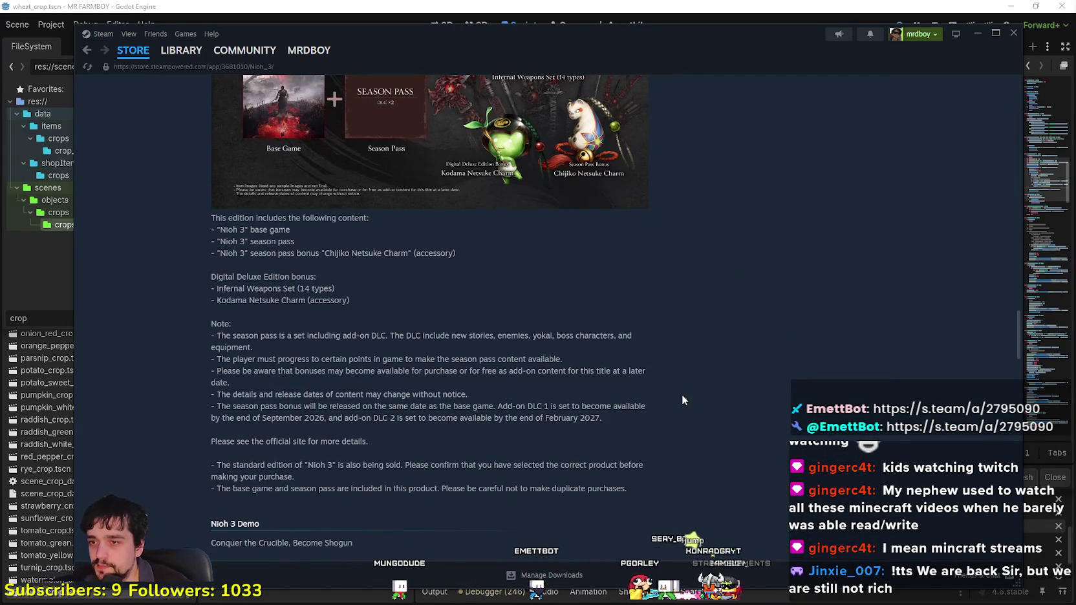
scroll(681, 395, "up", 15)
scroll(699, 352, "up", 4)
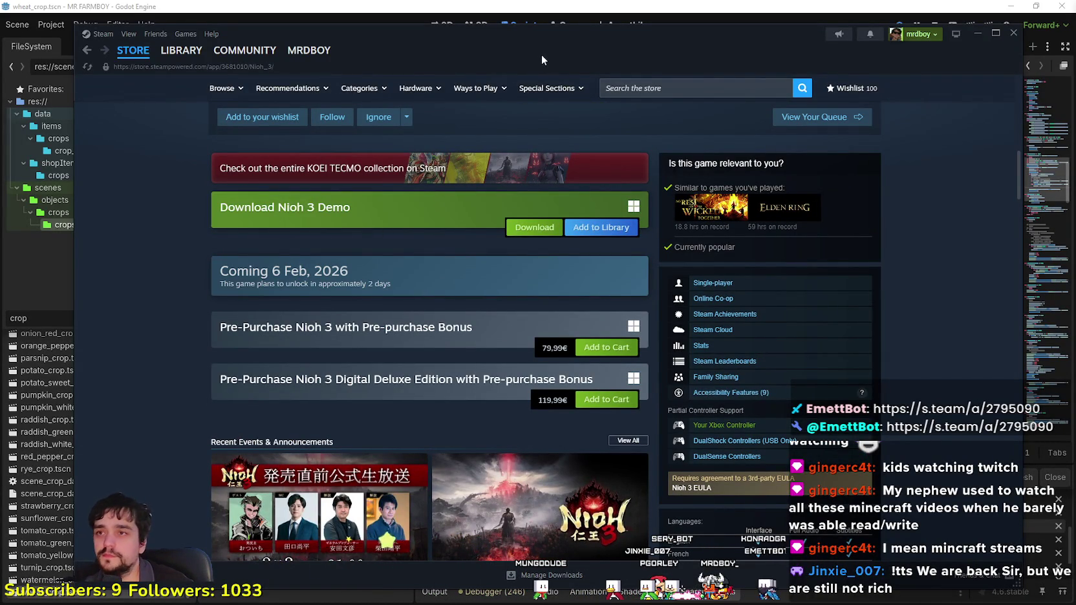
left_click_drag(542, 60, 536, 51)
scroll(565, 451, "up", 3)
scroll(553, 421, "down", 3)
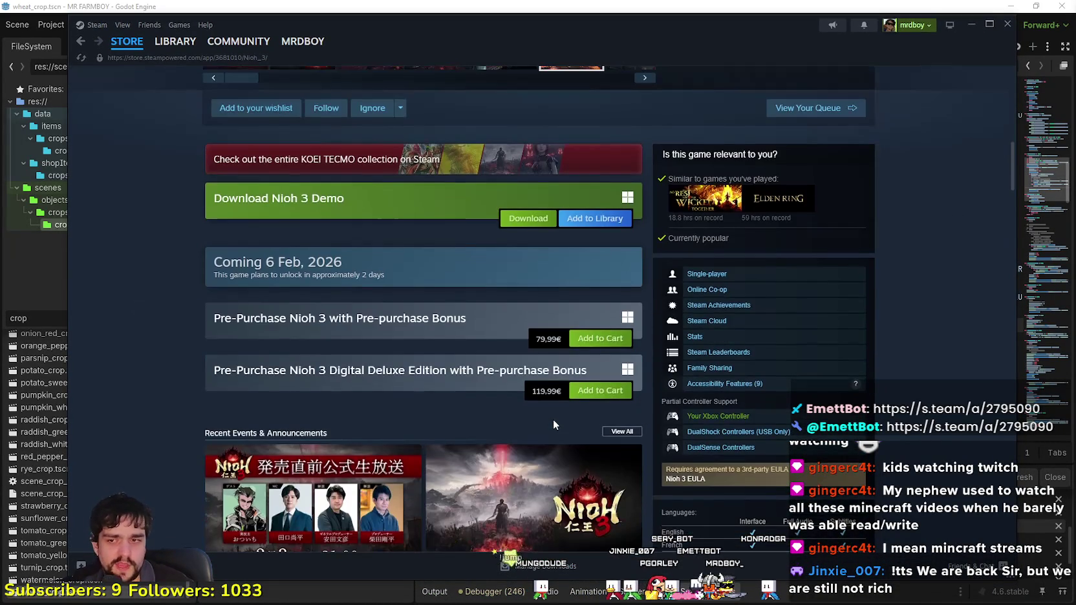
left_click(718, 353)
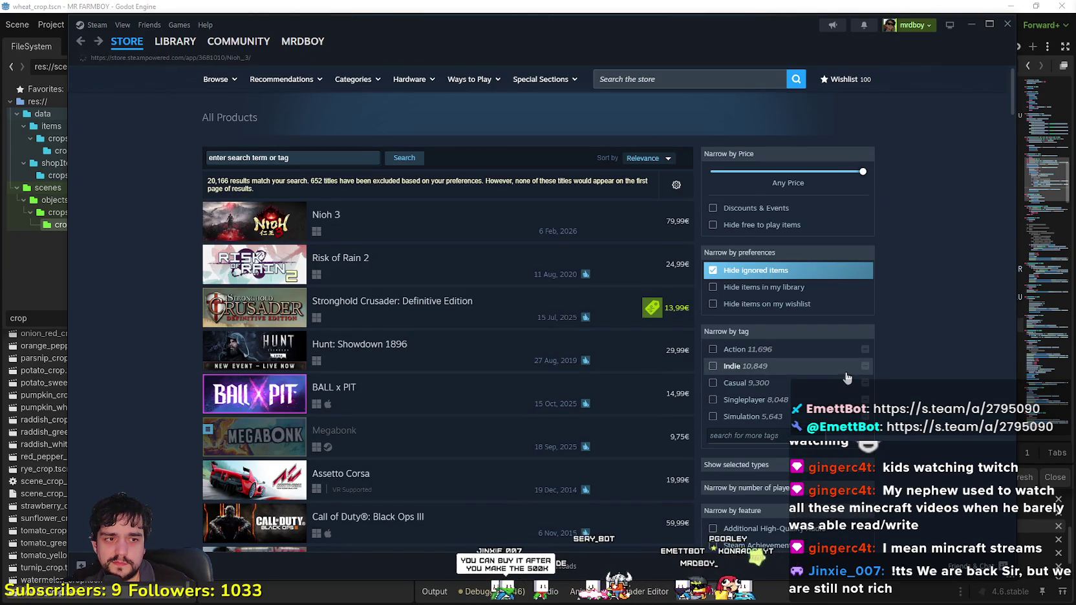
scroll(610, 283, "down", 3)
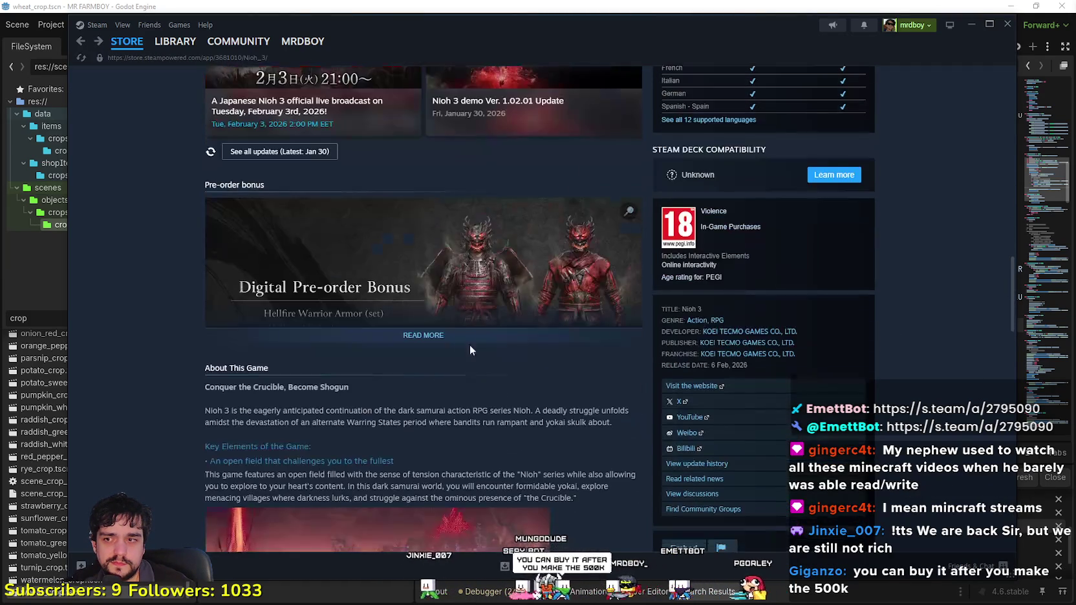
scroll(471, 347, "up", 8)
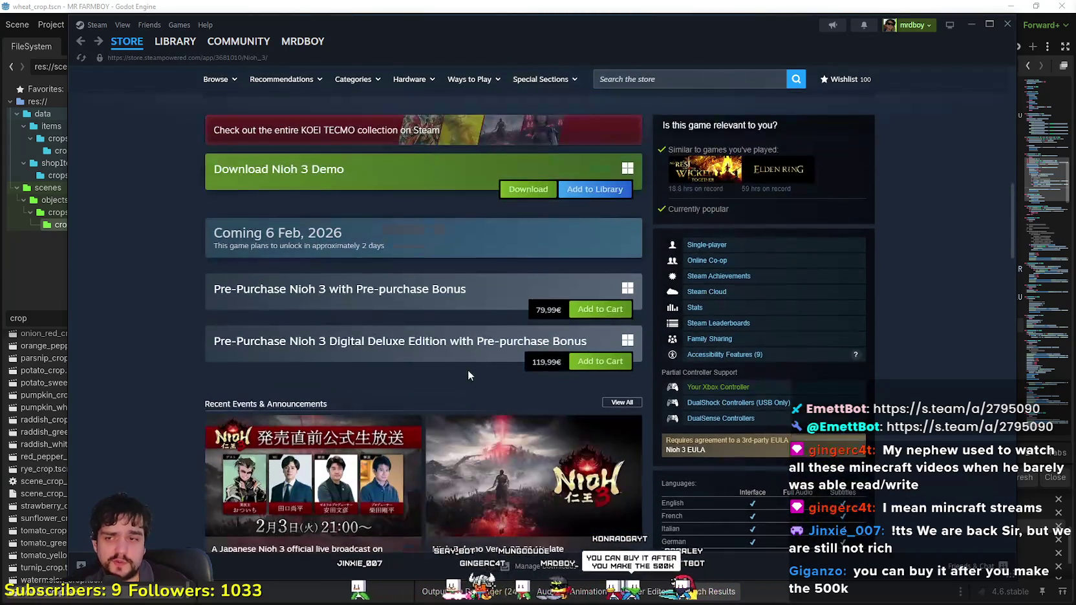
left_click_drag(537, 309, 562, 328)
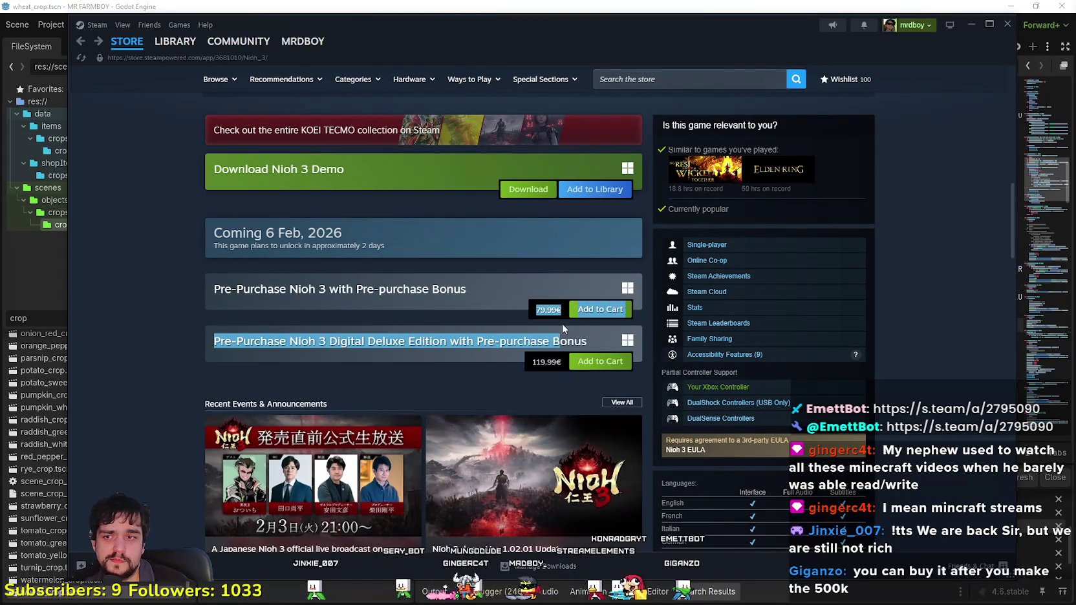
left_click(536, 362)
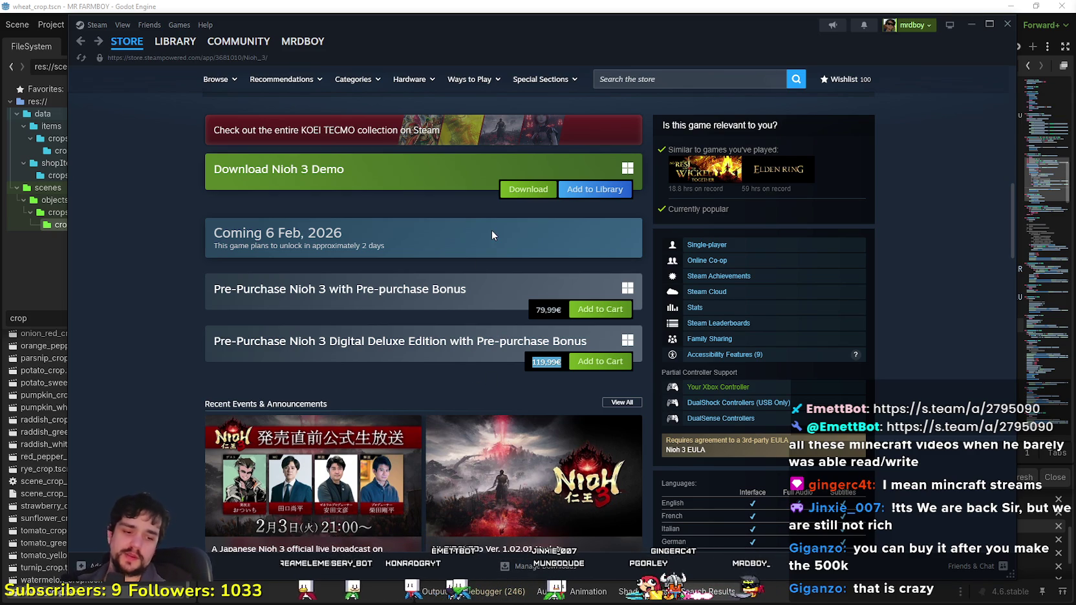
scroll(527, 342, "up", 10)
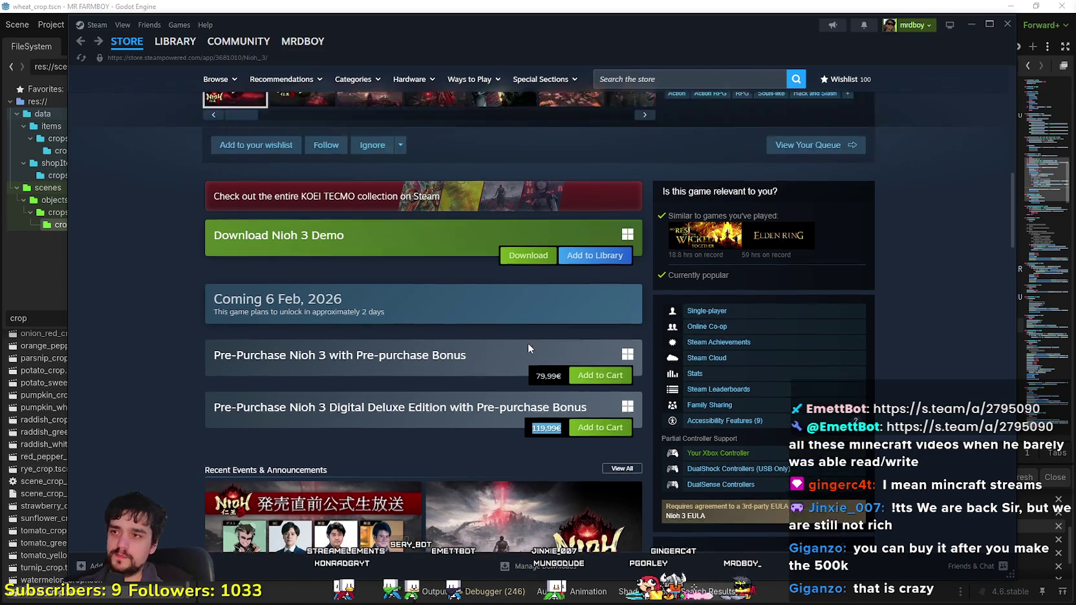
scroll(232, 517, "up", 3)
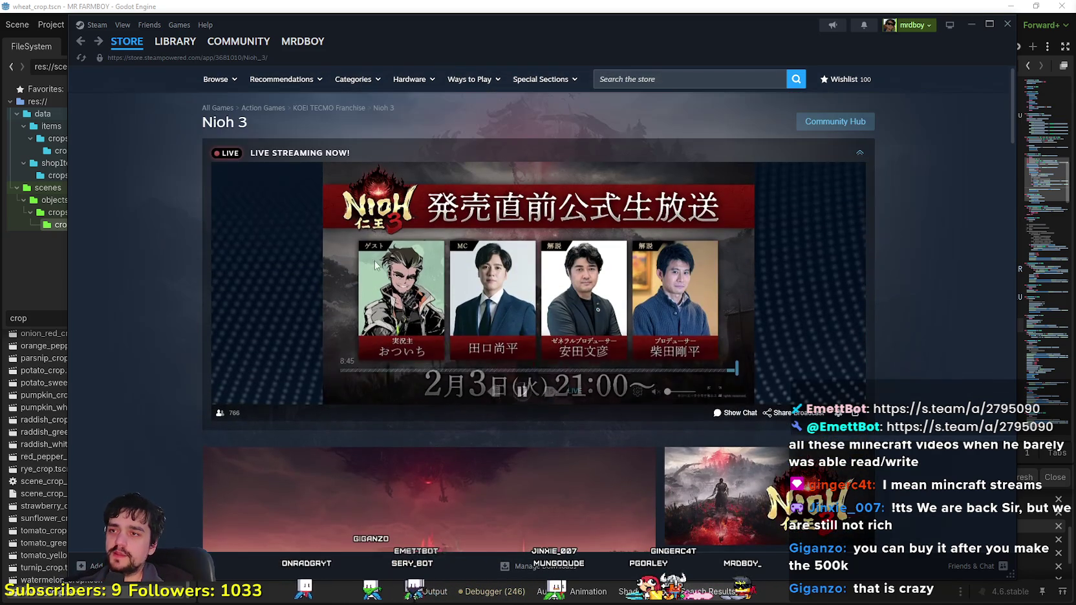
left_click(148, 49)
left_click_drag(272, 26, 223, 28)
mouse_move(253, 43)
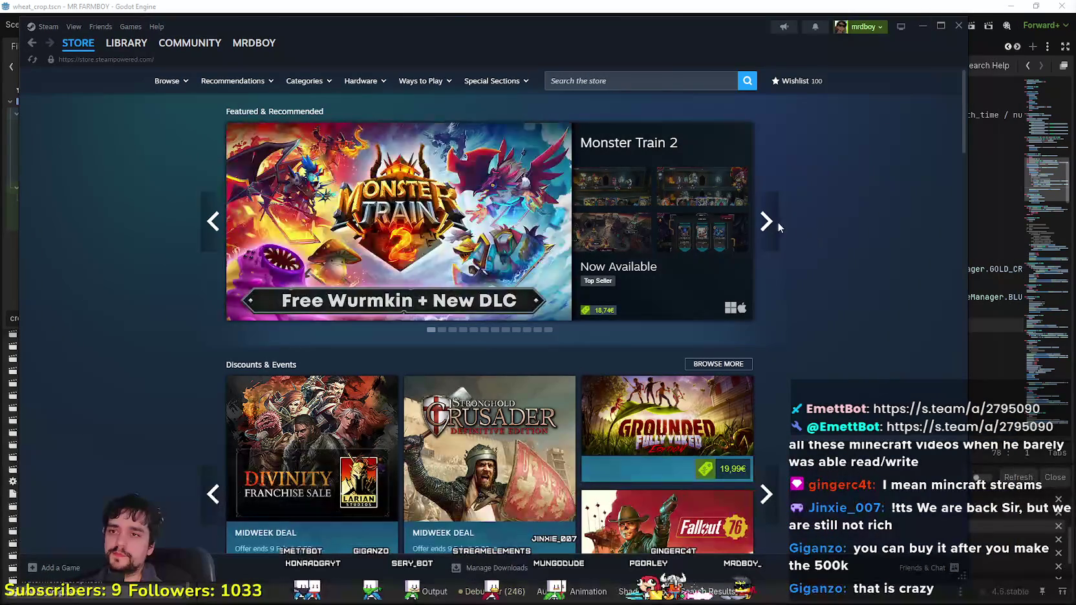
left_click(773, 232)
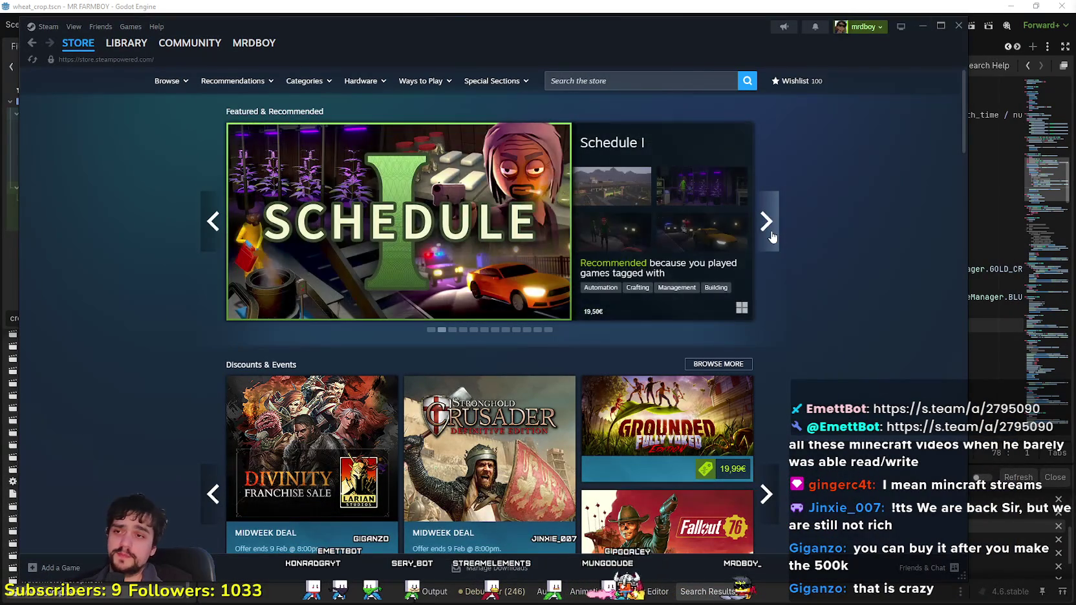
left_click(773, 230)
left_click(773, 228)
left_click(211, 235)
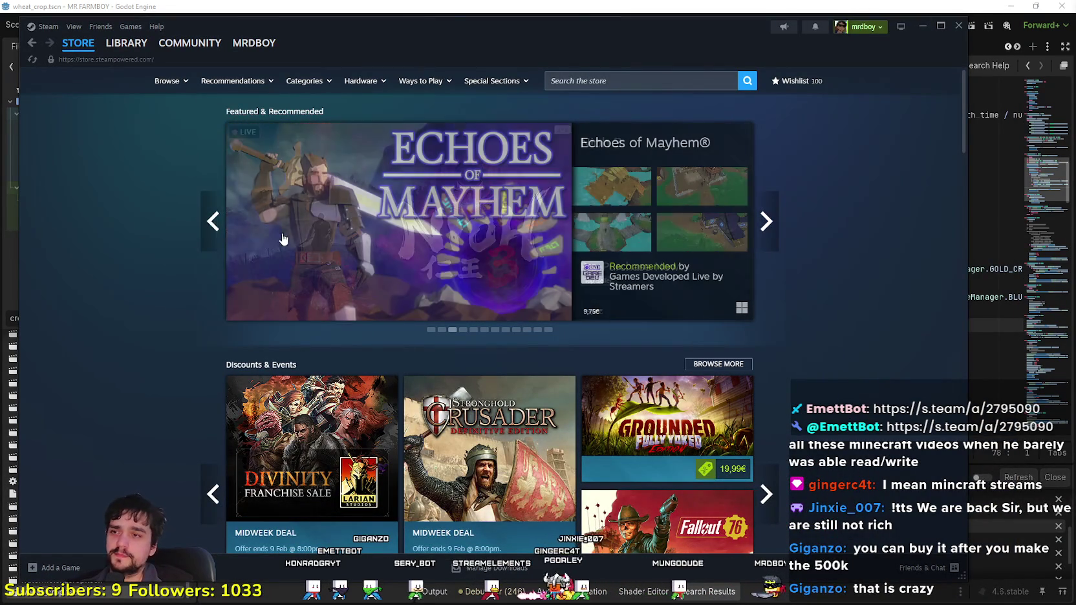
mouse_move(608, 186)
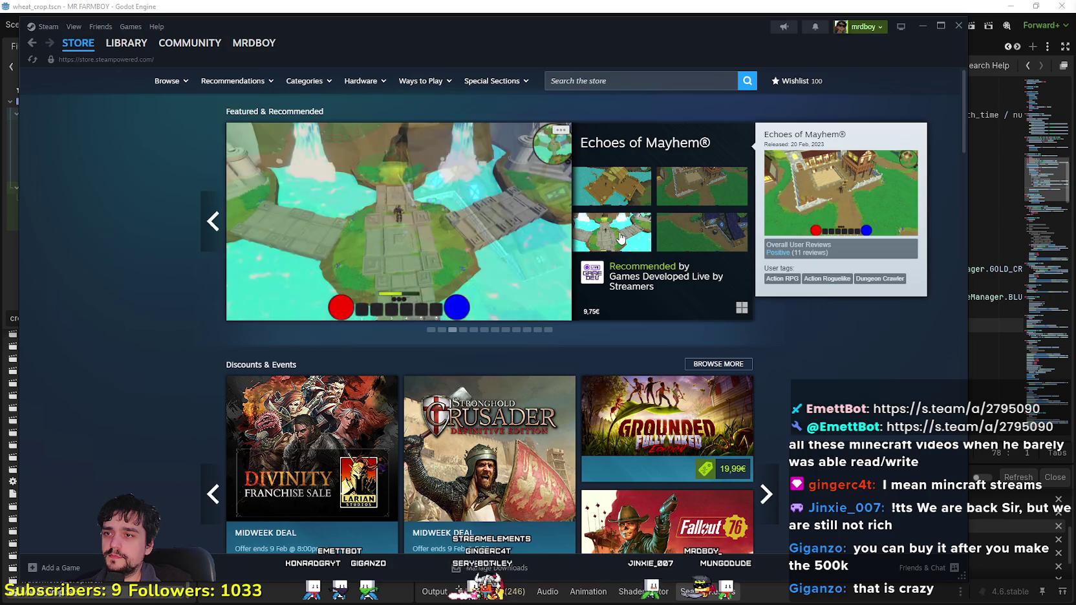
left_click(922, 26)
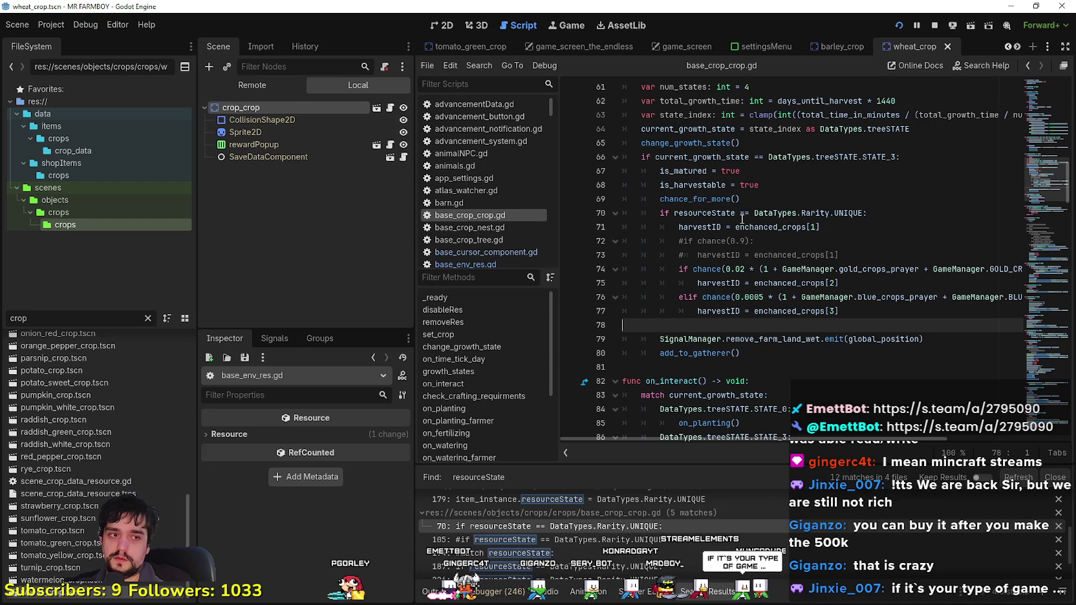
Step: Select lines 71–73 of the UNIQUE harvest branch and view the enchanced_crops doc popup
left_click(853, 257)
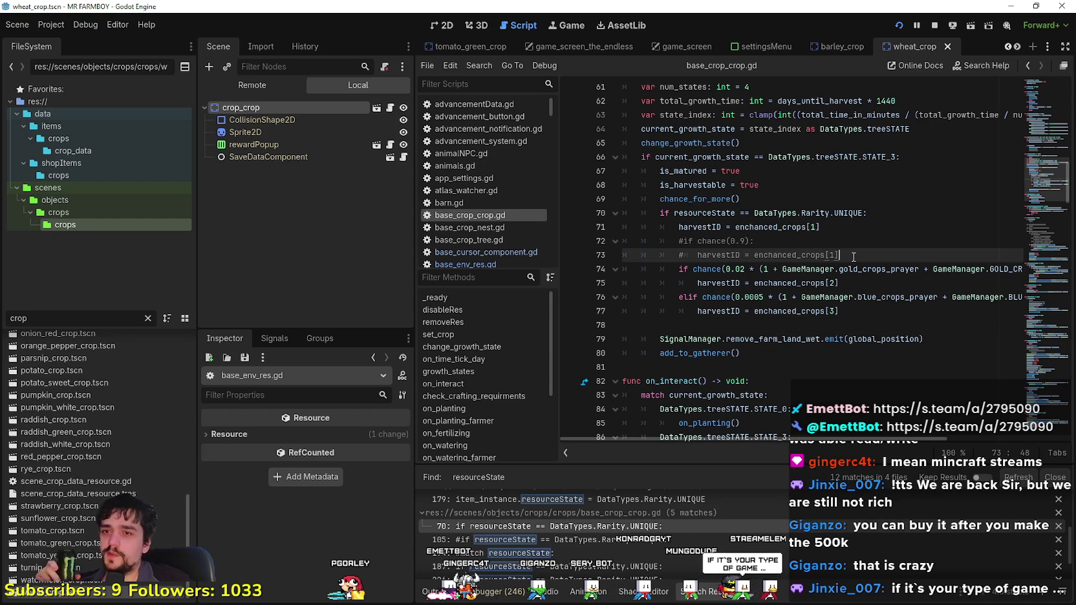
scroll(853, 256, "down", 2)
scroll(850, 261, "up", 2)
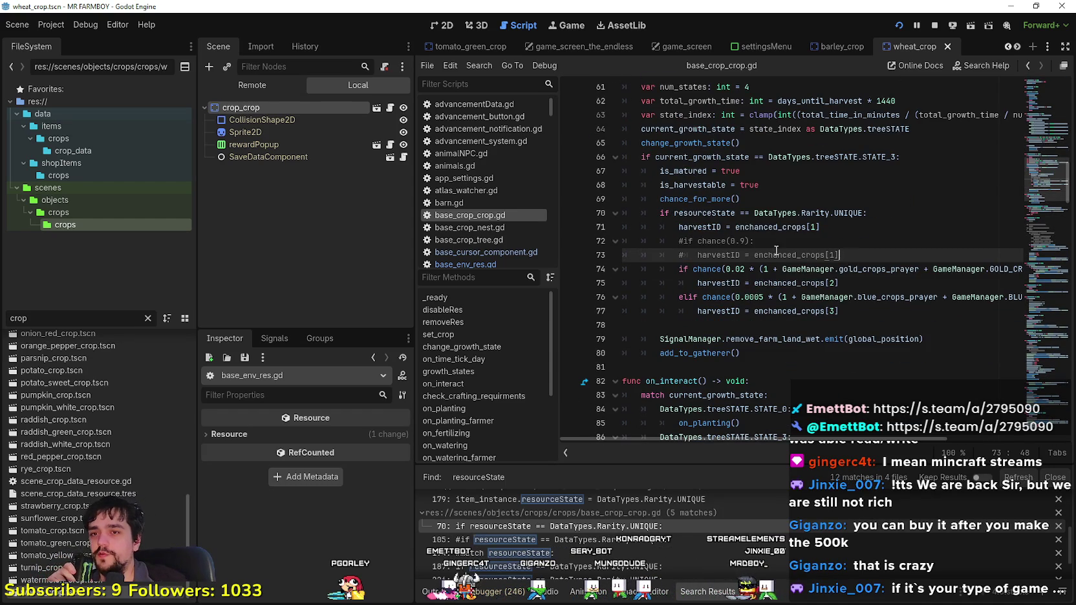
left_click_drag(839, 256, 679, 227)
left_click(758, 241)
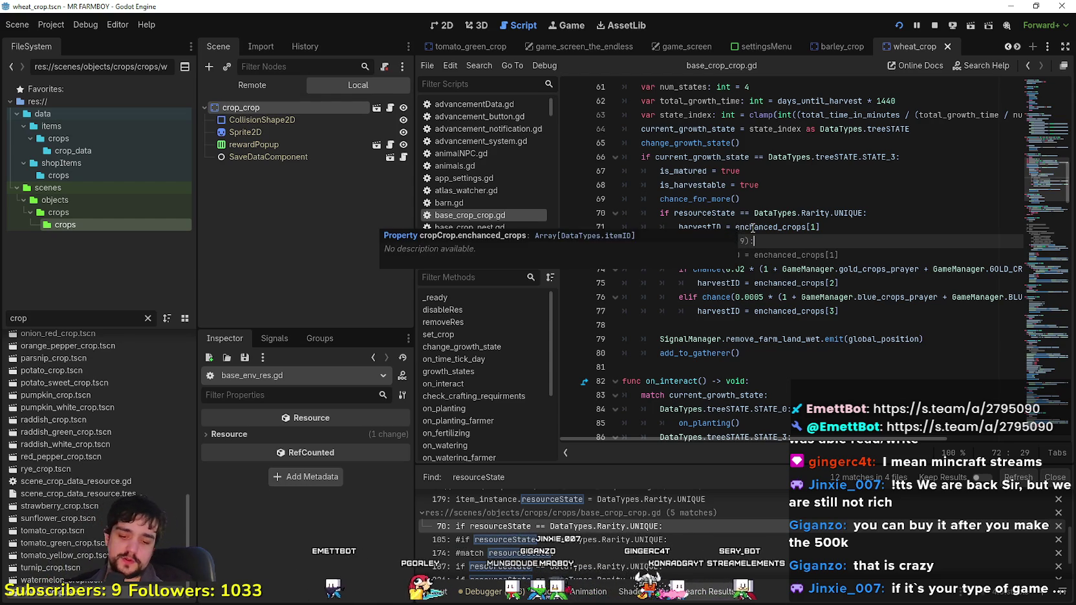
mouse_move(764, 231)
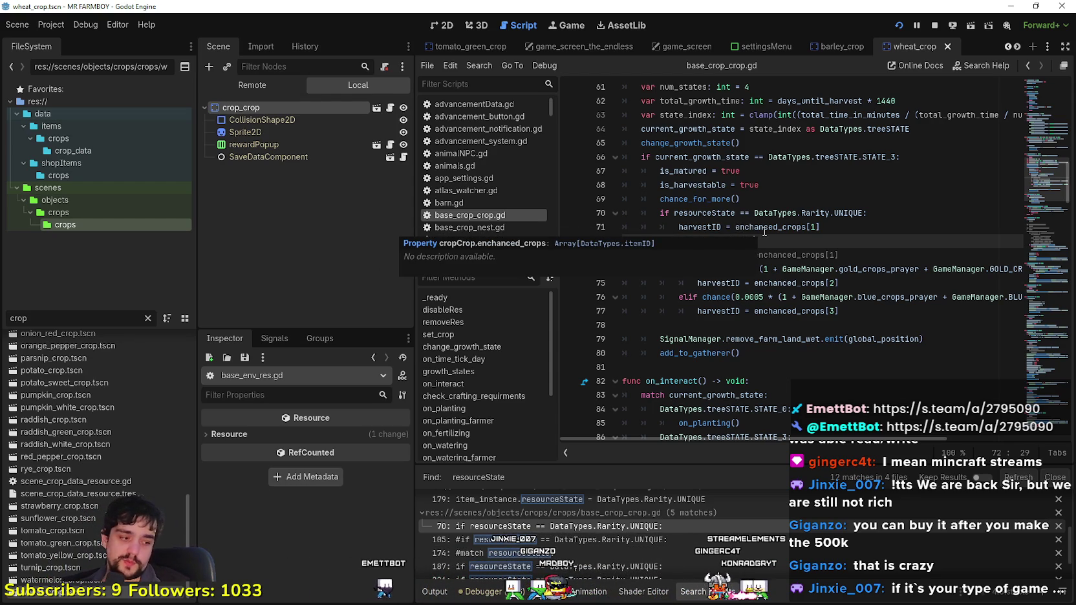
Step: Move the cursor up through the branch to line 66, the STATE_3 check
key("Up")
key("Up")
key("Up")
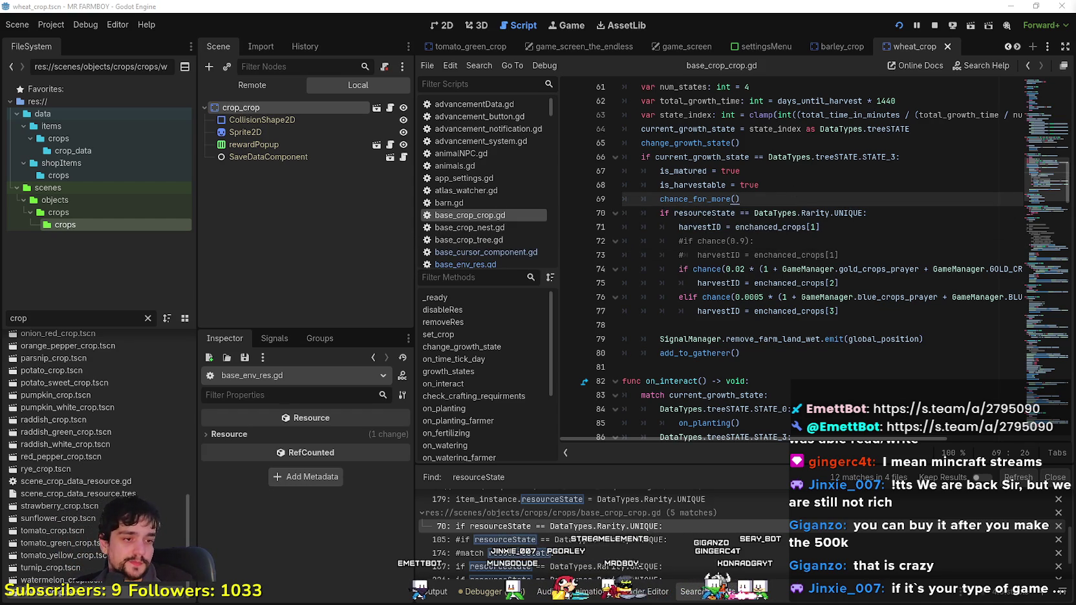
key("Up")
key("Up")
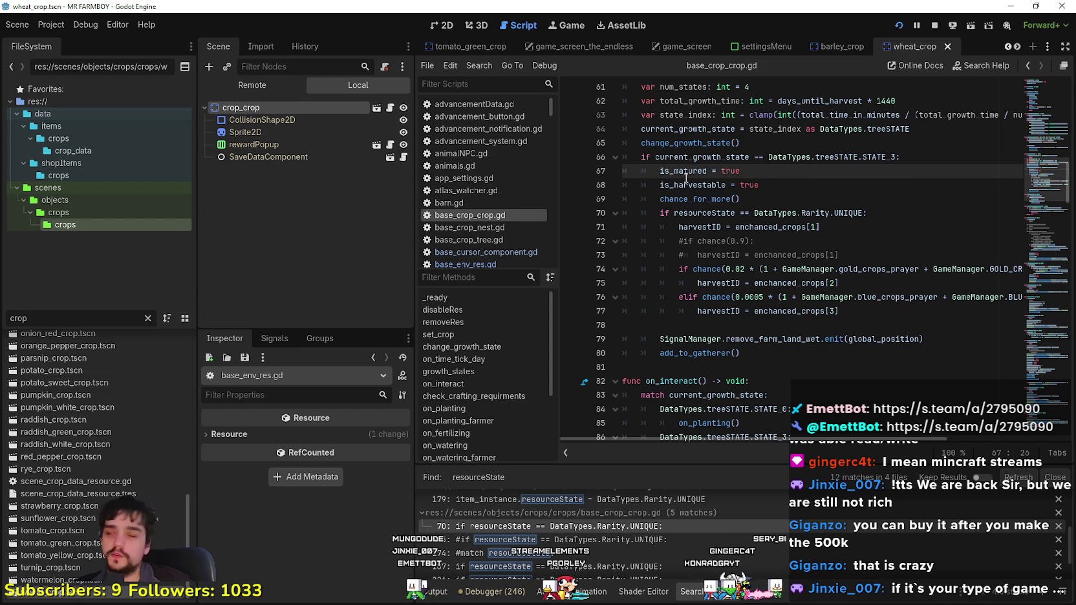
key("Up")
scroll(802, 284, "up", 3)
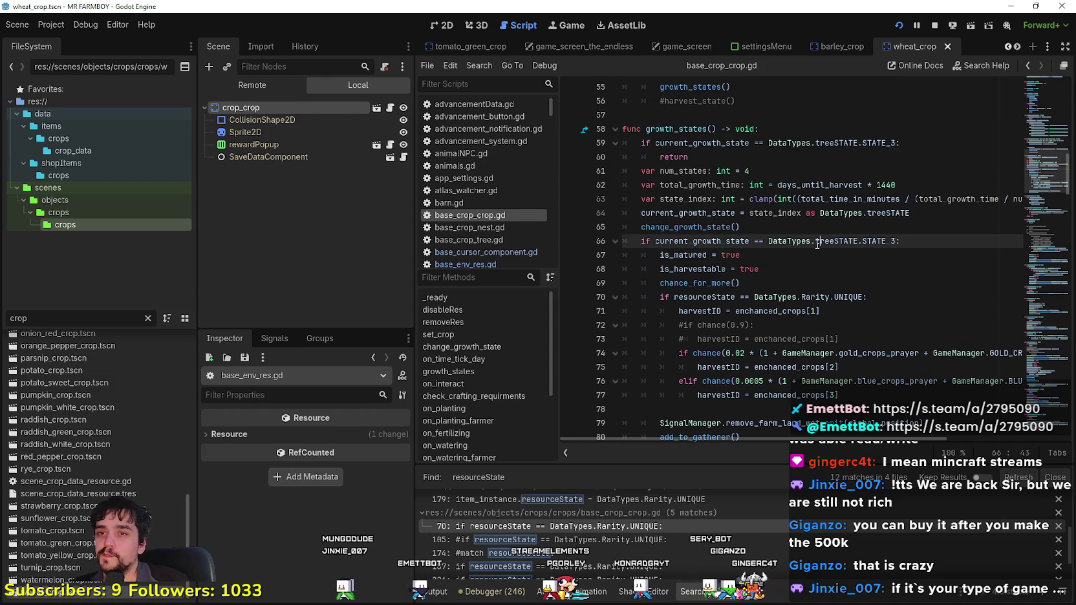
scroll(802, 278, "down", 2)
mouse_move(791, 278)
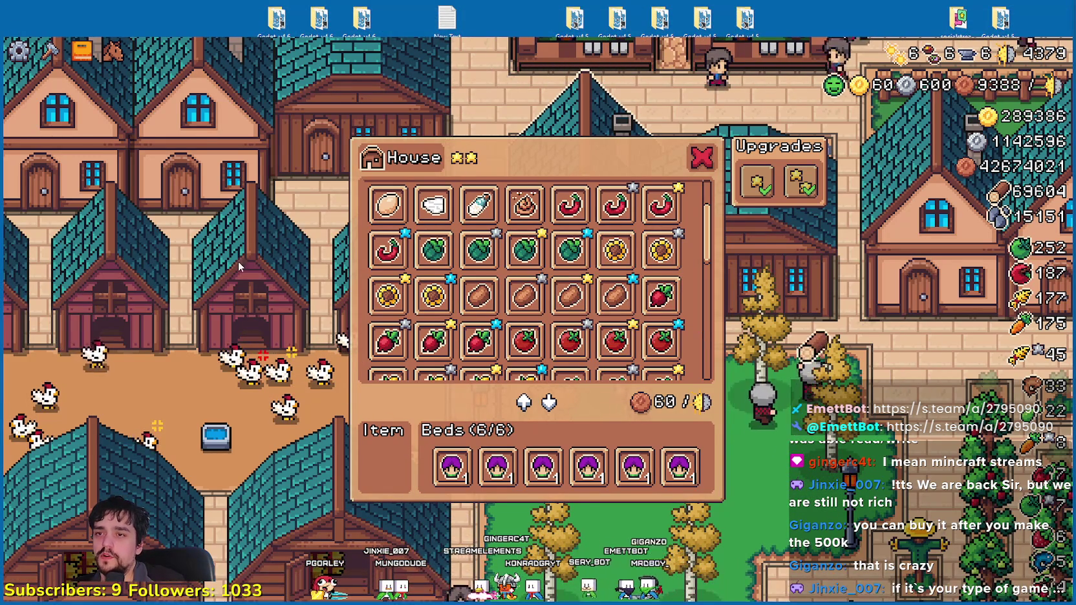
Step: Scroll the House item grid, close it, then reopen and close house panels with Esc
scroll(672, 271, "down", 2)
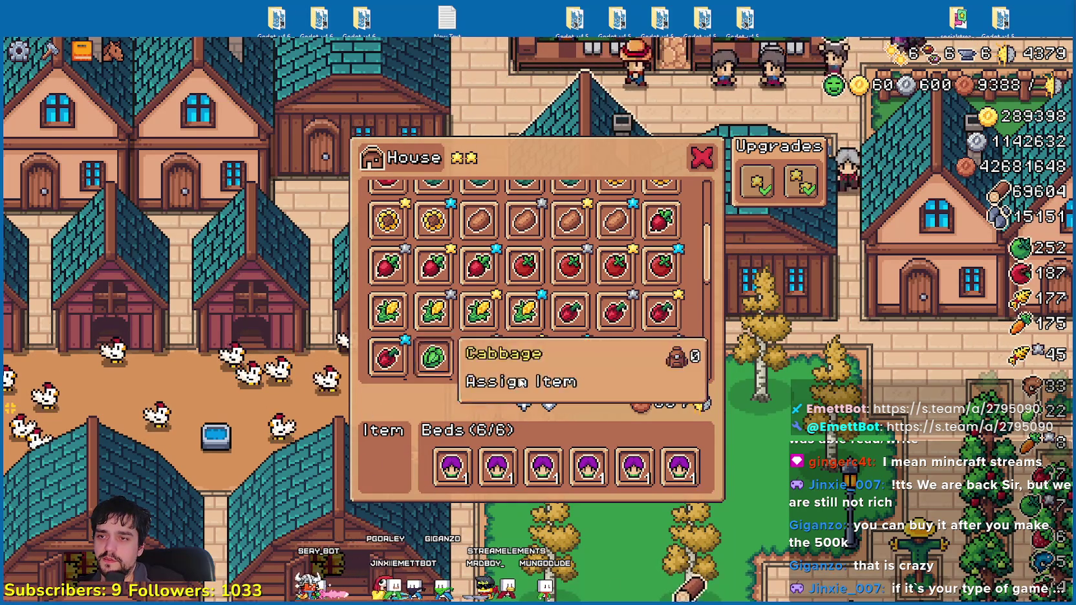
left_click(711, 160)
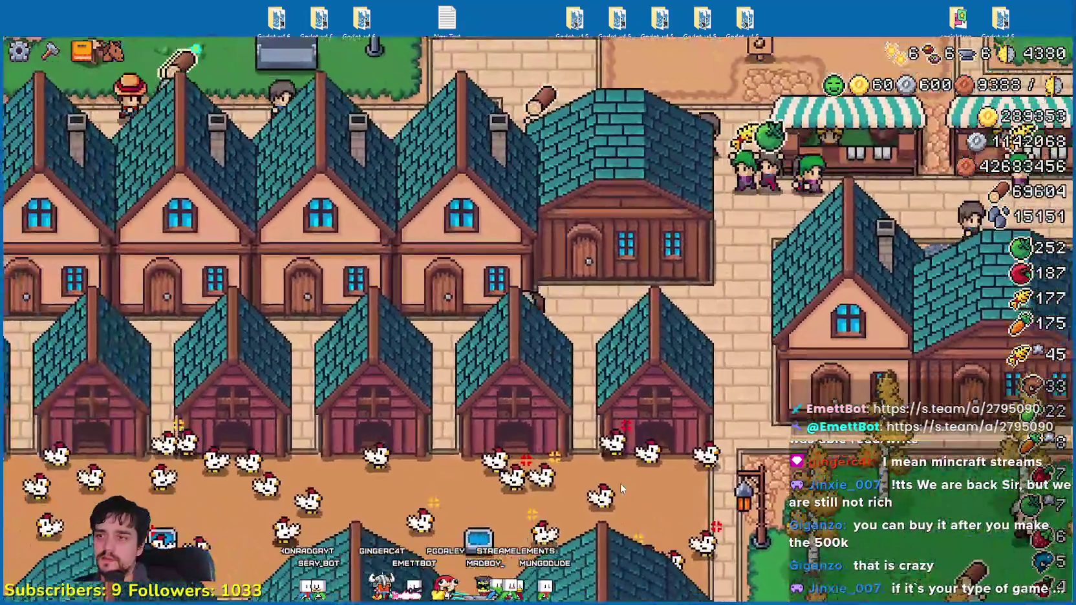
left_click(568, 258)
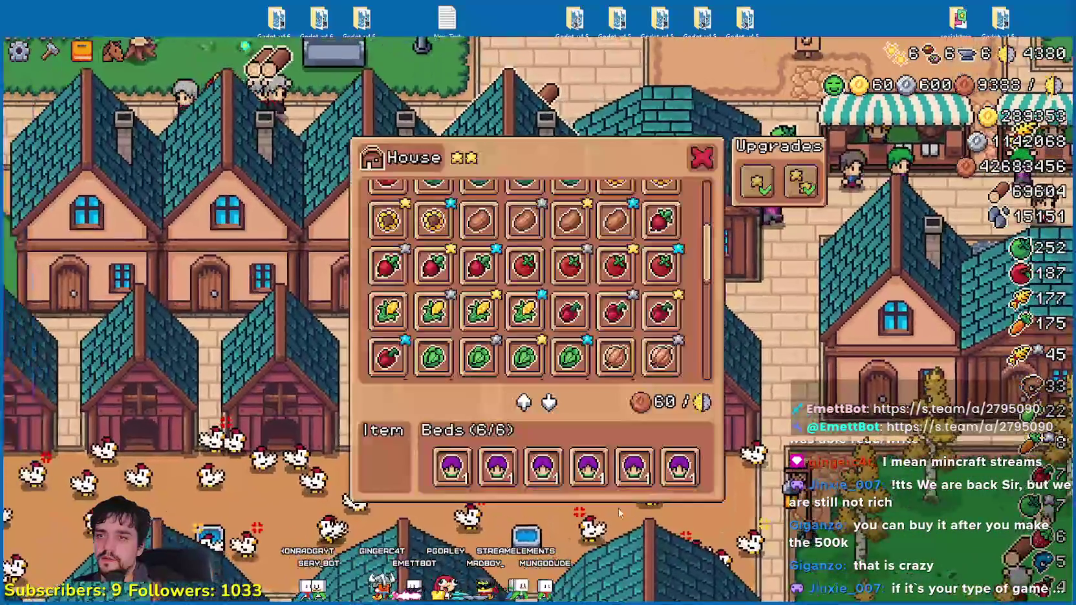
key("Escape")
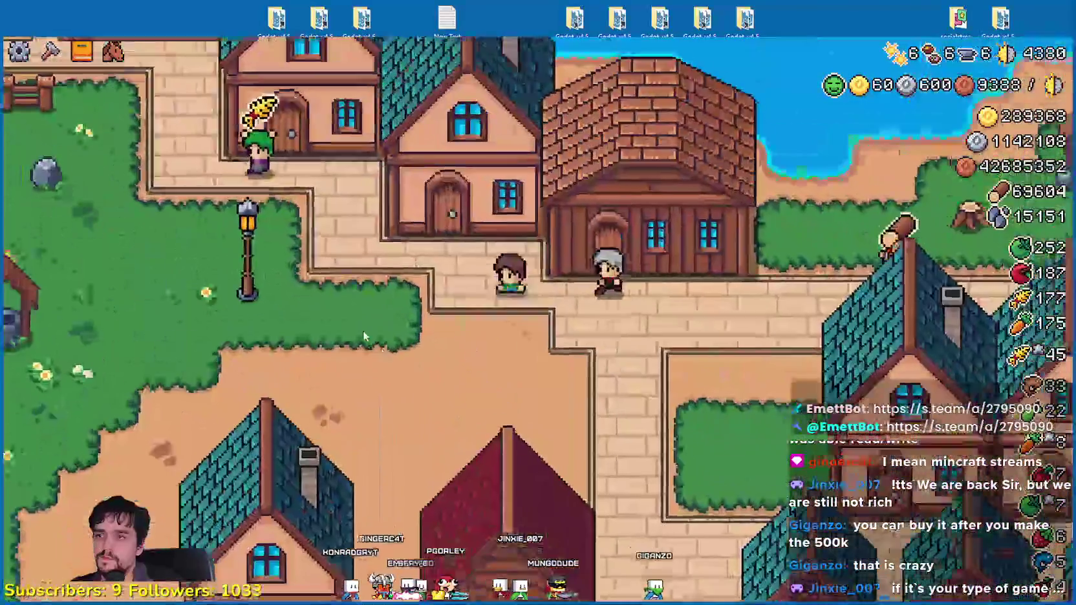
left_click(364, 331)
key("Escape")
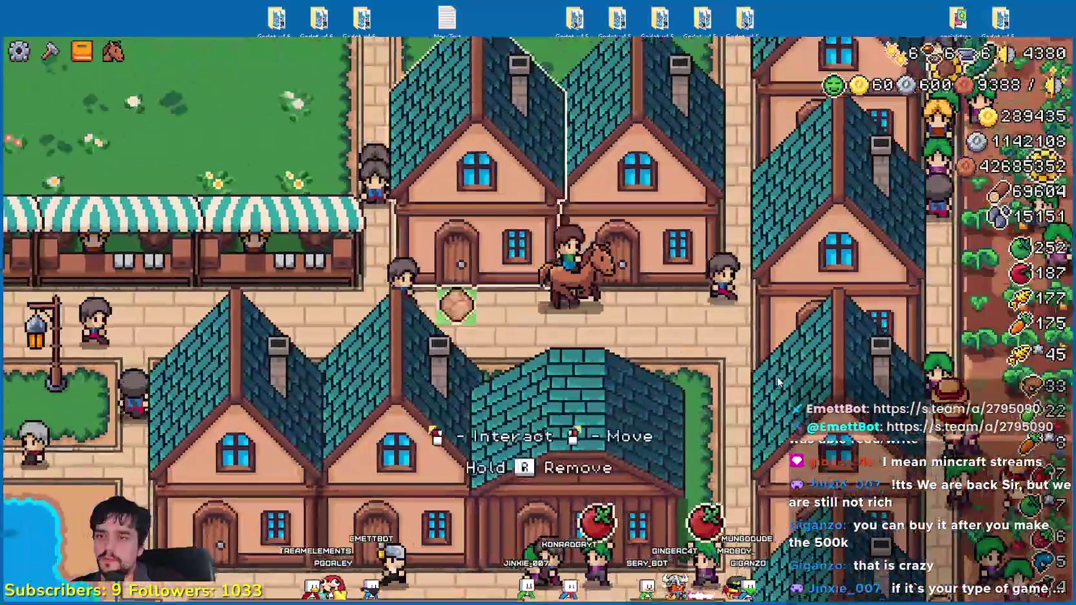
Step: Open the two-star House panel, scroll its onions, carrots, leeks and eggplants, then quit with Alt+F4
left_click(778, 382)
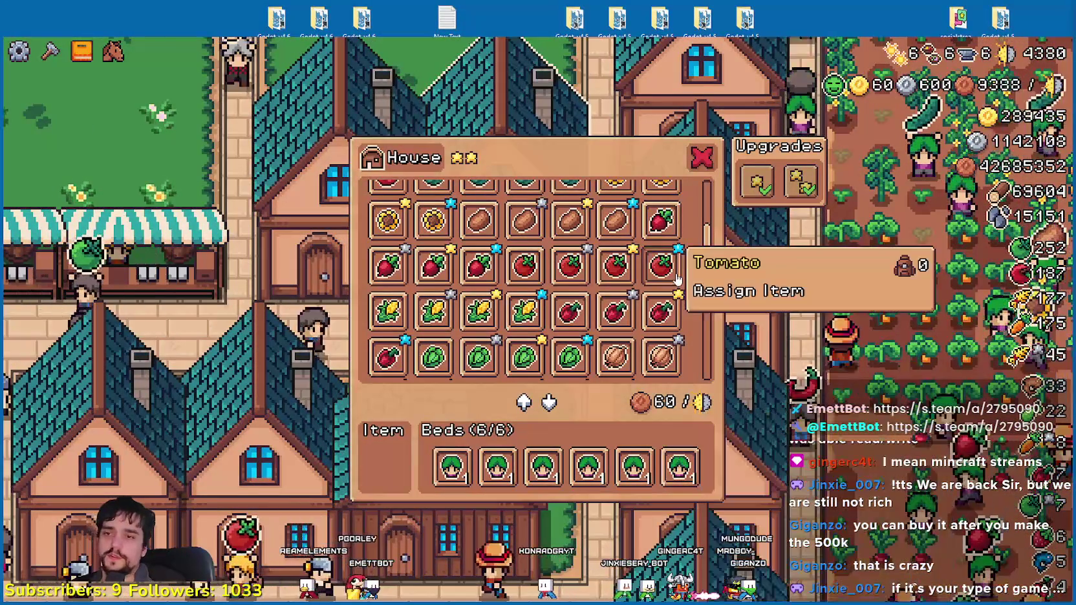
scroll(666, 318, "down", 1)
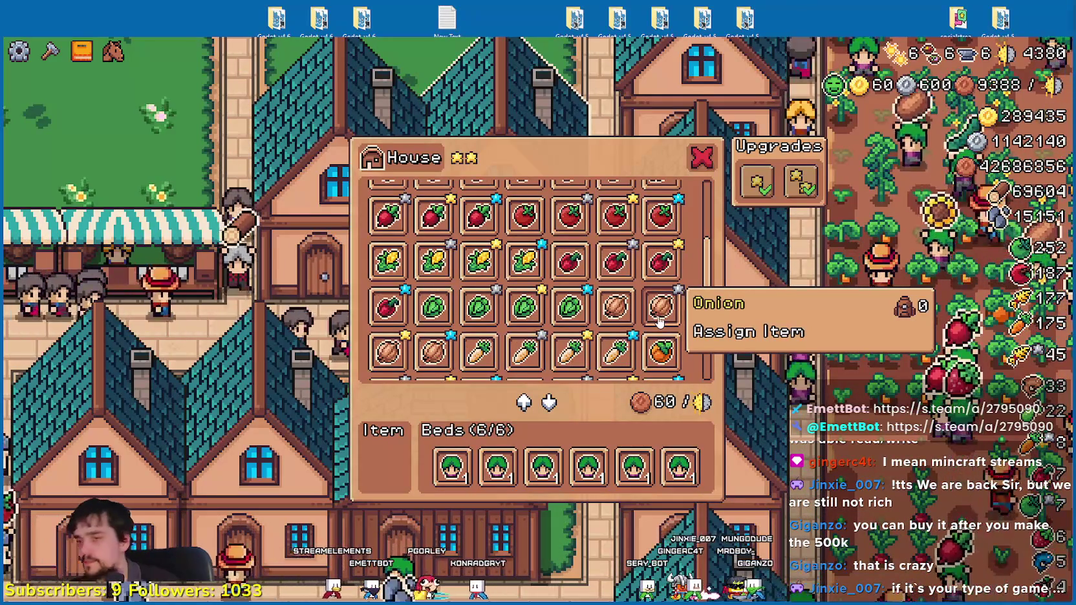
scroll(660, 321, "down", 3)
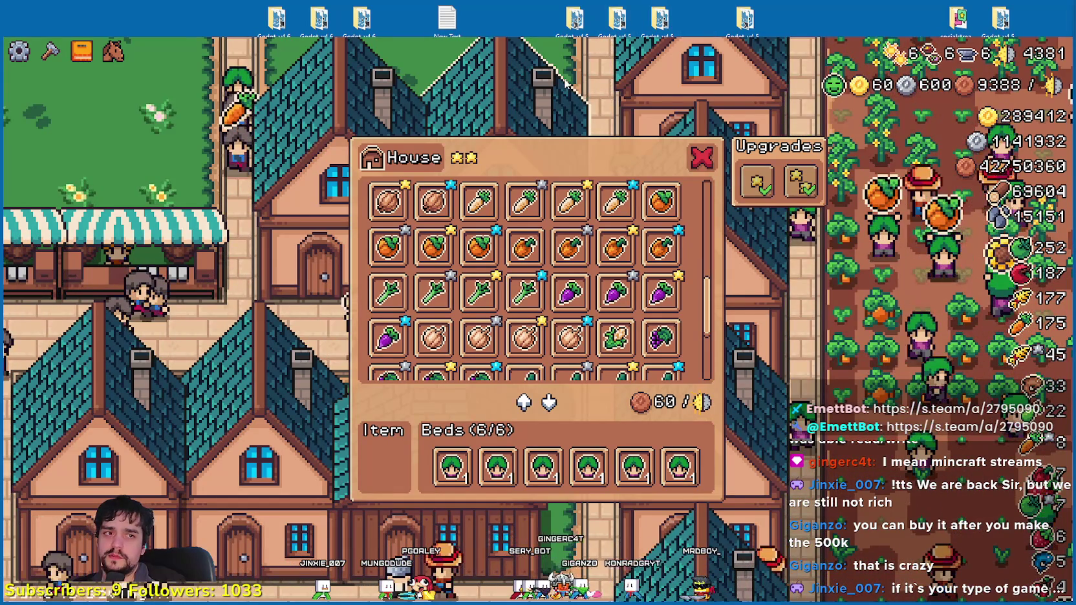
key("alt+F4")
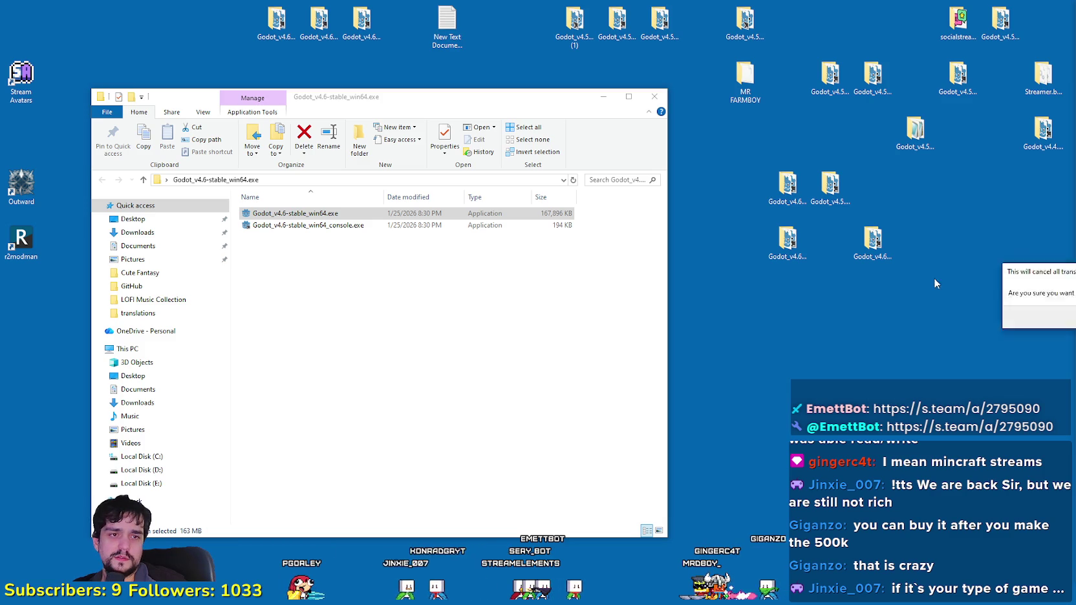
Step: Raise the cancel-all-transfers confirmation, drag it aside, refresh the desktop, and bring up Task Manager
key("alt+F4")
left_click_drag(592, 246, 674, 241)
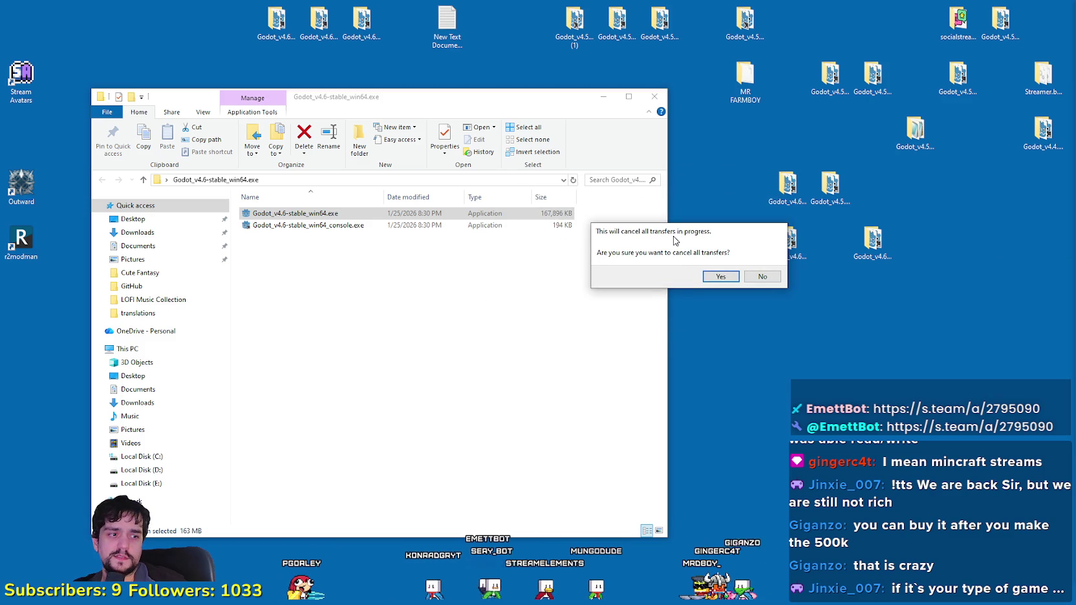
right_click(698, 354)
left_click(733, 390)
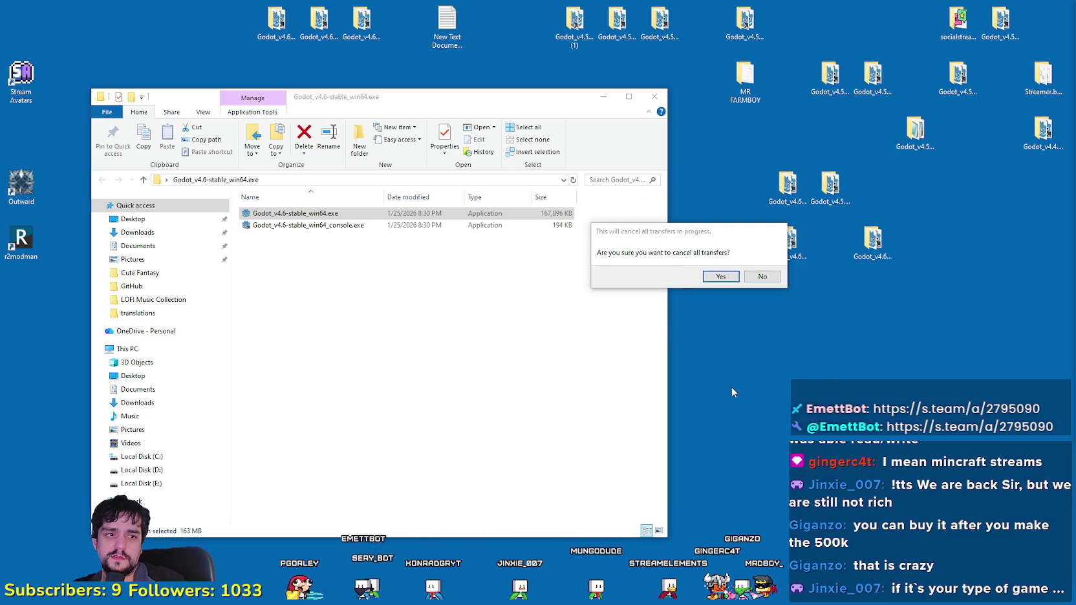
mouse_move(761, 238)
left_mouse_down()
mouse_move(743, 241)
mouse_move(740, 299)
left_mouse_up()
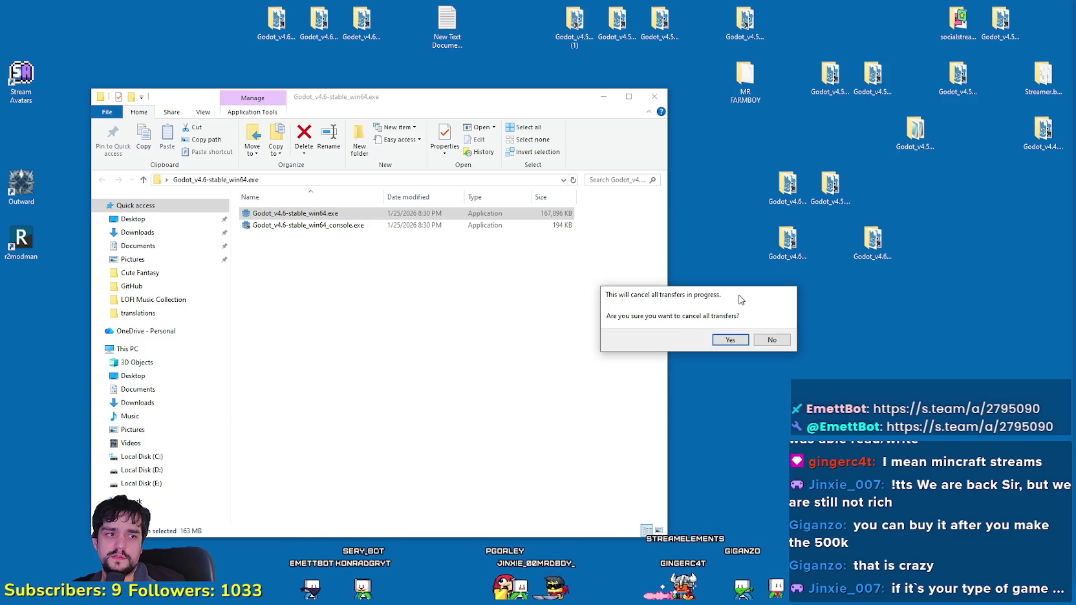
mouse_move(740, 298)
left_mouse_down()
mouse_move(753, 193)
mouse_move(797, 190)
left_mouse_up()
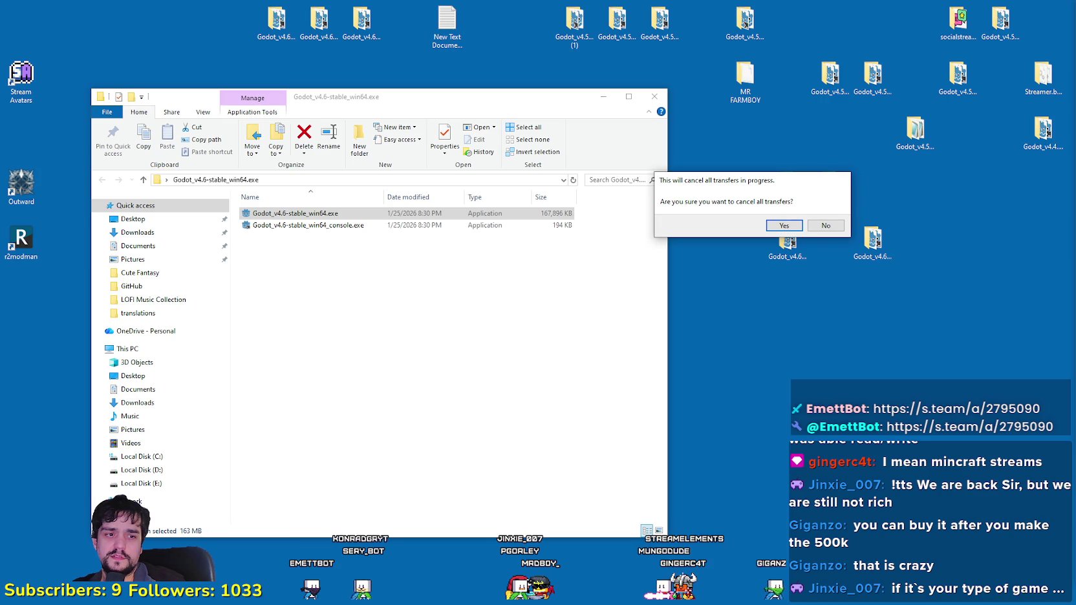
key("ctrl+shift+Escape")
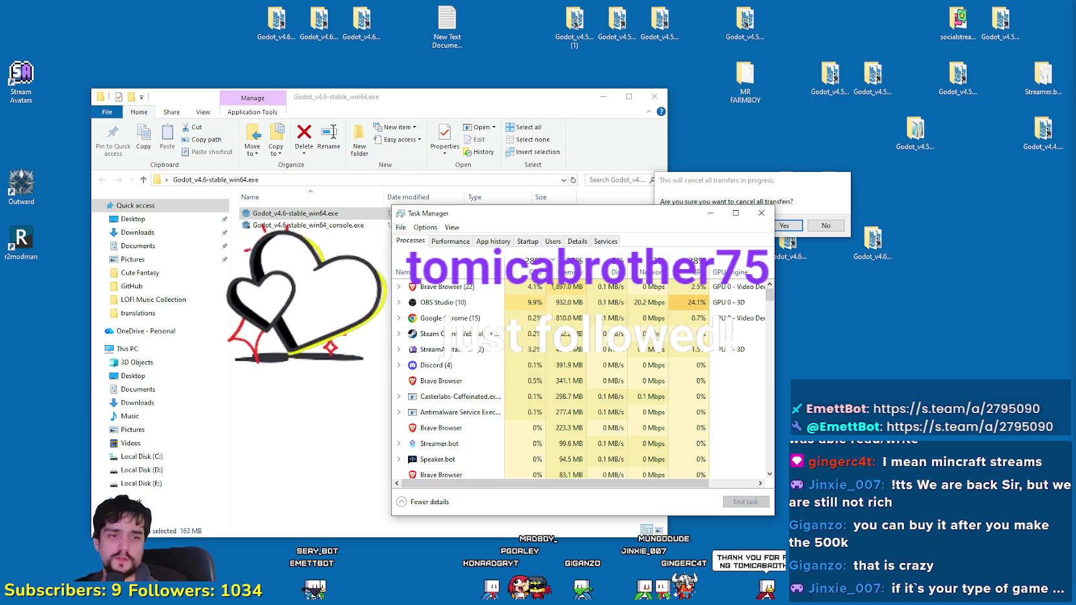
Step: Shuffle the cancel-transfers confirmation around the top of the screen and select the desktop Godot icon
mouse_move(702, 167)
left_mouse_down()
mouse_move(730, 148)
mouse_move(749, 113)
left_mouse_up()
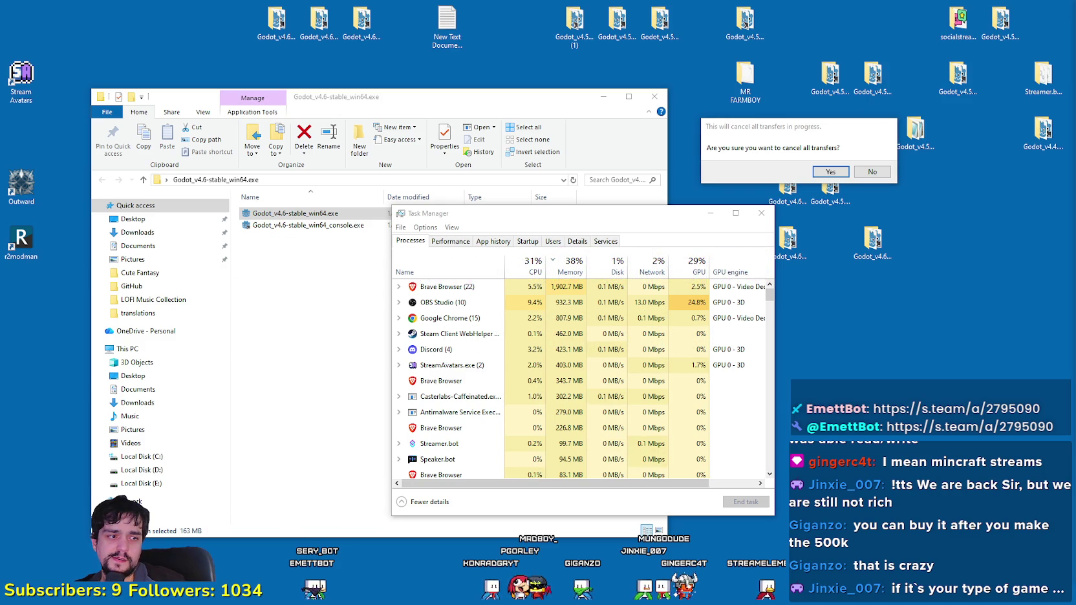
left_click_drag(831, 141, 776, 127)
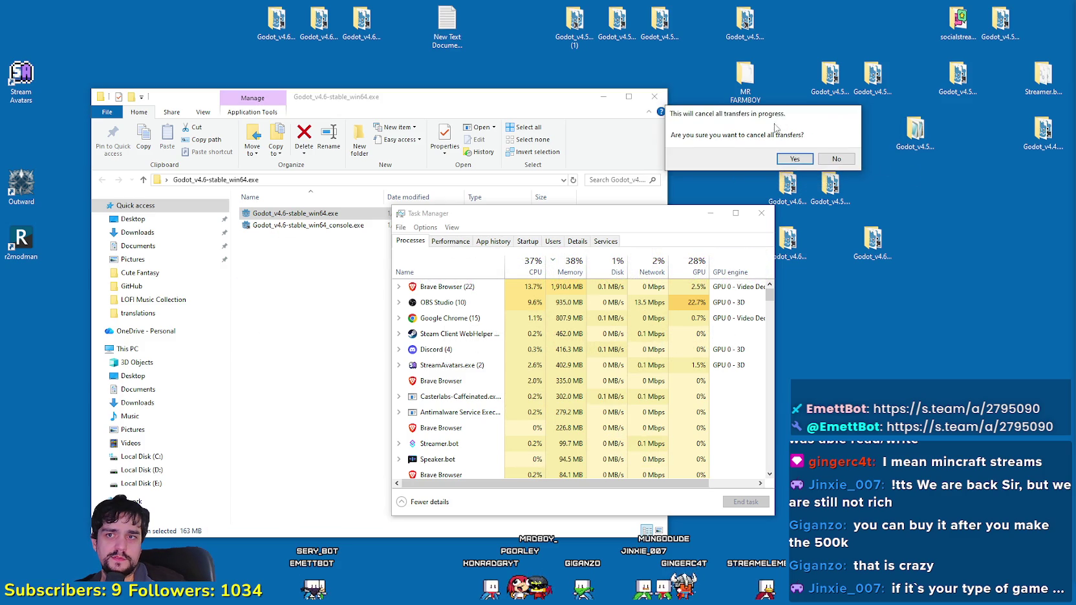
left_click_drag(699, 116, 696, 140)
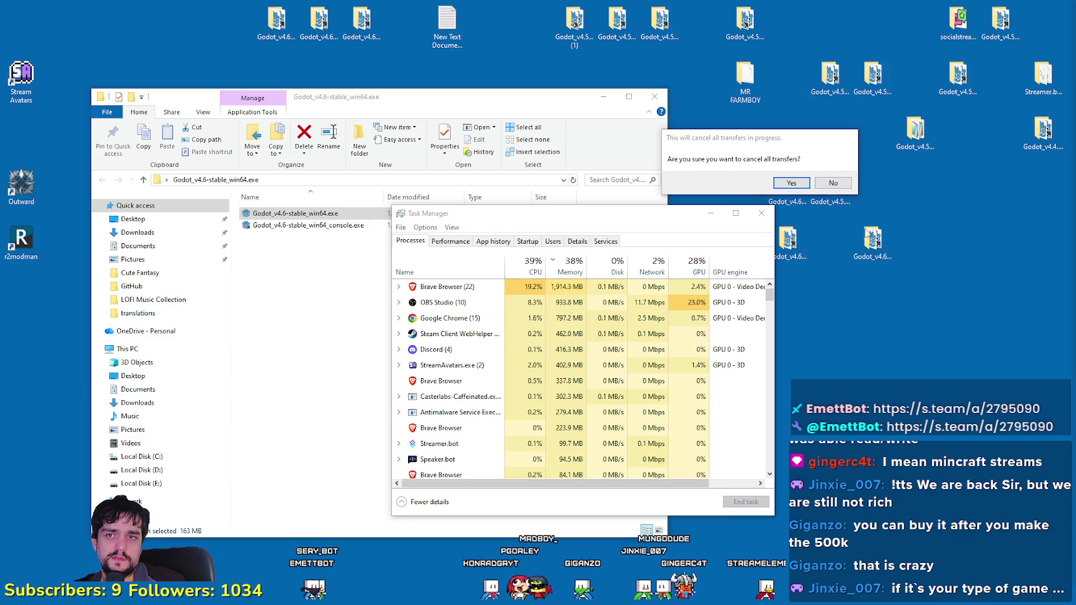
left_click_drag(863, 223, 840, 299)
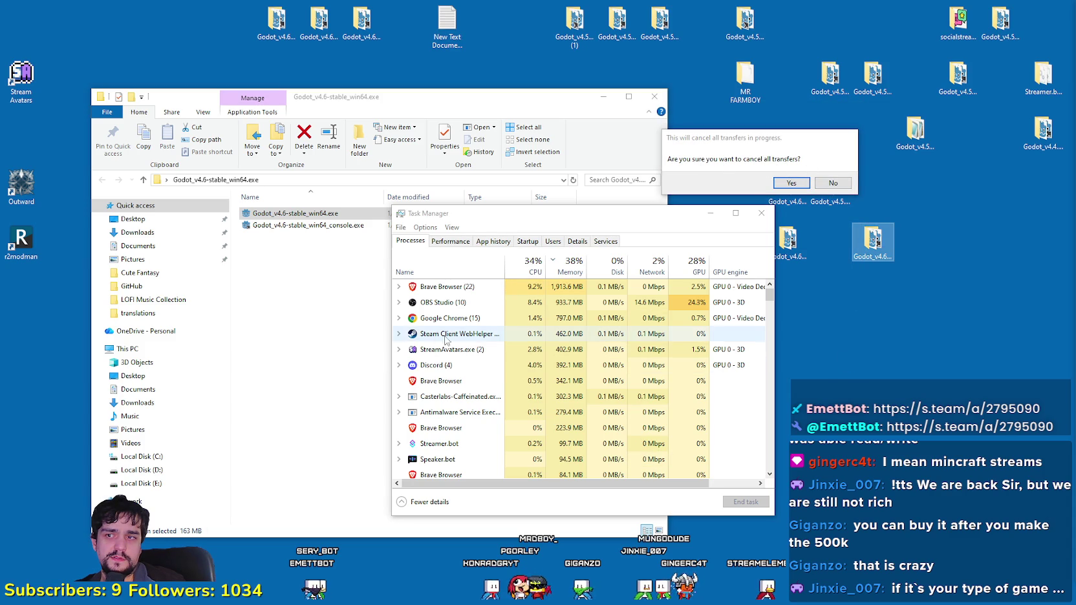
Step: Select the Steam Client WebHelper process, switch to File Explorer, then reopen Task Manager
left_click(398, 334)
left_click(398, 334)
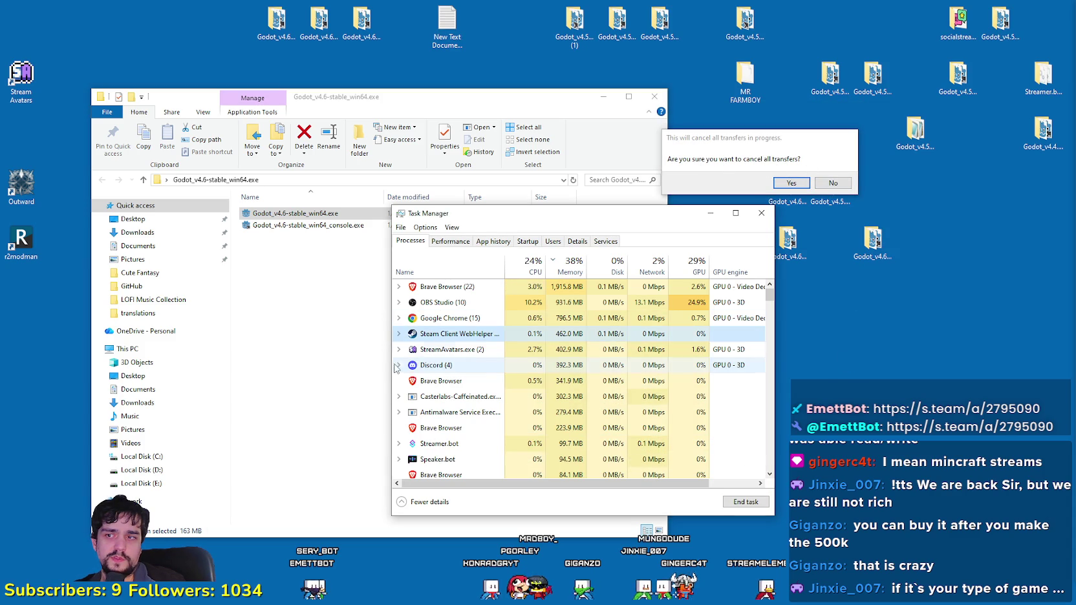
left_click(309, 217)
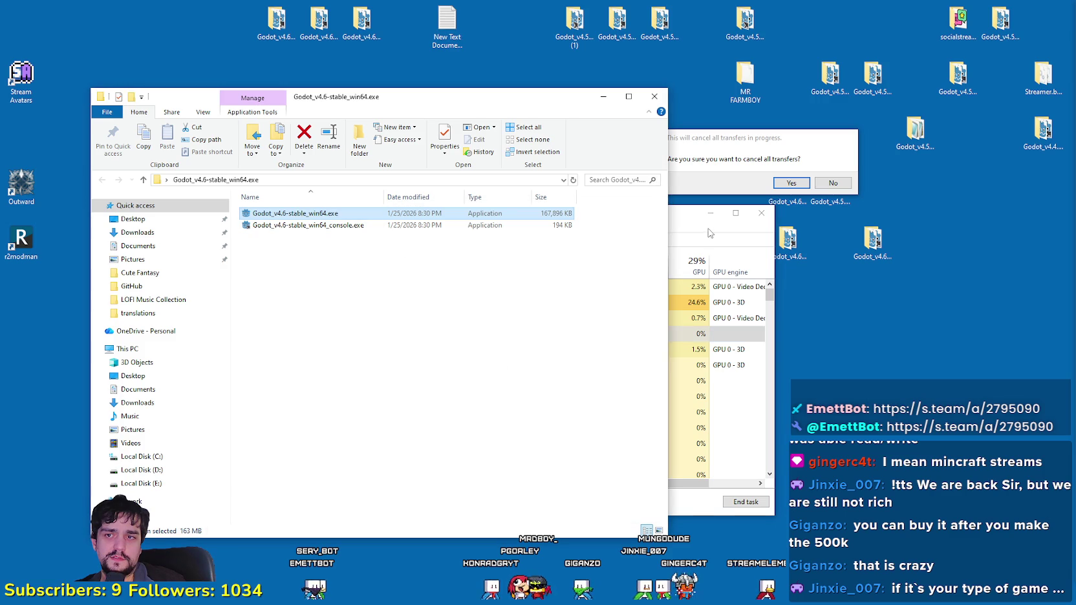
left_click(711, 213)
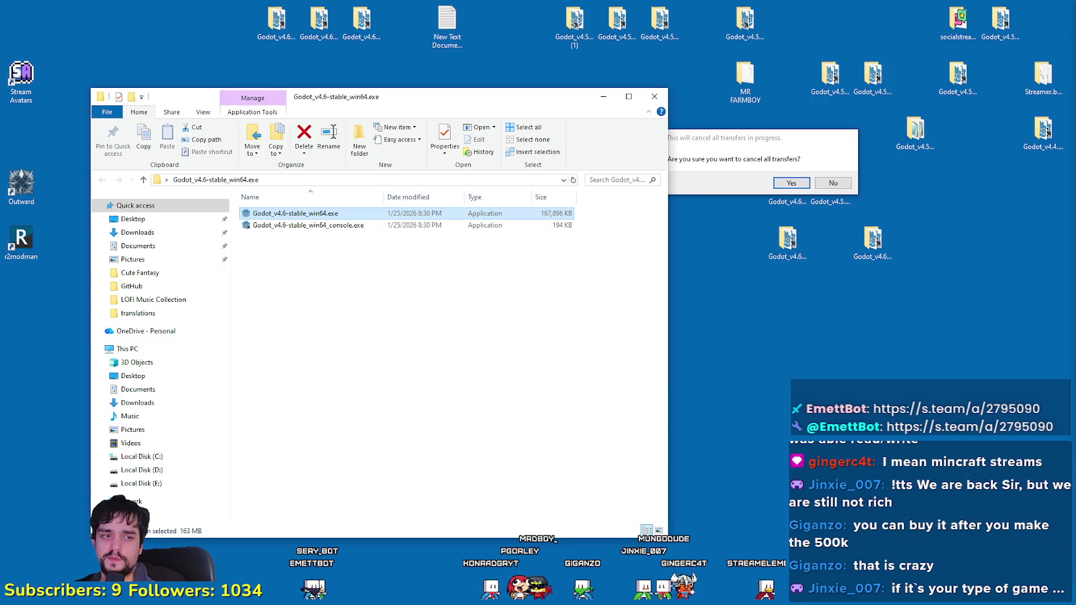
key("alt+Tab")
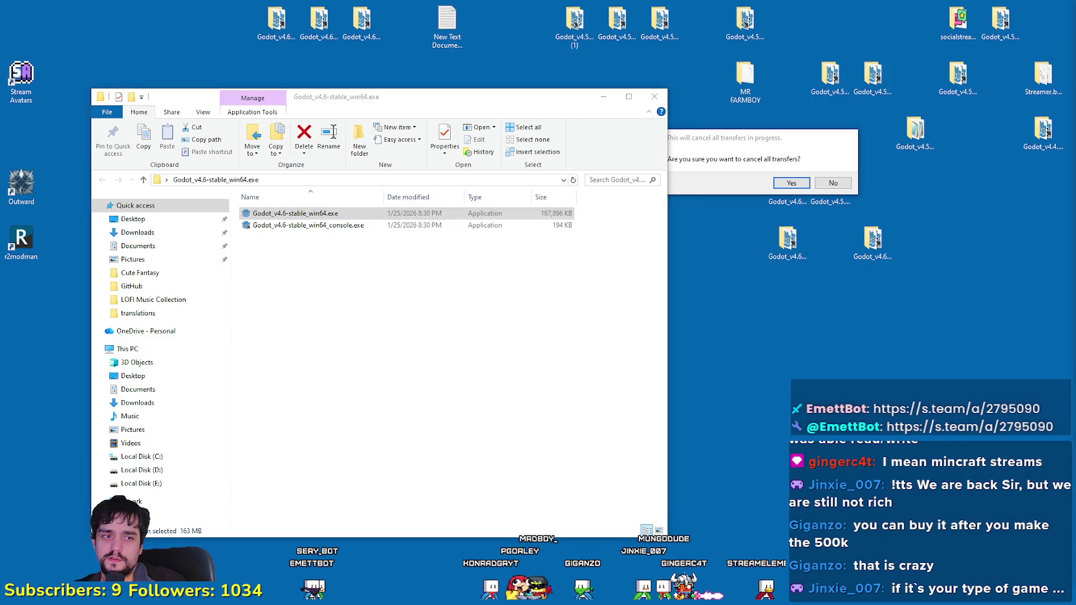
key("ctrl+shift+Escape")
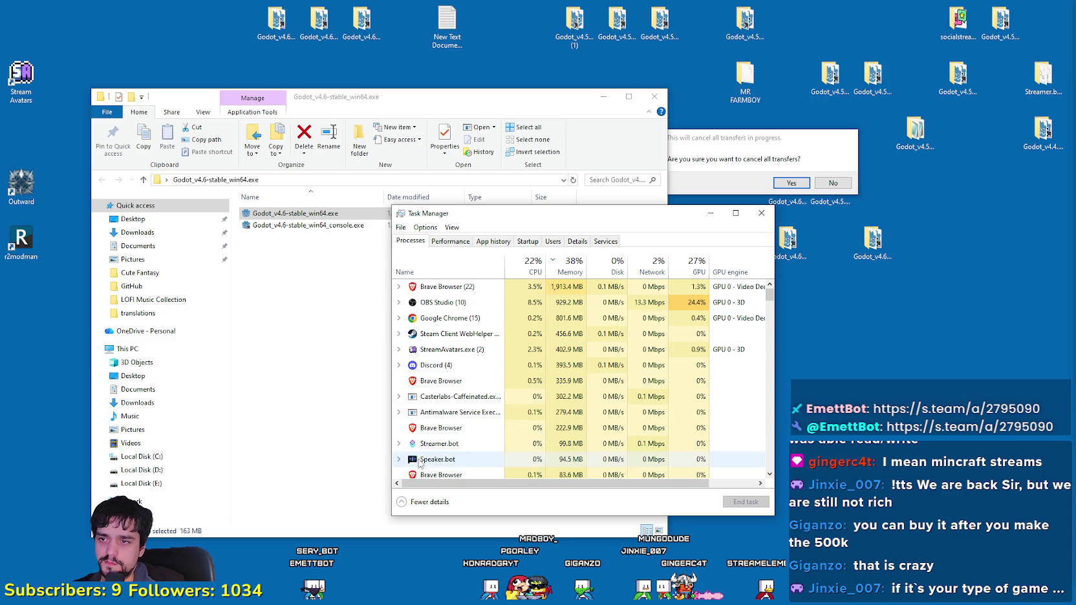
Step: Browse the process list, expanding the Microsoft Content group and widening the name column
scroll(414, 387, "down", 1)
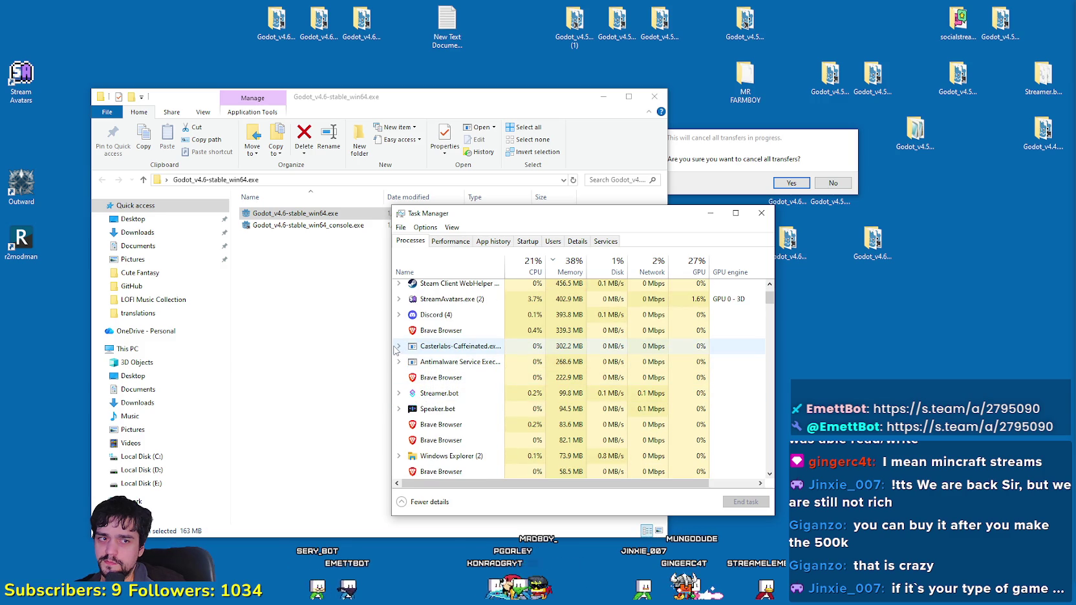
scroll(401, 409, "down", 1)
mouse_move(770, 301)
left_mouse_down()
mouse_move(768, 285)
mouse_move(767, 342)
left_mouse_up()
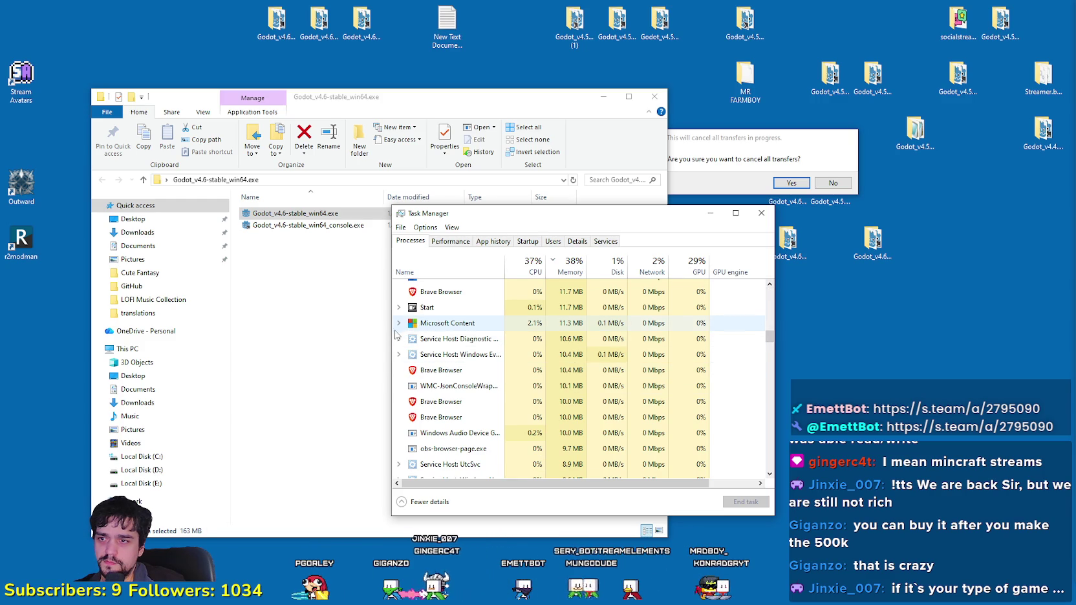
left_click(405, 309)
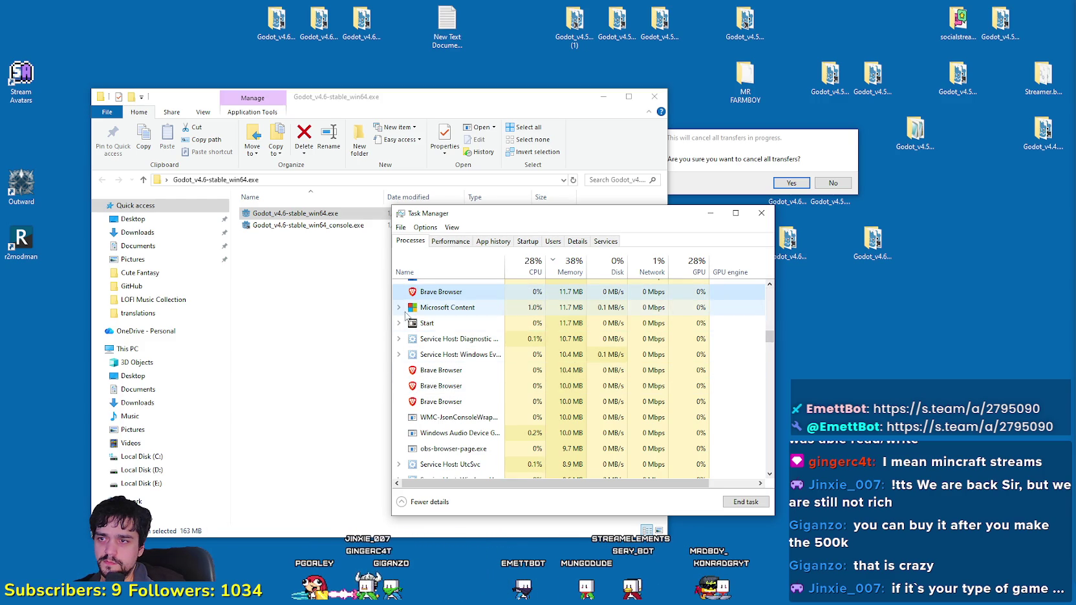
left_click(398, 308)
left_click(467, 294)
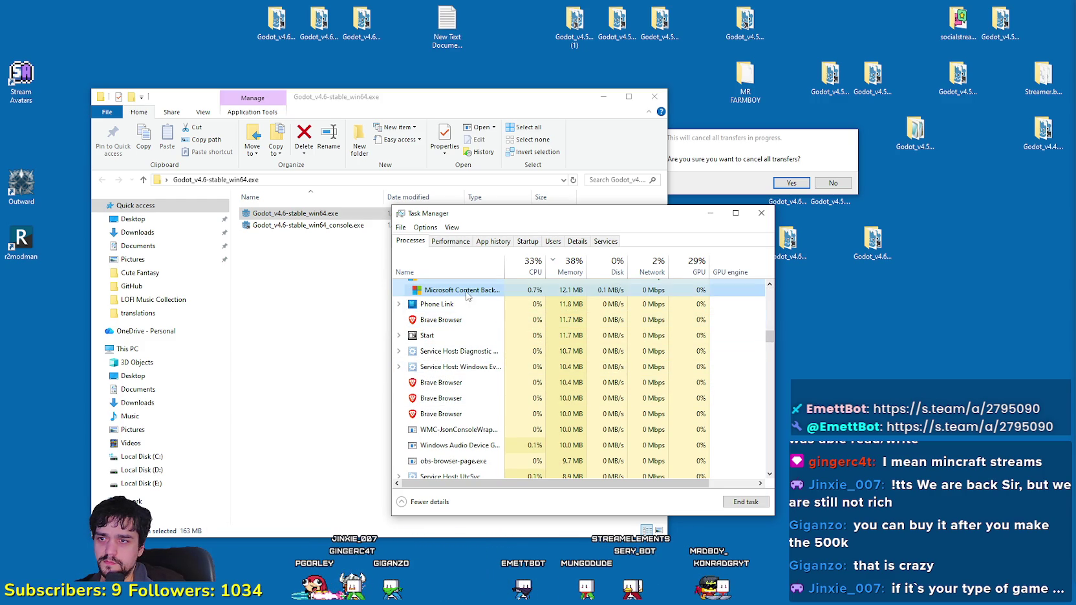
mouse_move(504, 265)
left_mouse_down()
mouse_move(593, 264)
mouse_move(502, 265)
left_mouse_up()
scroll(646, 362, "down", 2)
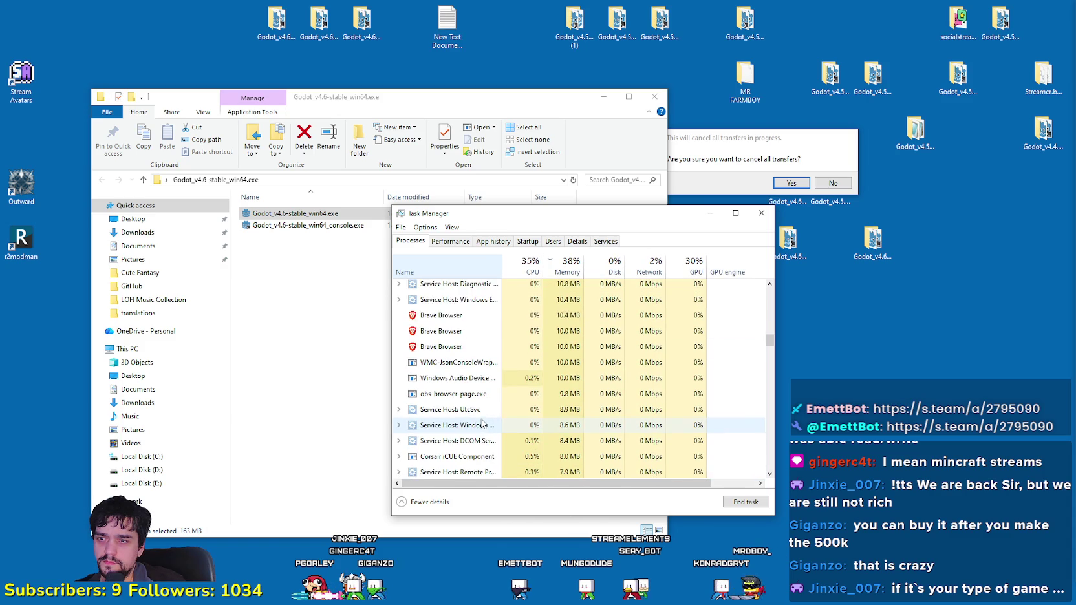
scroll(743, 349, "down", 5)
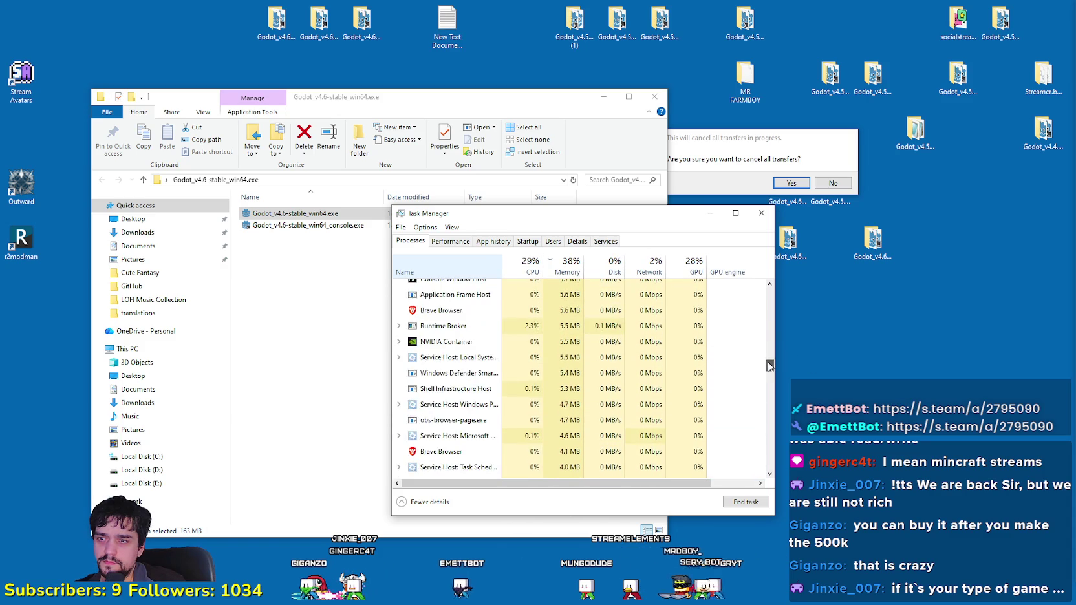
Step: Move the prompt away, sort processes by CPU, and inspect the Desktop Window Manager process
left_click_drag(726, 145, 806, 37)
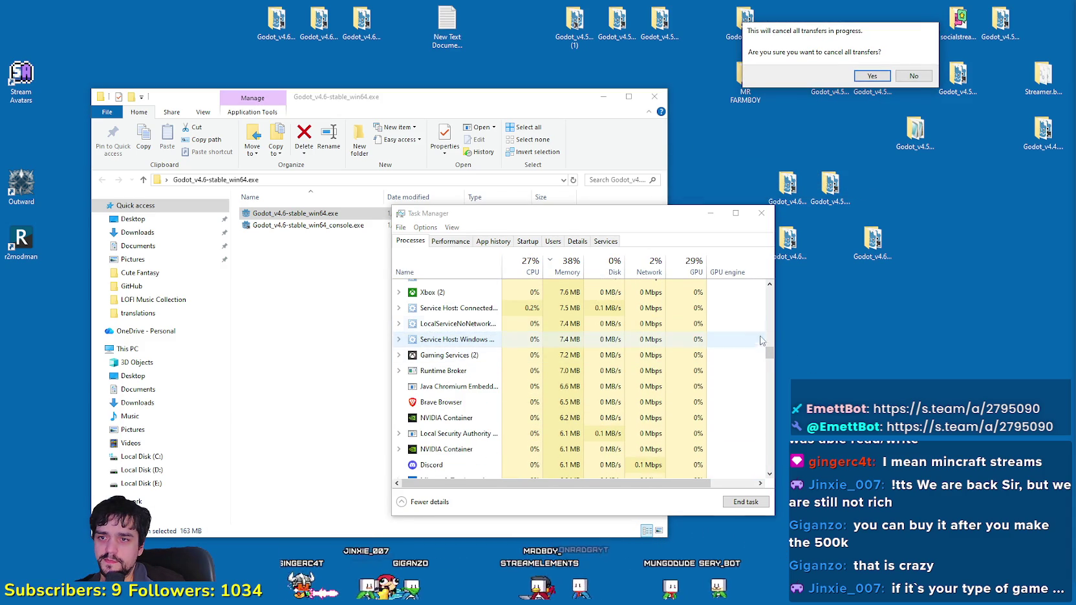
left_click_drag(767, 360, 767, 288)
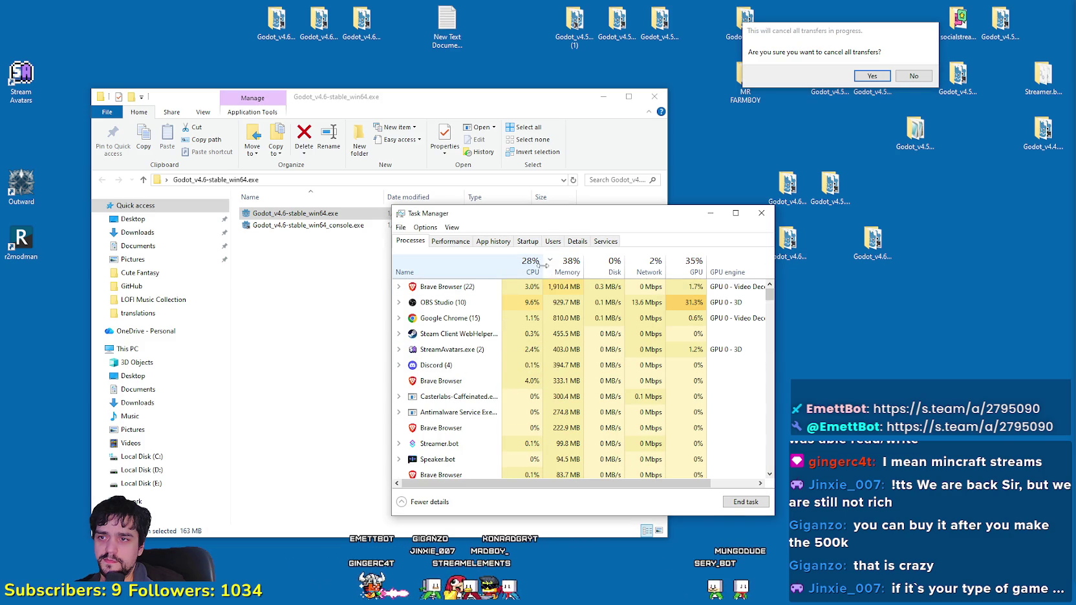
left_click(526, 262)
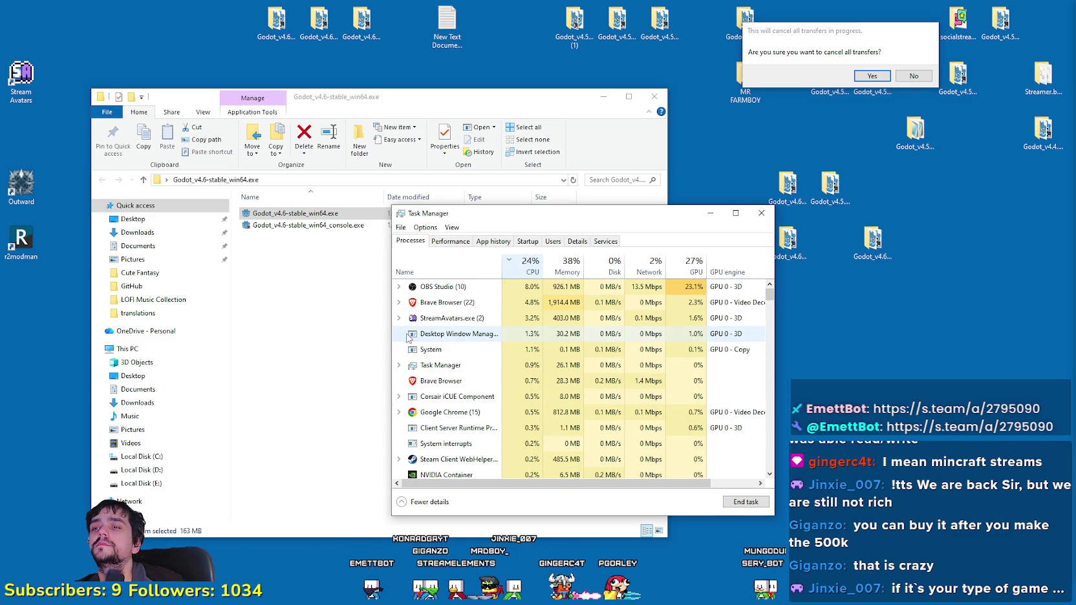
left_click(459, 337)
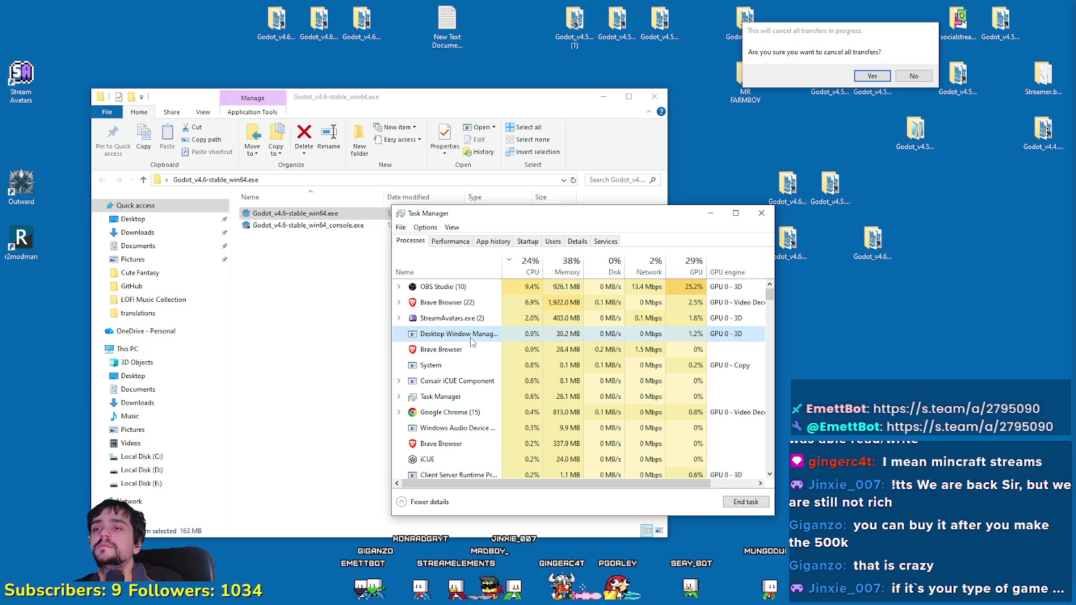
double_click(503, 265)
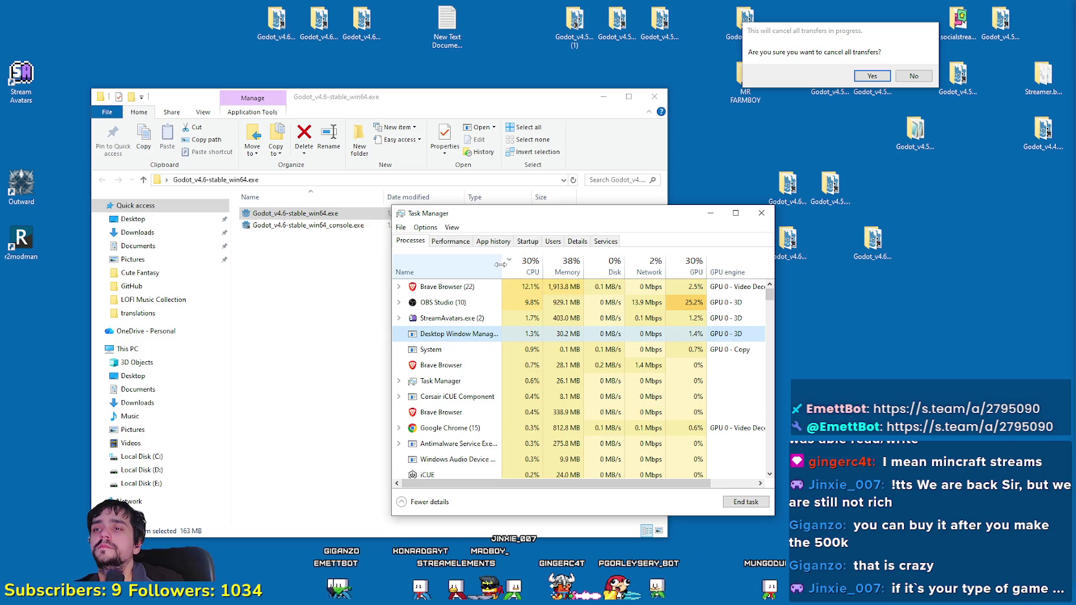
right_click(503, 337)
key("Escape")
Step: Sort the process list by memory usage and bring File Explorer back in front
scroll(495, 404, "down", 1)
scroll(496, 403, "down", 2)
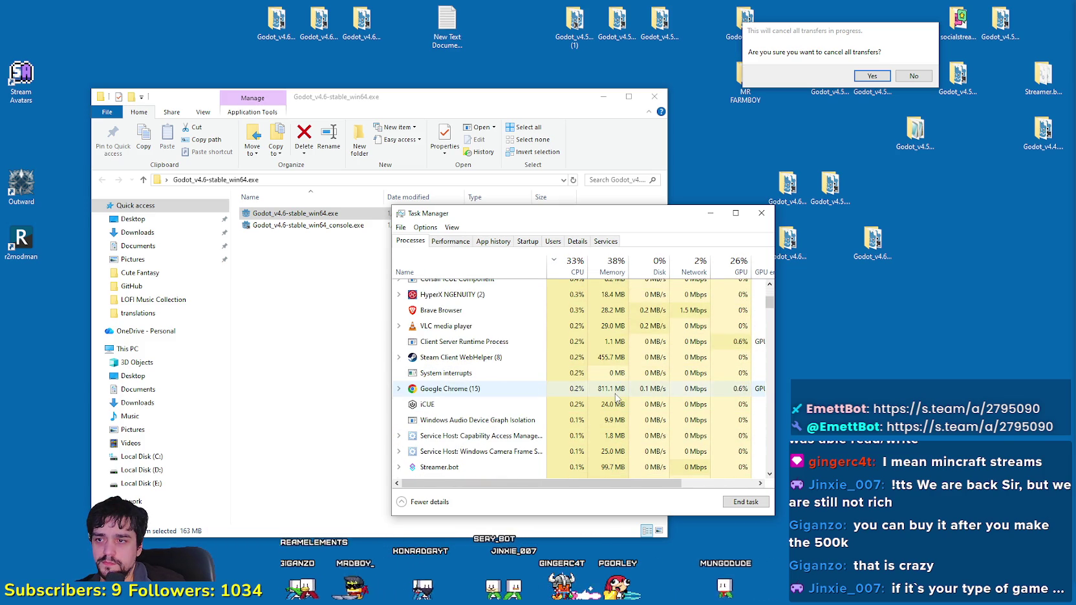
left_click_drag(769, 301, 769, 308)
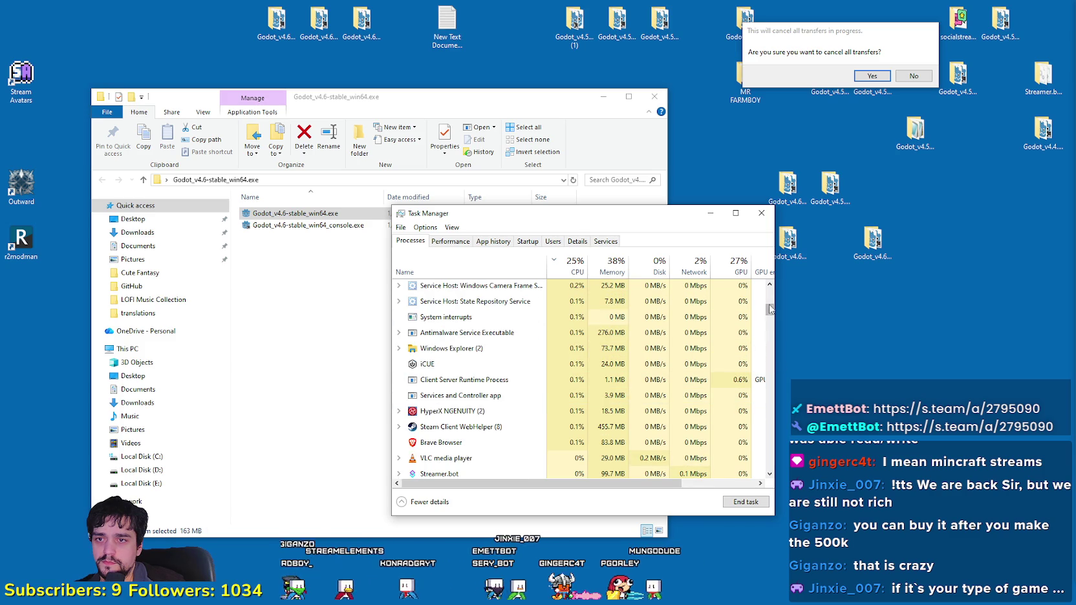
left_click(618, 261)
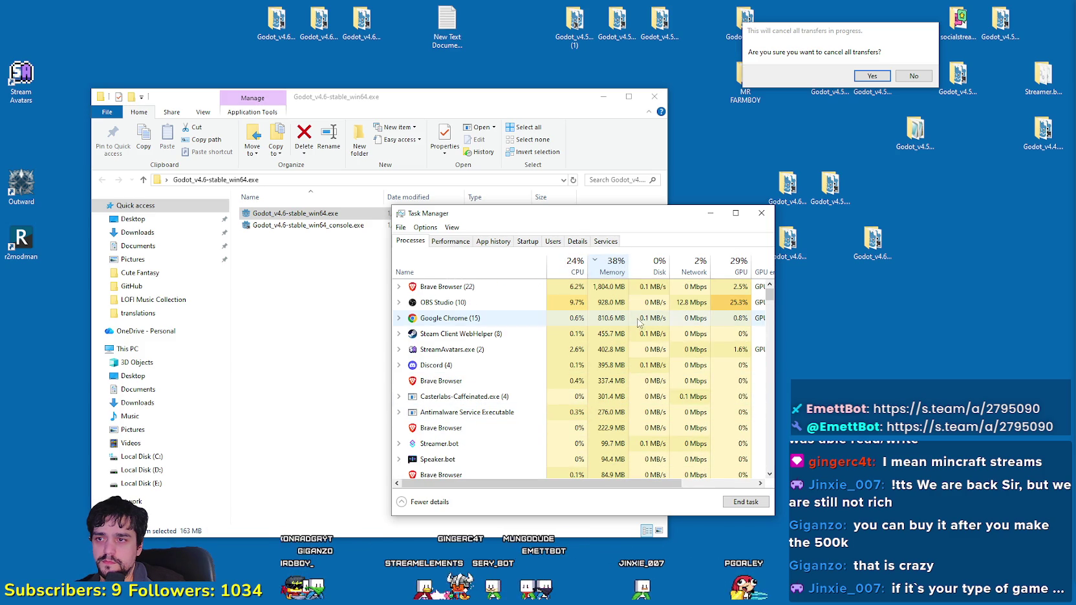
right_click(727, 154)
left_click(798, 39)
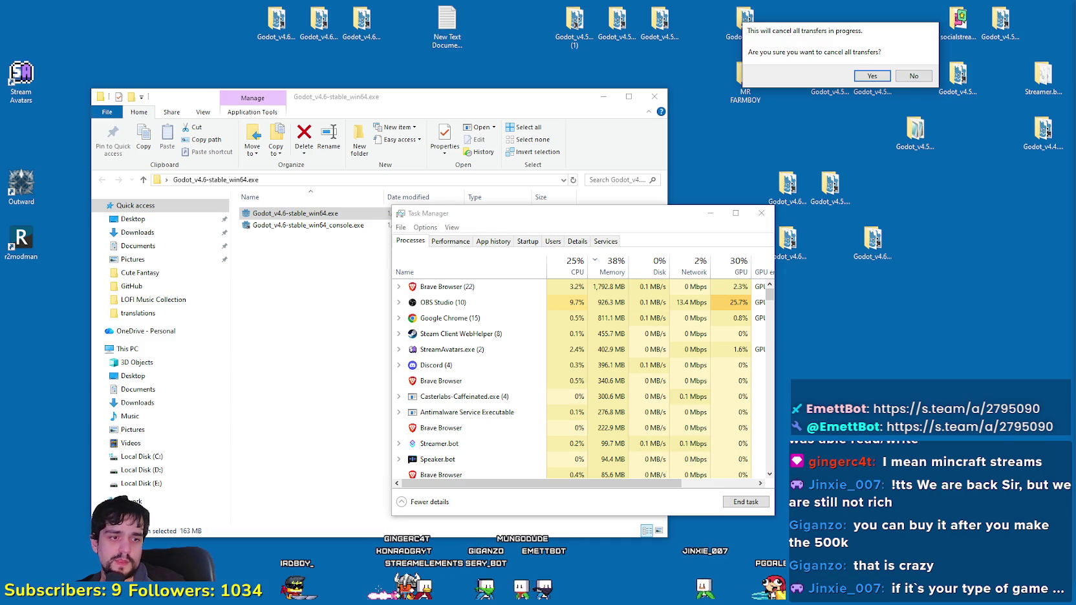
left_click(315, 217)
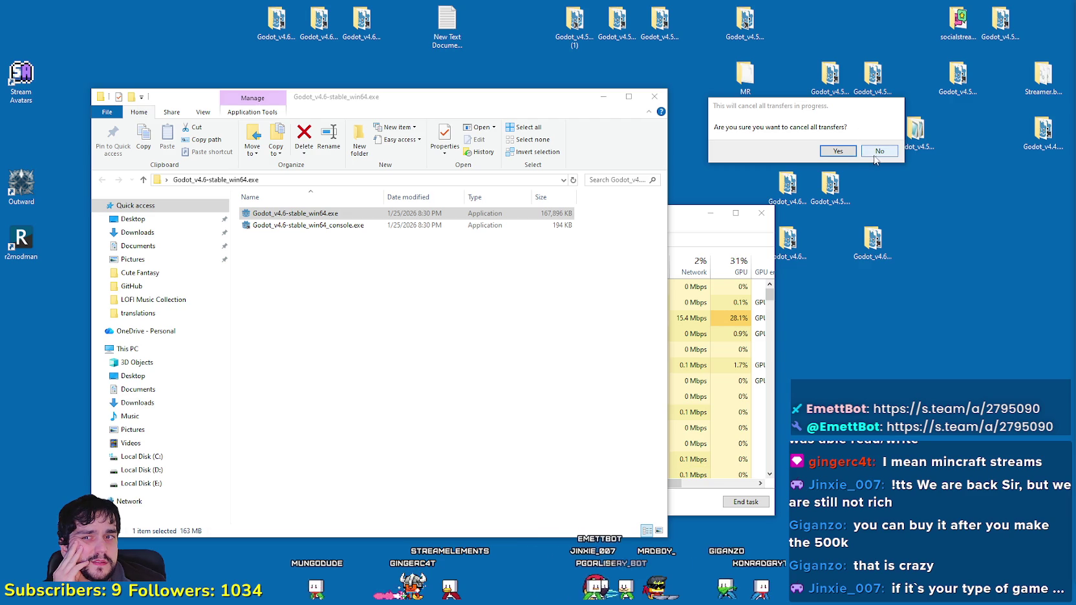
Step: Confirm Godot Engine tops Task Manager's memory list, then switch via Explorer to the Godot editor
left_click(750, 223)
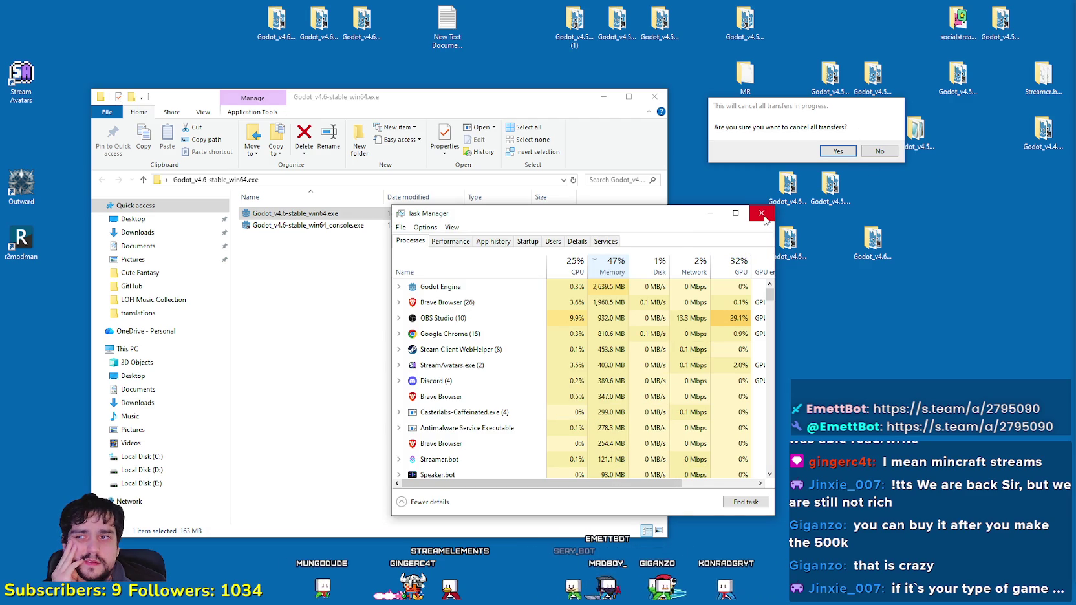
key("alt+Tab")
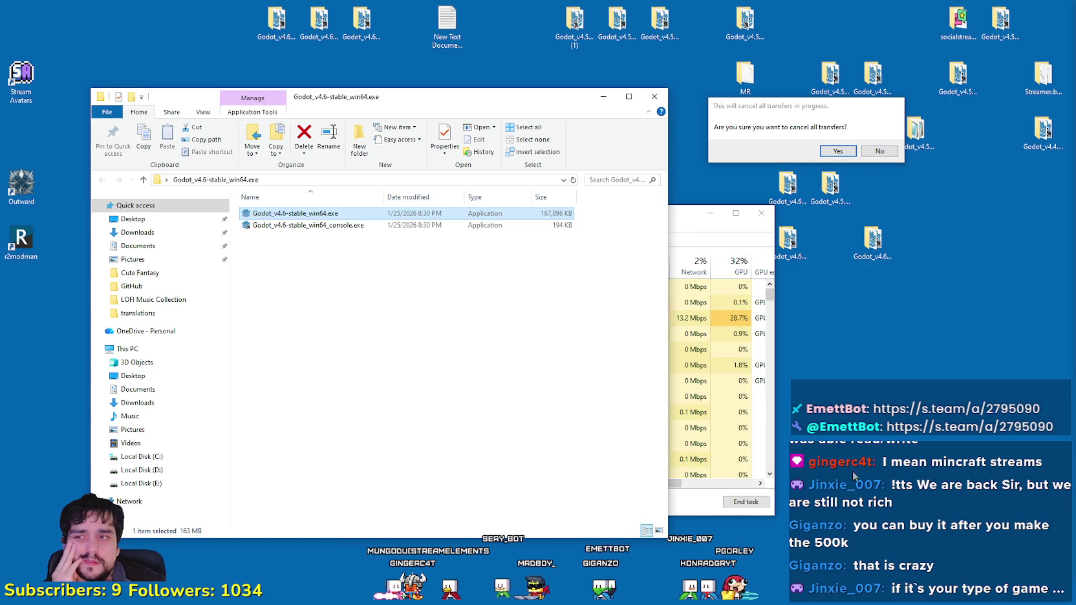
key("alt+Tab")
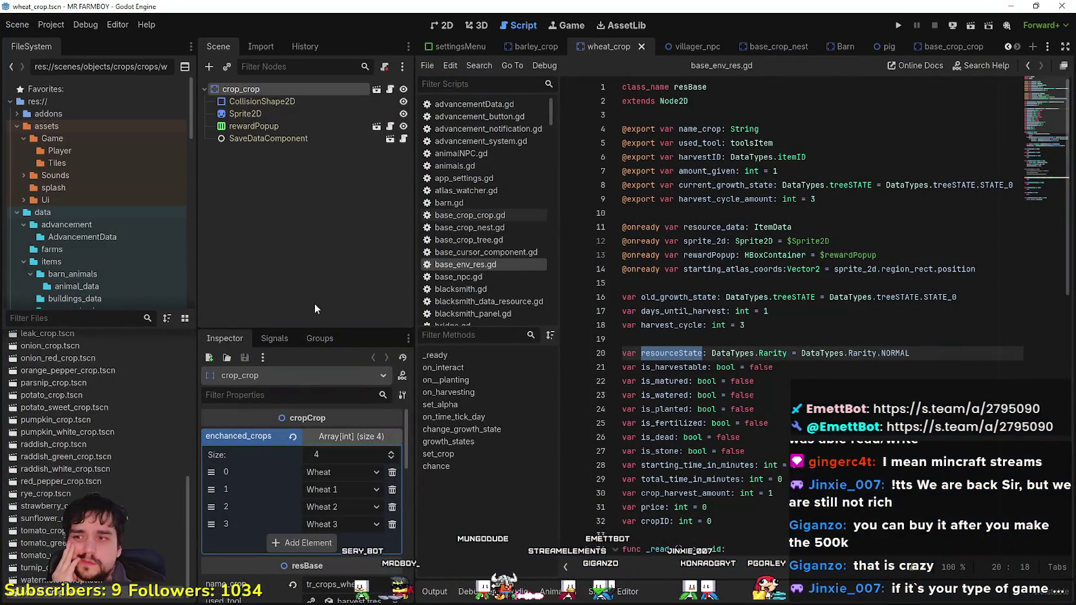
Step: Scroll through base_env_res.gd and launch the MR FARMBOY project in its debug window
left_click_drag(557, 324, 593, 324)
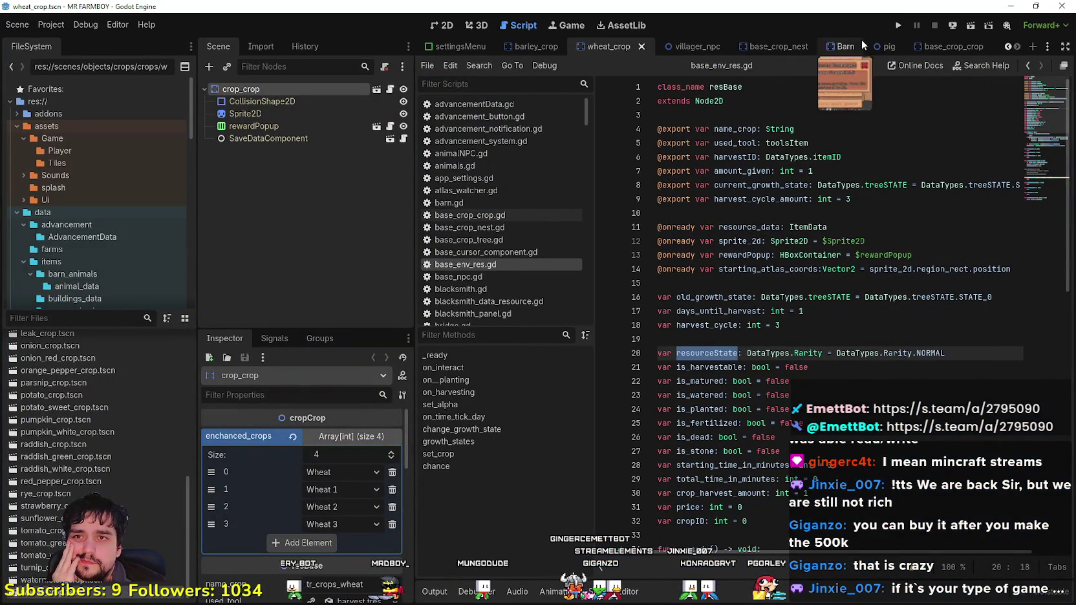
left_click(838, 323)
scroll(837, 305, "down", 1)
scroll(837, 306, "down", 1)
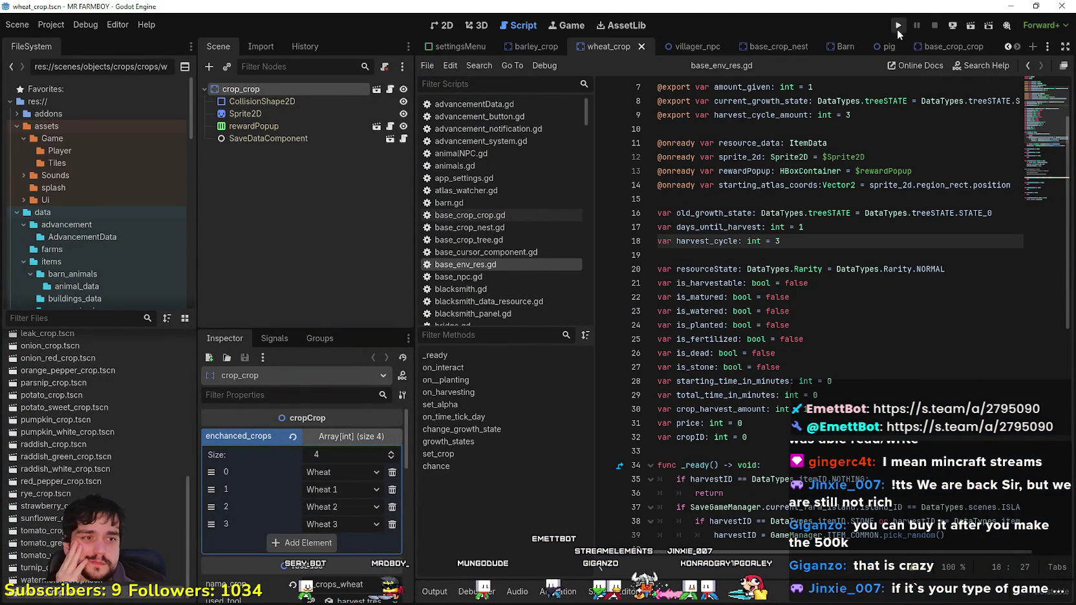
left_click(898, 25)
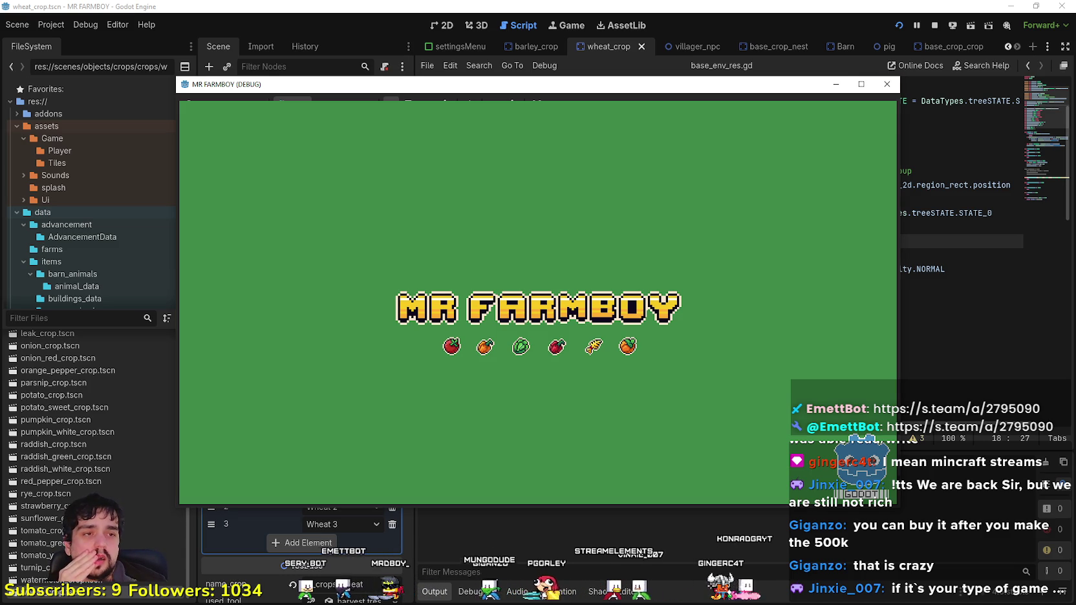
left_click(887, 84)
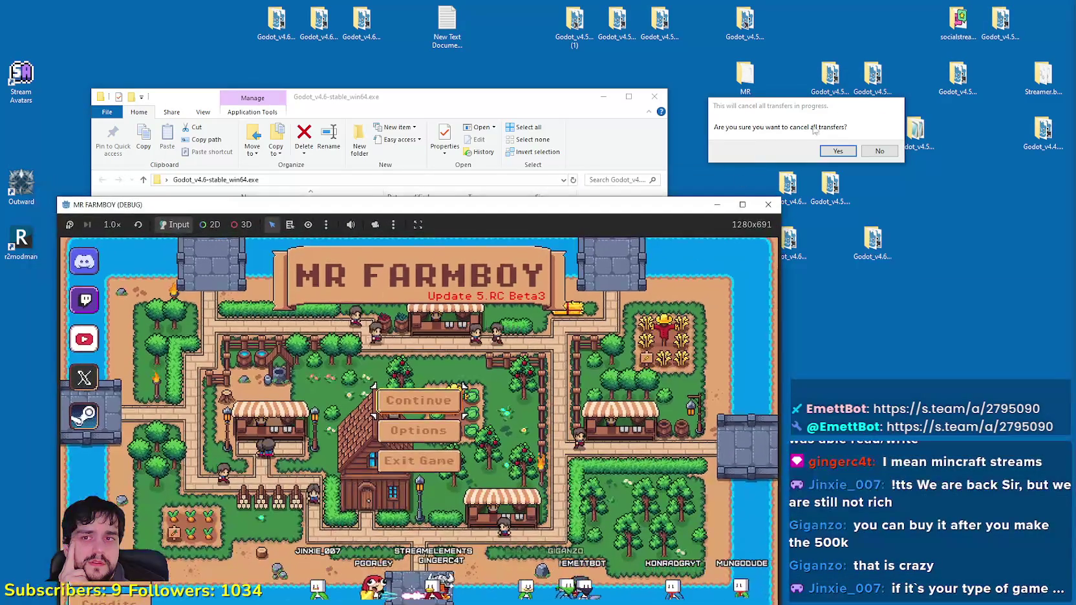
Step: Drag the cancel-transfers prompt up and left, shift its focus to confirming, and move the game window up-right
left_click(768, 114)
left_click_drag(727, 112, 740, 163)
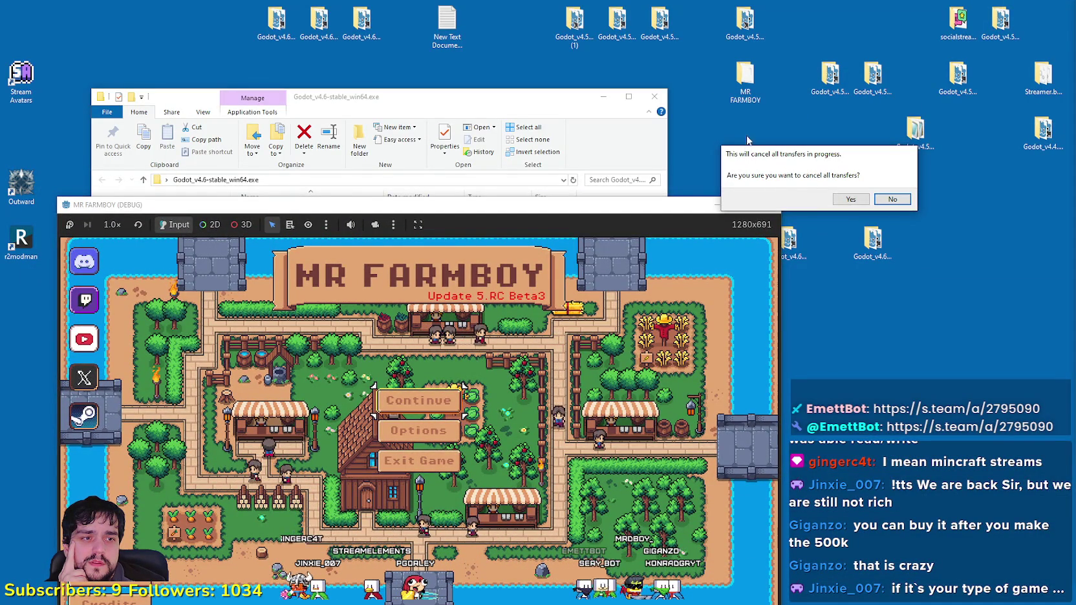
right_click(747, 143)
left_click_drag(747, 139, 720, 62)
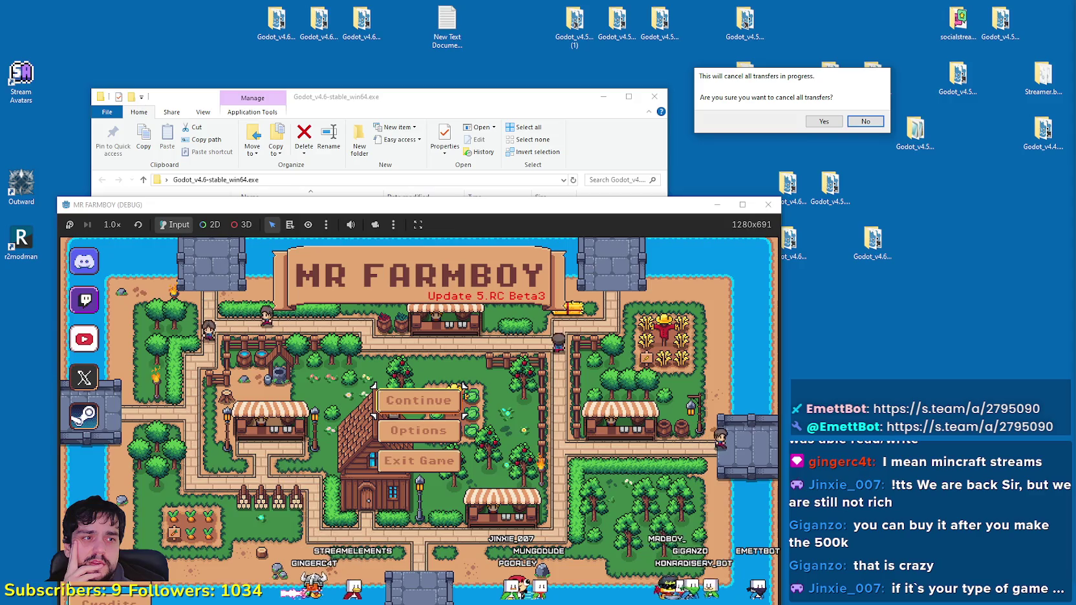
key("Left")
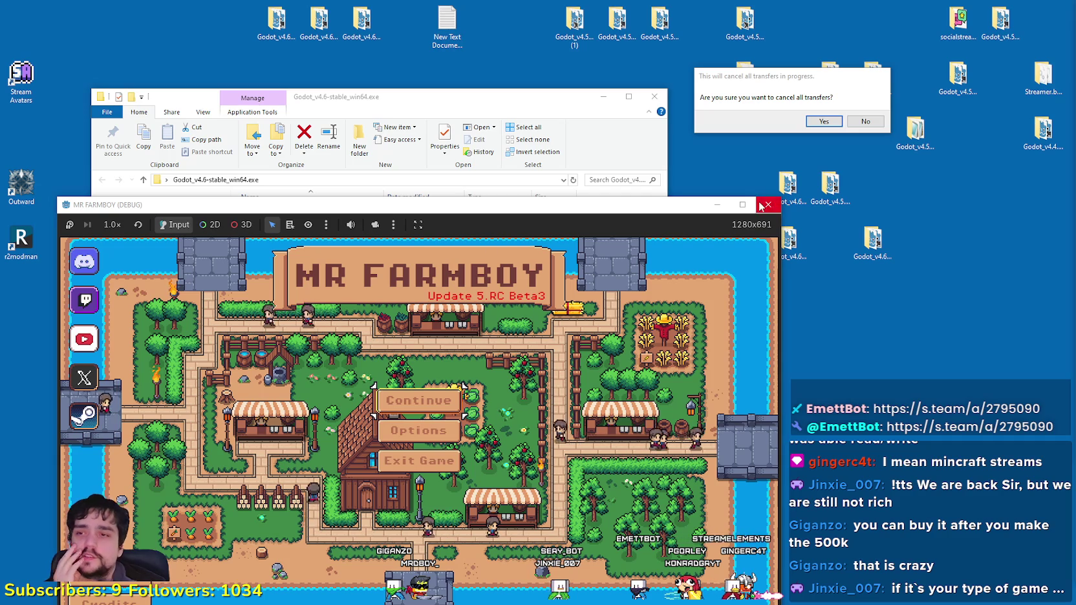
left_click_drag(475, 212, 654, 88)
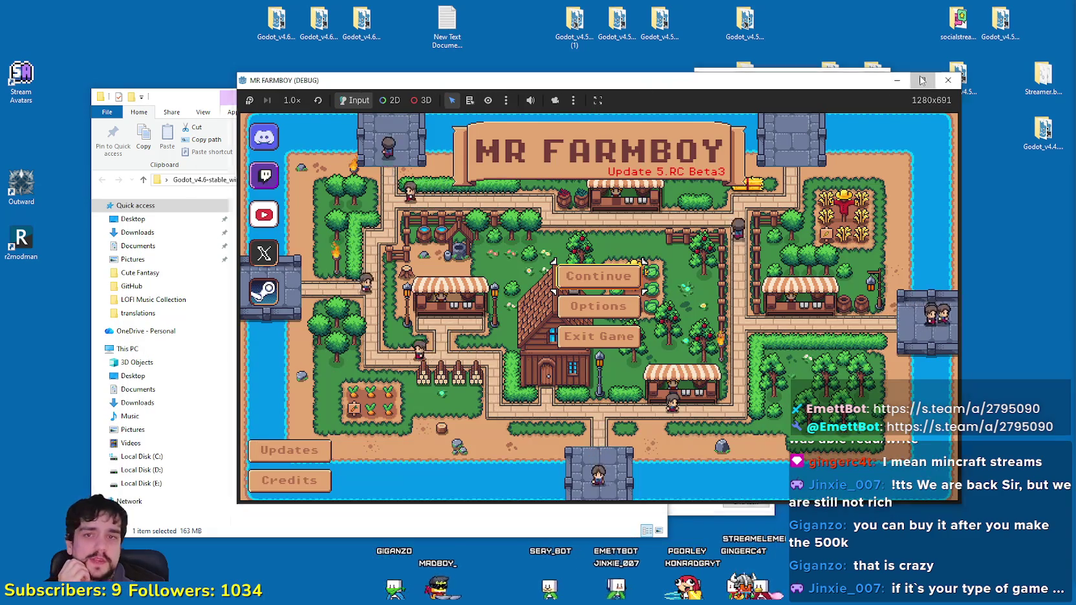
Step: Maximize the game window, load Save 10 from the save list, then bring up GitHub Desktop
left_click(922, 80)
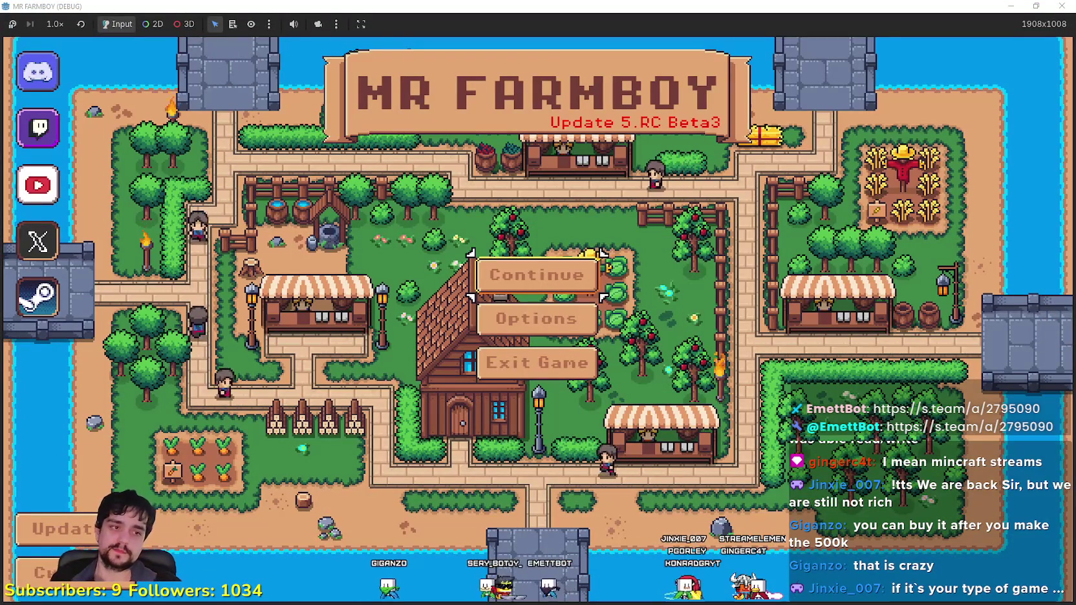
key("Return")
scroll(608, 319, "down", 1)
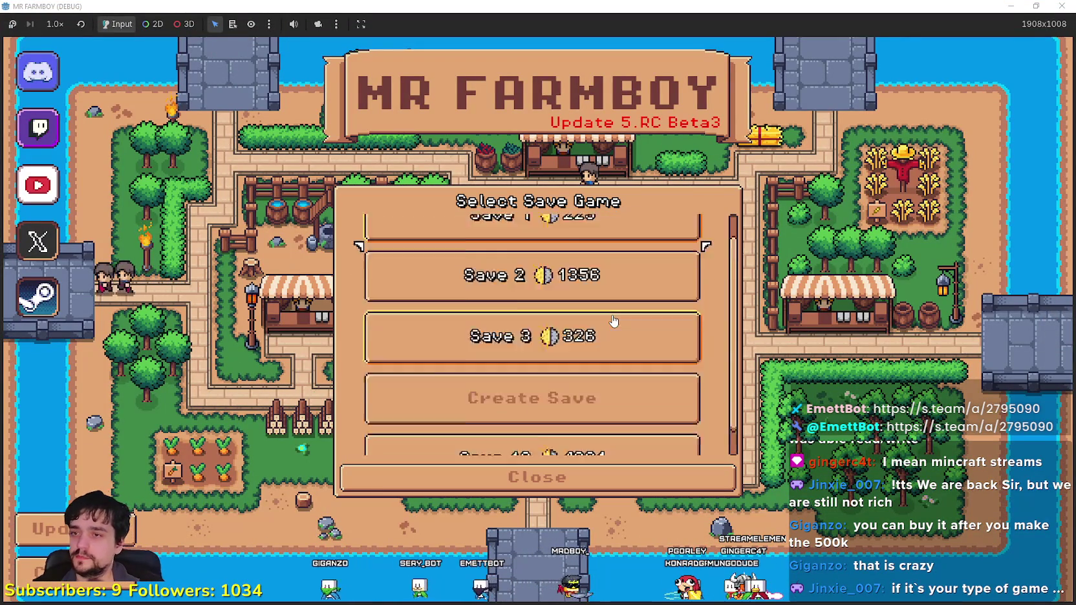
left_click(583, 433)
left_click(464, 437)
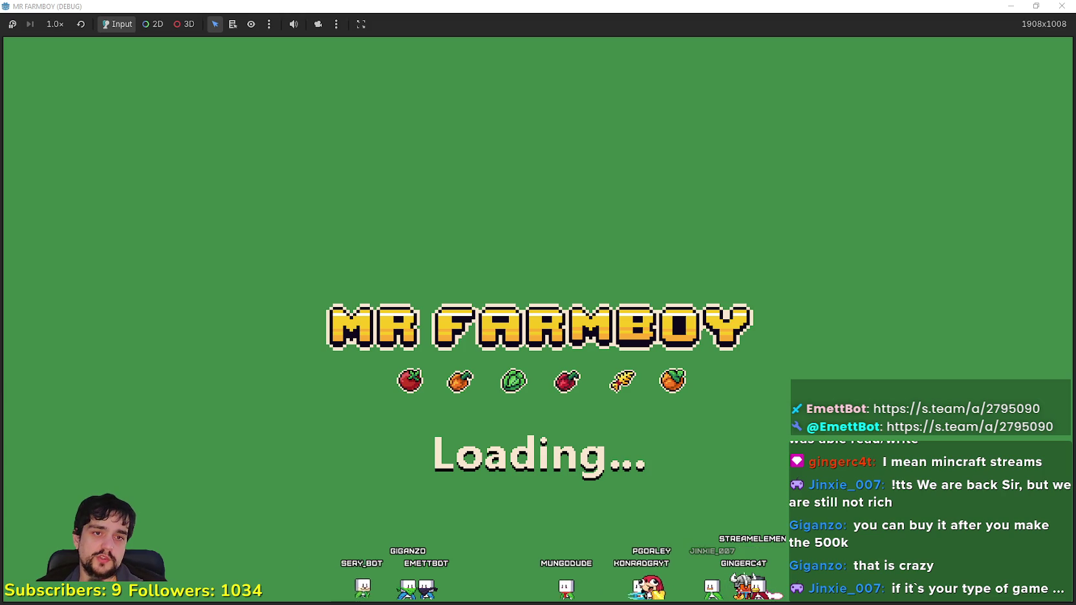
key("alt+Tab")
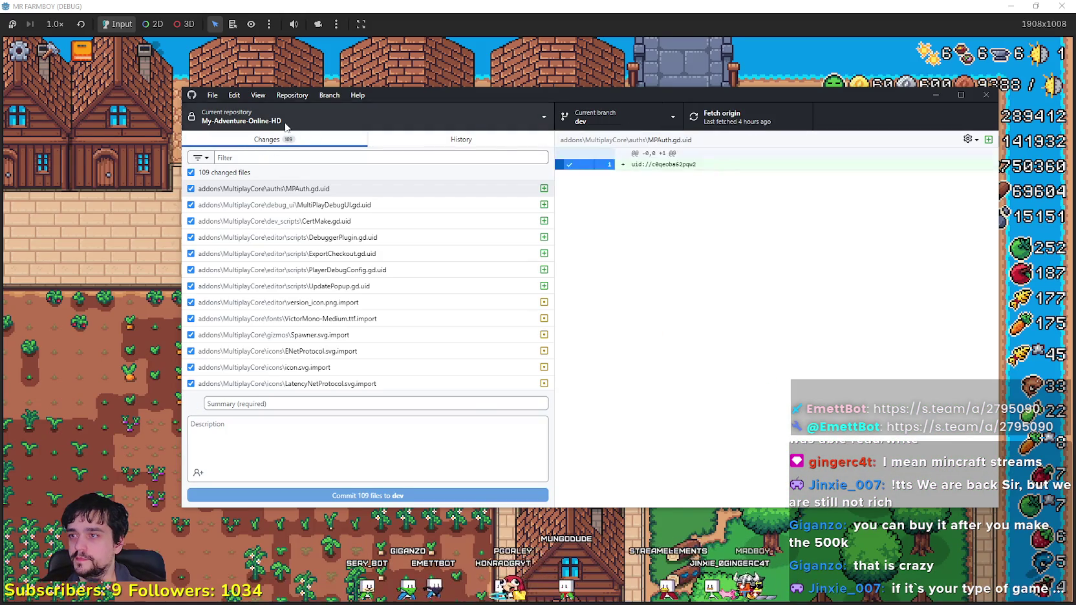
Step: Switch GitHub Desktop's current repository to mr-farmboy-v5.RC, then return to the running game
left_click(284, 119)
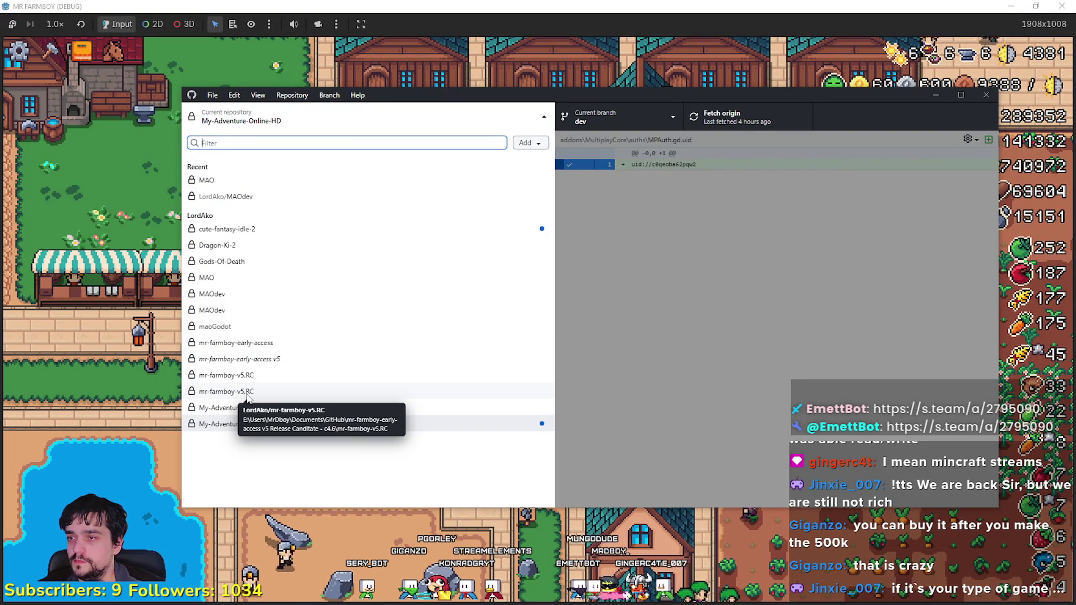
left_click(246, 391)
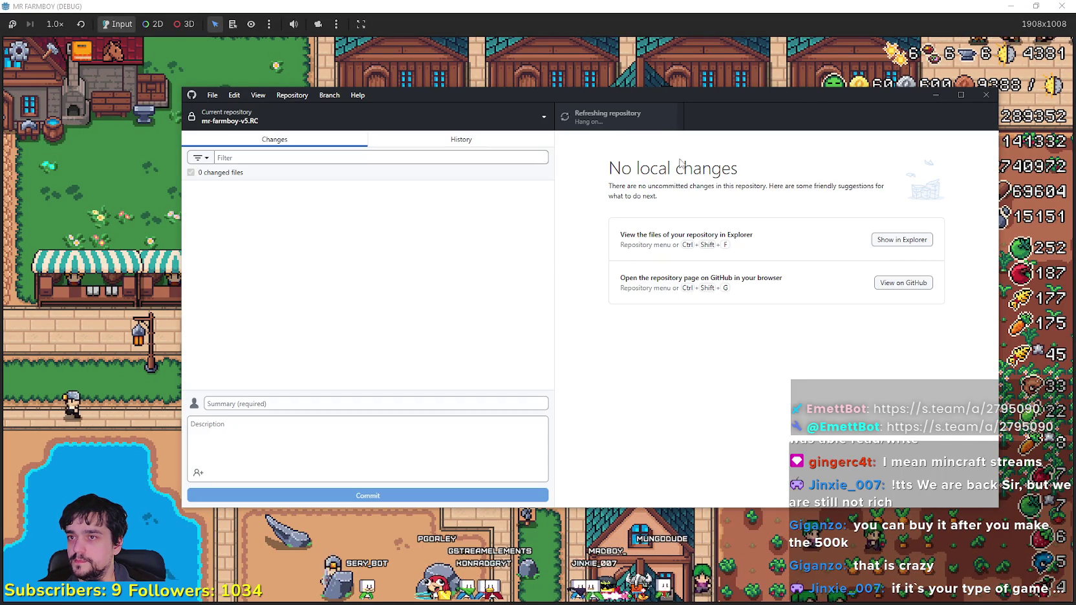
left_click_drag(705, 109, 679, 146)
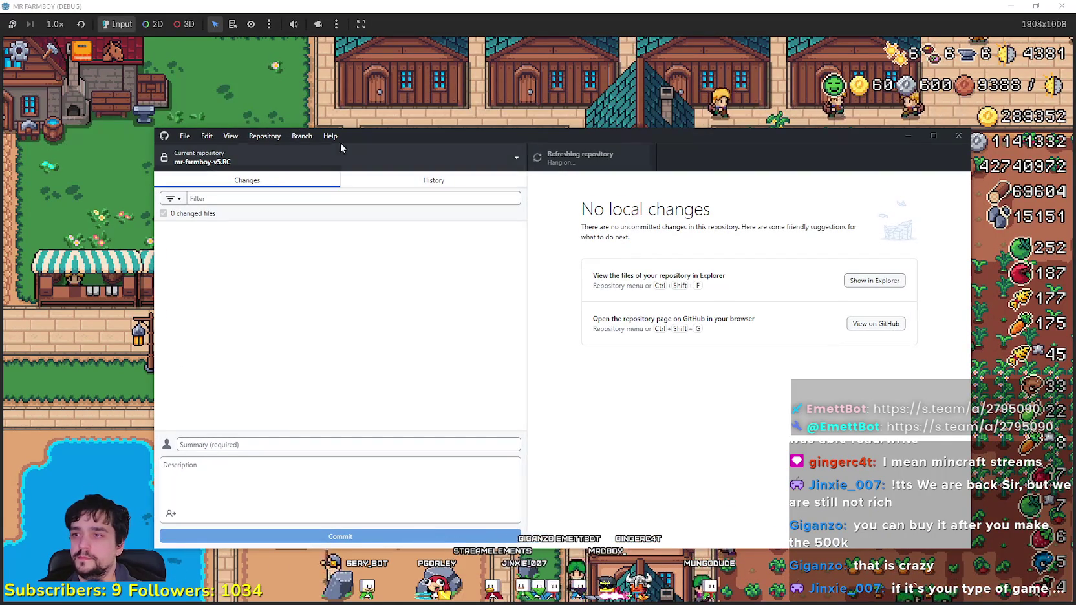
left_click(908, 135)
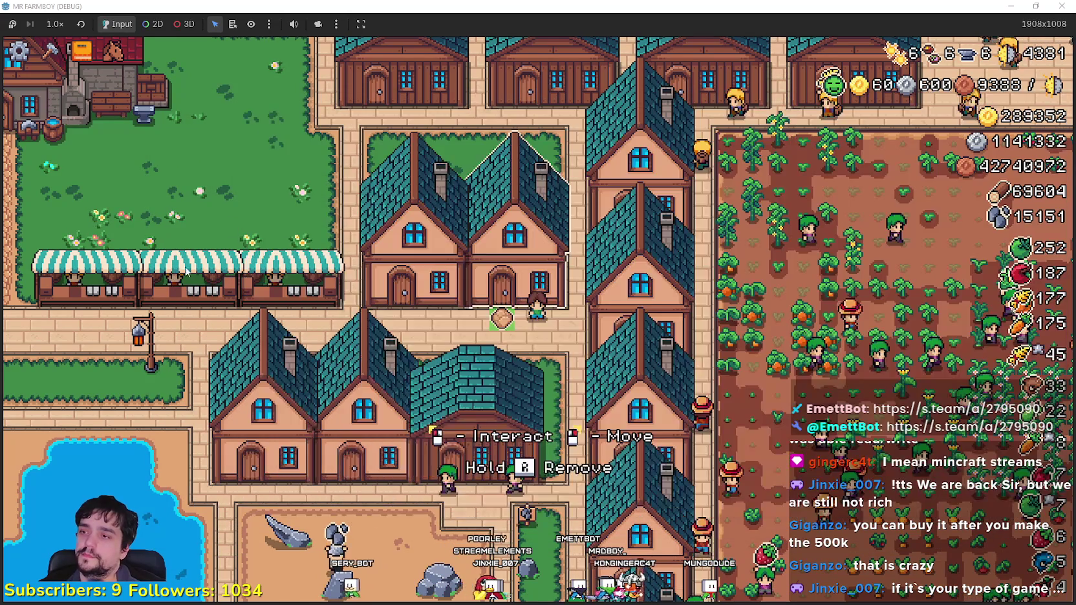
Step: Browse the House panel items in the running MR FARMBOY game, then stop it with F8
left_click(492, 444)
scroll(615, 328, "down", 3)
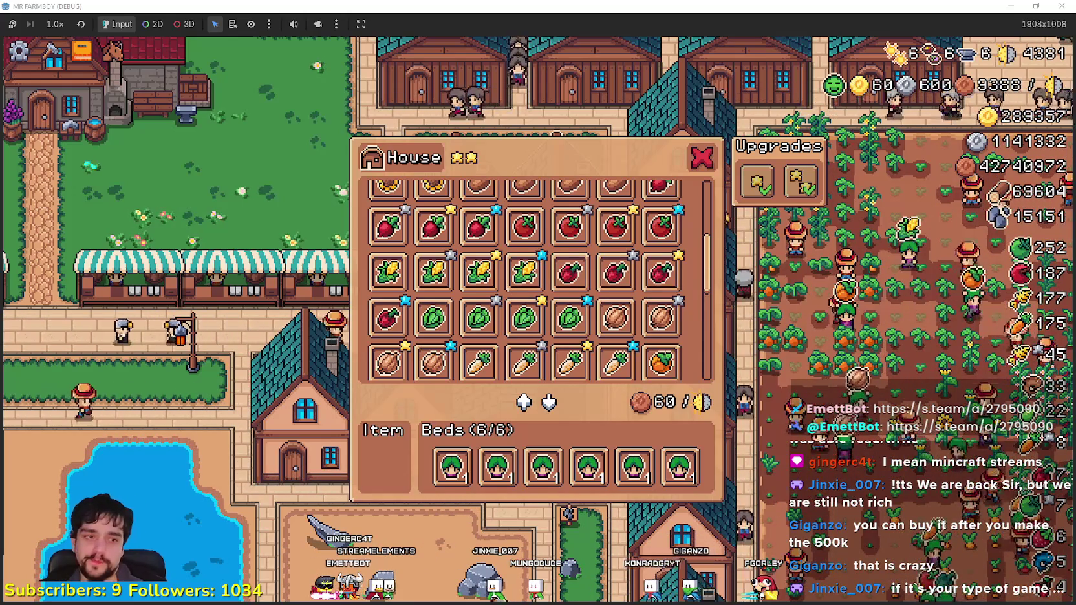
key("F8")
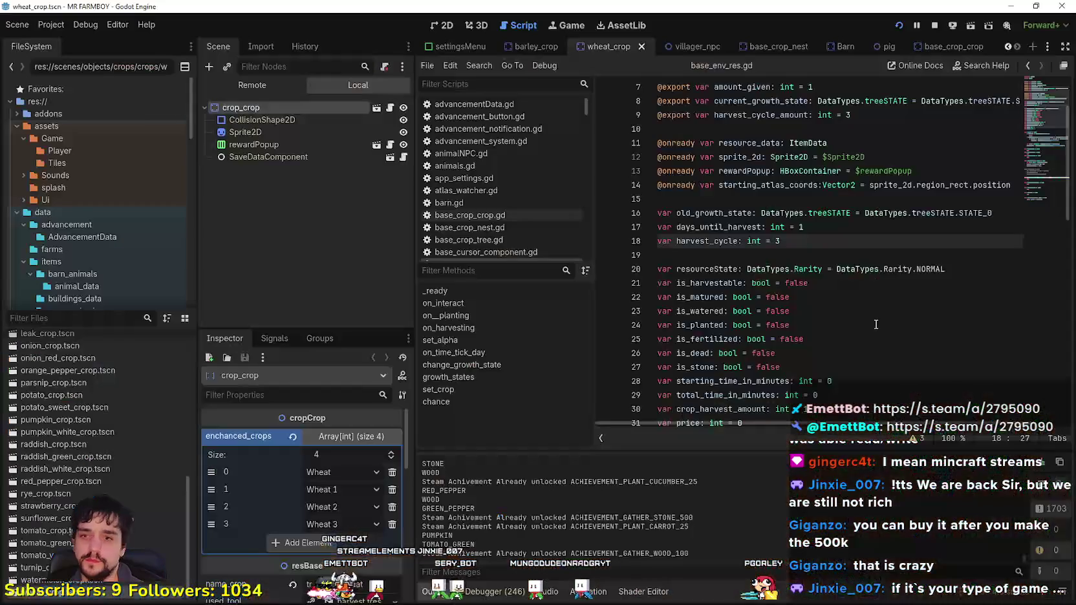
Step: Narrow the side docks and scroll base_crop_crop.gd down to the add_to_farmer call
scroll(828, 303, "down", 8)
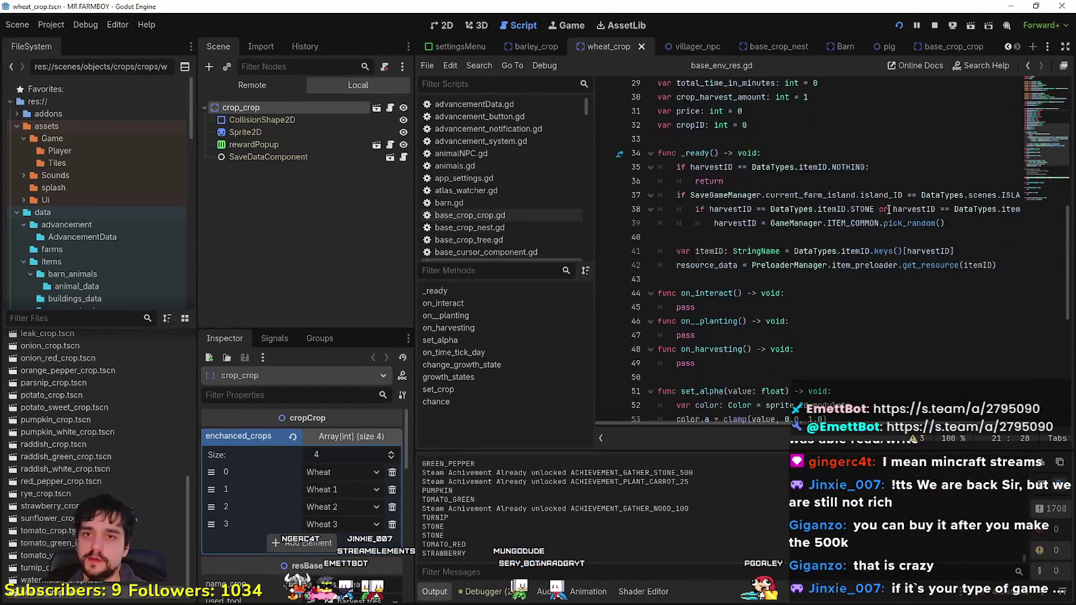
scroll(1052, 169, "down", 4)
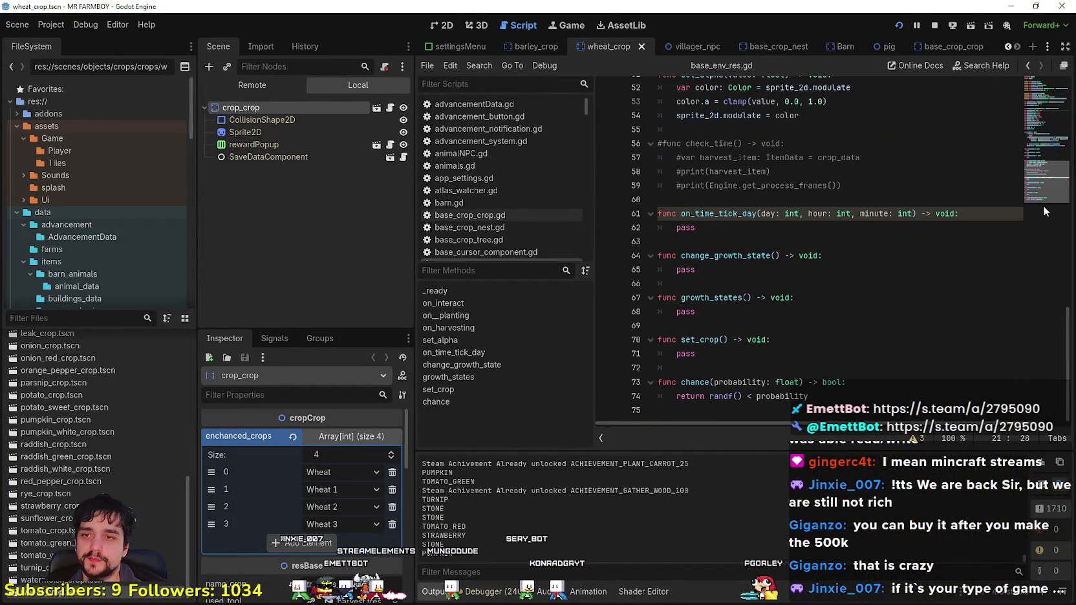
scroll(1047, 155, "up", 10)
scroll(1047, 130, "down", 3)
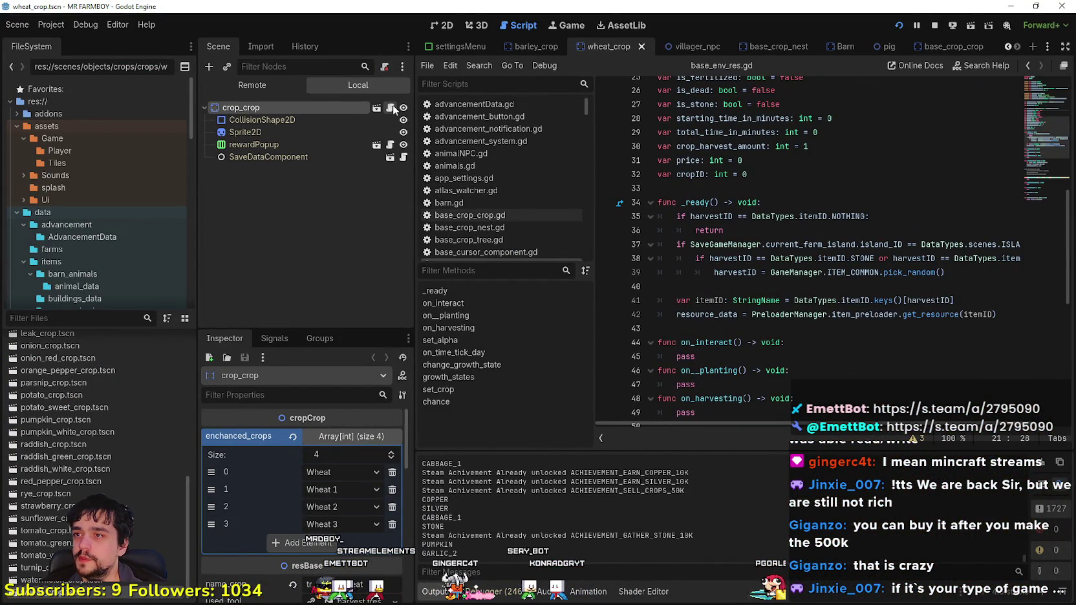
left_click_drag(415, 285, 313, 285)
scroll(702, 258, "down", 3)
scroll(702, 290, "down", 1)
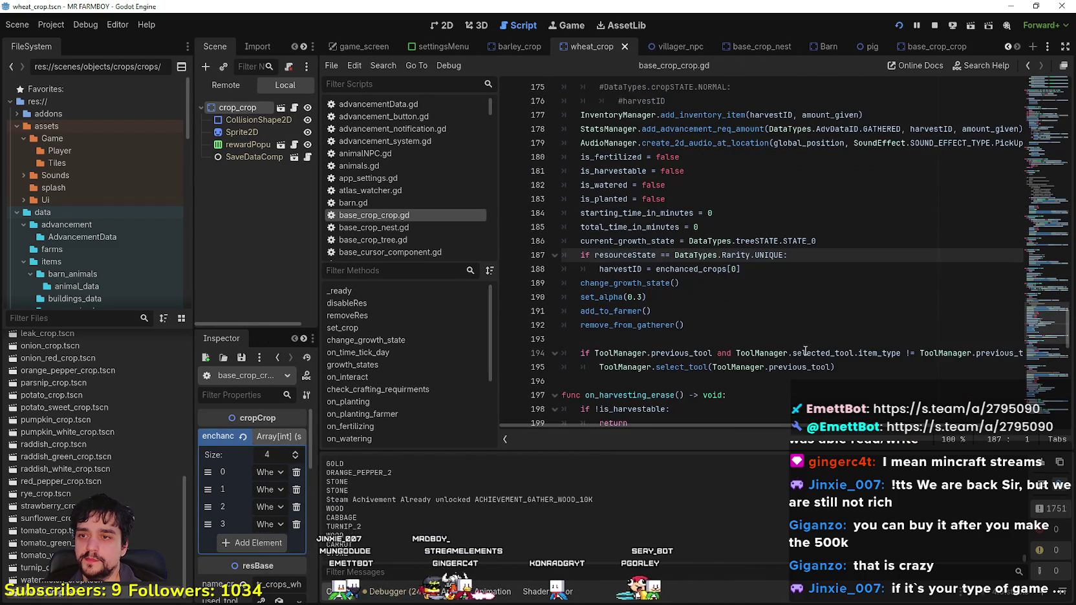
Step: Look up add_to_farmer's definition and check harvestID's type in its get_or_add call
left_click(702, 318)
left_click(608, 311)
right_click(609, 311)
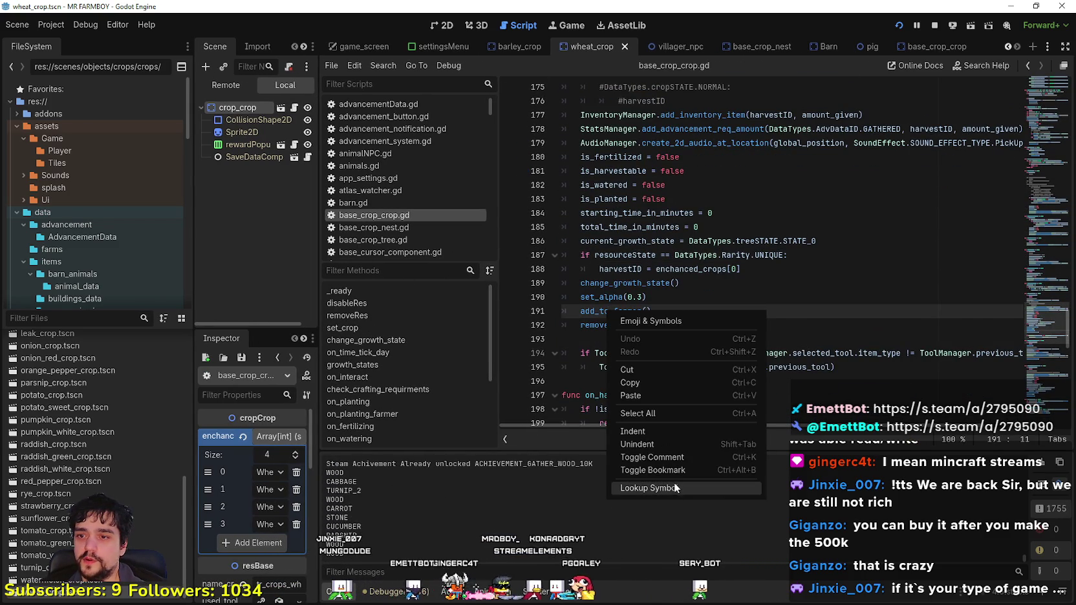
left_click(678, 488)
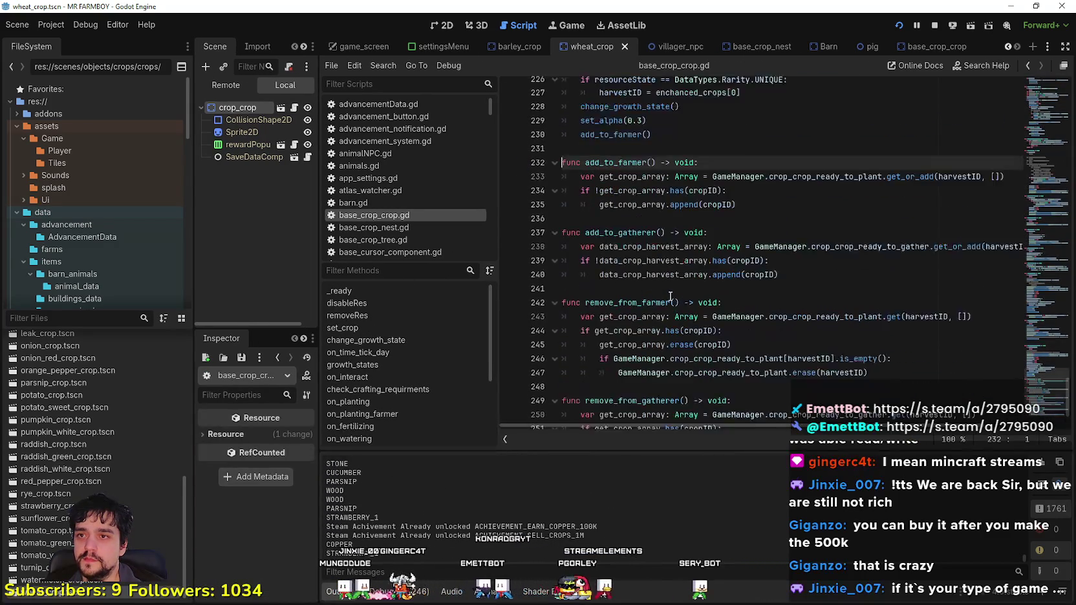
left_click_drag(760, 226, 589, 181)
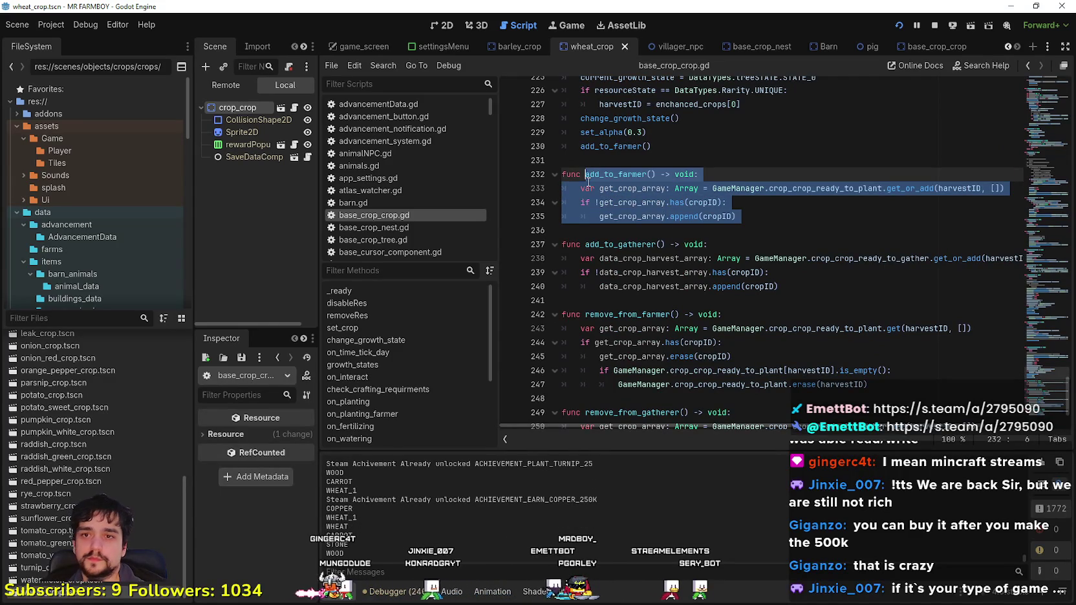
double_click(951, 188)
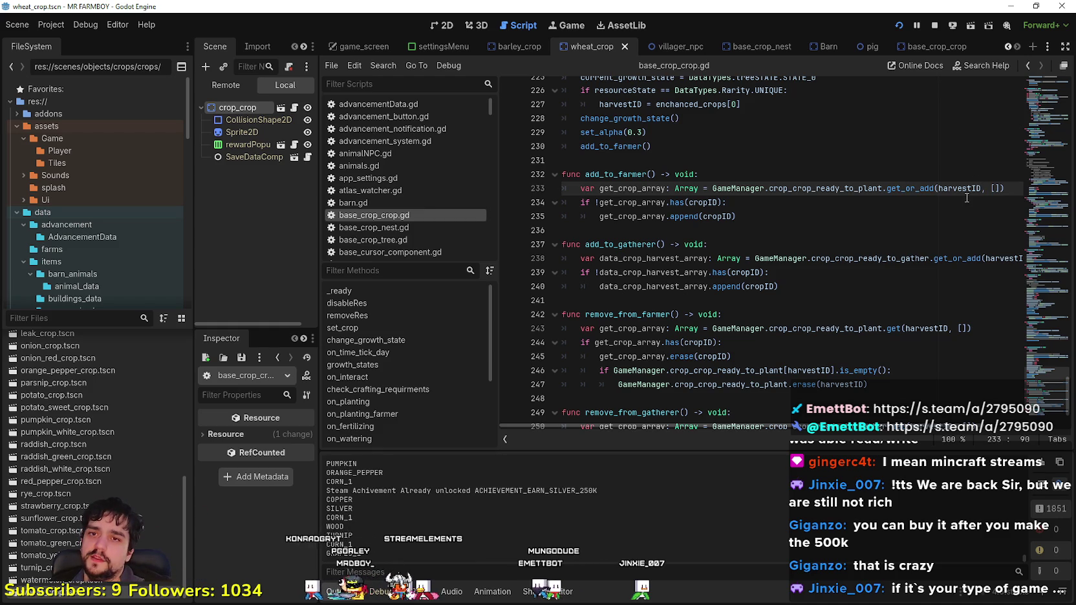
mouse_move(955, 189)
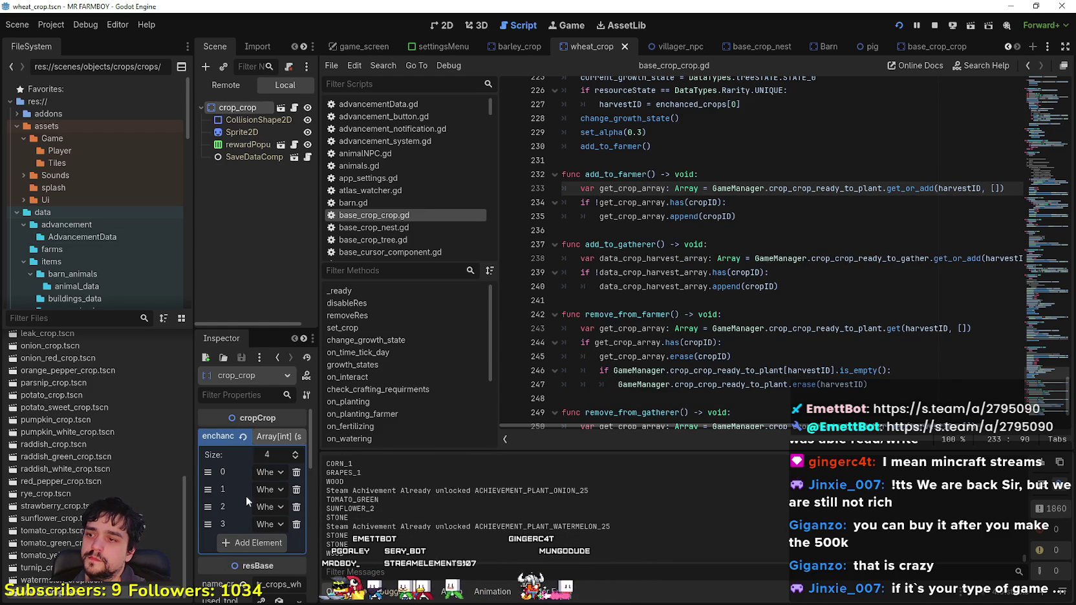
Step: Collapse the enchanced_crops array, widen the dock, and scroll to the resourceState check near line 70
left_click(270, 438)
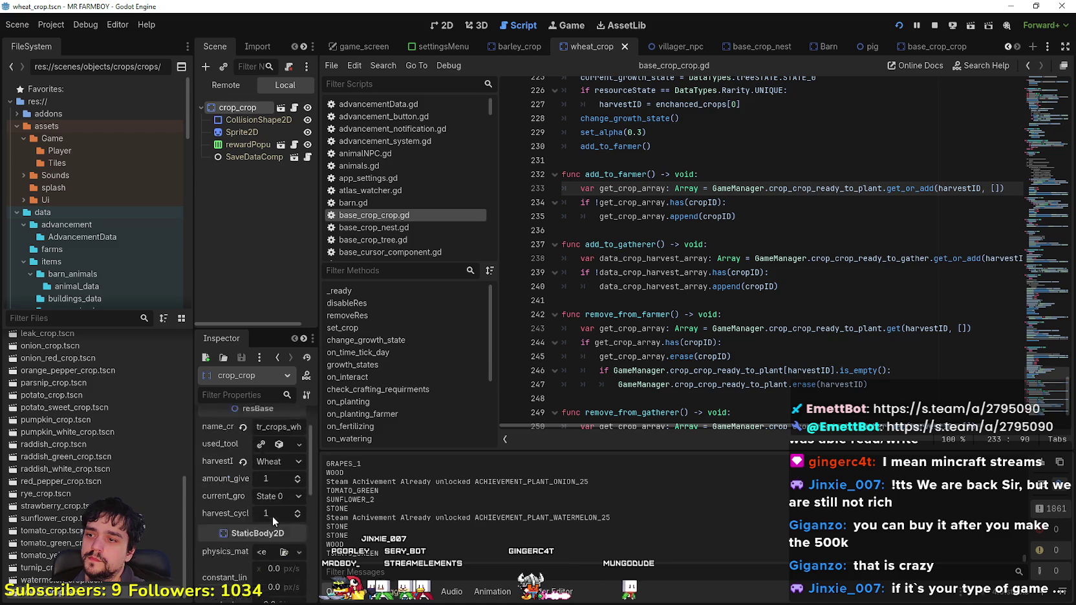
left_click_drag(321, 502, 411, 508)
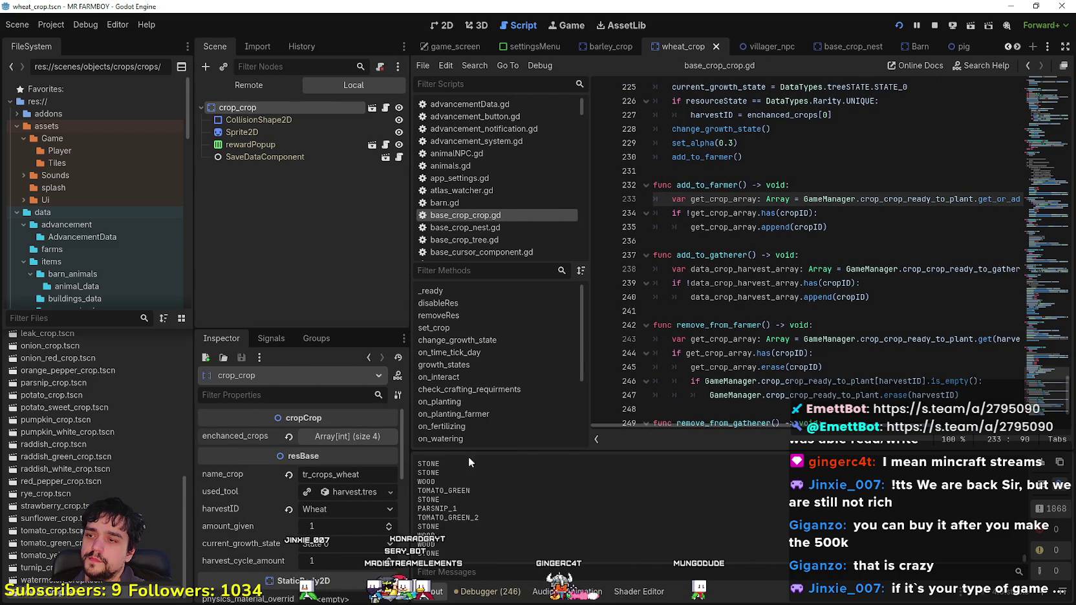
scroll(968, 263, "up", 20)
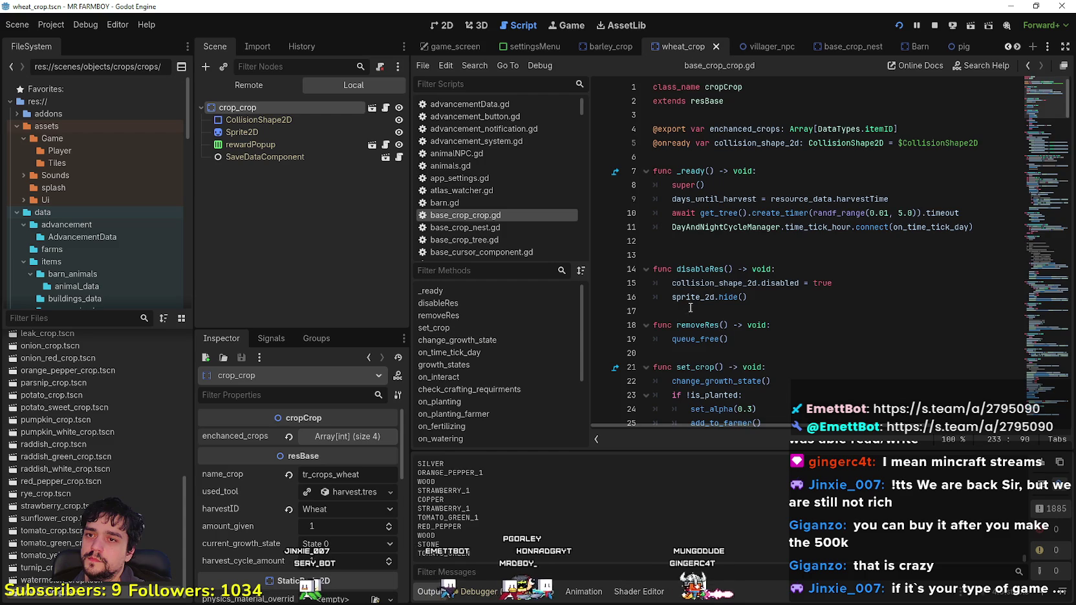
scroll(689, 310, "down", 5)
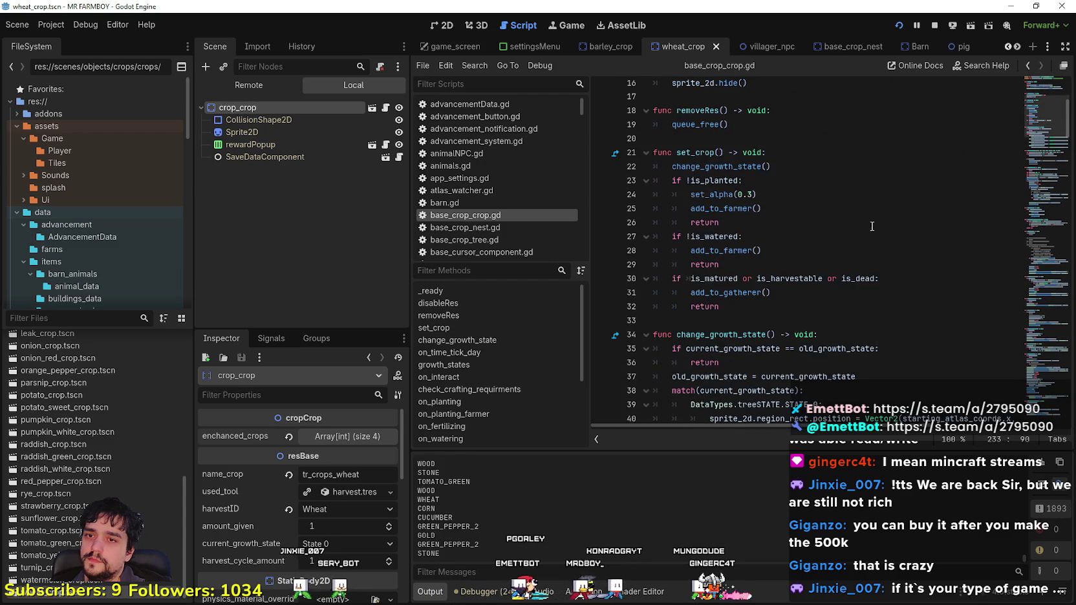
scroll(858, 216, "down", 19)
scroll(845, 232, "up", 3)
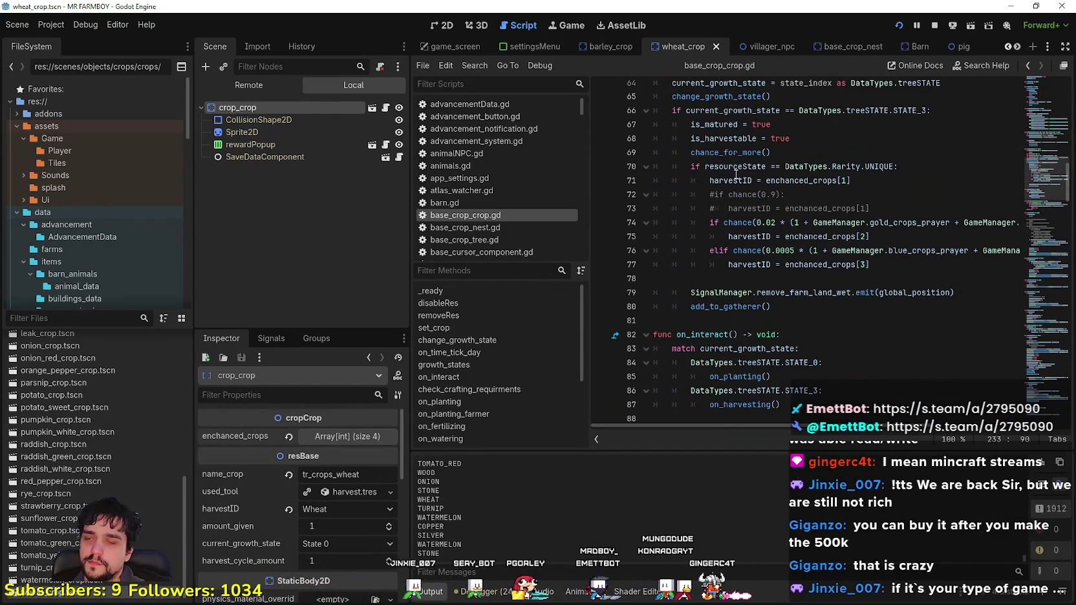
Step: Look up resourceState's Rarity enum definition in data_types.gd
mouse_move(736, 170)
right_click(848, 167)
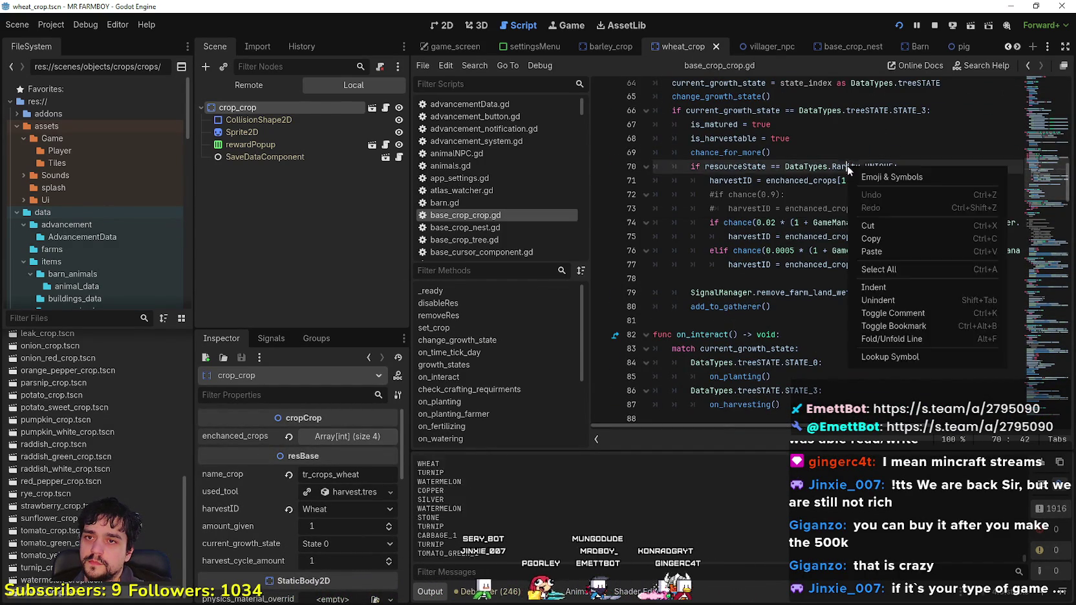
left_click(892, 354)
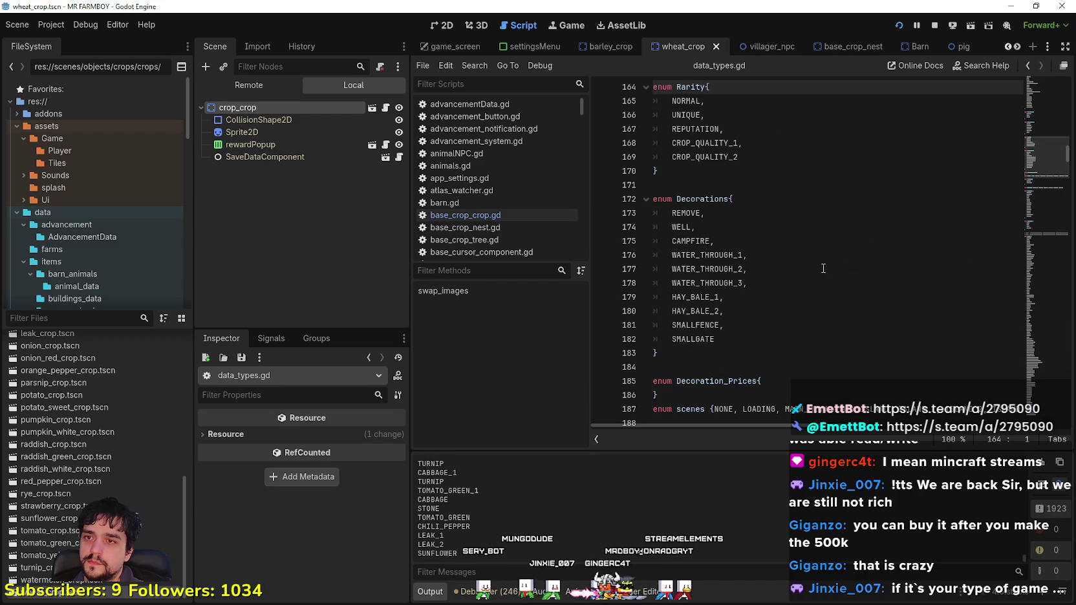
Step: Inspect the UNIQUE and REPUTATION entries of the Rarity enum, then go back to base_crop_crop.gd
left_click(774, 130)
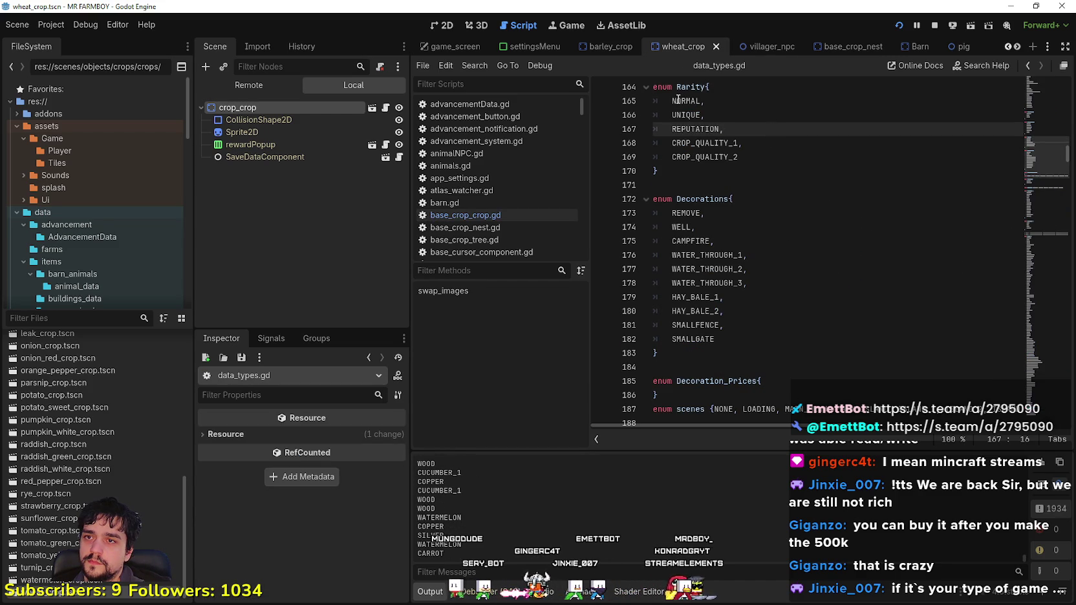
left_click(737, 113)
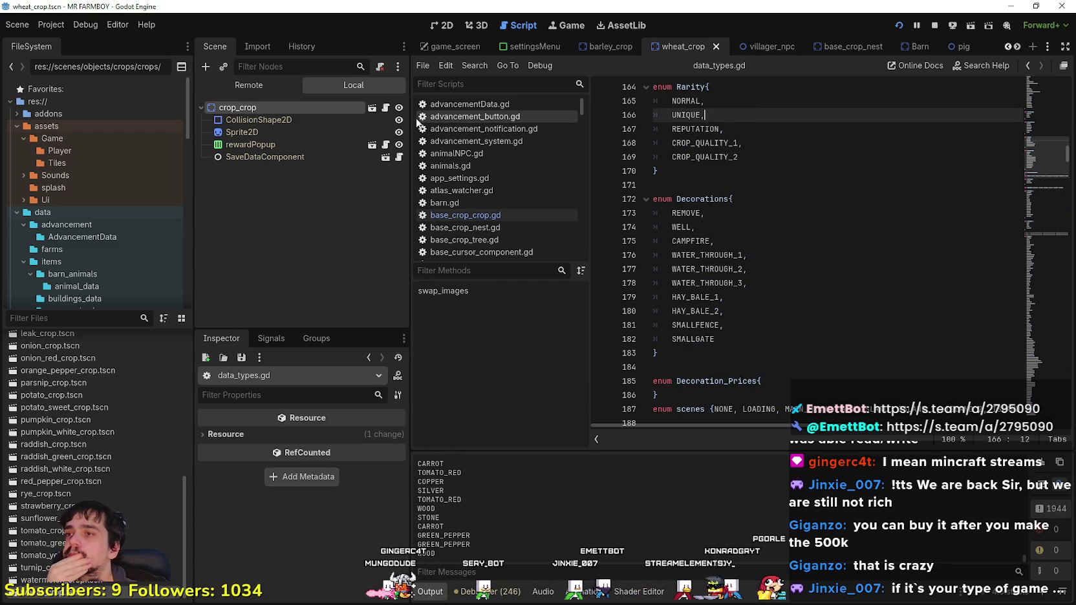
key("alt+Left")
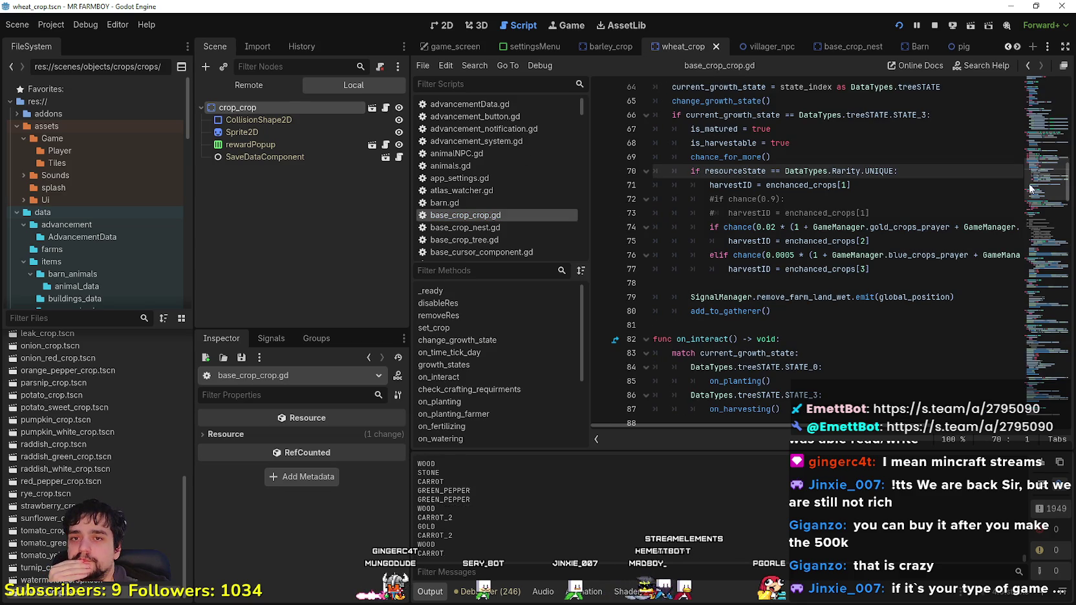
Step: Narrow the scene dock and delete the stray indentation on blank line 122
left_click_drag(1039, 172, 1036, 233)
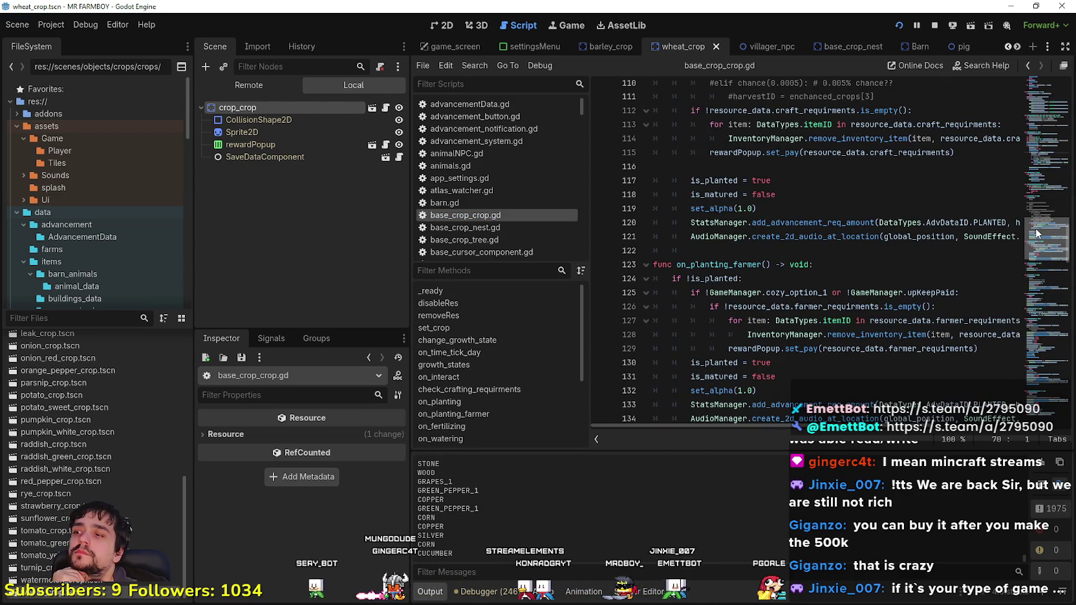
left_click_drag(1036, 233, 1035, 239)
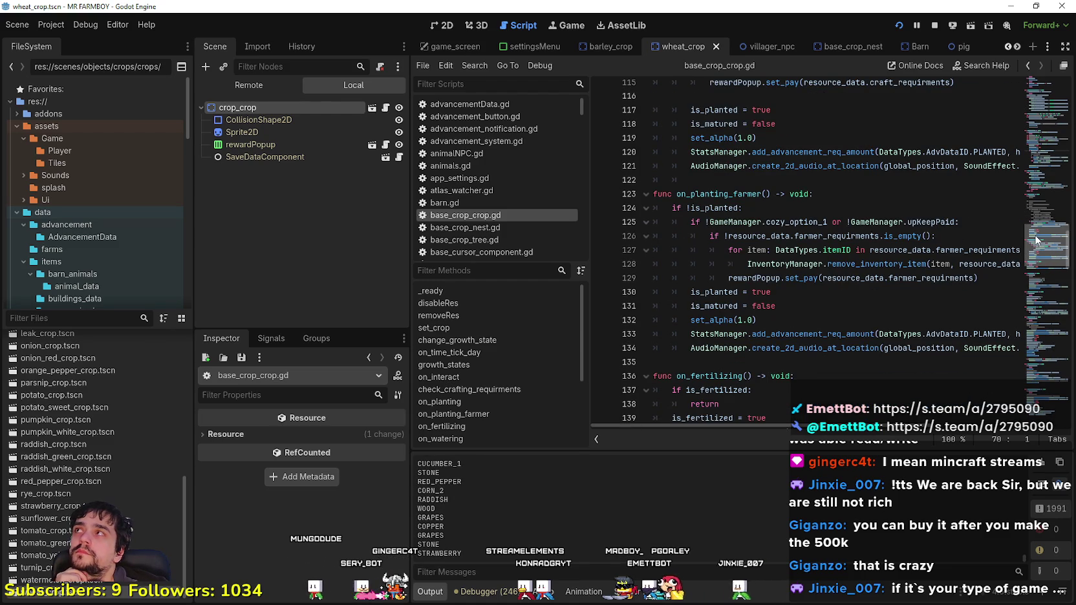
mouse_move(1034, 239)
left_mouse_down()
mouse_move(1038, 201)
mouse_move(1038, 212)
left_mouse_up()
scroll(723, 270, "up", 2)
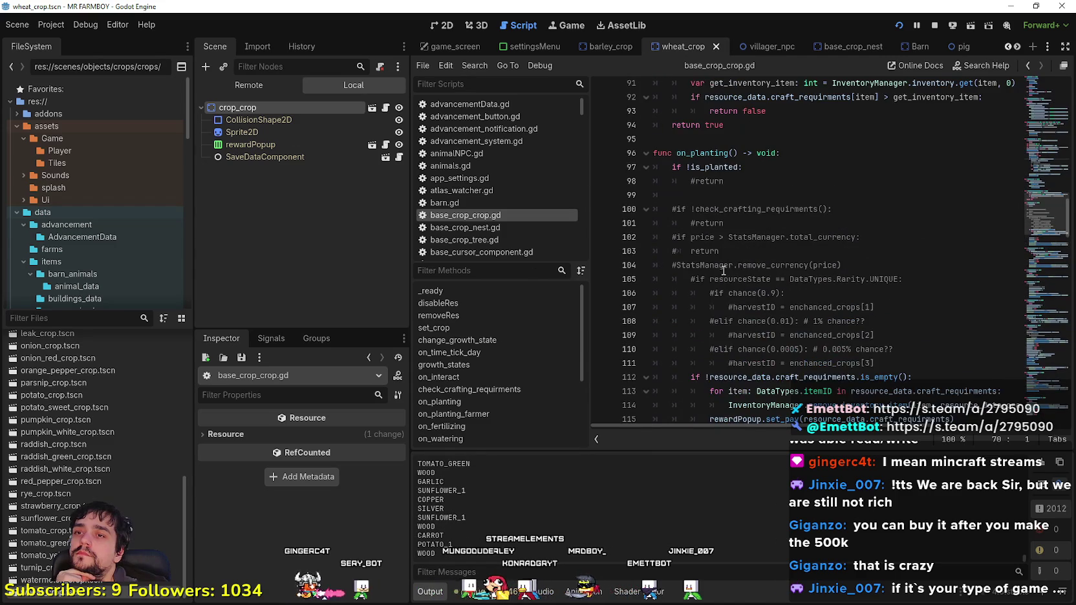
left_click_drag(410, 273, 345, 273)
scroll(781, 272, "down", 4)
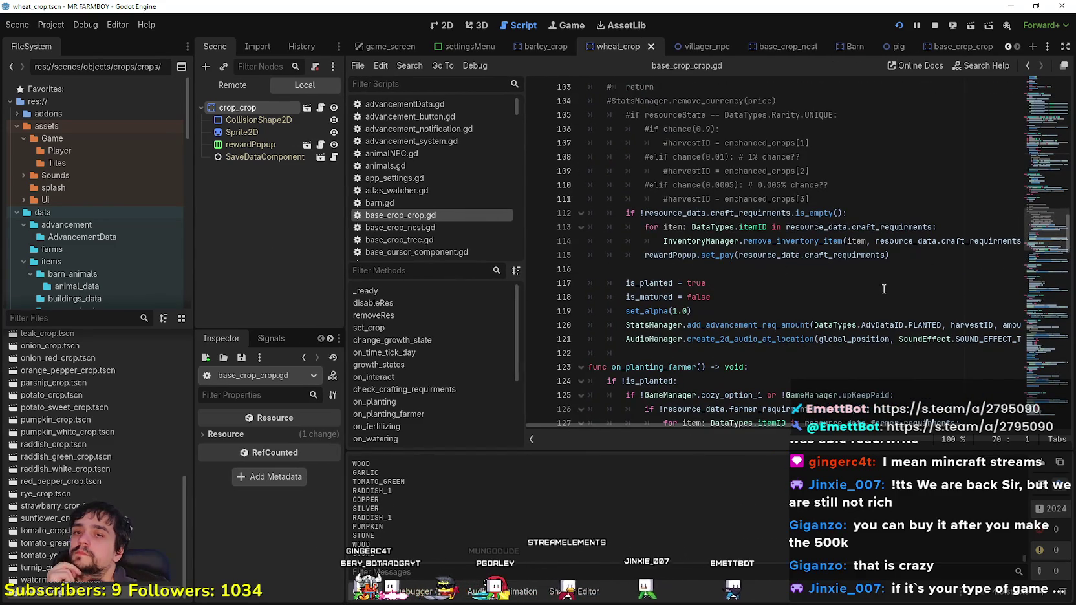
scroll(858, 284, "down", 2)
left_click(842, 280)
key("Up")
key("BackSpace")
key("BackSpace")
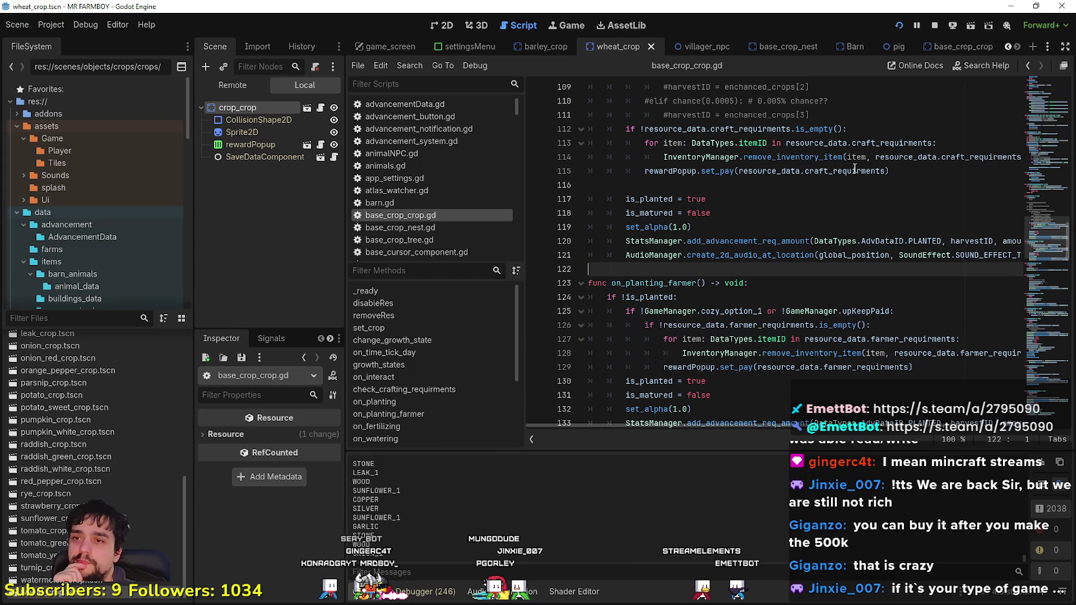
Step: Scroll down and review the lines ending the watering function around line 152
scroll(855, 169, "down", 2)
scroll(813, 304, "down", 1)
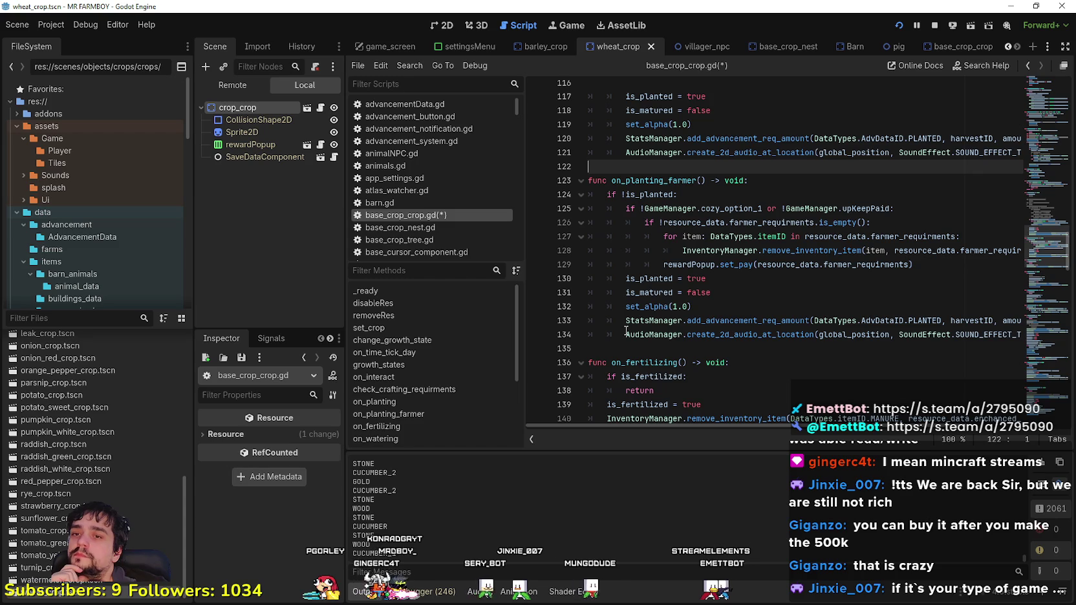
scroll(624, 327, "up", 5)
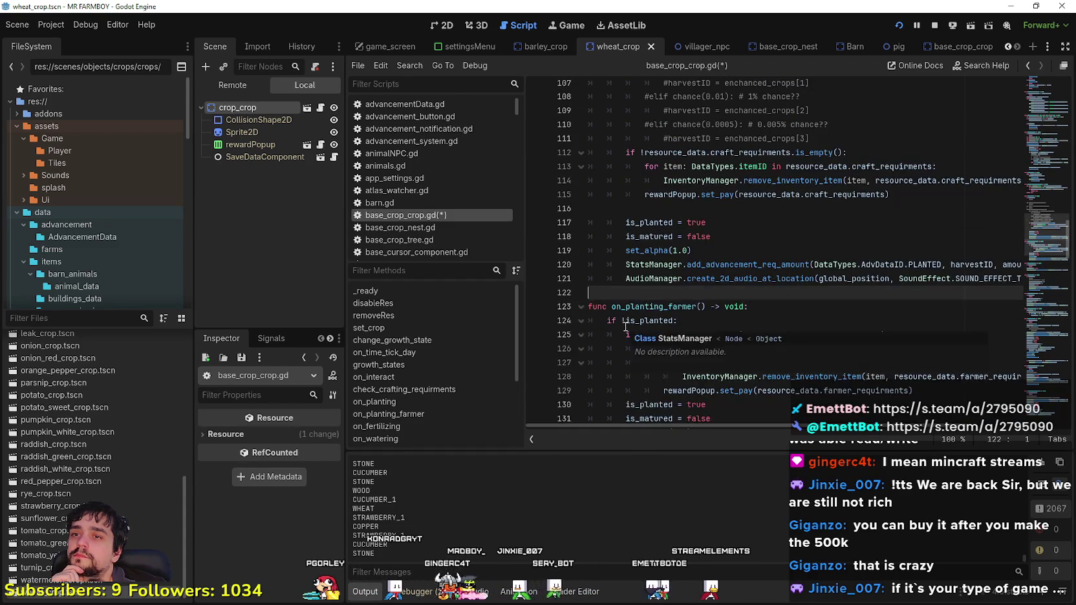
scroll(625, 323, "down", 8)
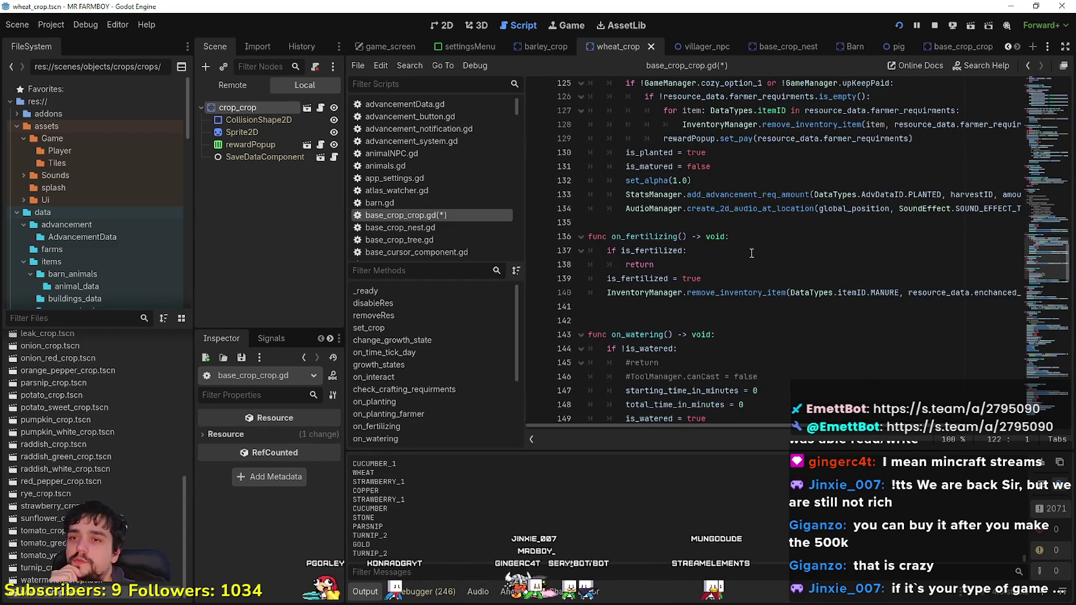
scroll(749, 255, "down", 2)
scroll(749, 255, "down", 3)
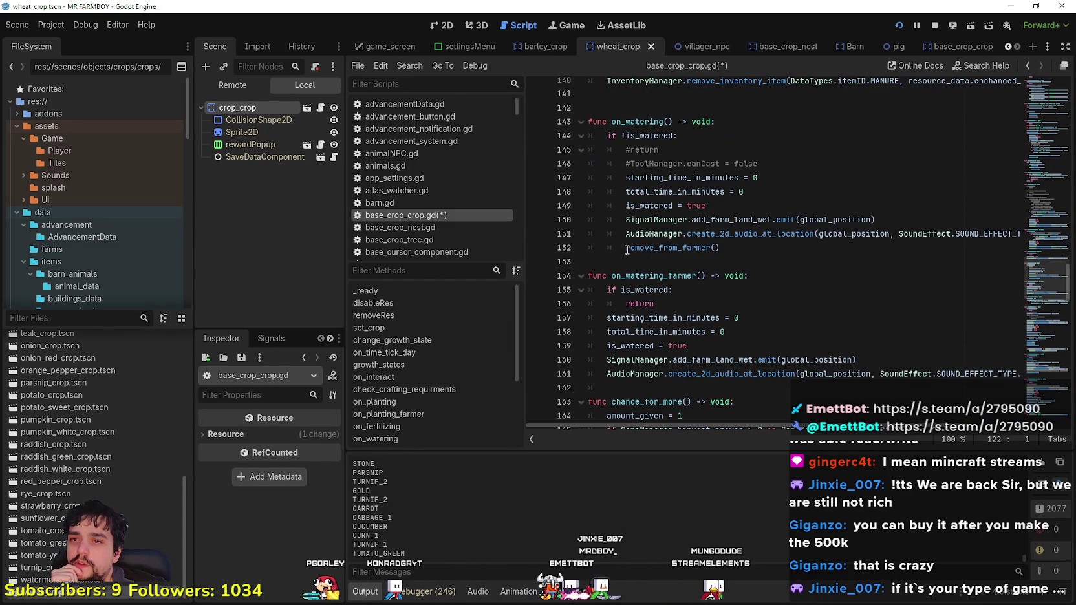
left_click_drag(632, 251, 719, 234)
right_click(687, 246)
left_click(716, 417)
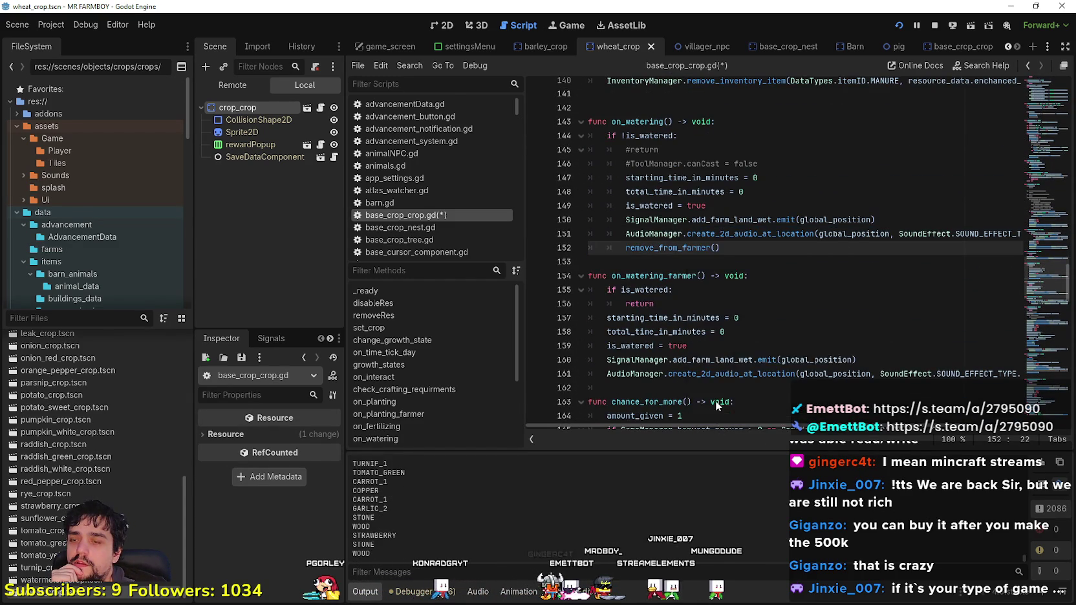
Step: Scroll to add_to_gatherer and place the caret at the end of line 235
scroll(808, 259, "down", 20)
left_click(866, 272)
left_click(871, 295)
left_click(808, 216)
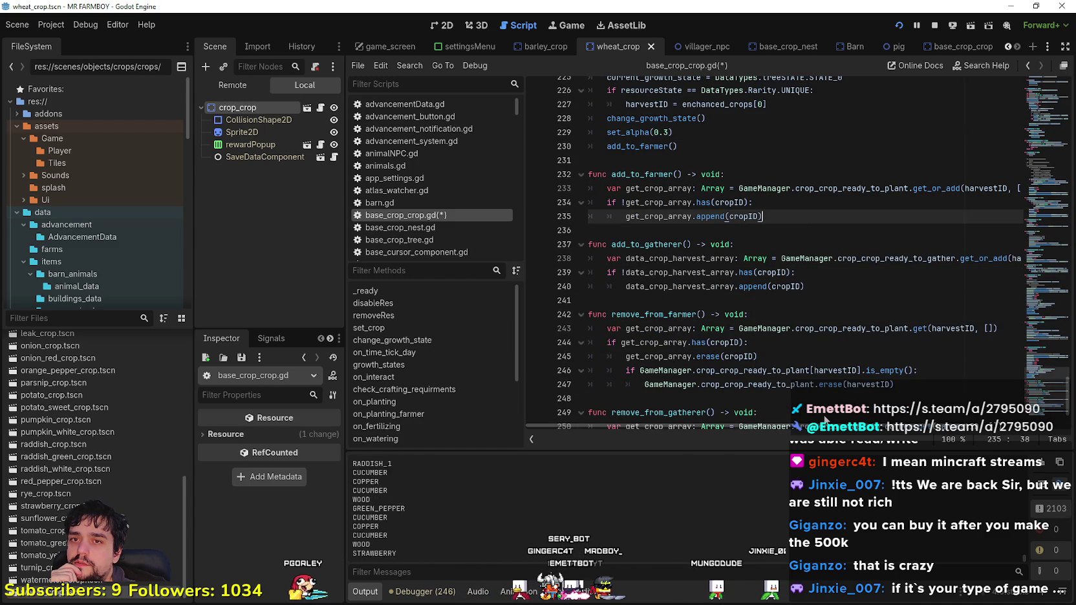
Step: Inspect add_to_farmer's harvestID and get_or_add call, then widen the code area to show full lines
left_click(958, 208)
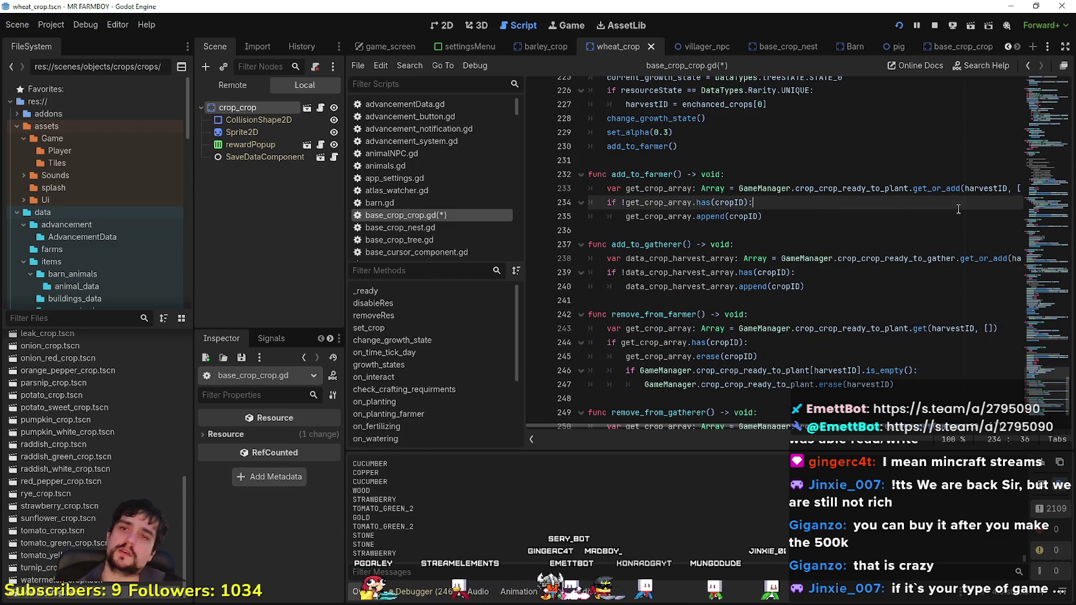
double_click(986, 188)
left_click(976, 190)
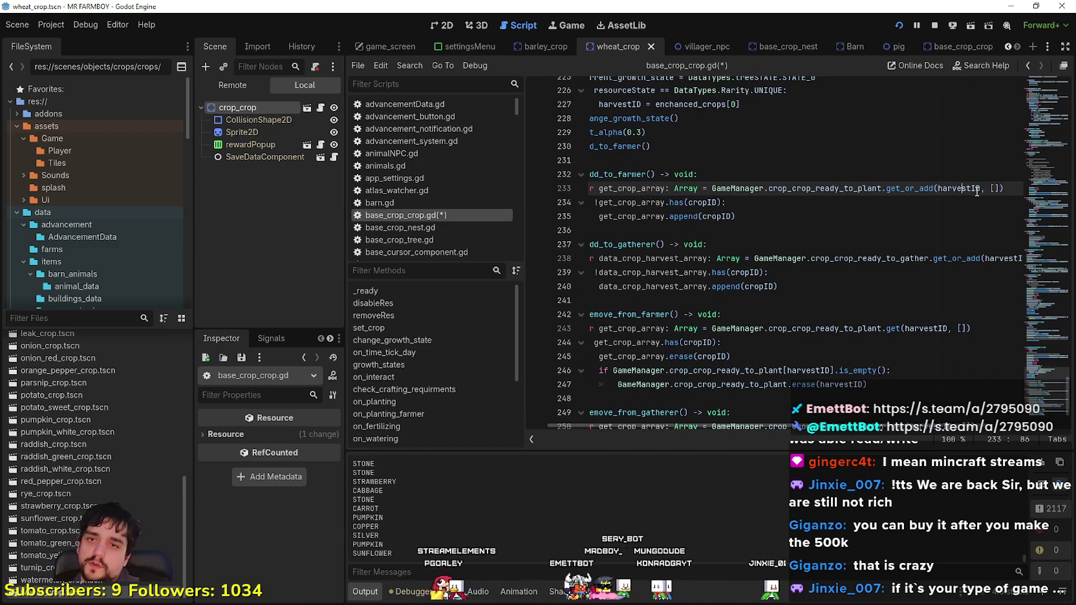
left_click(949, 174)
left_click(770, 230)
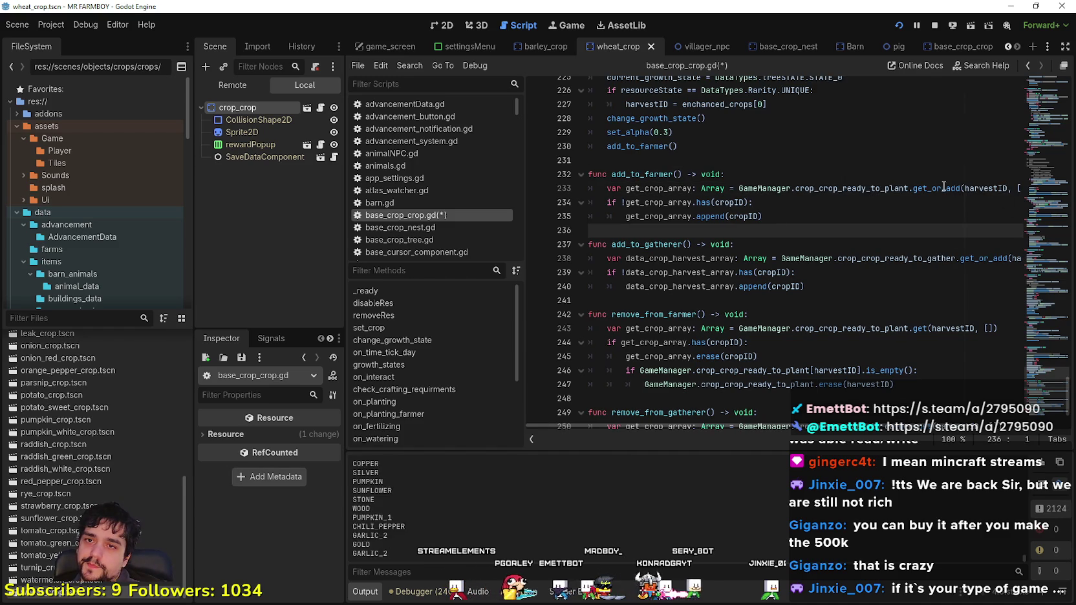
left_click_drag(942, 190, 1070, 187)
double_click(900, 188)
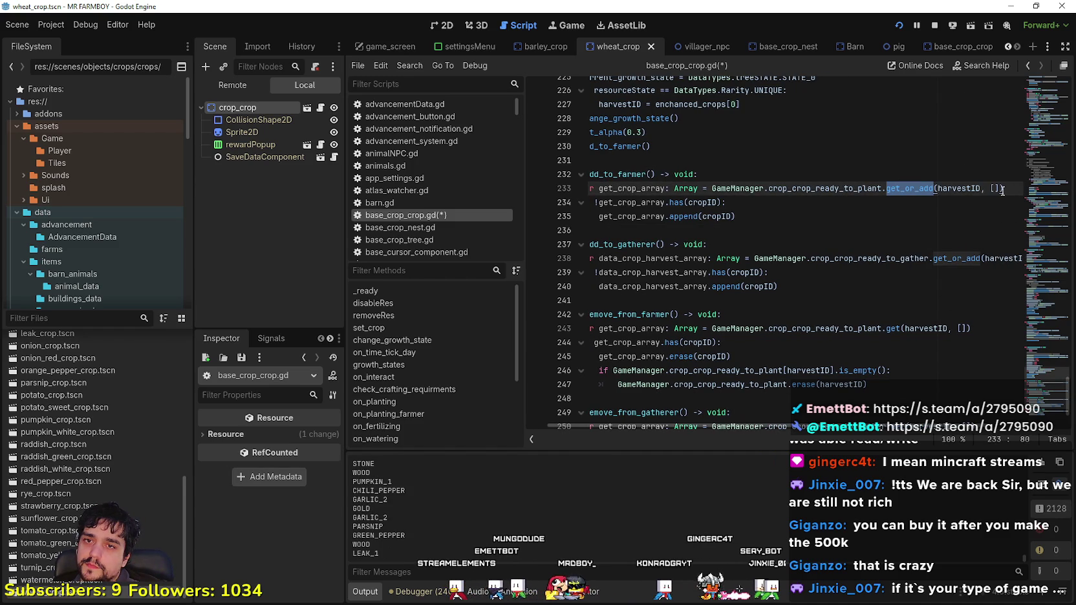
key("End")
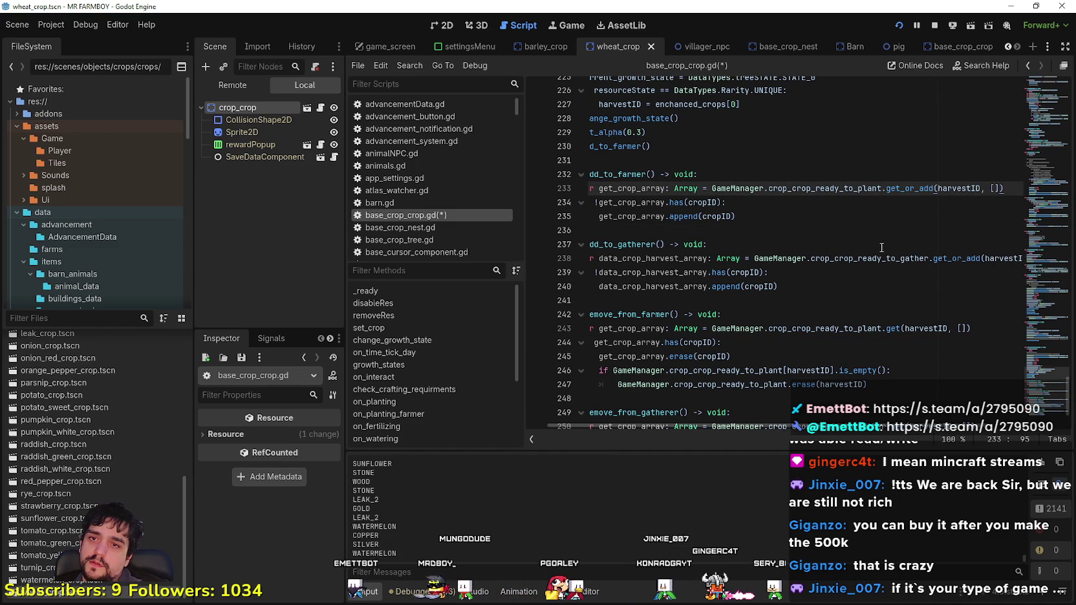
left_click_drag(879, 245, 866, 230)
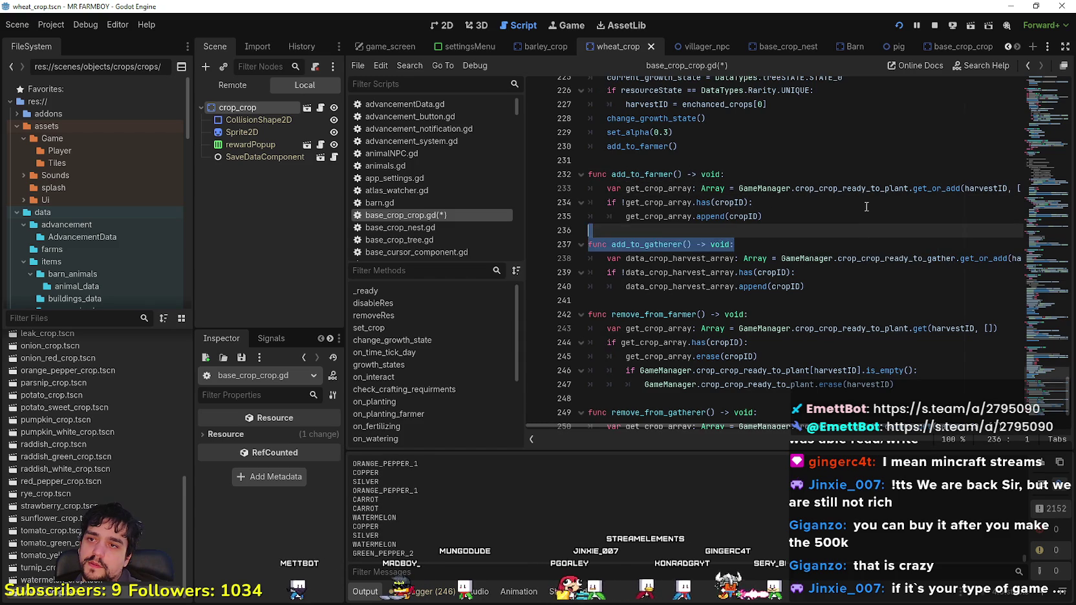
left_click(863, 206)
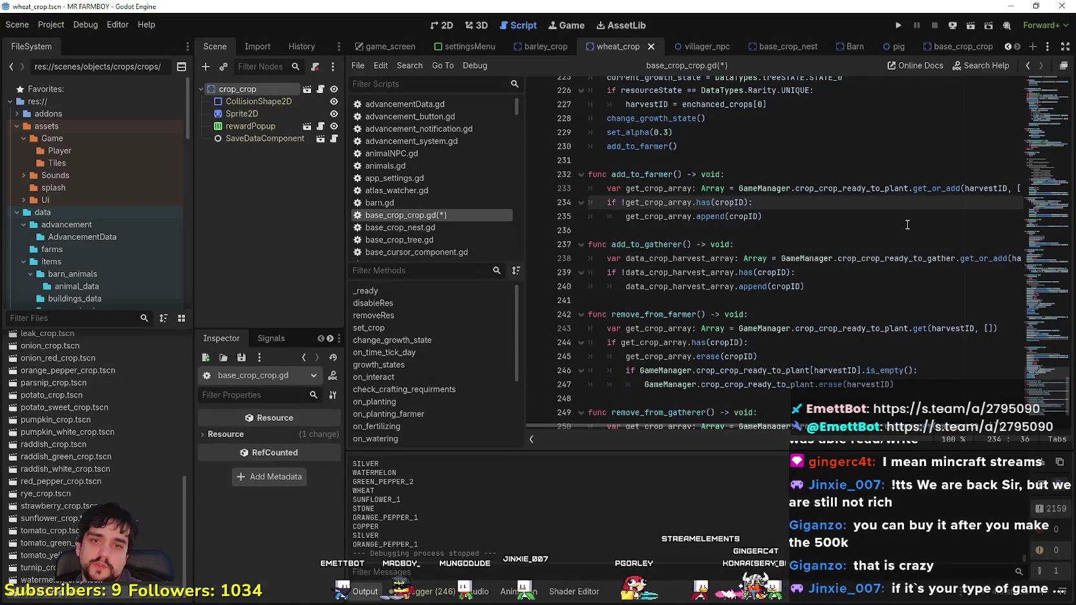
key("Up")
key("Up")
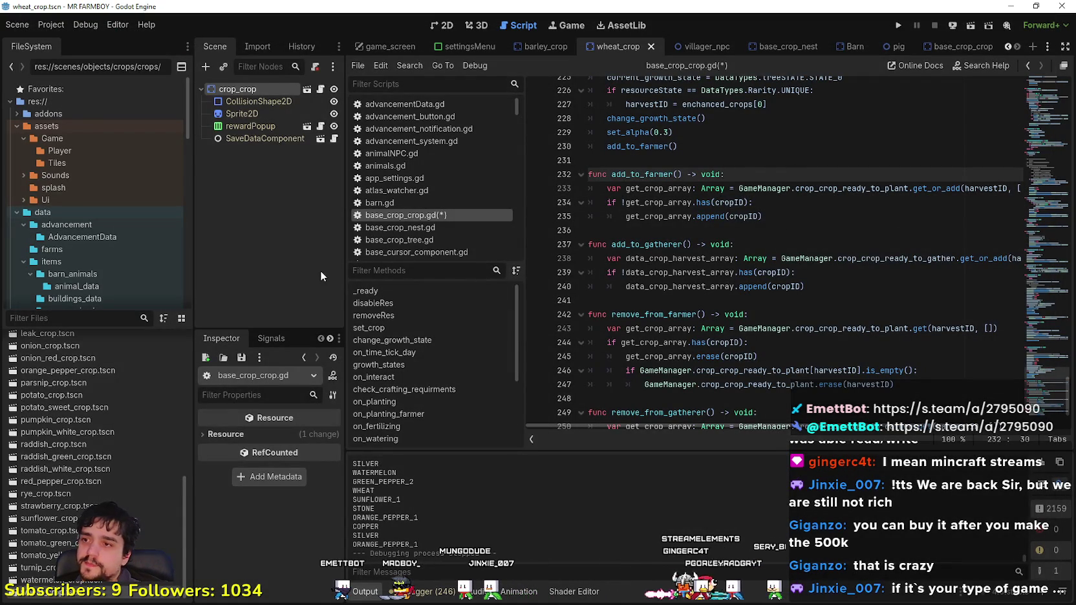
left_click_drag(343, 274, 245, 274)
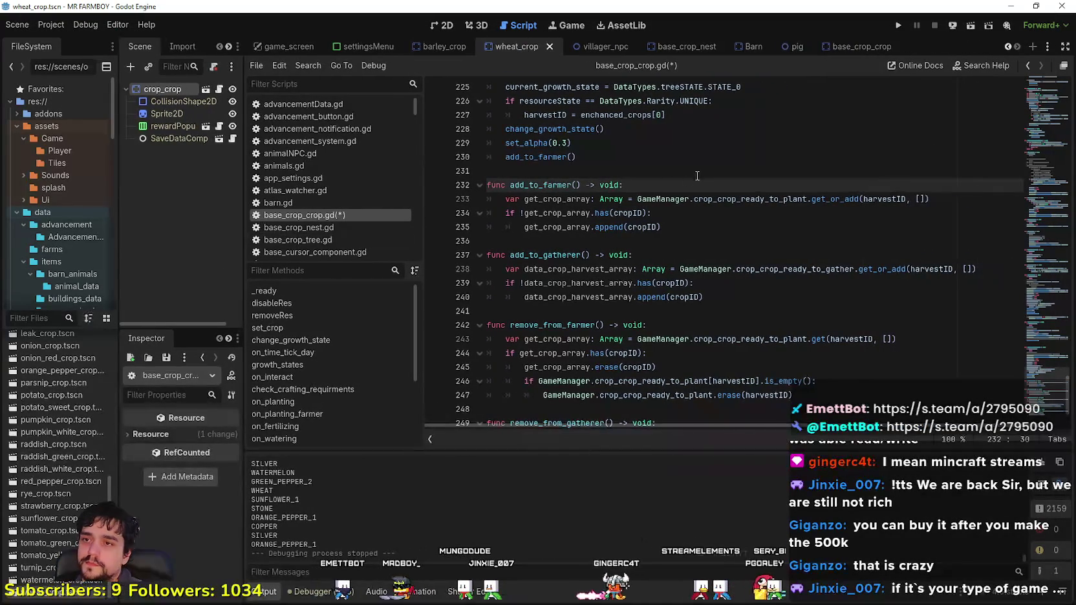
Step: Split add_to_farmer's get_crop_array declaration from its get_or_add assignment onto separate lines
key("Return")
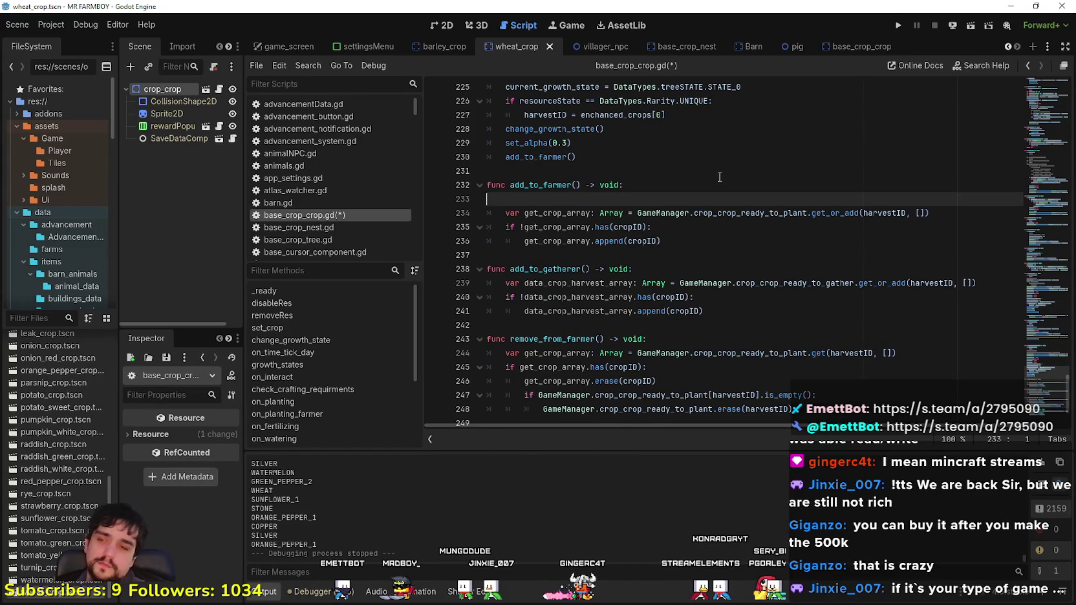
key("BackSpace")
key("Down")
key("ctrl+shift+Right")
key("ctrl+shift+Right")
key("ctrl+shift+Right")
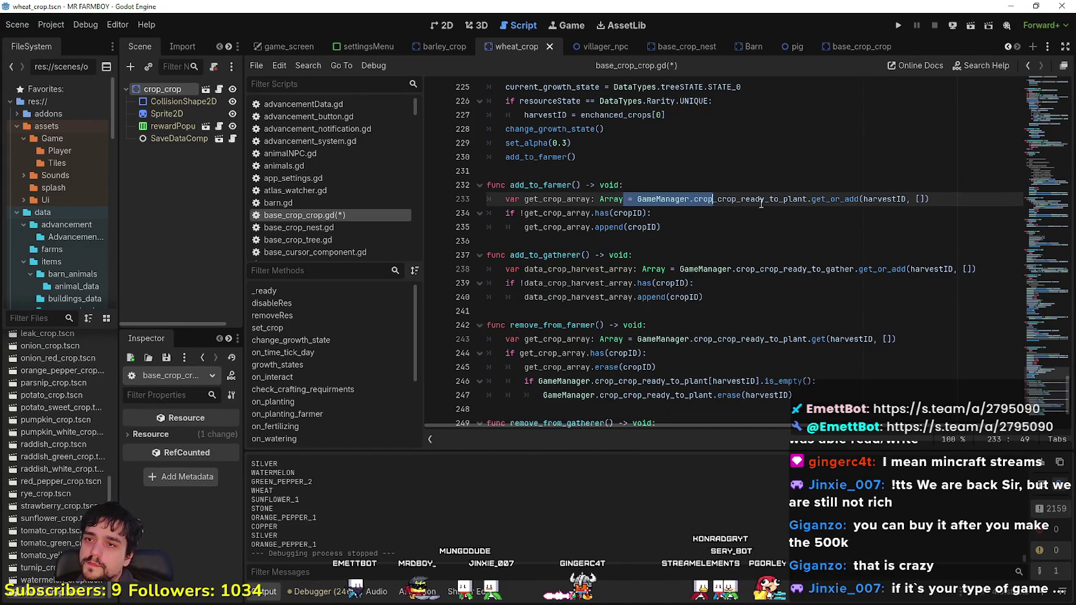
left_click(630, 198)
key("Down")
left_click(623, 199)
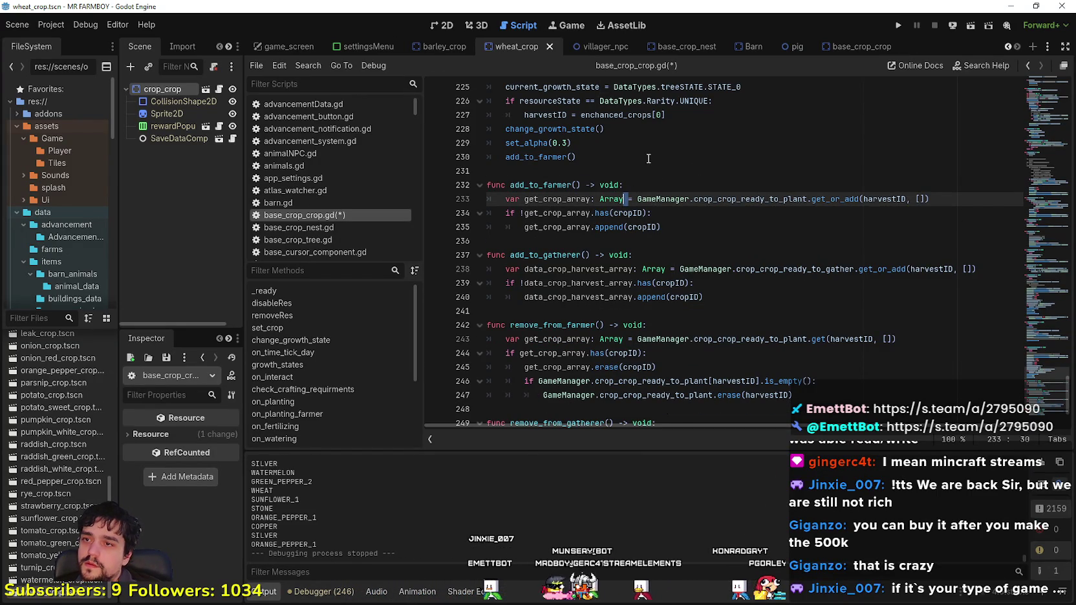
double_click(579, 199)
left_click(627, 199)
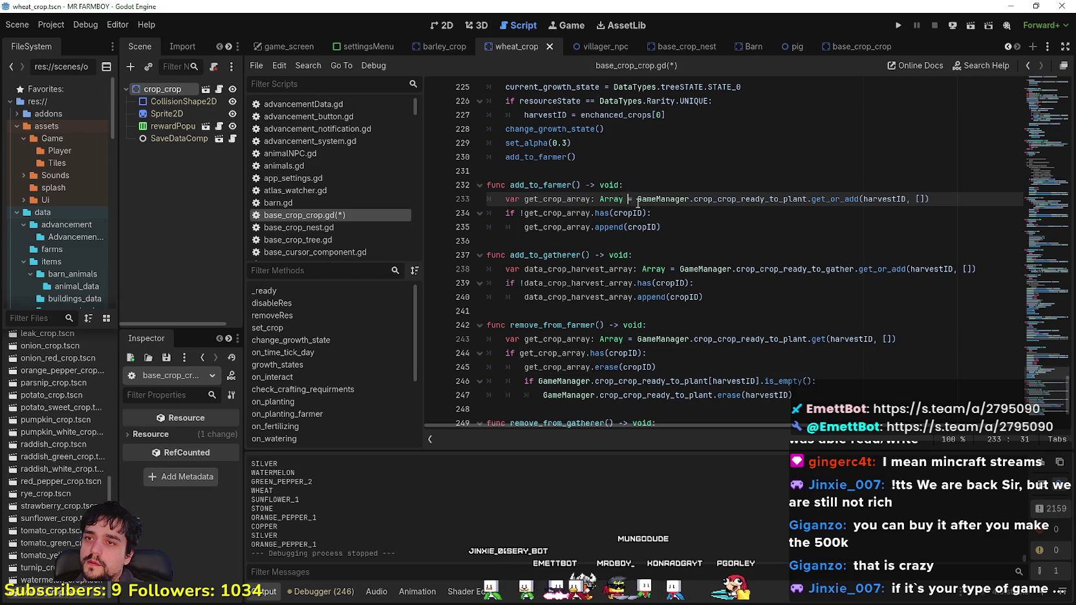
key("Return")
key("ctrl+v")
left_click(644, 197)
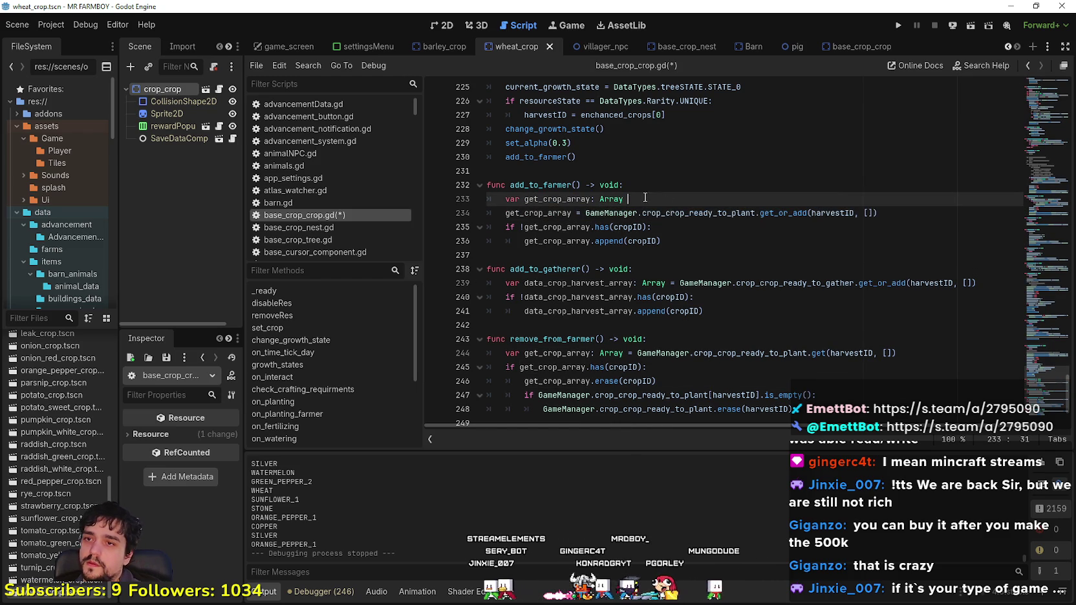
Step: Add a resourceState == DataTypes.Rarity.UNIQUE condition line above the assignment
key("Return")
type("if")
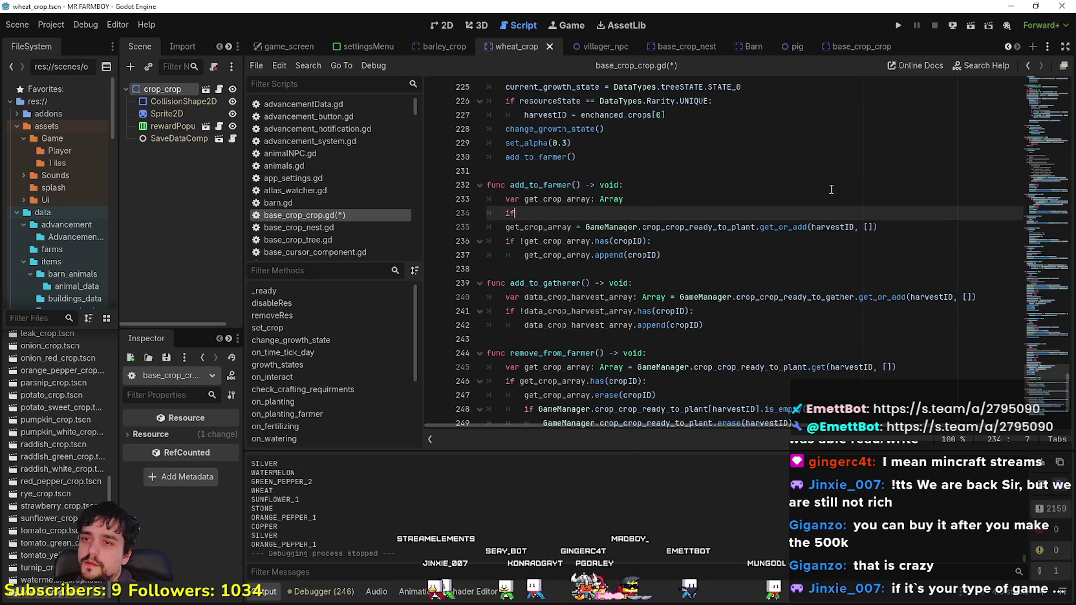
type(" re")
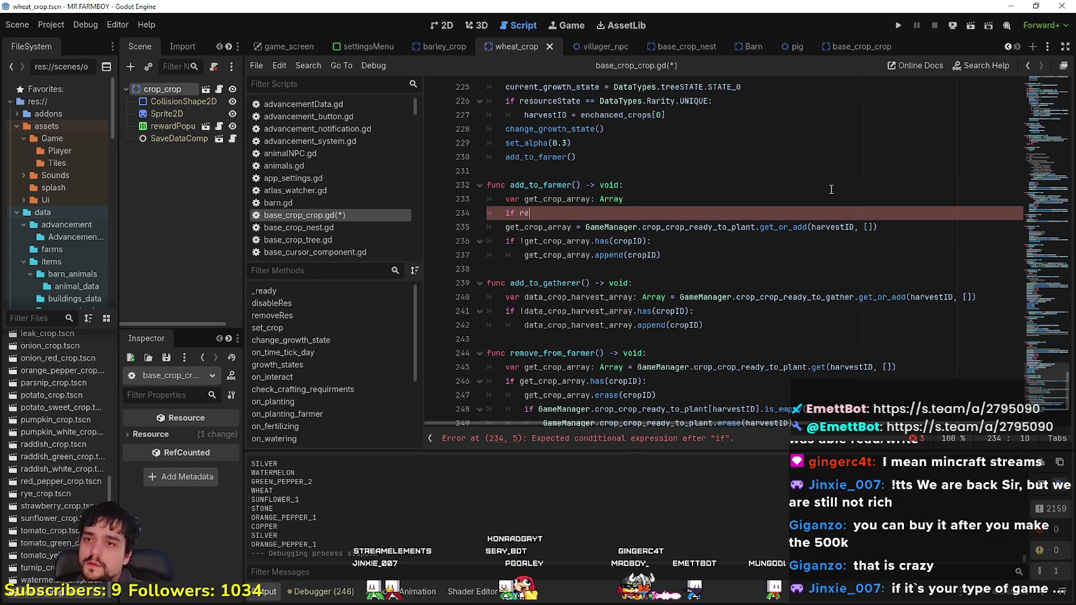
type("sourceState")
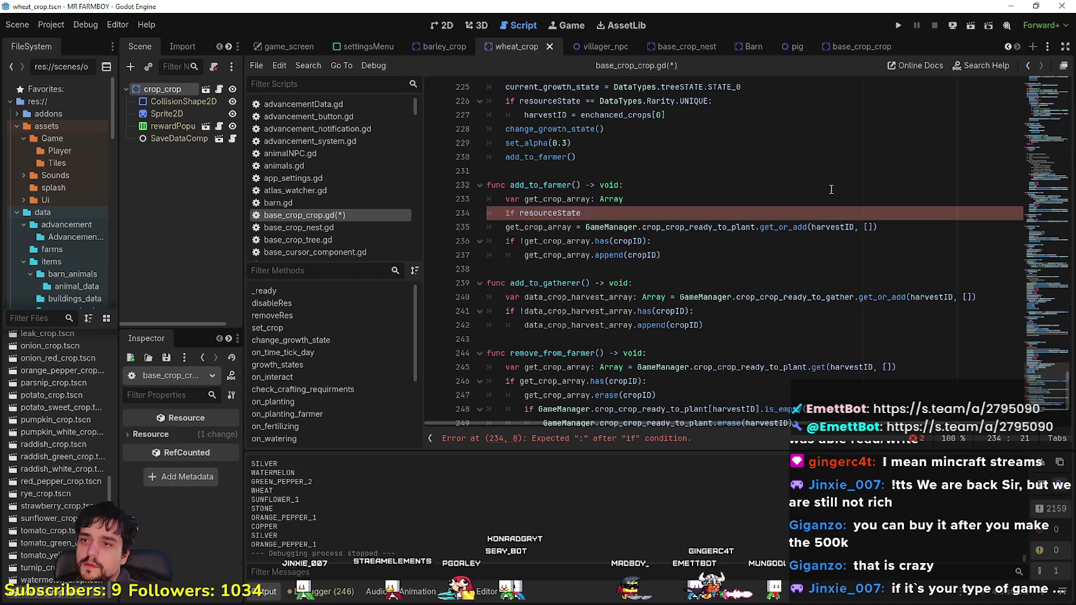
type(" == Data")
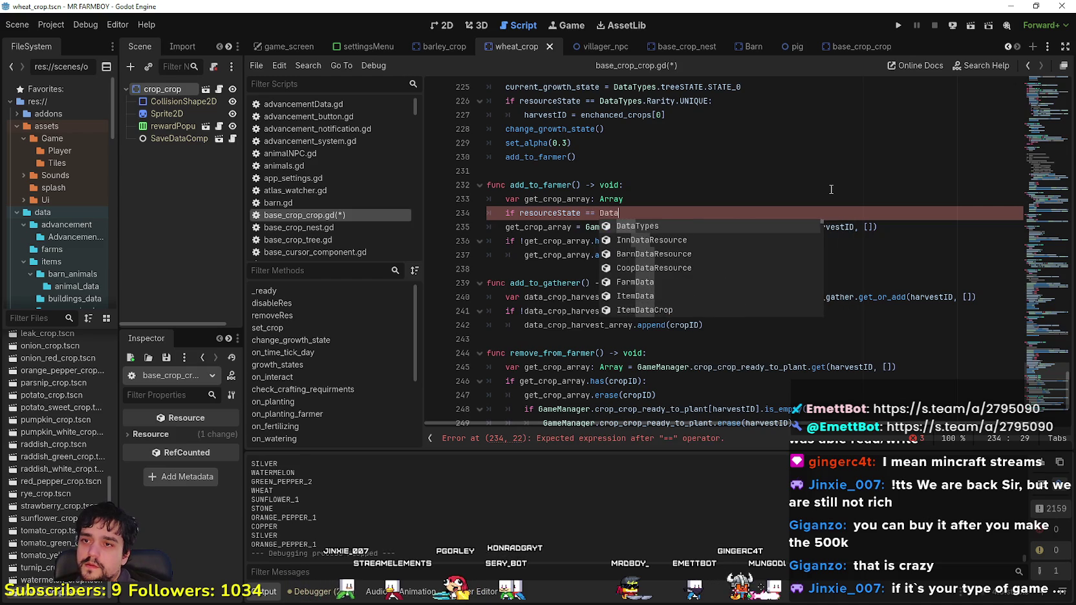
type("Types.")
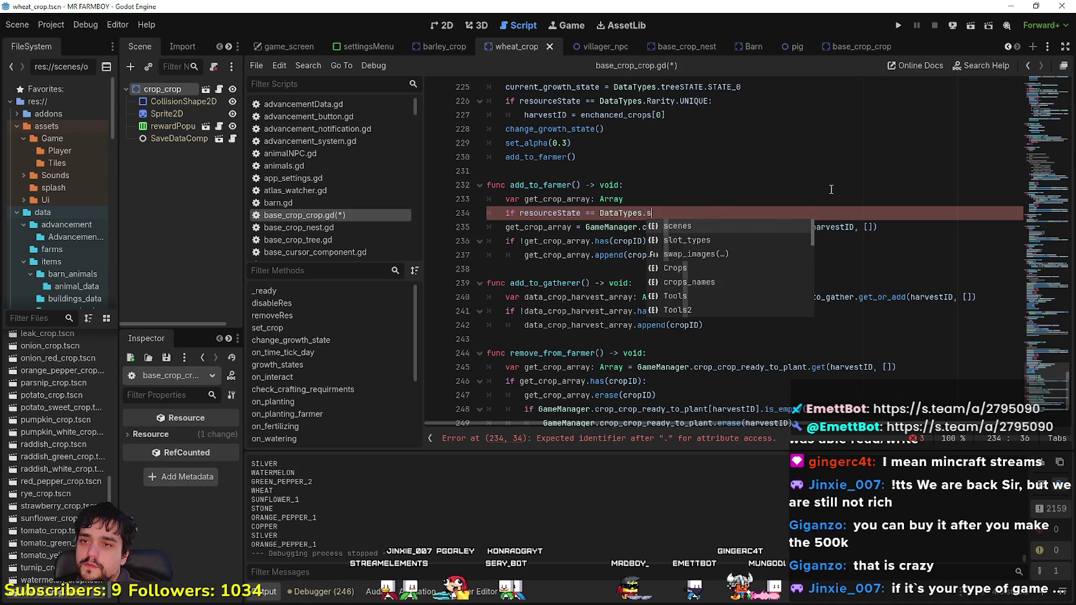
key("BackSpace")
type("ta")
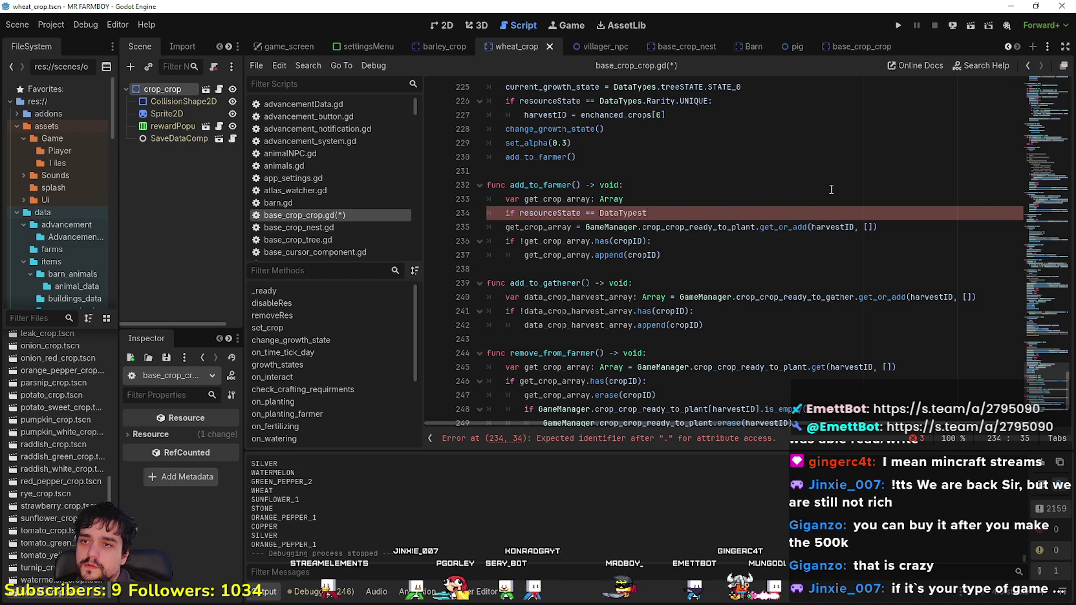
type("Ty")
key("Return")
type(".YU")
key("BackSpace")
key("BackSpace")
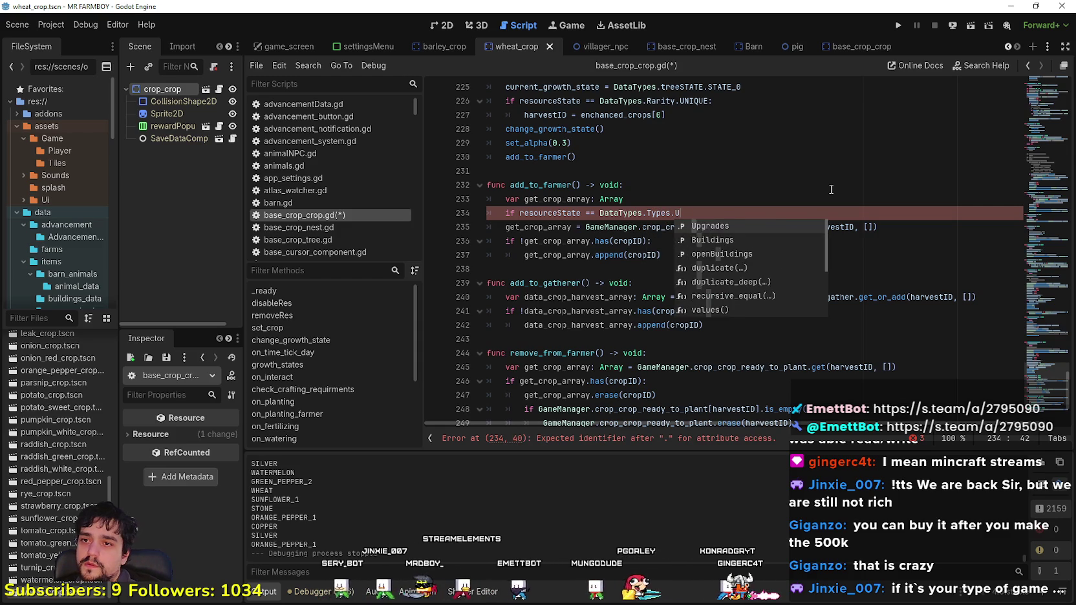
type("U")
key("BackSpace")
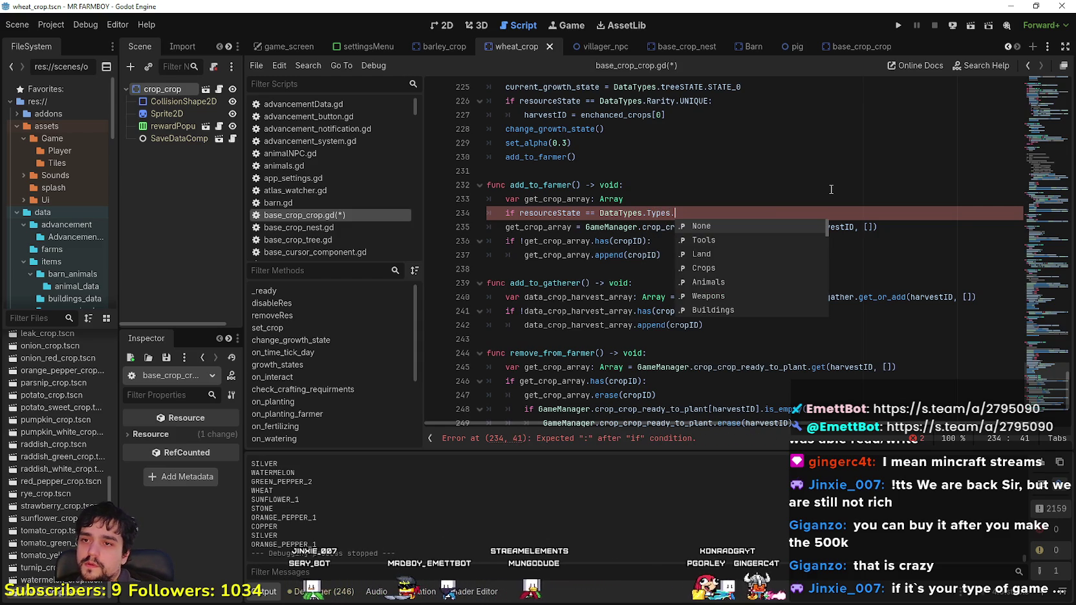
key("BackSpace")
key("BackSpace")
key("BackSpace")
type("rar")
key("Return")
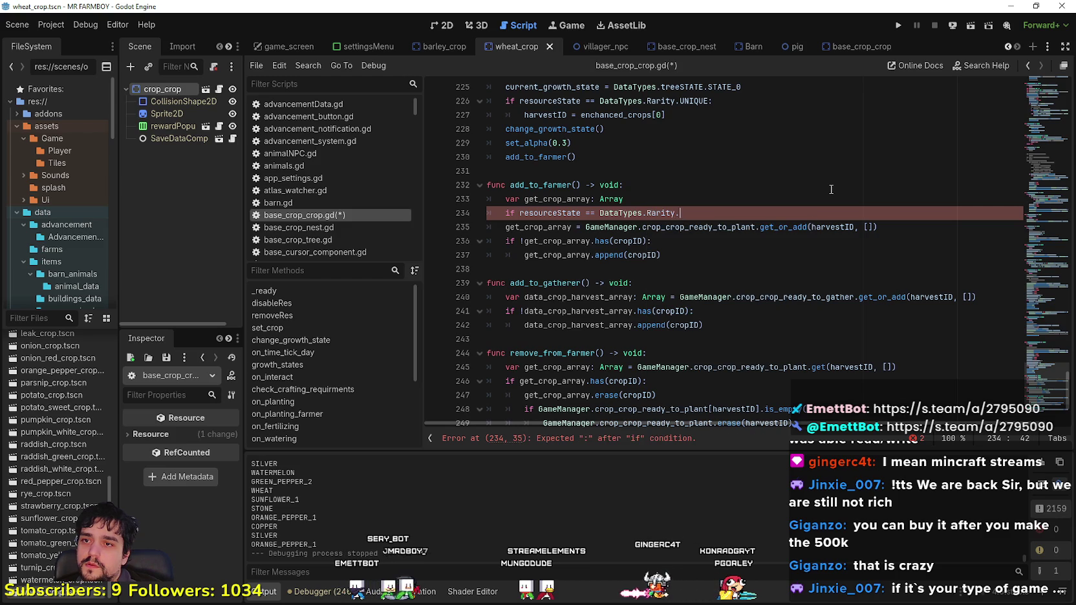
type(".")
key("Down")
key("Return")
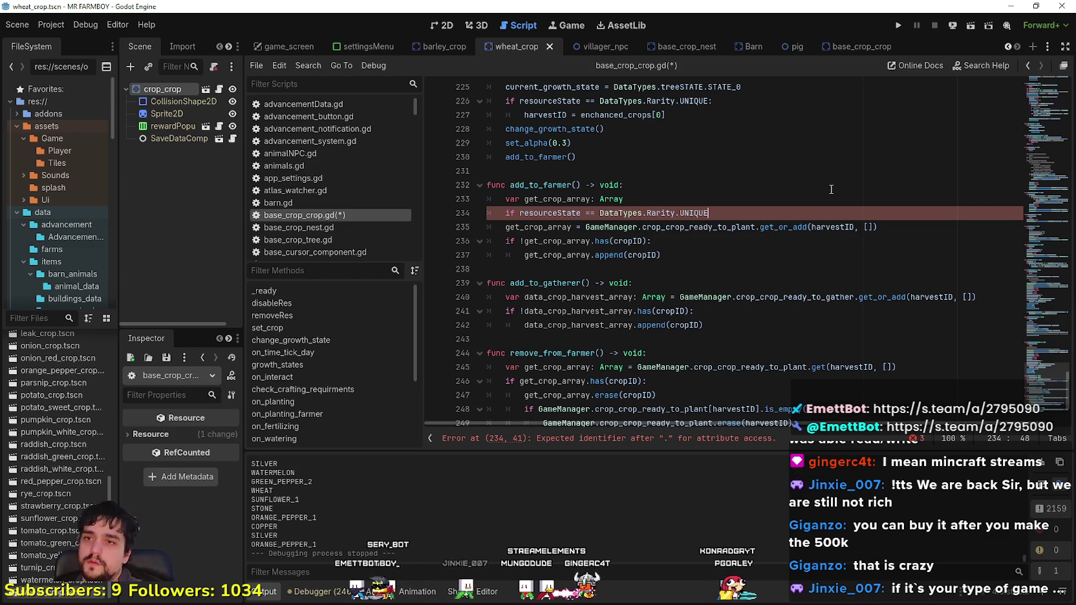
Step: Indent the assignment under the UNIQUE check and add an else branch with a copy of it
left_click(503, 227)
key("Tab")
left_click(956, 229)
key("Return")
key("BackSpace")
type("el")
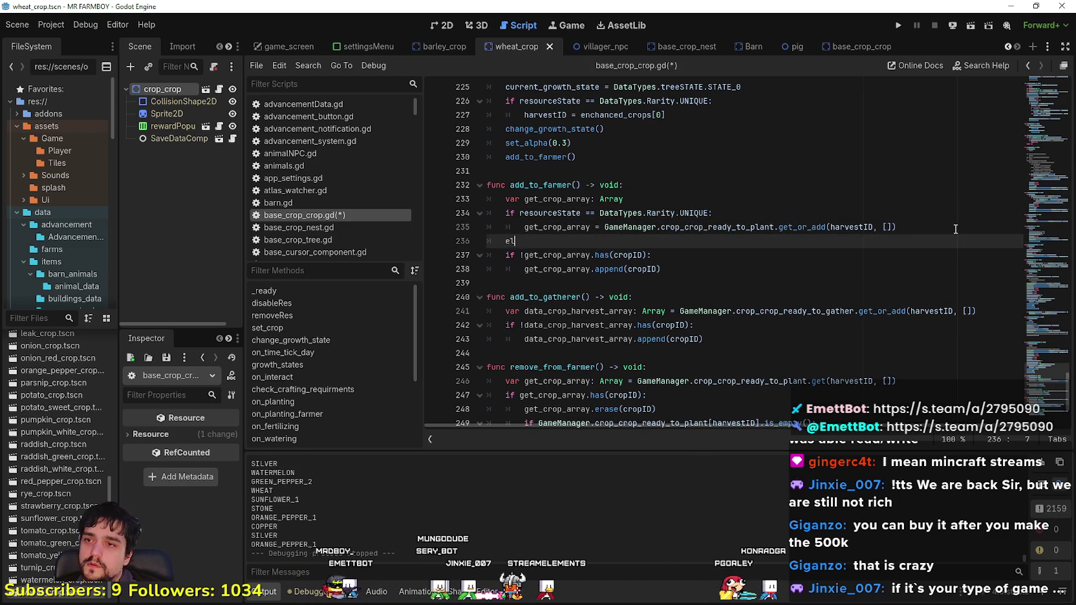
key("Return")
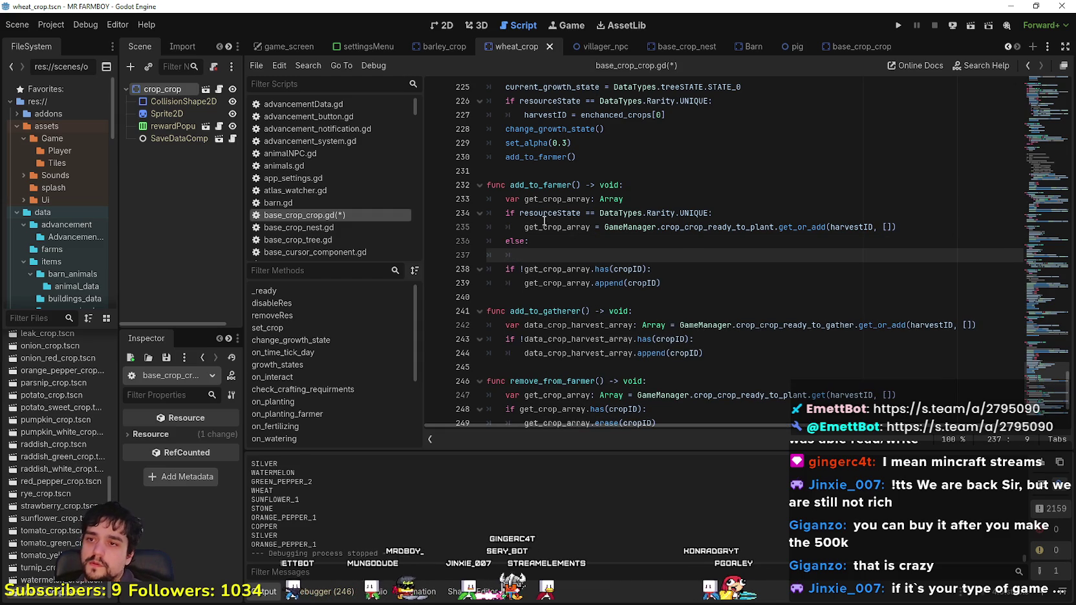
left_click_drag(525, 227, 925, 227)
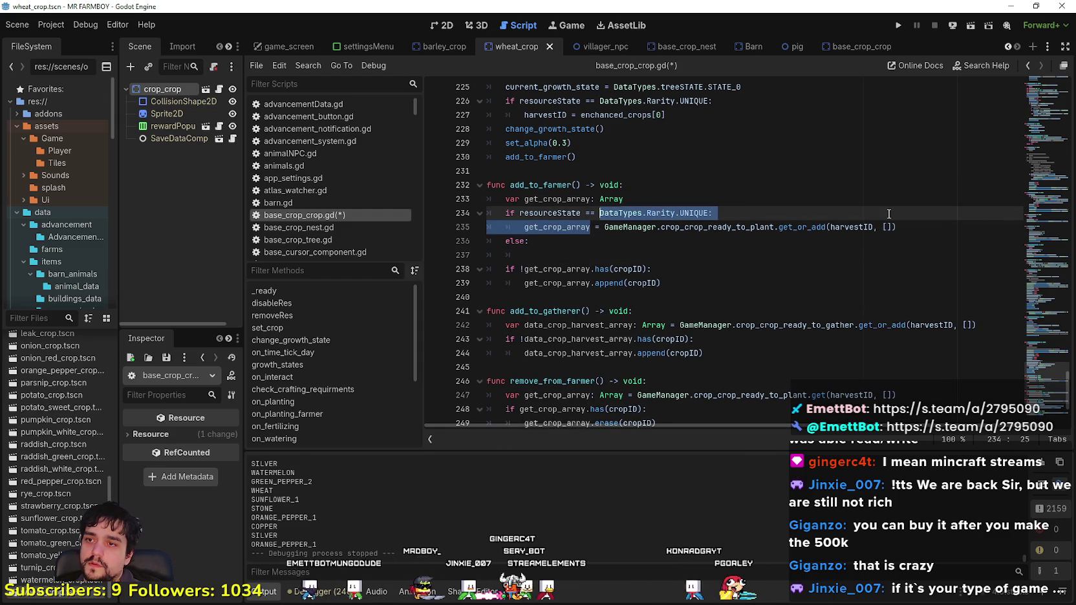
key("ctrl+c")
left_click(676, 255)
key("ctrl+v")
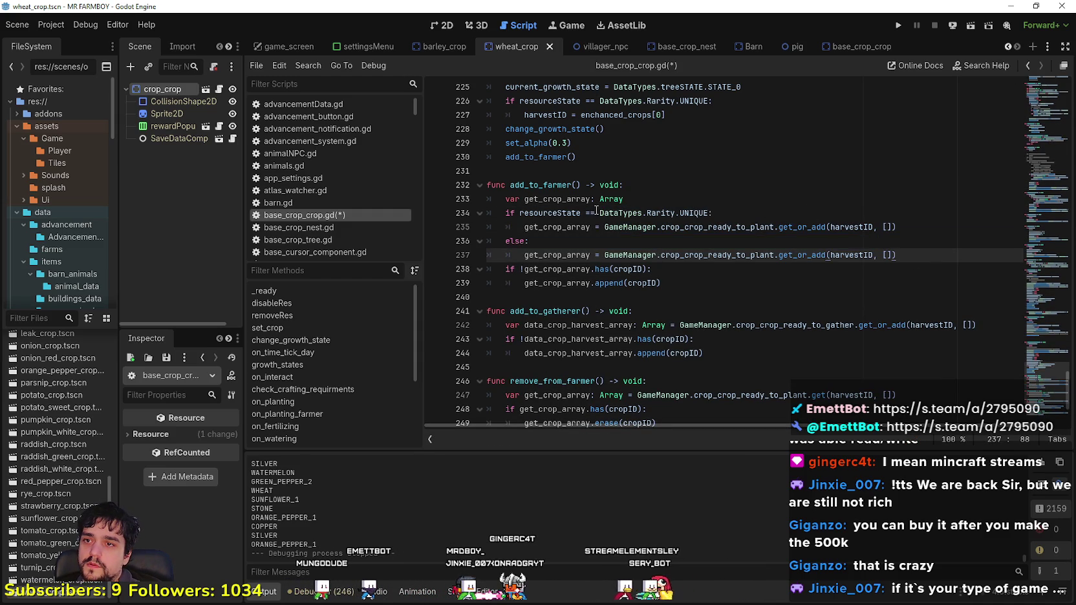
double_click(851, 255)
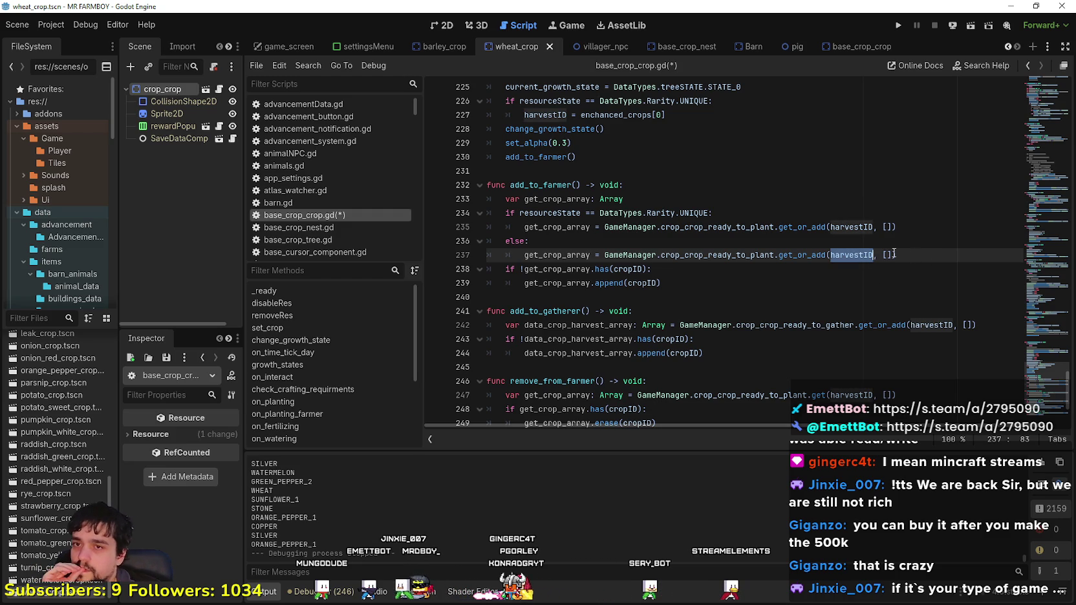
Step: Change the UNIQUE branch's get_or_add key to harvestID+1000 on line 235
double_click(866, 228)
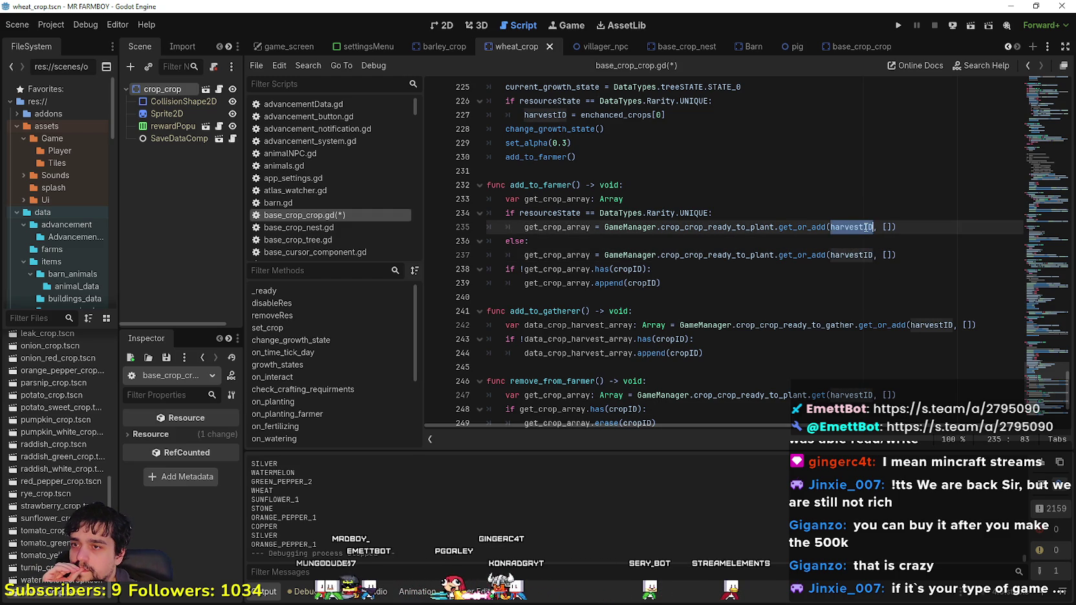
double_click(624, 270)
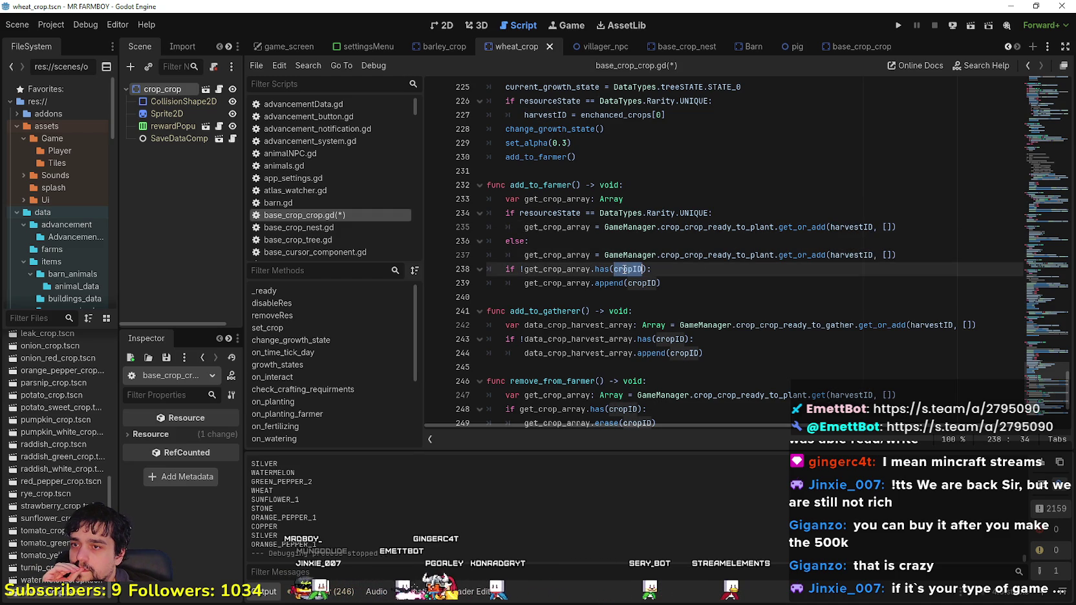
left_click(897, 254)
mouse_move(914, 253)
left_mouse_down()
mouse_move(510, 199)
mouse_move(503, 185)
left_mouse_up()
left_click(867, 227)
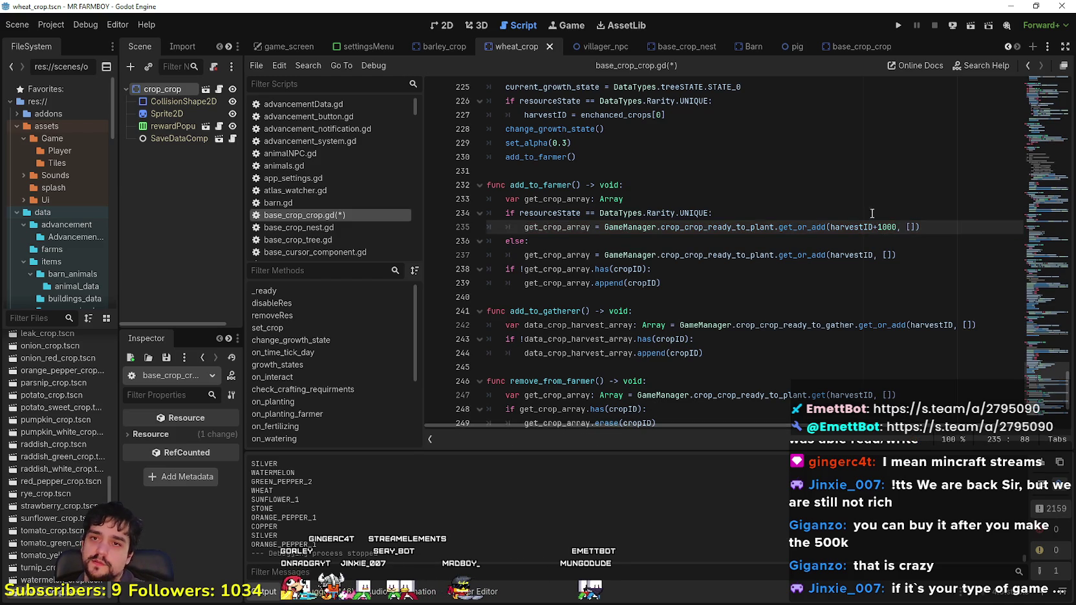
left_click(842, 241)
mouse_move(856, 228)
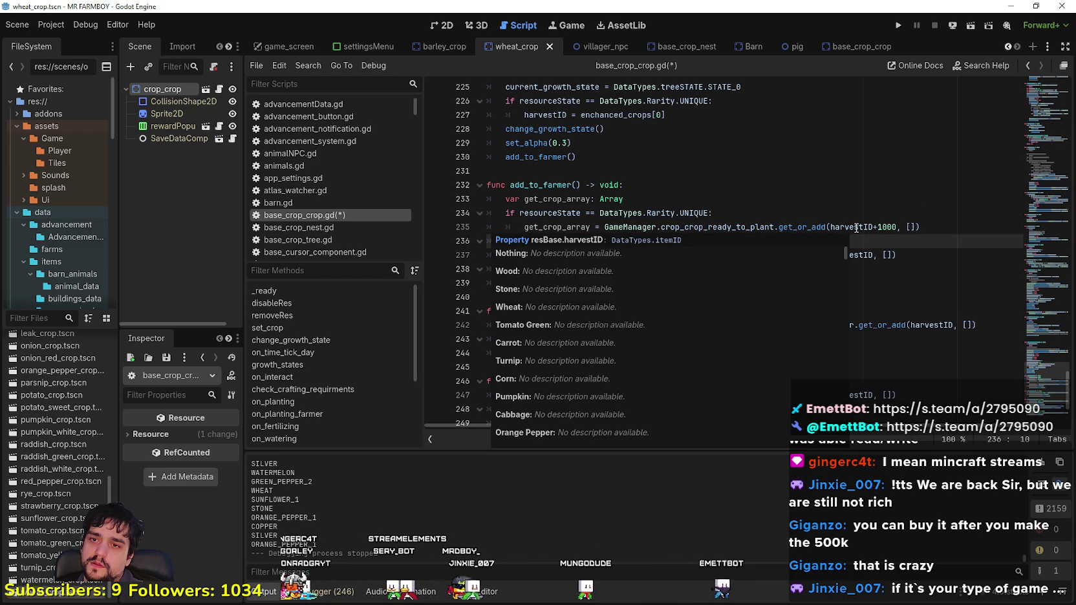
Step: Review the harvestID+1000 lookup and harvestID's documentation popup, then move to add_to_gatherer's header
left_click_drag(831, 227, 896, 227)
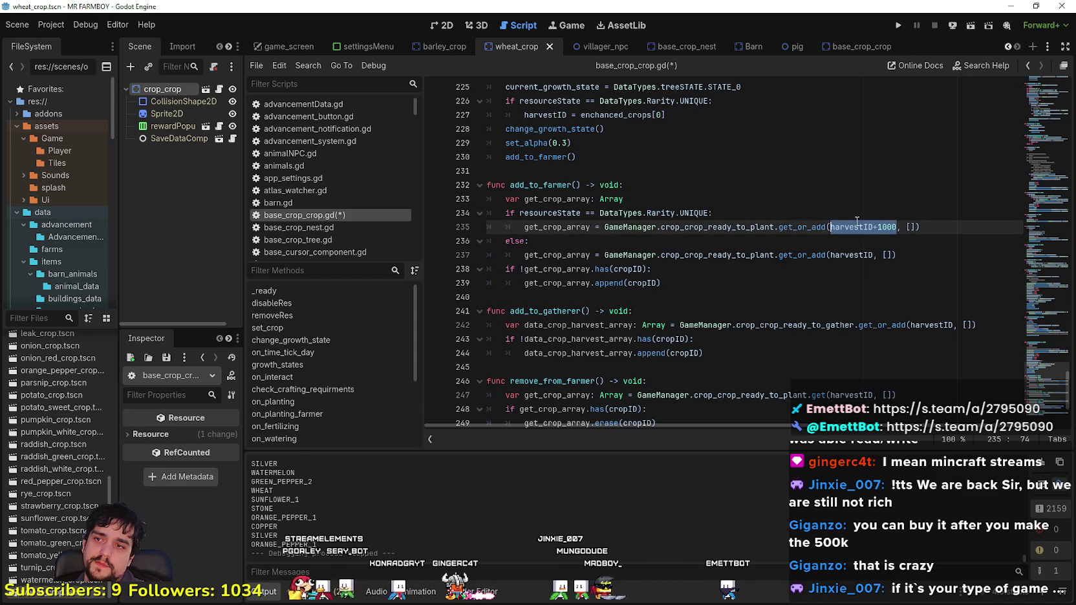
double_click(856, 227)
mouse_move(856, 226)
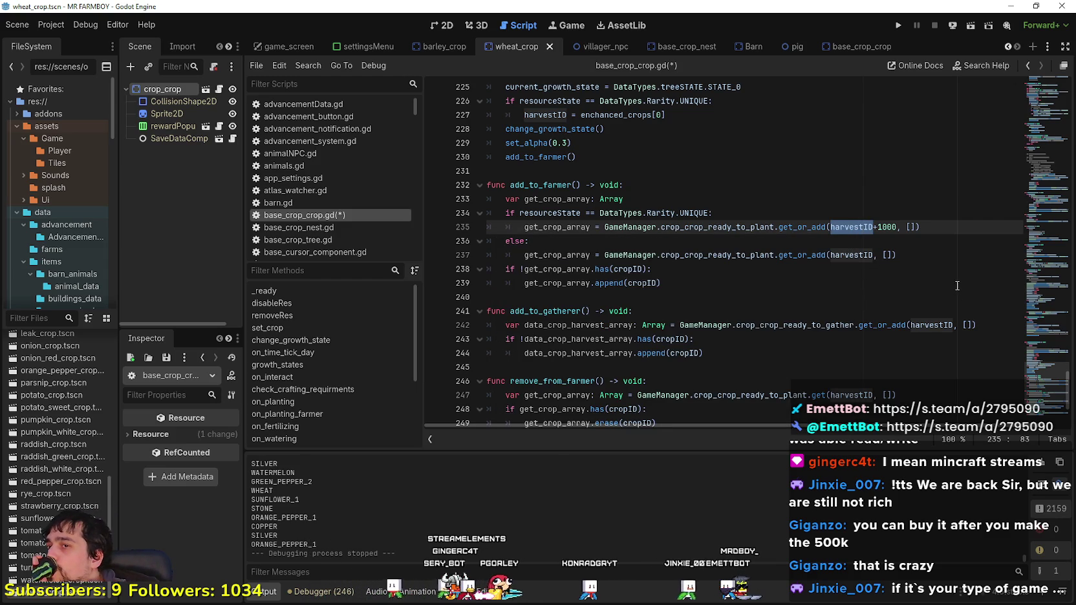
left_click_drag(898, 227, 831, 228)
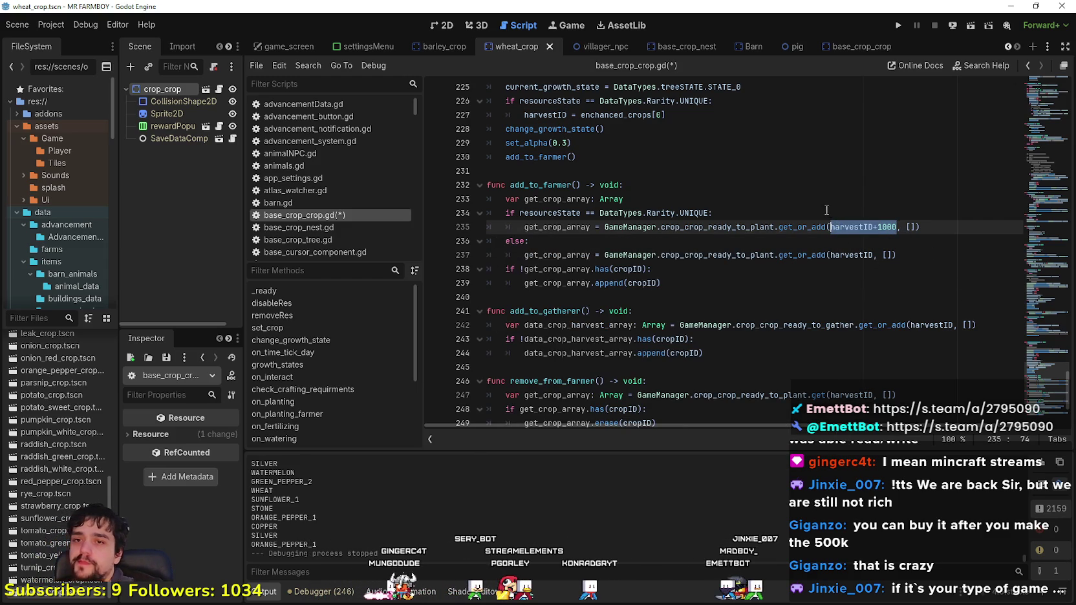
left_click_drag(711, 213, 507, 199)
left_click(670, 312)
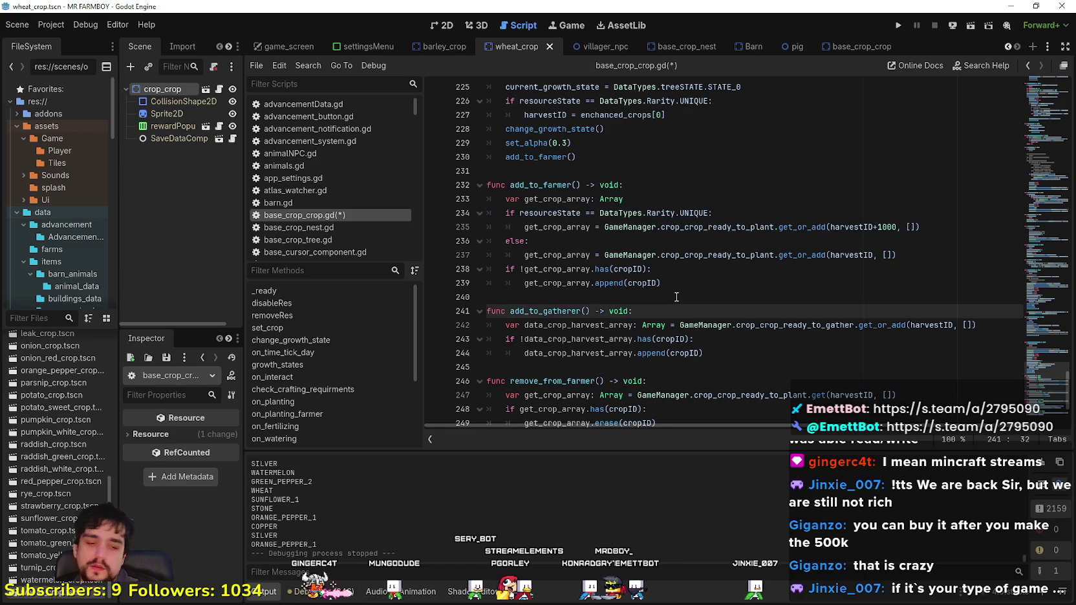
Step: Paste the declaration and UNIQUE check into add_to_gatherer, indent the harvest line, and add an else: branch
key("Return")
key("ctrl+v")
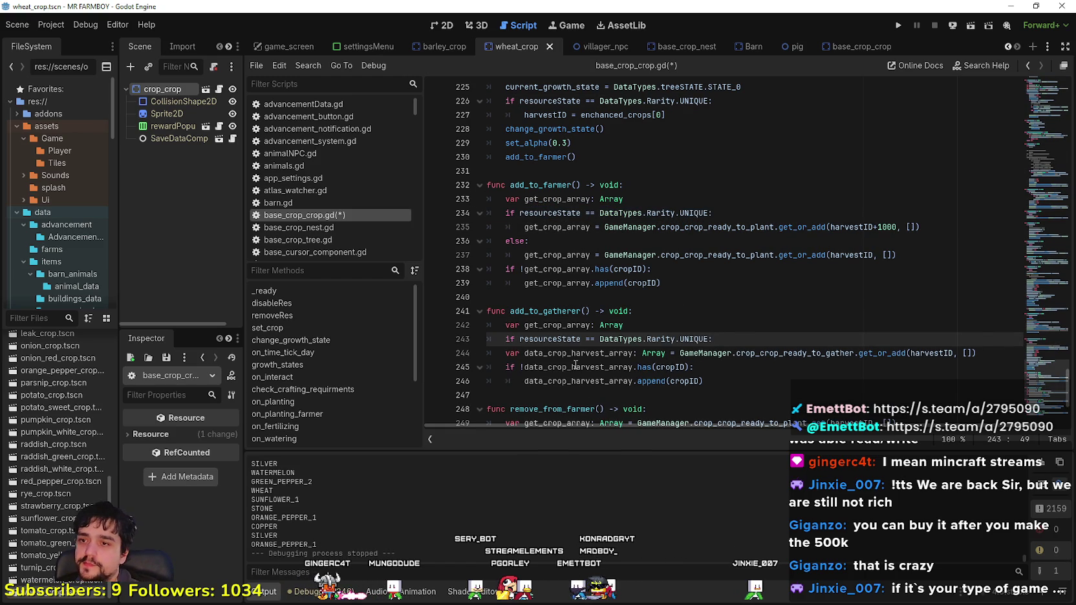
left_click(485, 352)
key("Tab")
key("Down")
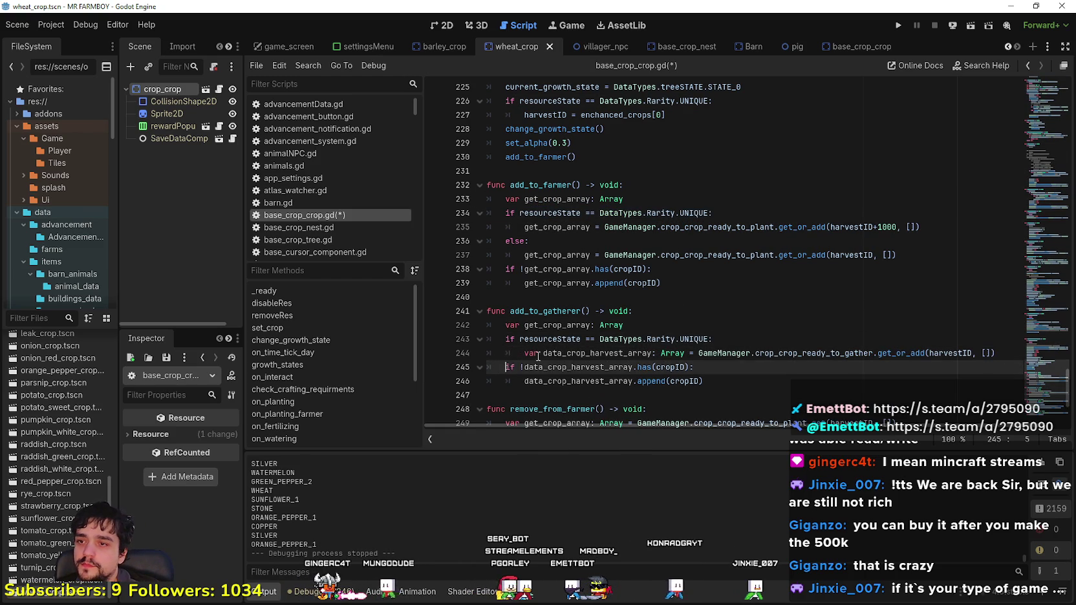
key("Return")
key("Up")
type("el")
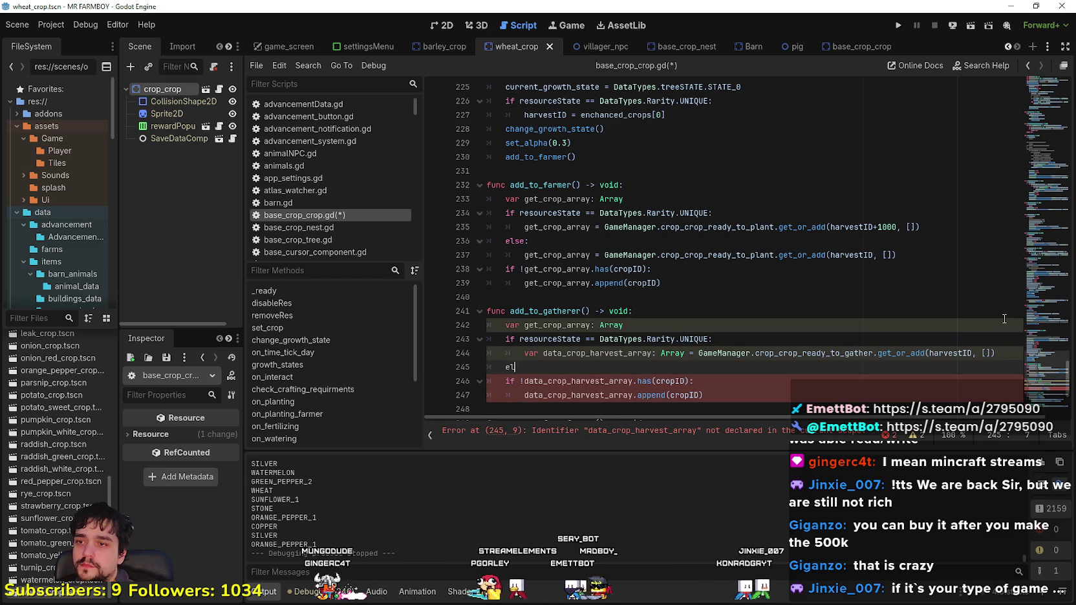
type("se:")
key("Return")
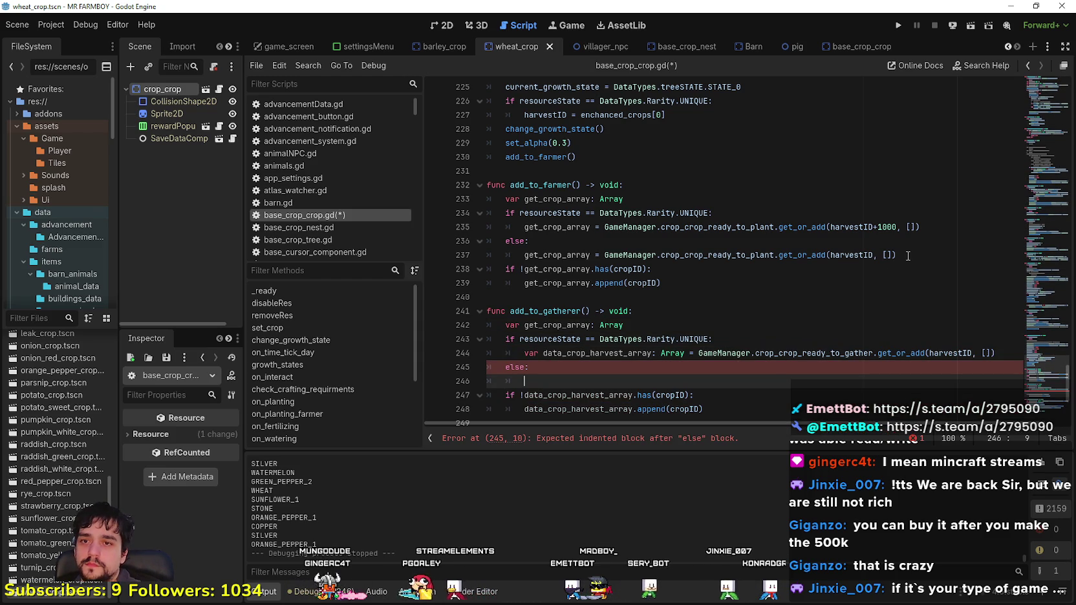
Step: Copy the harvest array assignment from line 244 onto the empty line under else
left_click_drag(995, 353, 525, 353)
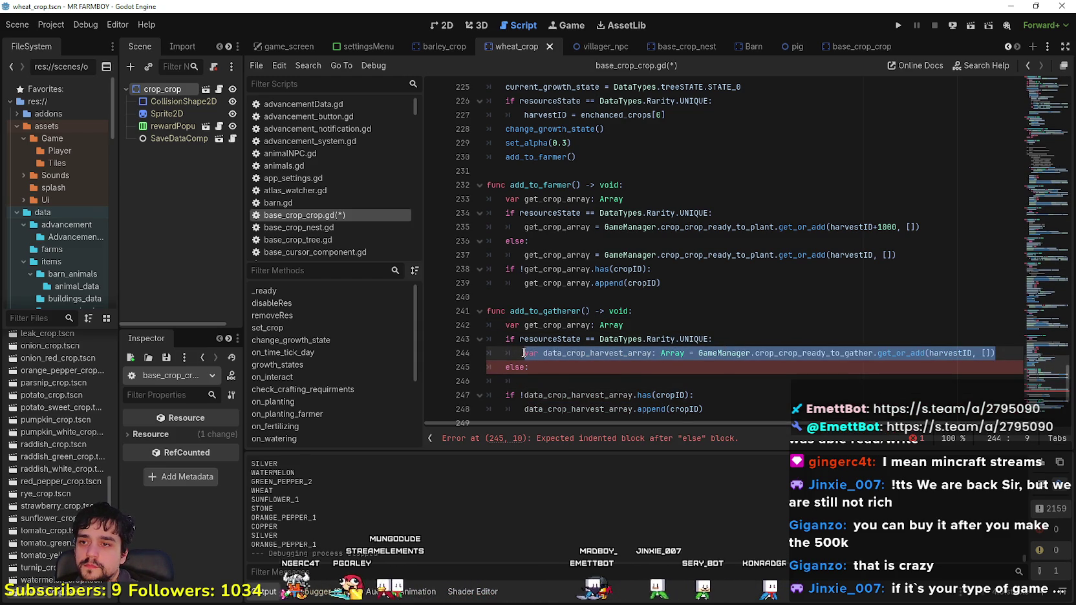
key("ctrl+c")
left_click(549, 380)
key("ctrl+v")
left_click(973, 353)
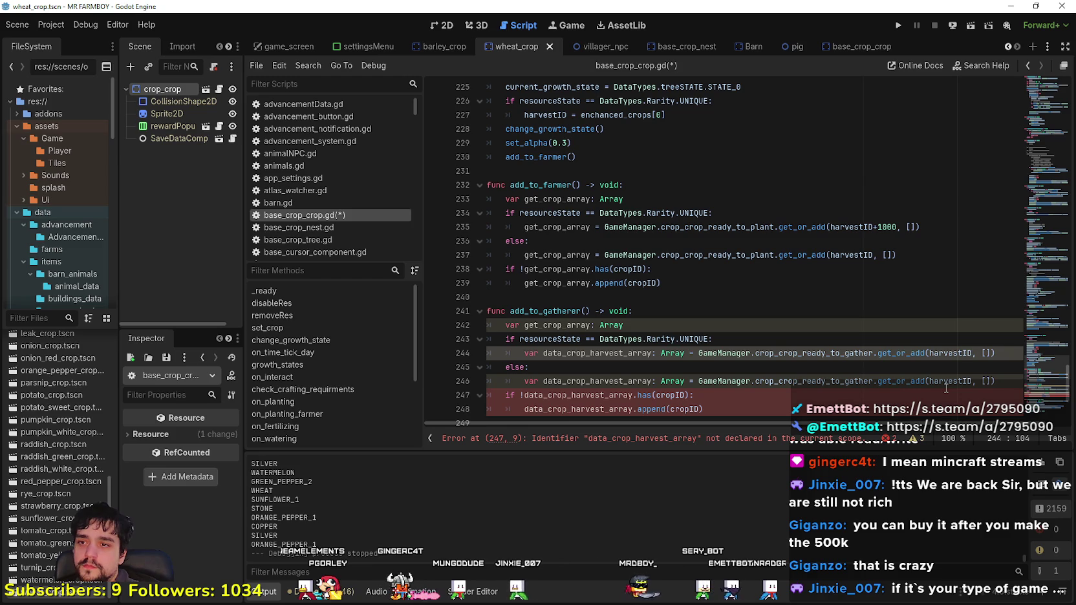
Step: Rename the variable on line 244 to get_crop_array and remove its Array type annotation
left_click(563, 213)
double_click(585, 325)
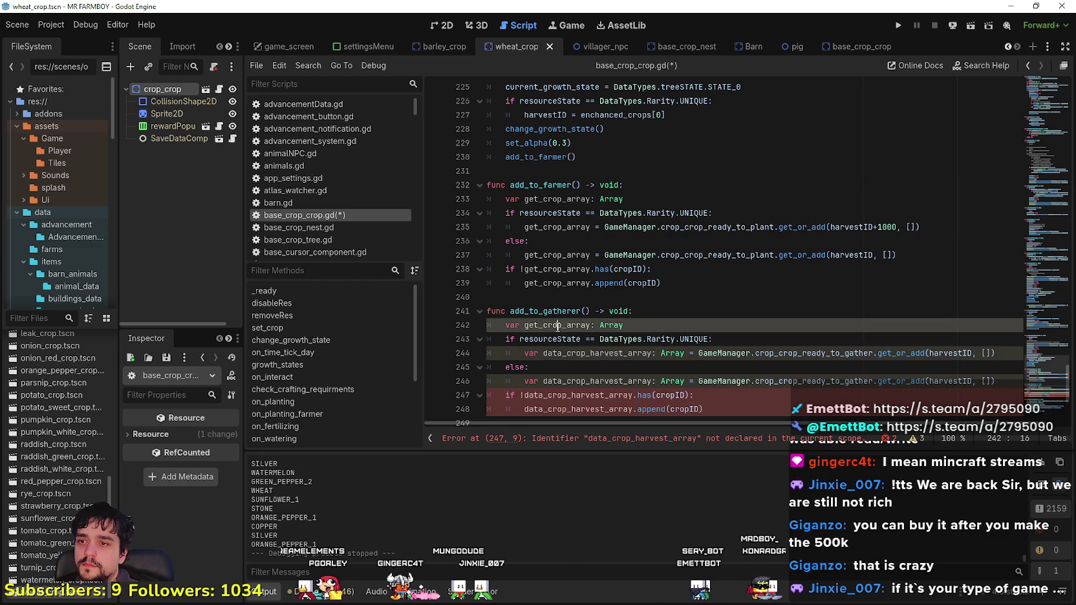
left_click(602, 354)
double_click(611, 354)
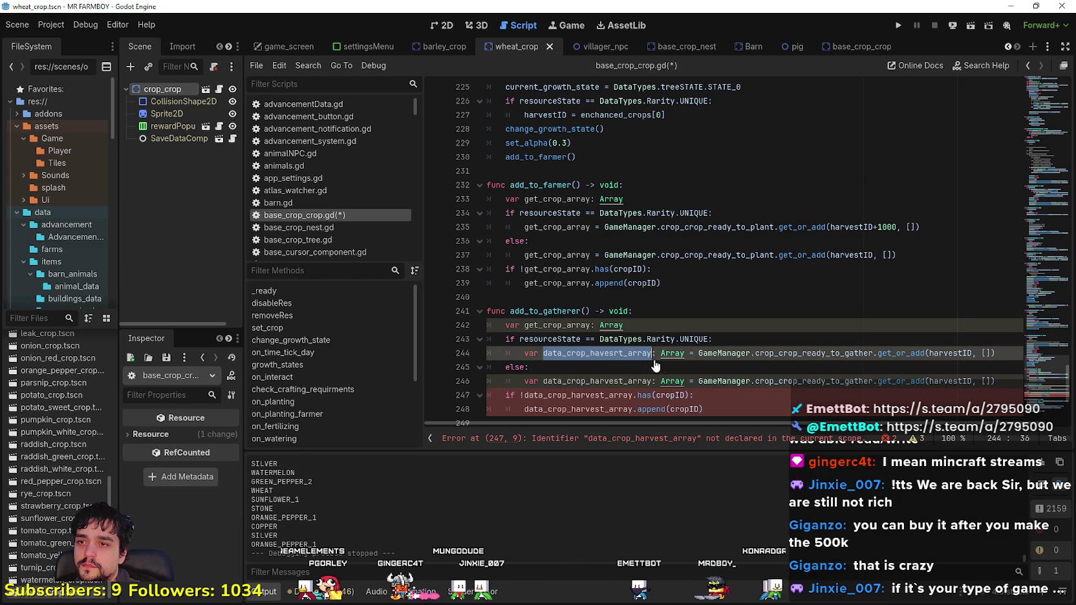
key("ctrl+shift+Left")
key("ctrl+v")
left_click(616, 354)
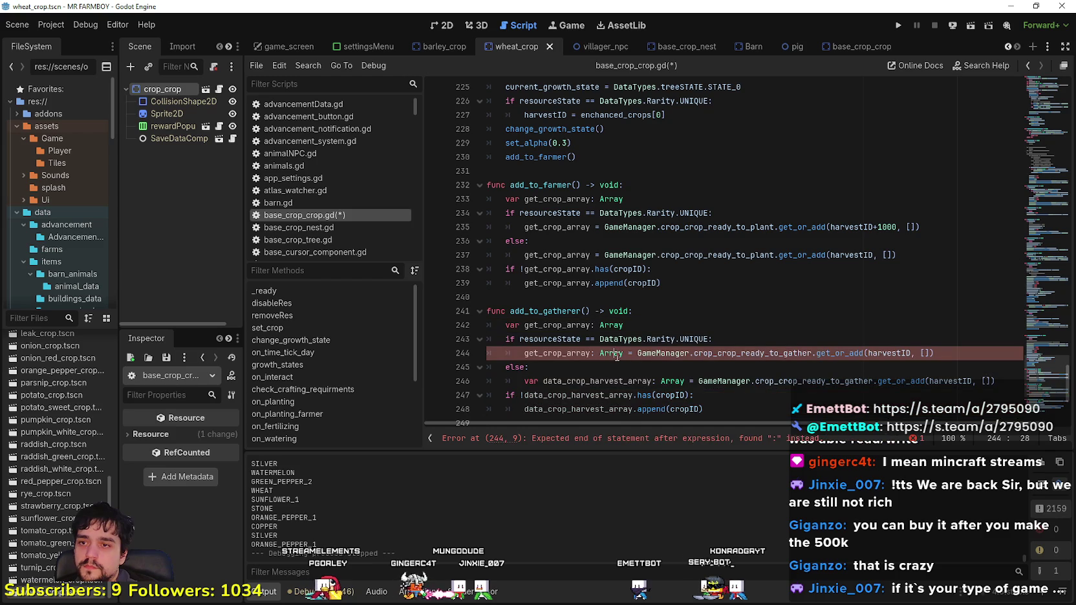
key("BackSpace")
key("BackSpace")
key("BackSpace")
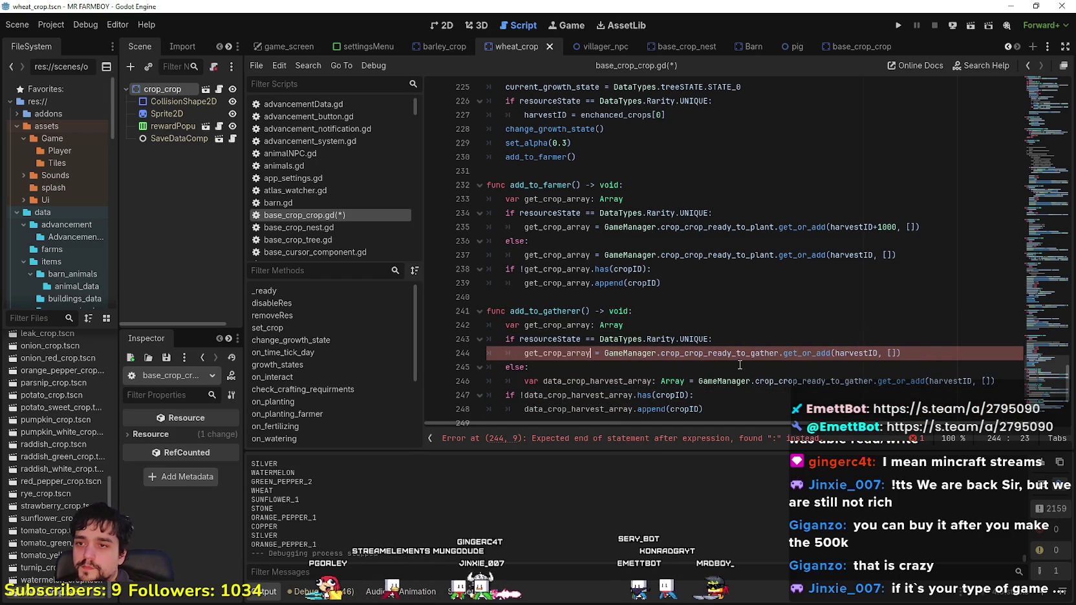
Step: Rename the variable on line 246 to get_crop_array and remove its Array type annotation
double_click(602, 381)
key("ctrl+shift+Left")
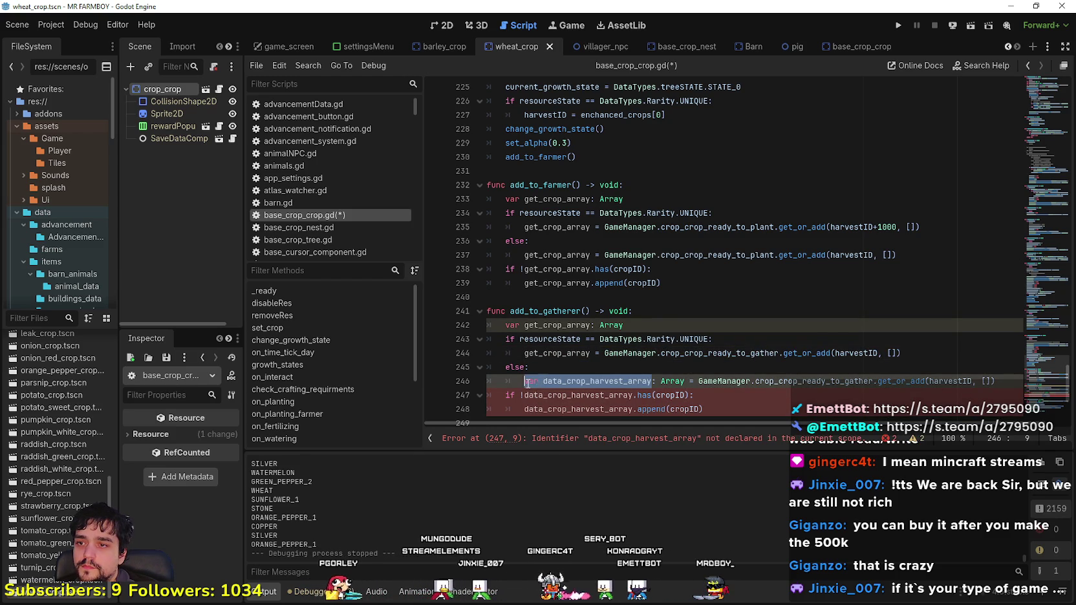
key("ctrl+v")
left_click(620, 381)
key("BackSpace")
key("BackSpace")
key("BackSpace")
key("End")
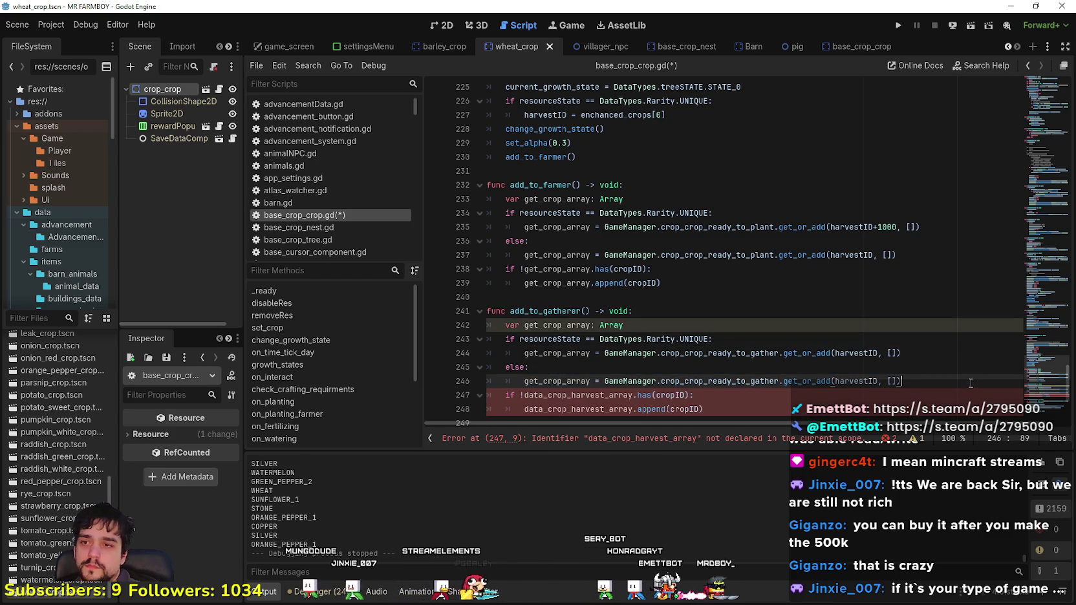
Step: Rename get_crop_array to data_crop_harvest_array in the declaration and both branch lines
scroll(907, 357, "down", 1)
double_click(579, 353)
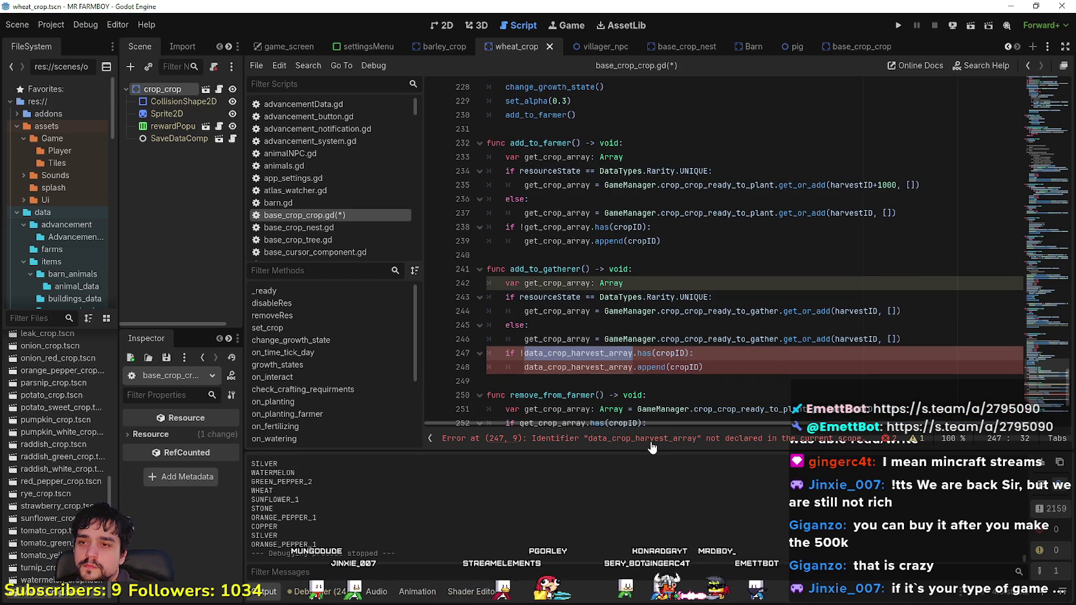
key("ctrl+c")
double_click(555, 283)
key("ctrl+v")
left_click(550, 298)
double_click(550, 311)
key("ctrl+v")
double_click(550, 339)
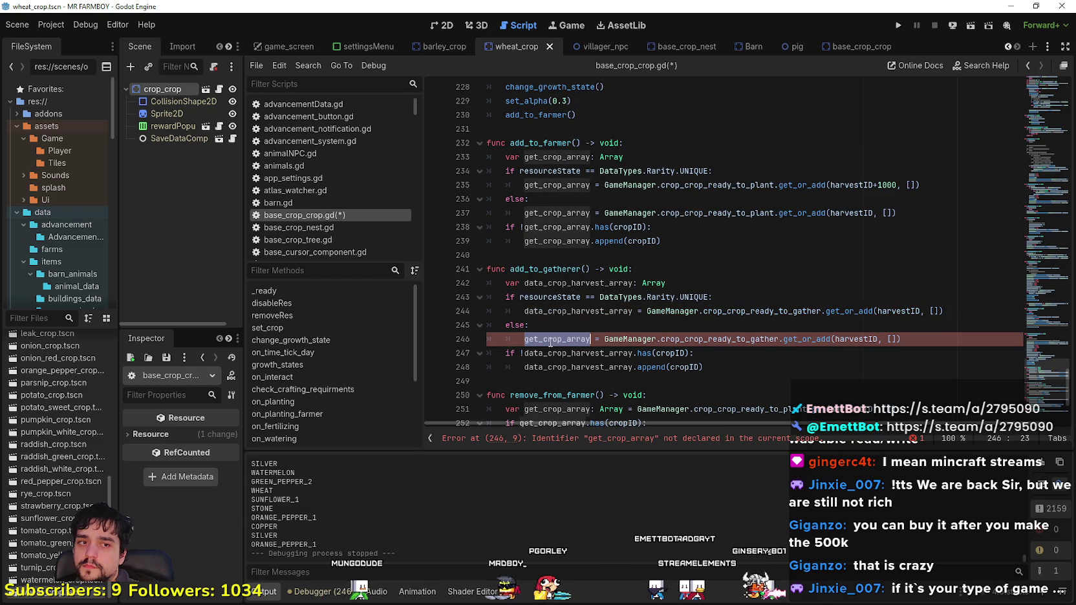
key("ctrl+v")
Step: Offset harvestID by 1000 in the UNIQUE branch and save the script
left_click(934, 311)
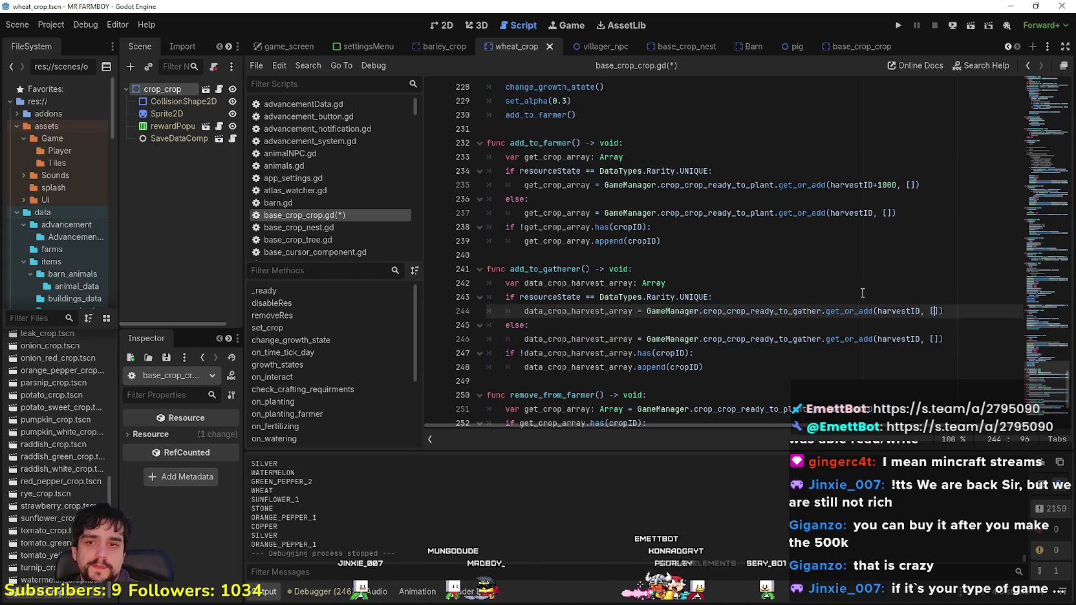
double_click(922, 311)
left_click(923, 315)
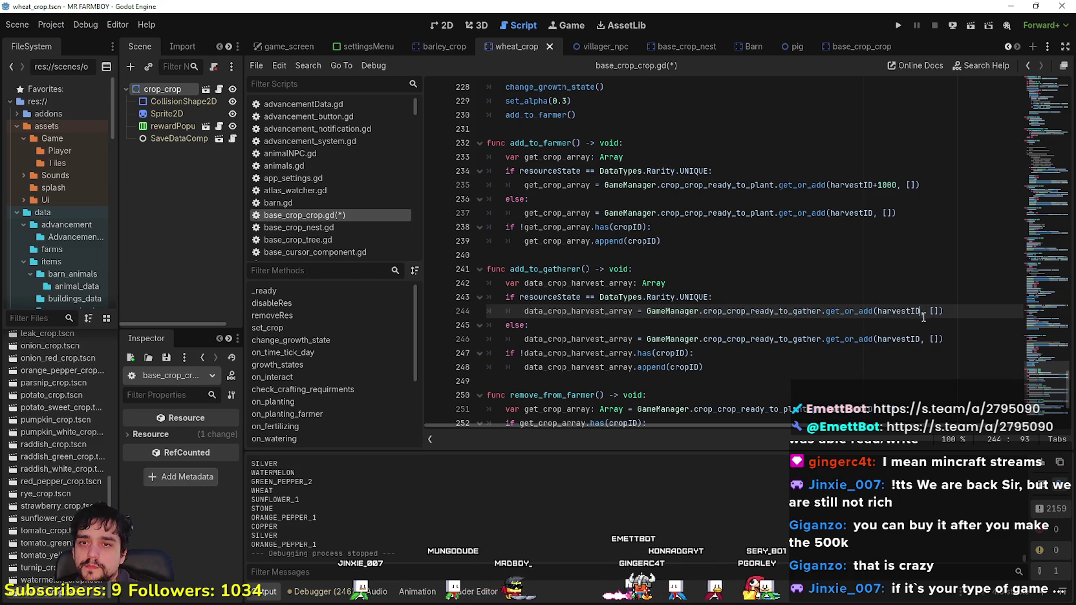
type("+1000")
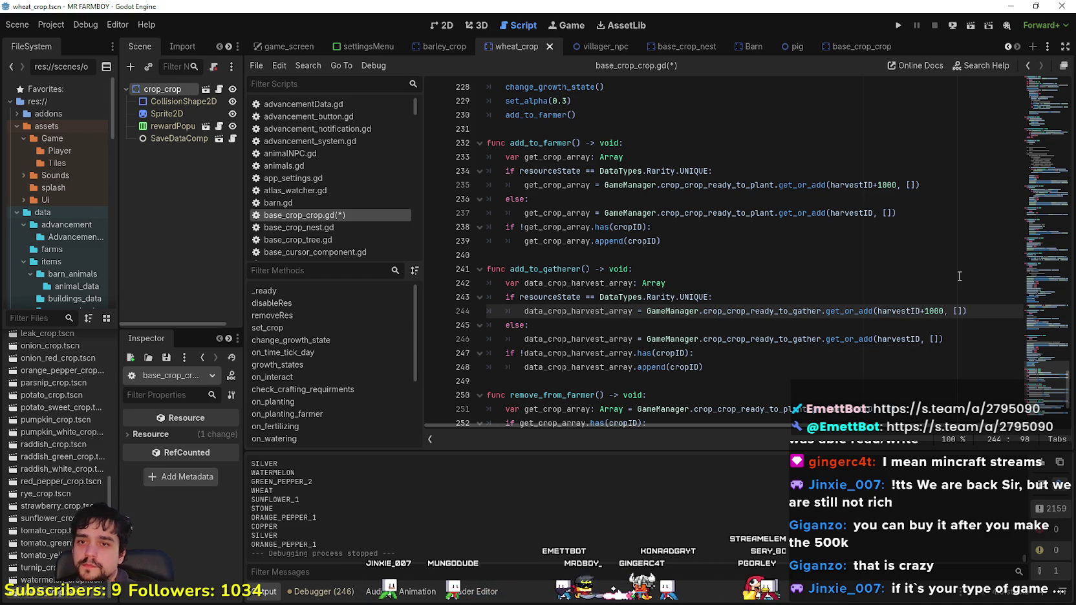
key("ctrl+s")
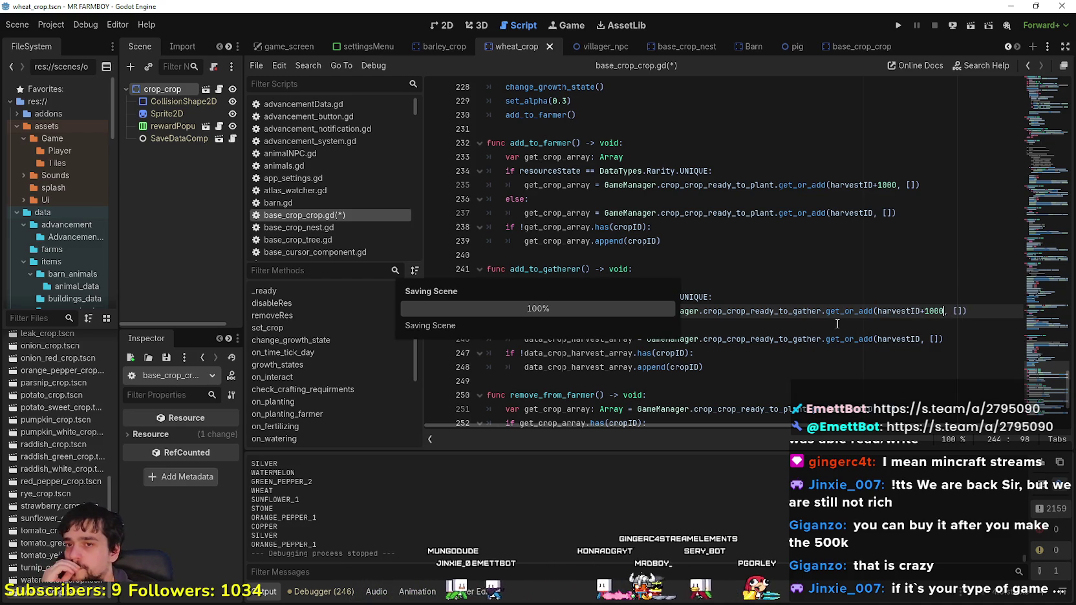
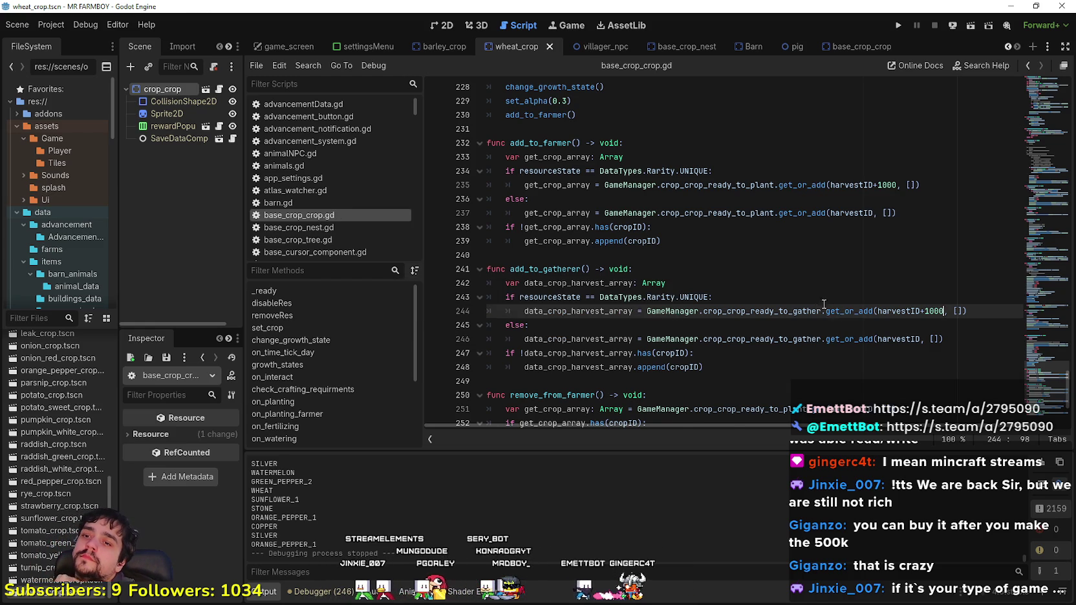
Step: Select the UNIQUE rarity check in add_to_gatherer to reuse it in remove_from_farmer
scroll(828, 309, "down", 2)
key("Down")
key("Down")
key("Down")
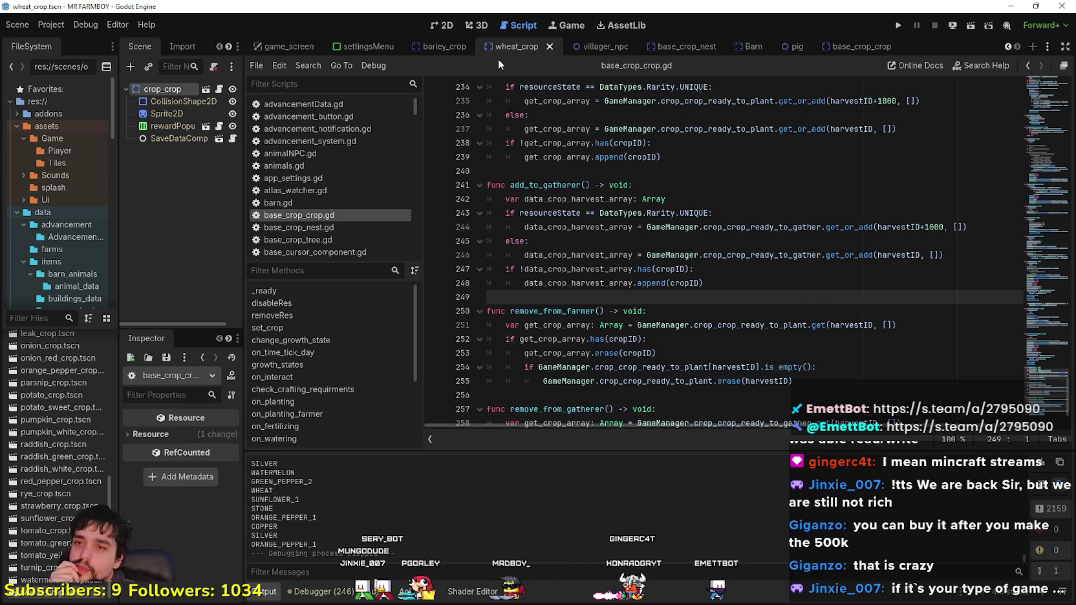
scroll(700, 278, "down", 1)
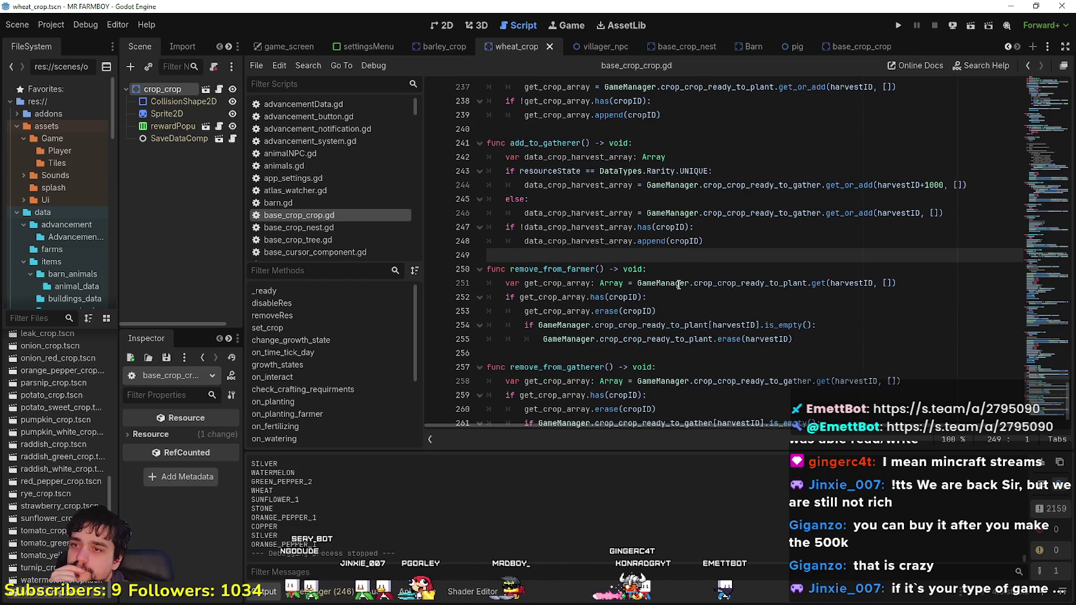
left_click(751, 271)
scroll(770, 277, "down", 1)
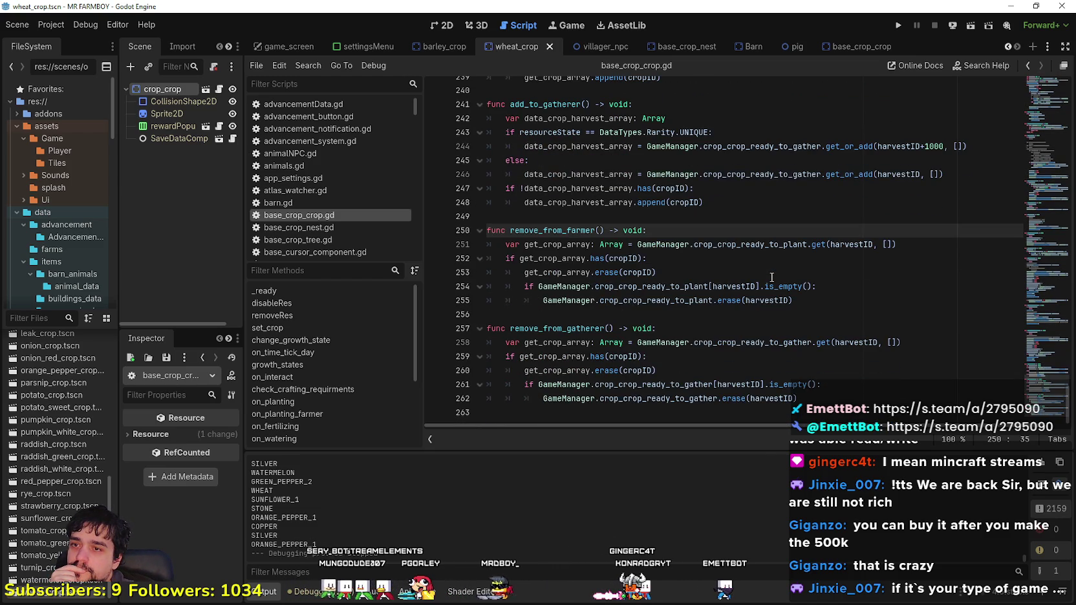
left_click(759, 333)
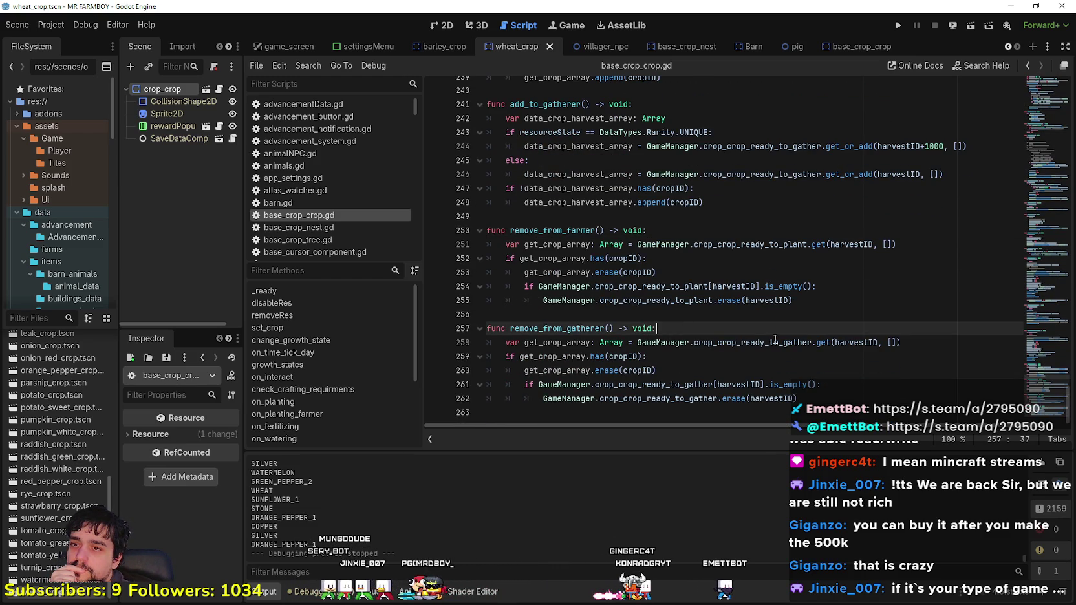
left_click_drag(727, 128, 445, 127)
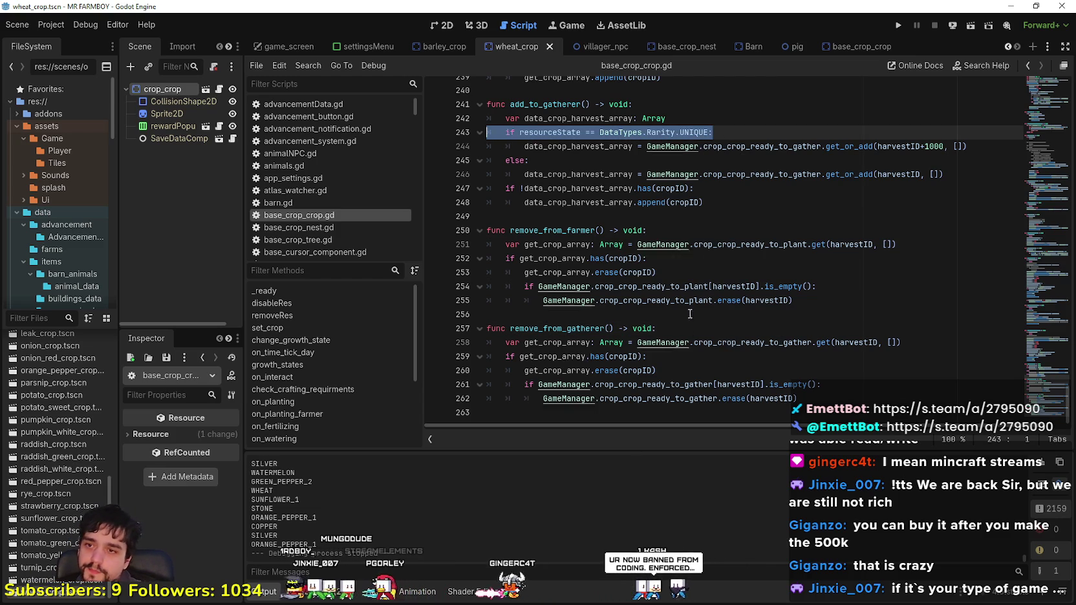
left_click(669, 216)
left_click(667, 230)
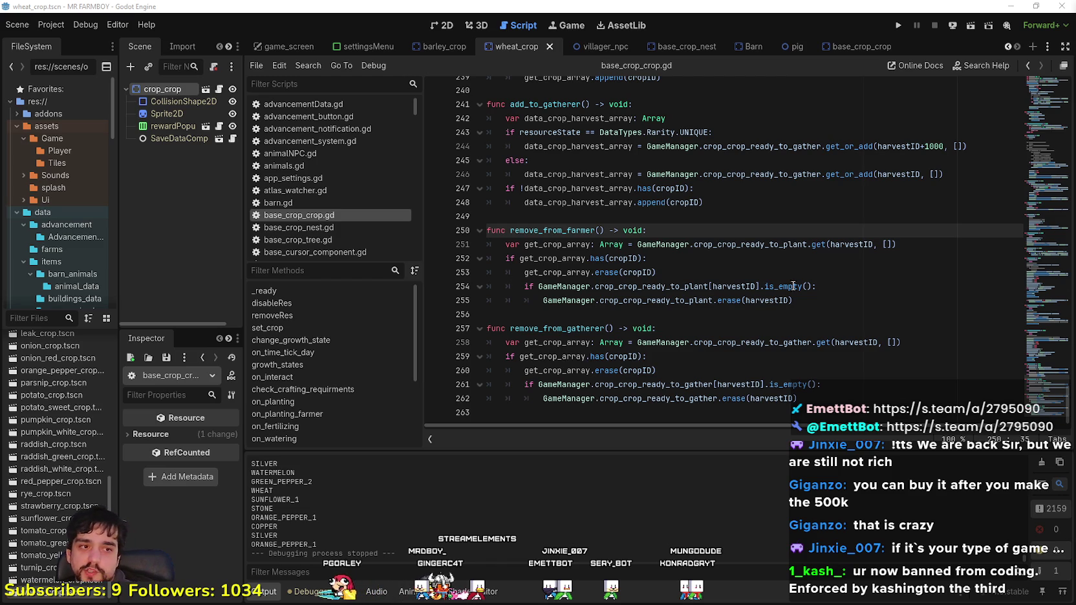
Step: Paste the UNIQUE check under the remove_from_farmer header, then delete the misplaced if line
left_click(659, 245)
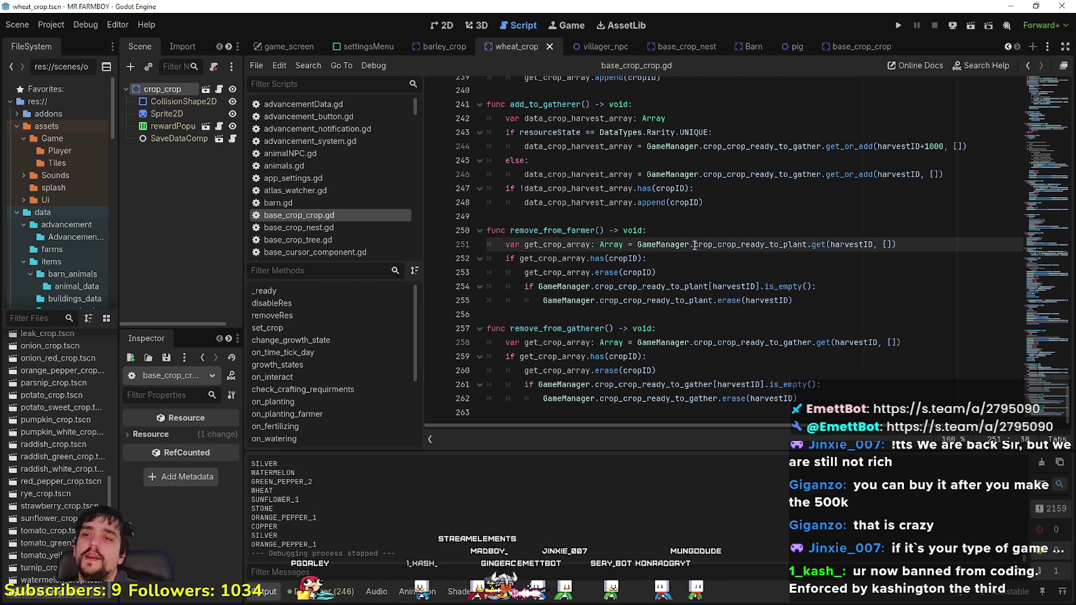
left_click(666, 230)
key("Return")
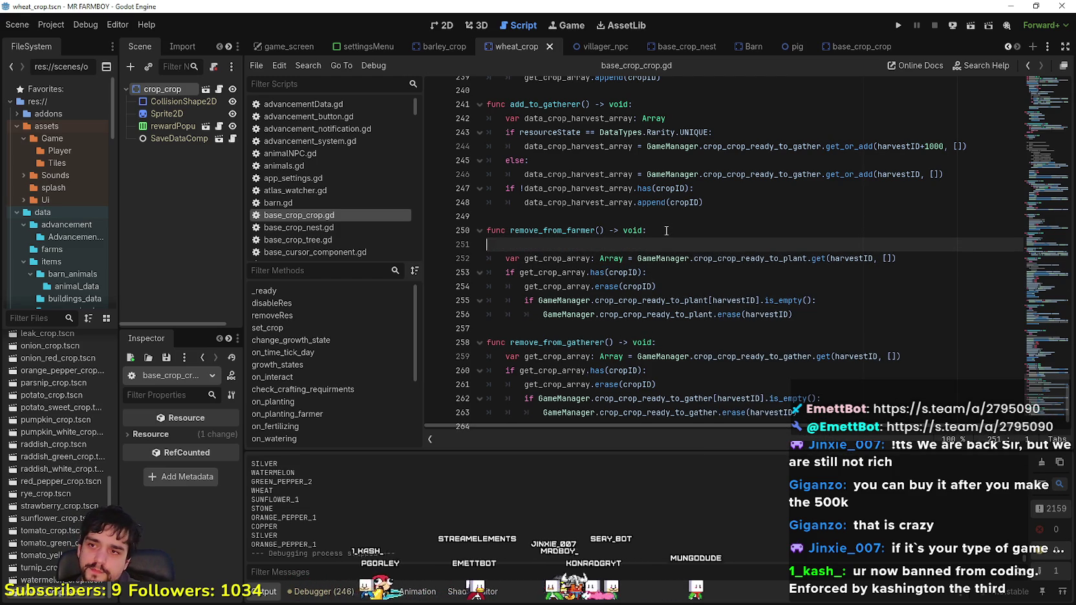
key("ctrl+v")
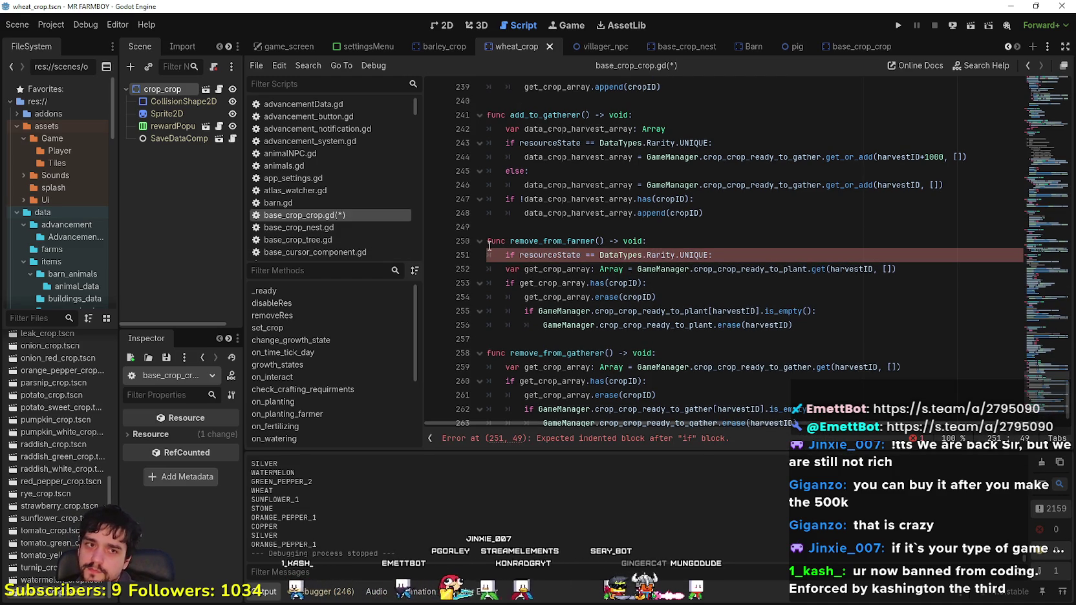
left_click(505, 269)
key("Tab")
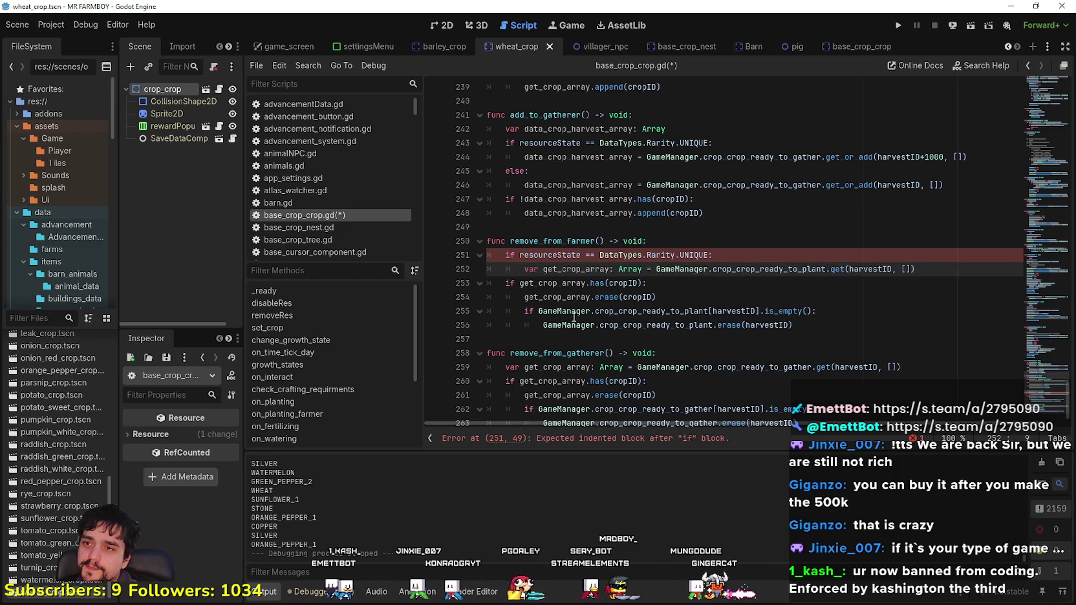
key("shift+Tab")
double_click(555, 269)
left_click_drag(761, 259, 451, 260)
key("ctrl+c")
key("BackSpace")
key("BackSpace")
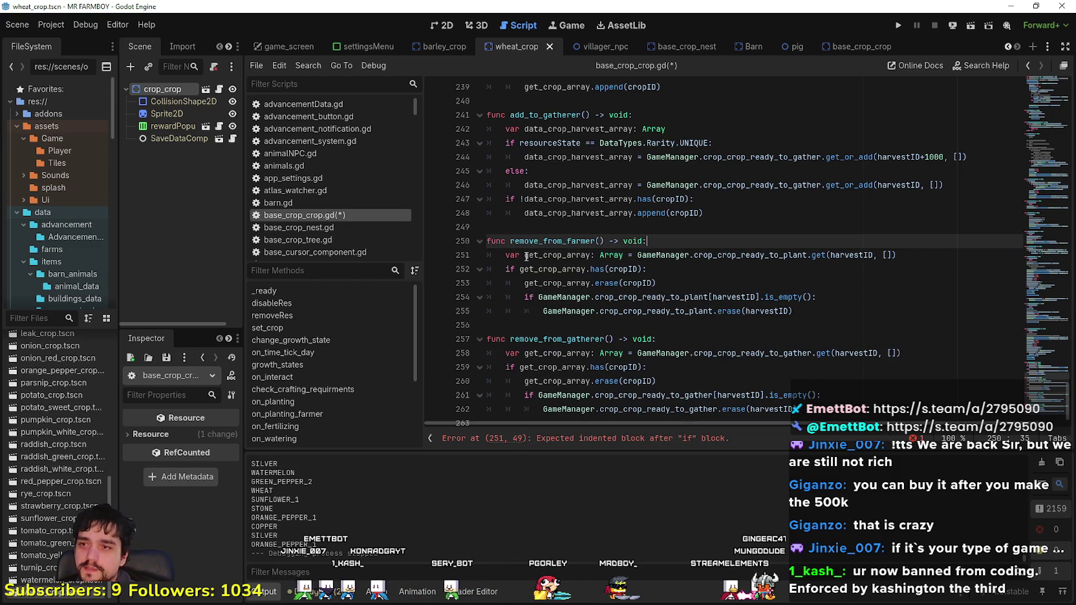
Step: Split the get_crop_array Array declaration from its assignment and insert the UNIQUE if check between them
left_click(620, 256)
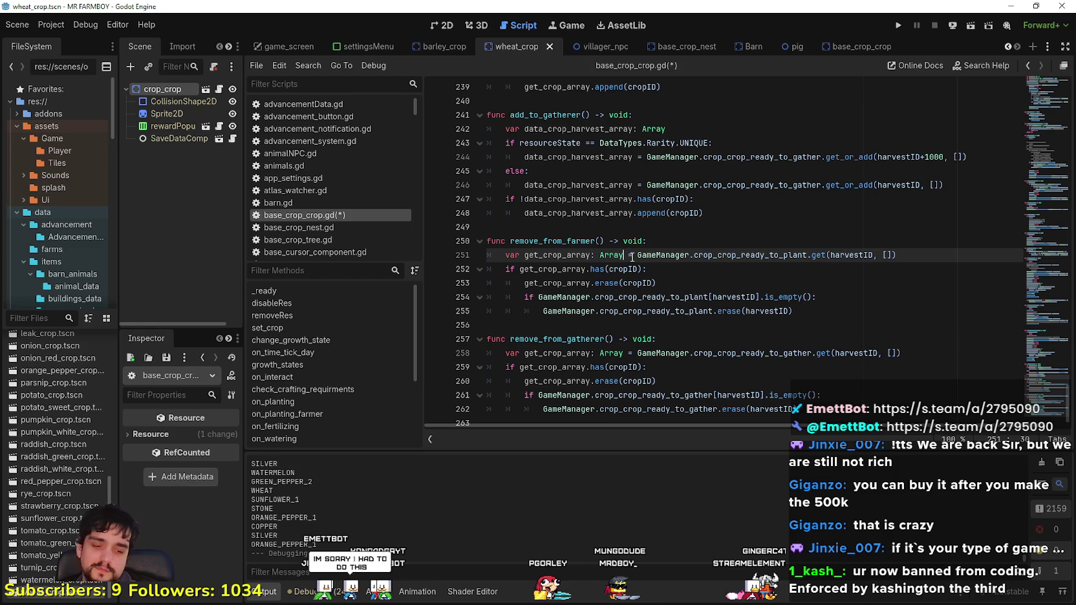
key("Return")
left_click(632, 257)
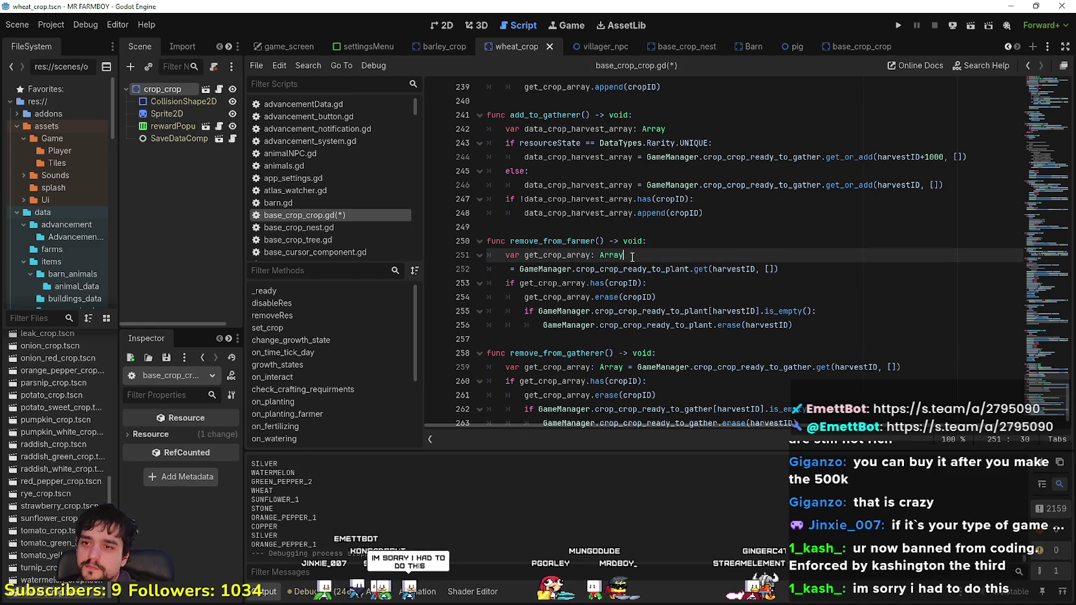
key("Return")
key("ctrl+v")
key("BackSpace")
key("Down")
key("Tab")
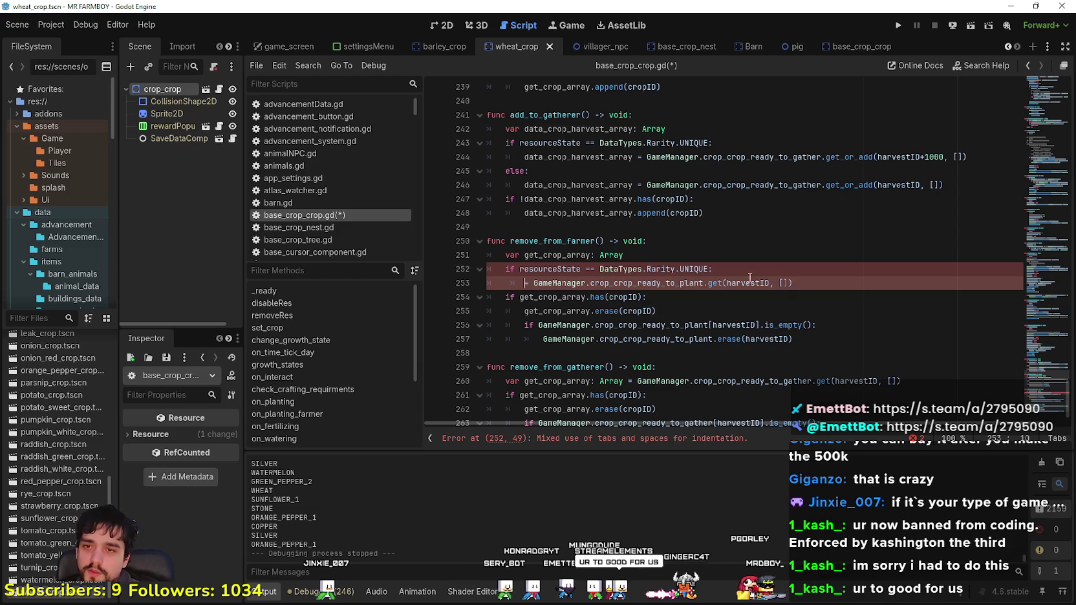
Step: Make get_crop_array the target of the crop_crop_ready_to_plant assignment inside the UNIQUE branch
double_click(552, 254)
key("ctrl+c")
left_click(524, 283)
key("ctrl+v")
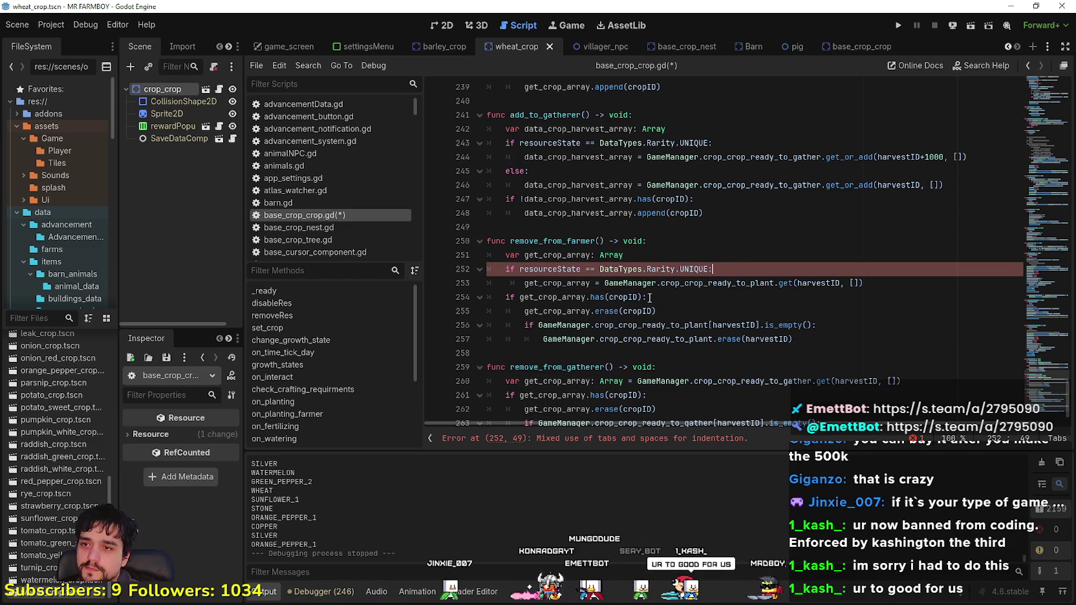
left_click(918, 284)
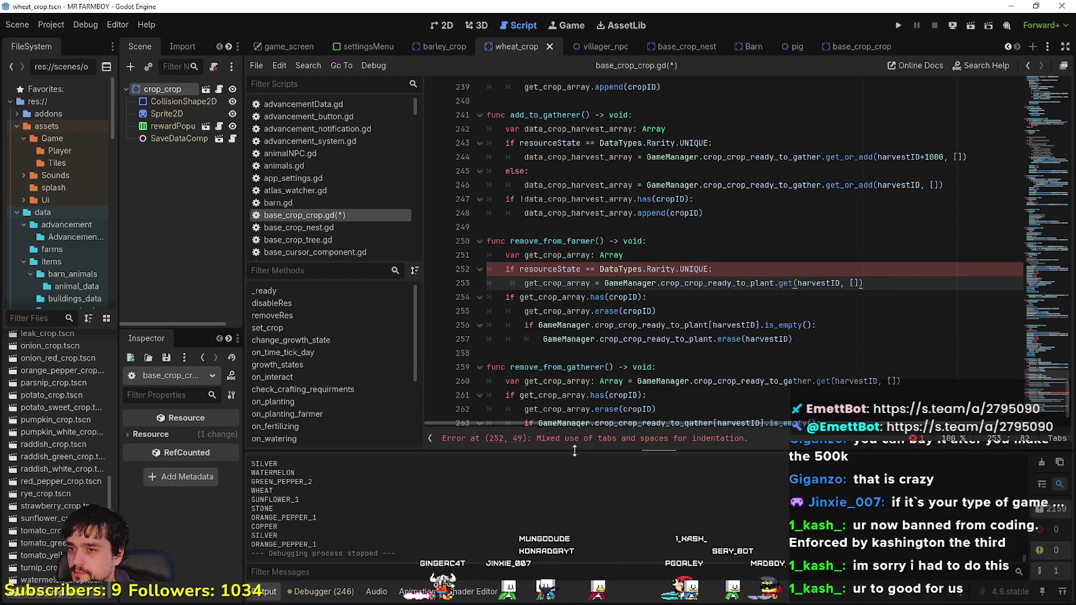
left_click(502, 273)
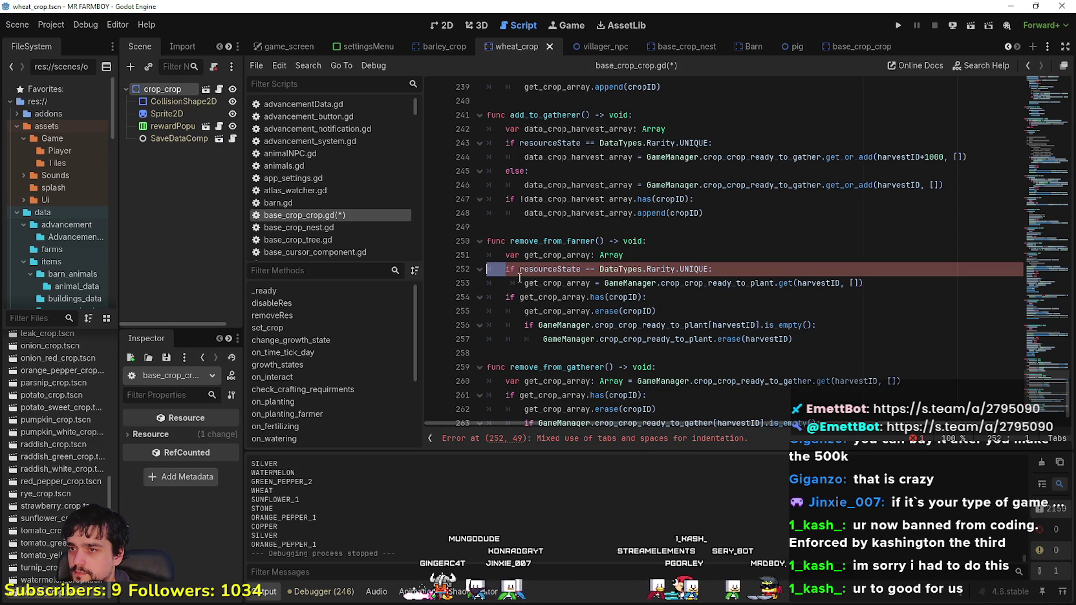
left_click(524, 283)
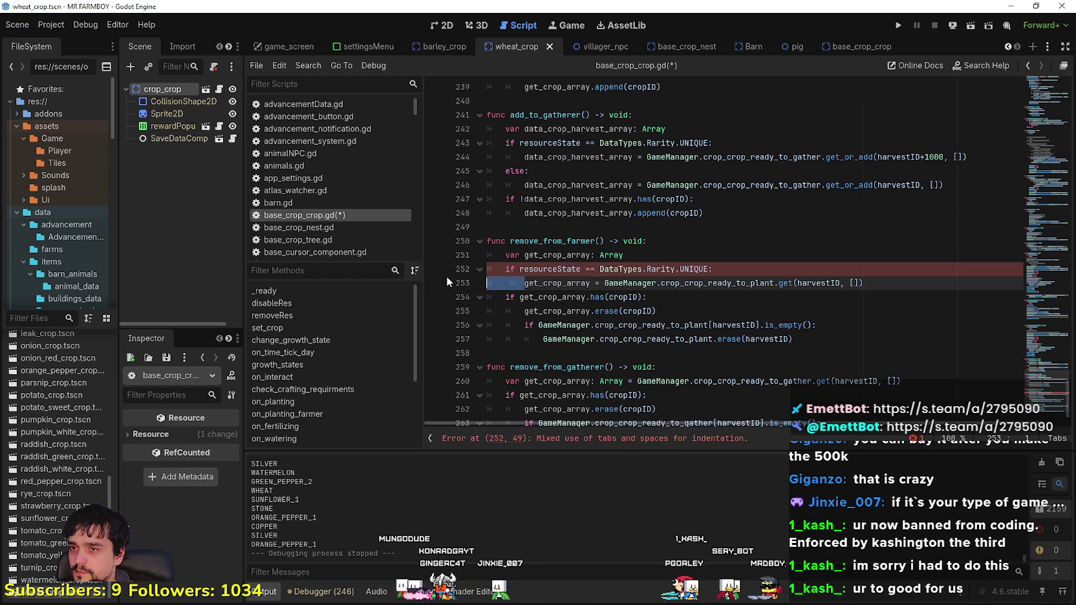
left_click(900, 283)
Step: Add an else: branch holding the same crop_crop_ready_to_plant assignment
key("Return")
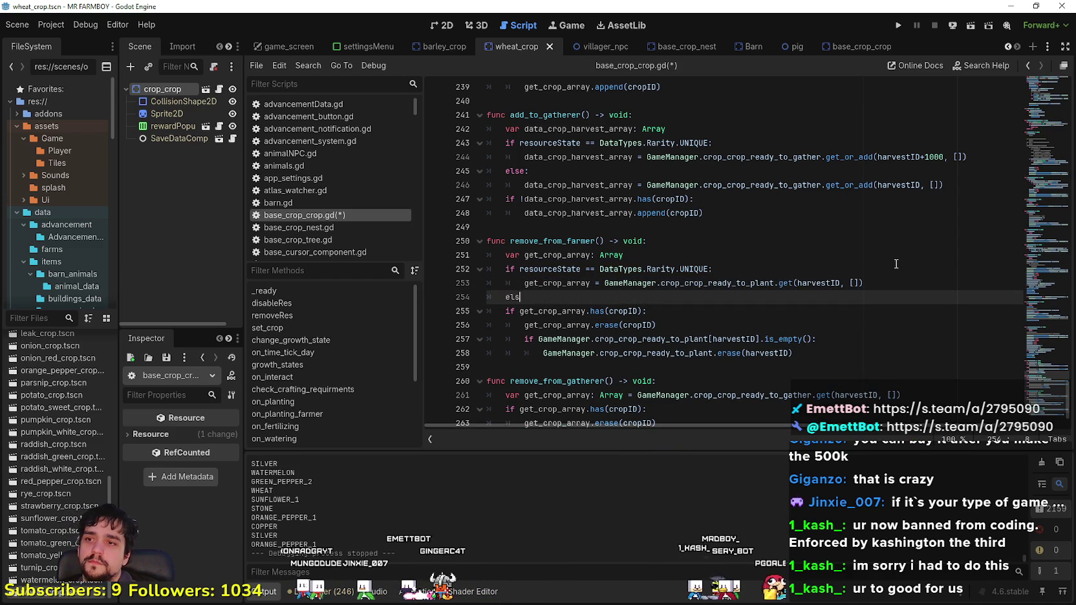
key("BackSpace")
type("else:")
key("Return")
left_click(879, 274)
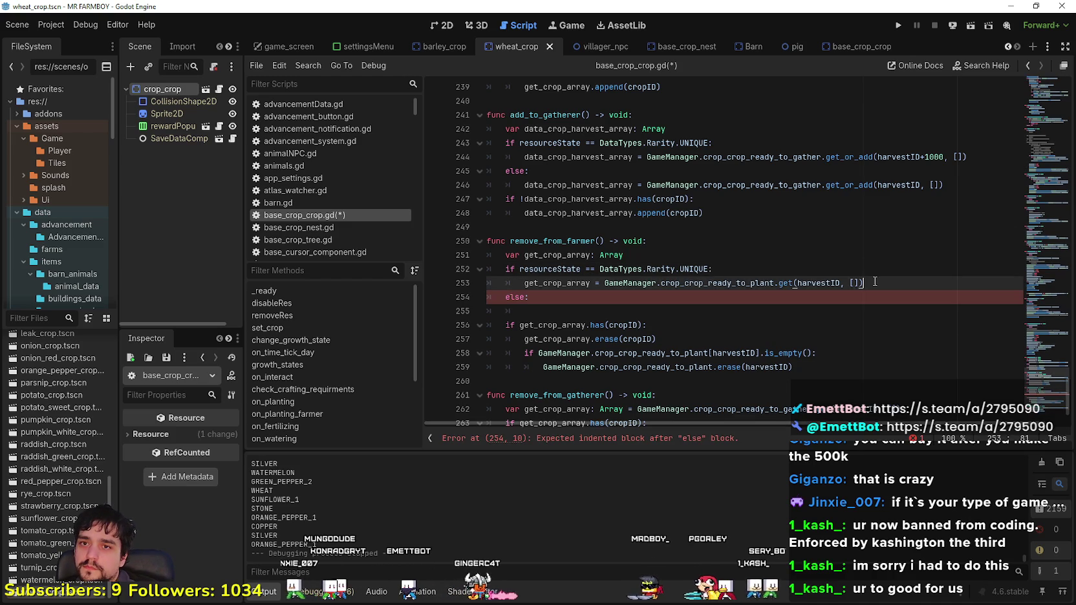
left_click(554, 312)
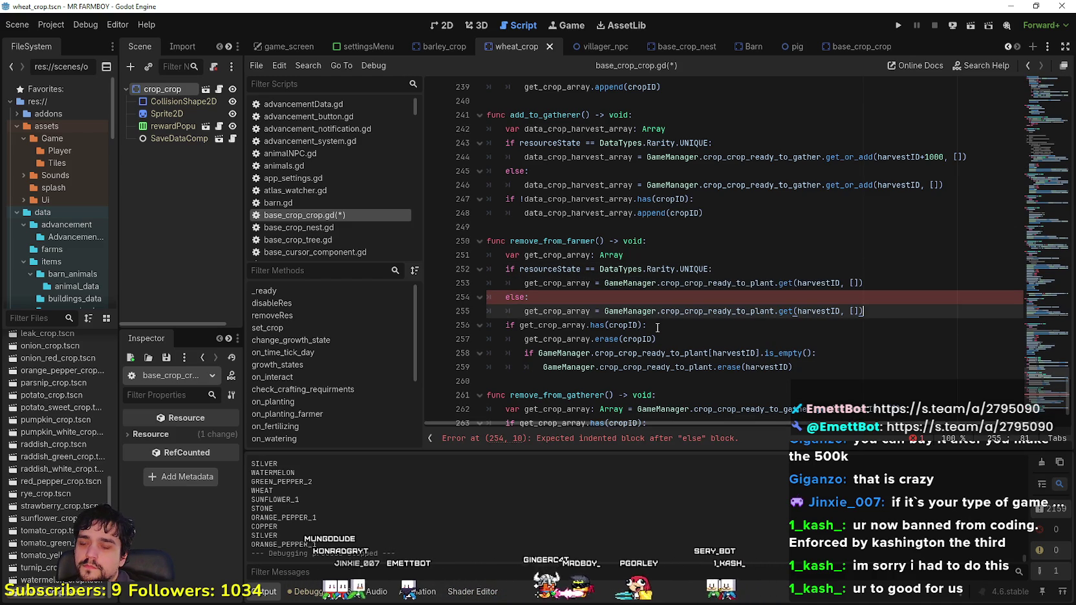
key("ctrl+v")
mouse_move(696, 279)
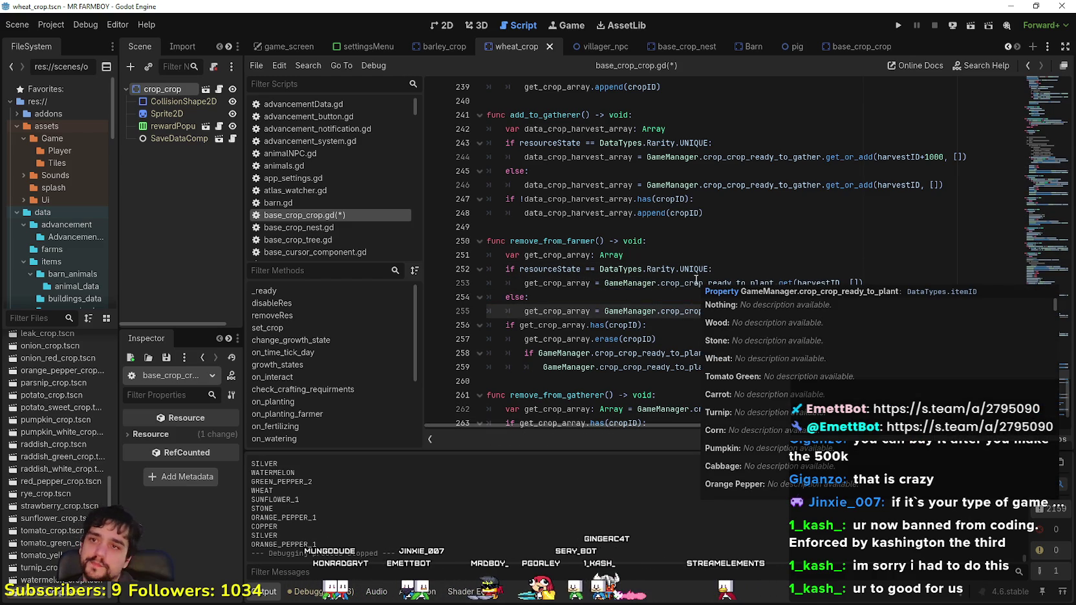
mouse_move(564, 213)
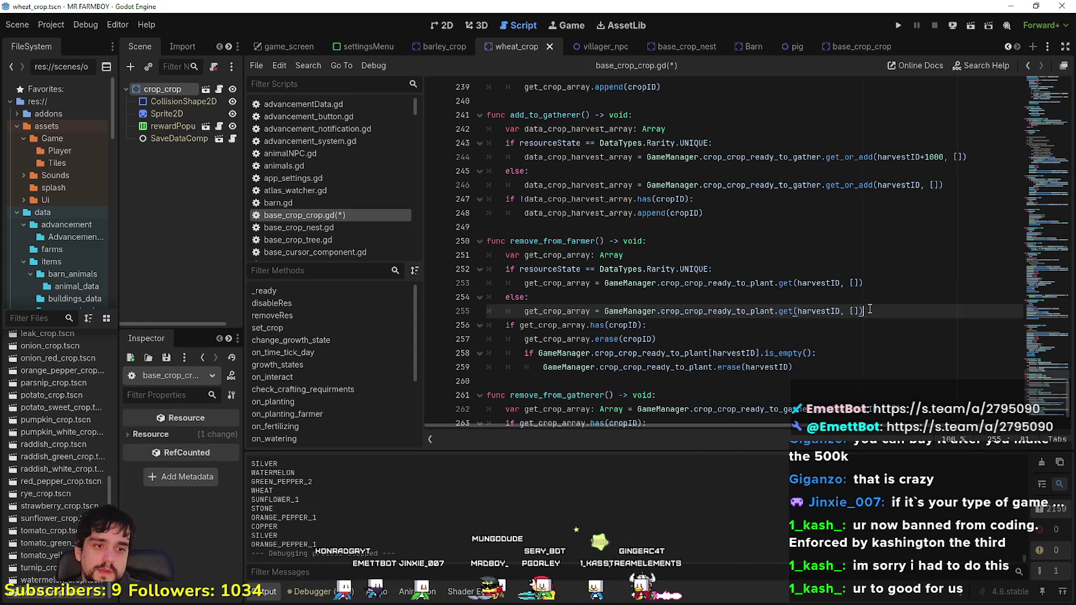
key("Up")
key("Up")
key("Up")
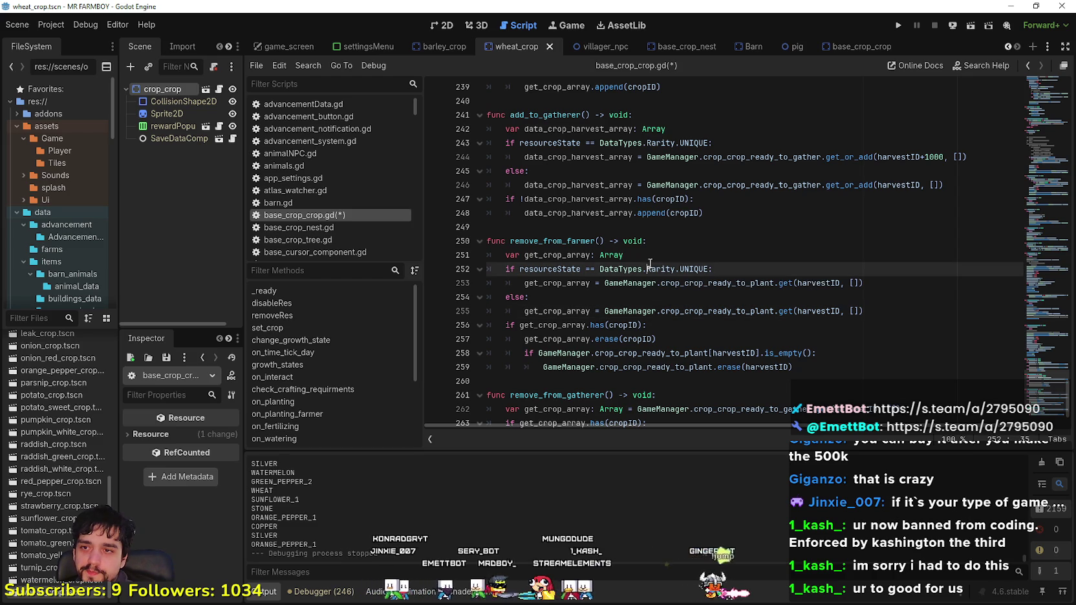
double_click(718, 282)
scroll(647, 304, "down", 2)
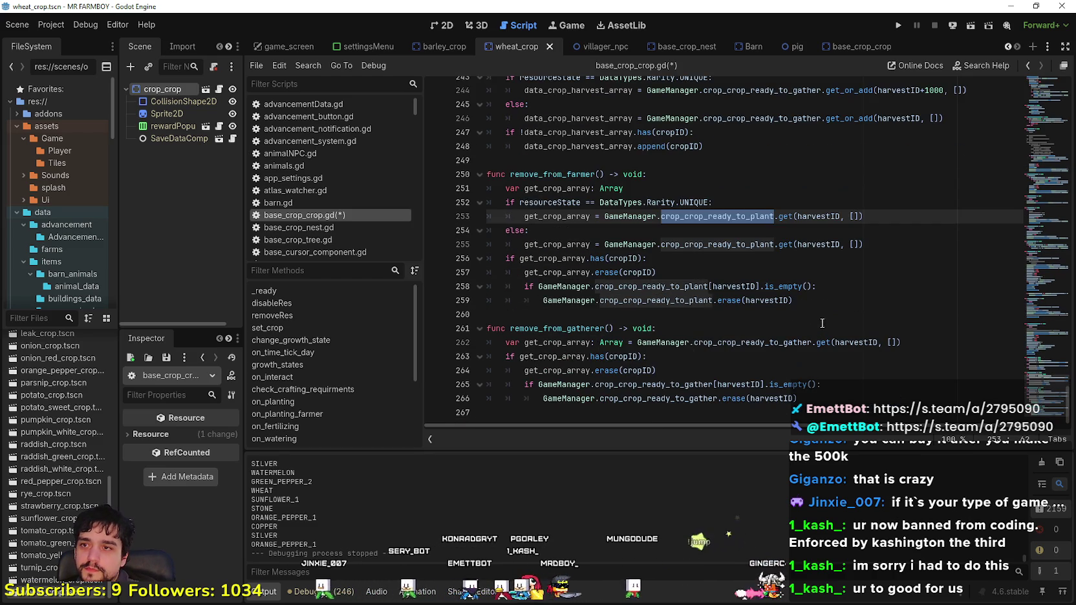
left_click(643, 303)
scroll(630, 262, "up", 1)
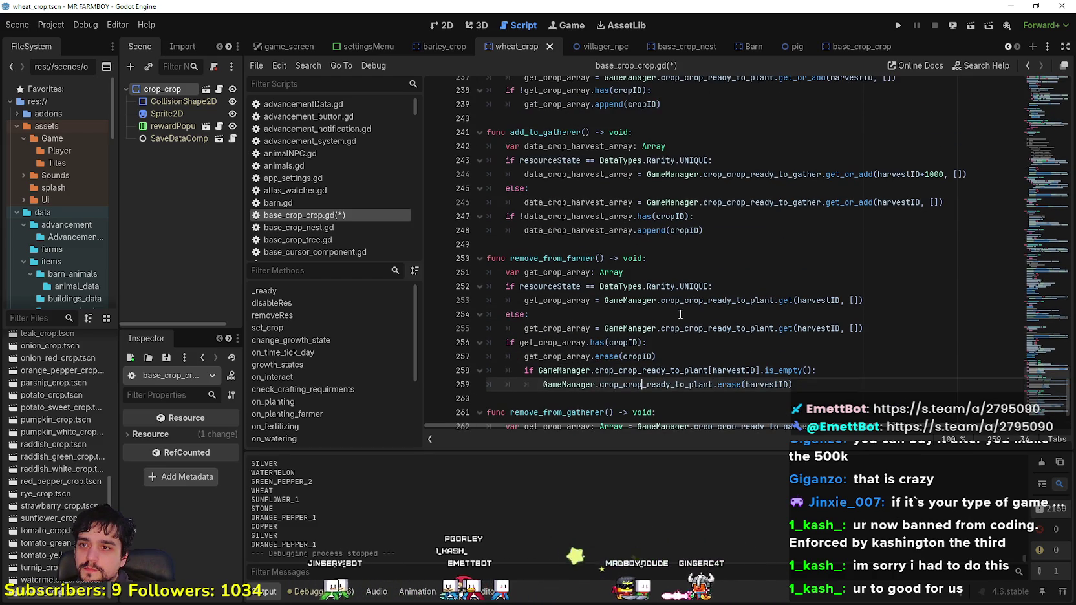
scroll(628, 258, "down", 1)
left_click(620, 234)
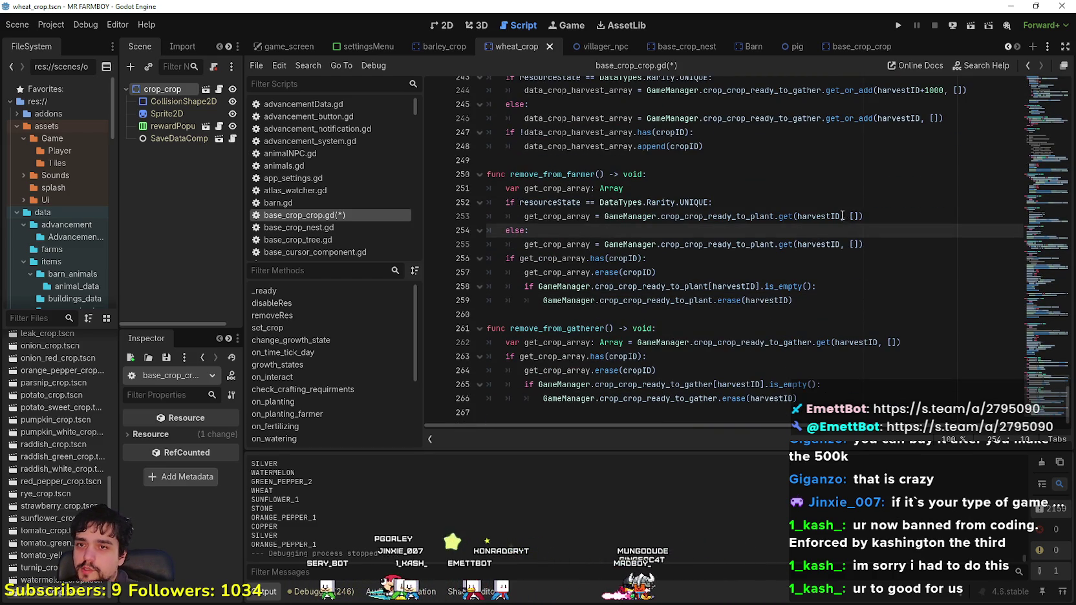
left_click(835, 216)
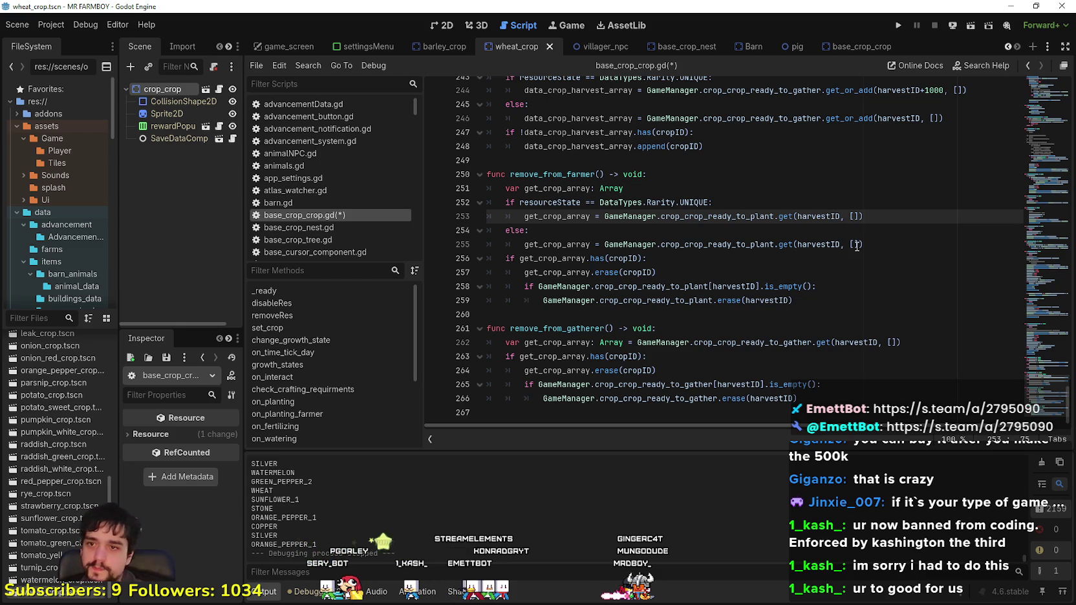
double_click(725, 287)
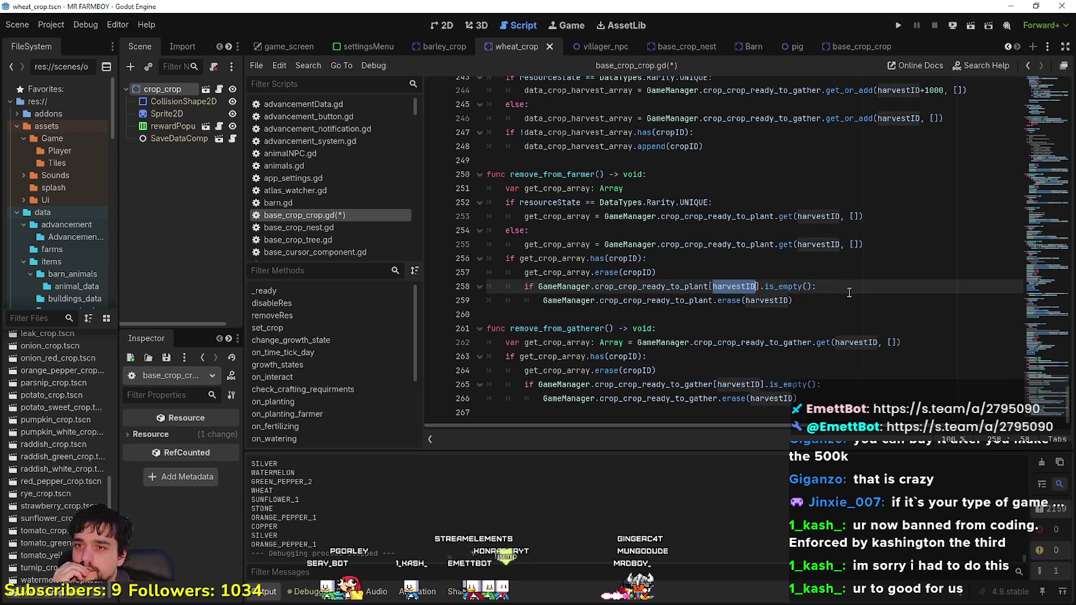
double_click(680, 286)
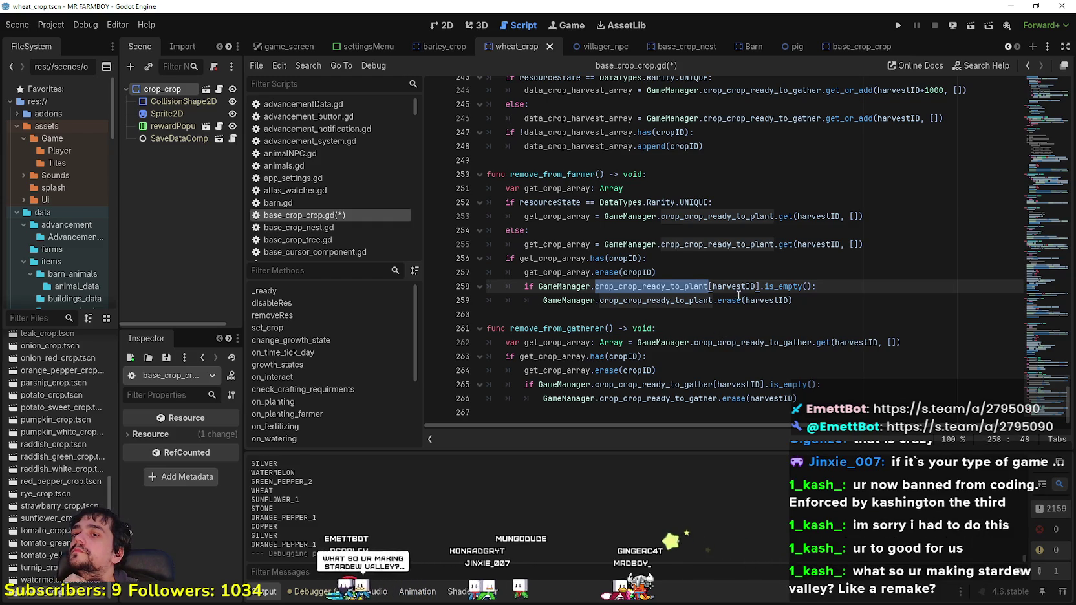
double_click(734, 286)
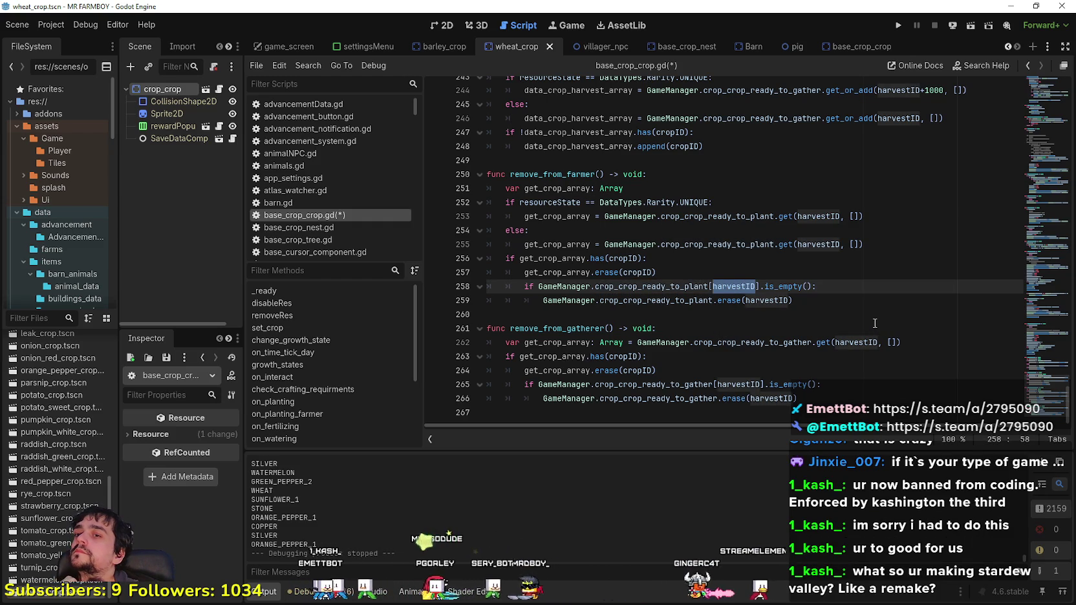
scroll(721, 267, "up", 5)
scroll(711, 245, "up", 2)
left_click(666, 179)
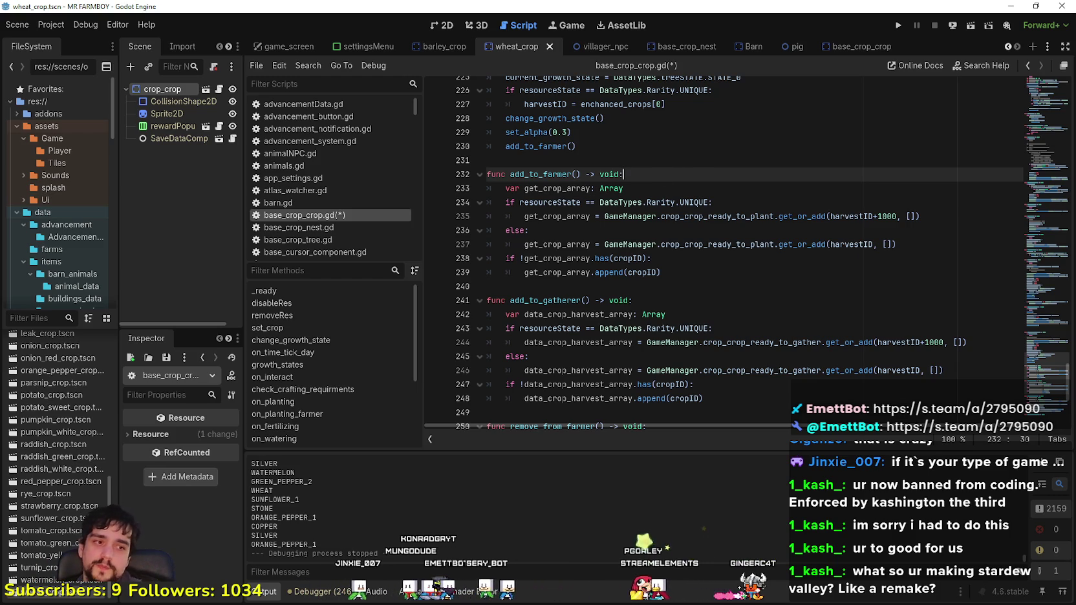
left_click(774, 314)
scroll(775, 310, "down", 5)
left_click(694, 226)
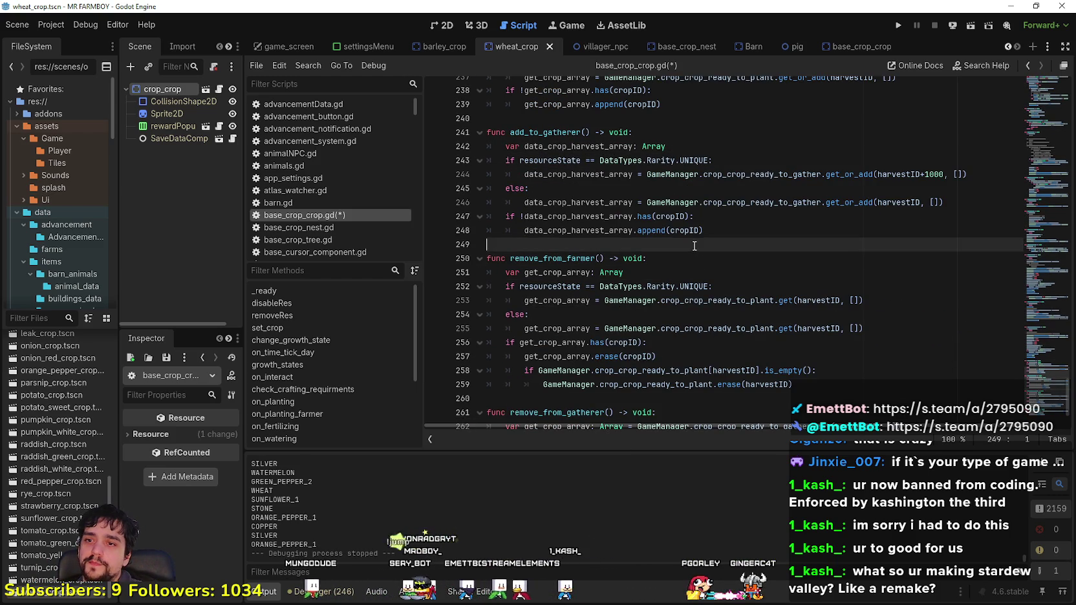
scroll(693, 245, "down", 1)
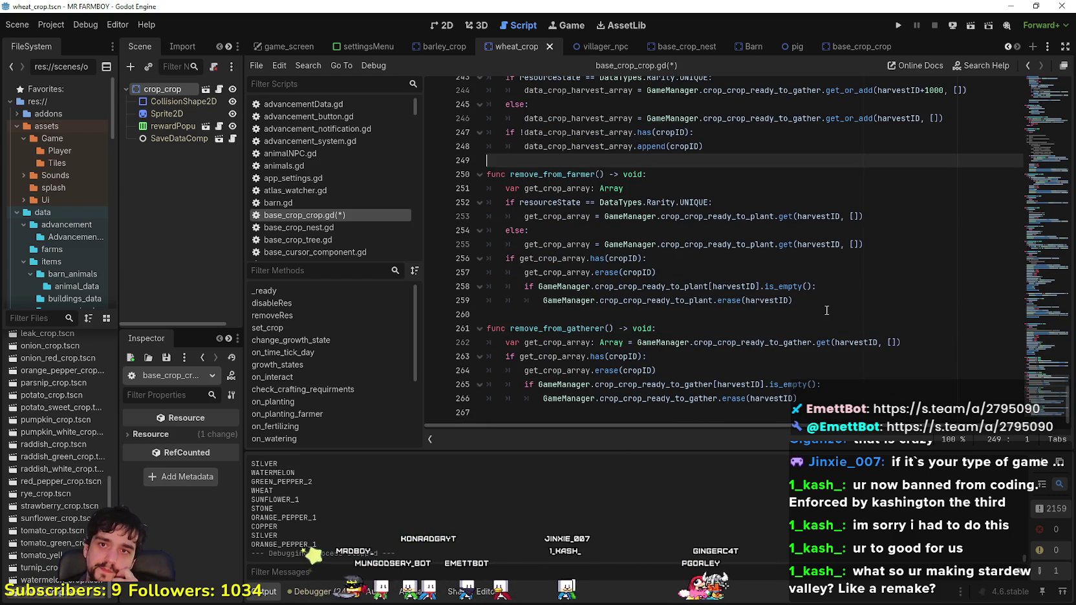
scroll(742, 306, "up", 3)
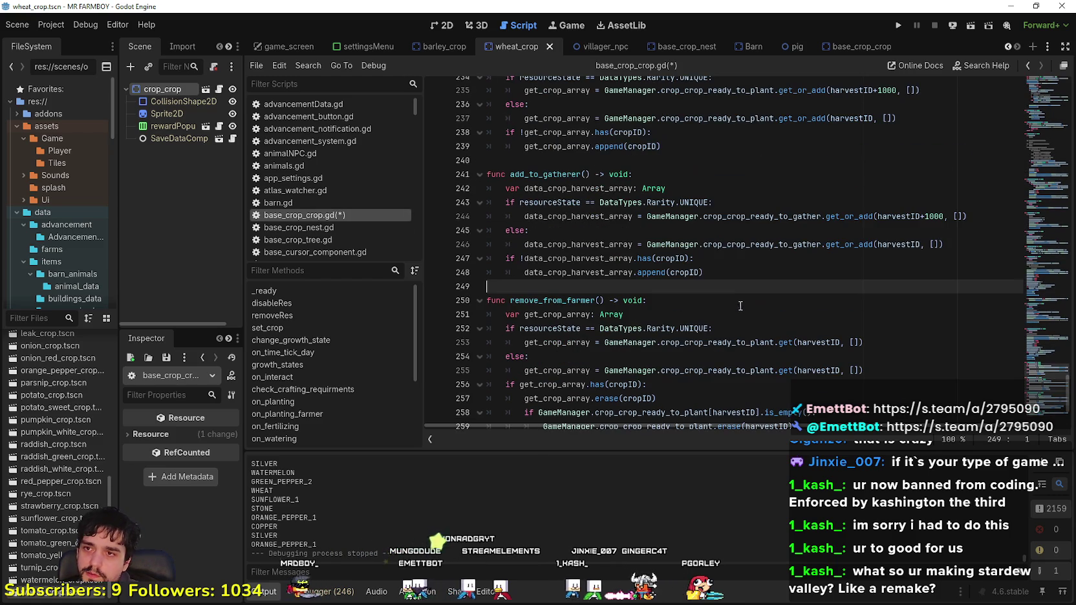
left_click(709, 232)
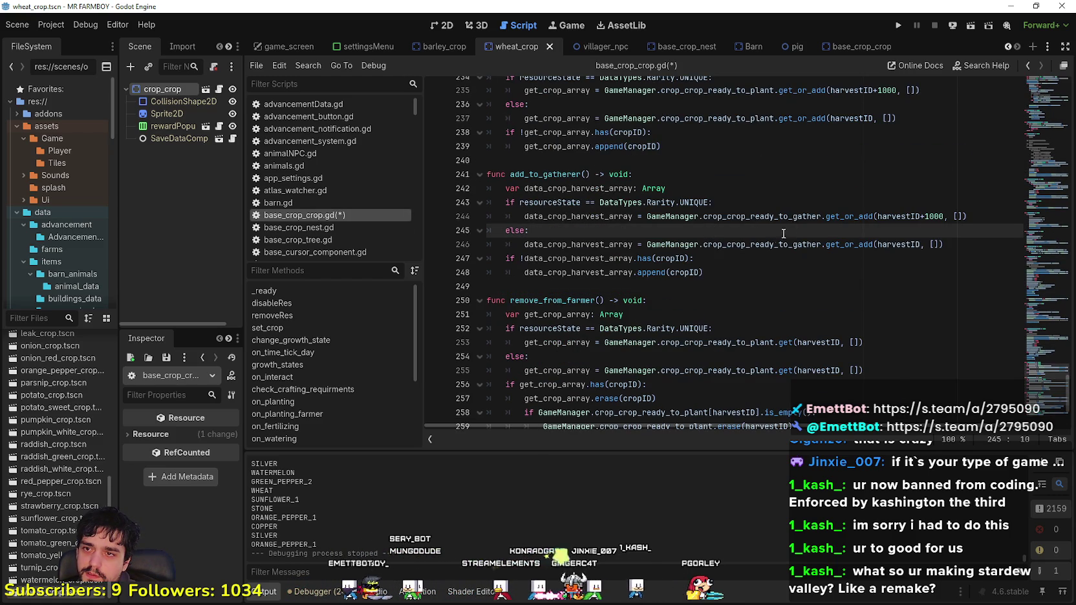
scroll(787, 230, "down", 2)
left_click(726, 204)
scroll(726, 205, "down", 1)
left_click(681, 244)
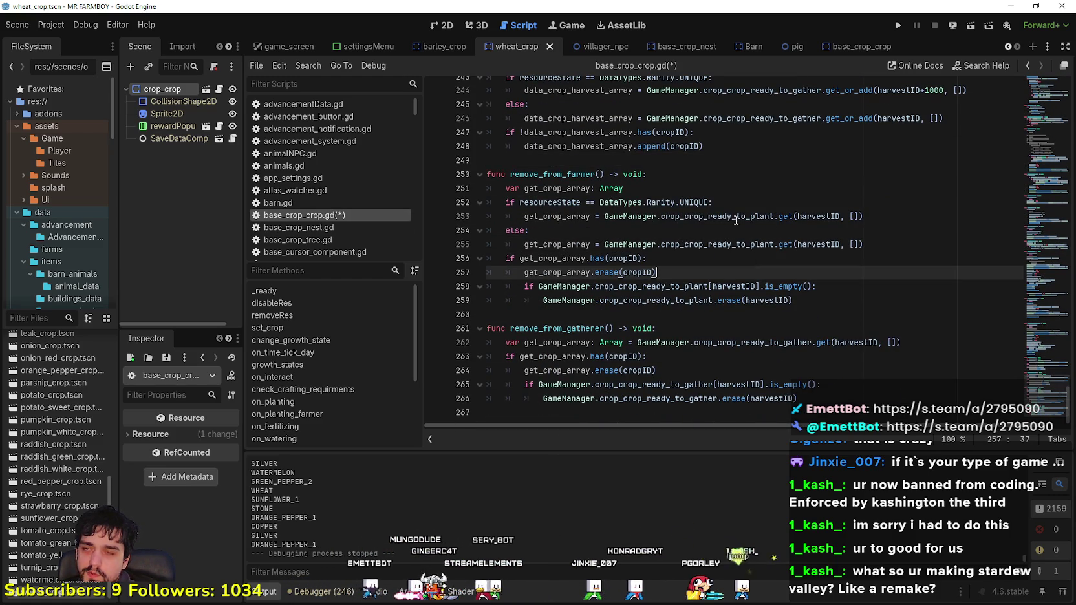
left_click_drag(963, 244, 945, 226)
key("Escape")
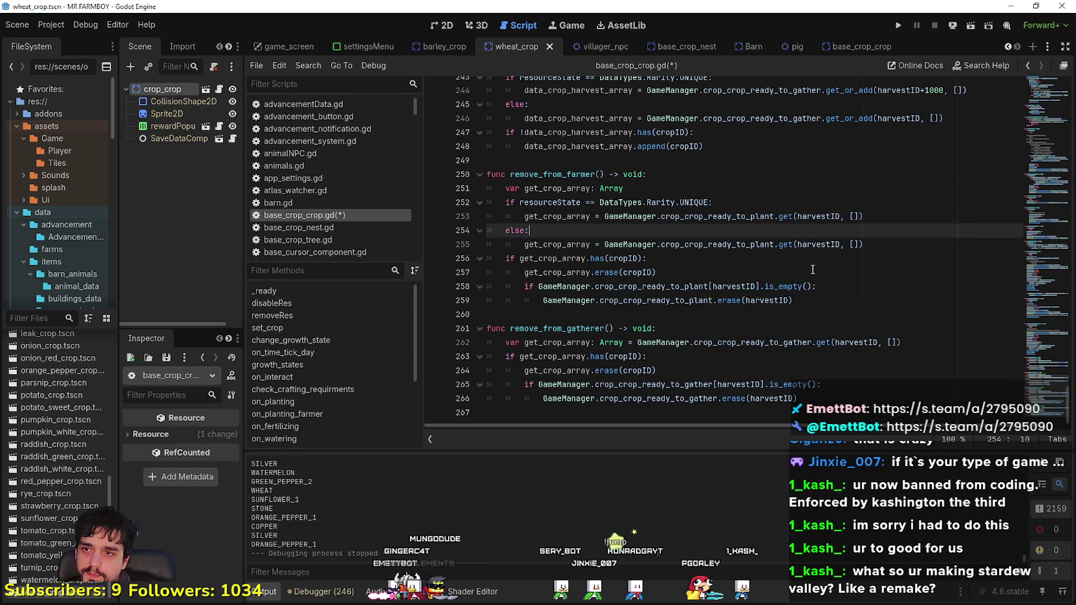
left_click(886, 244)
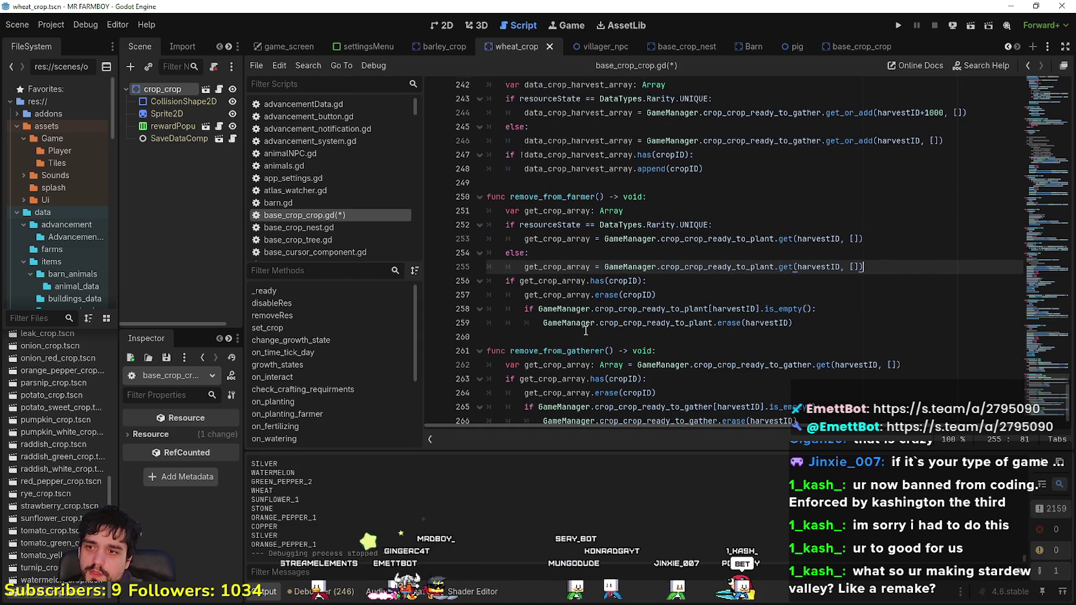
left_click(576, 315)
left_click(917, 220)
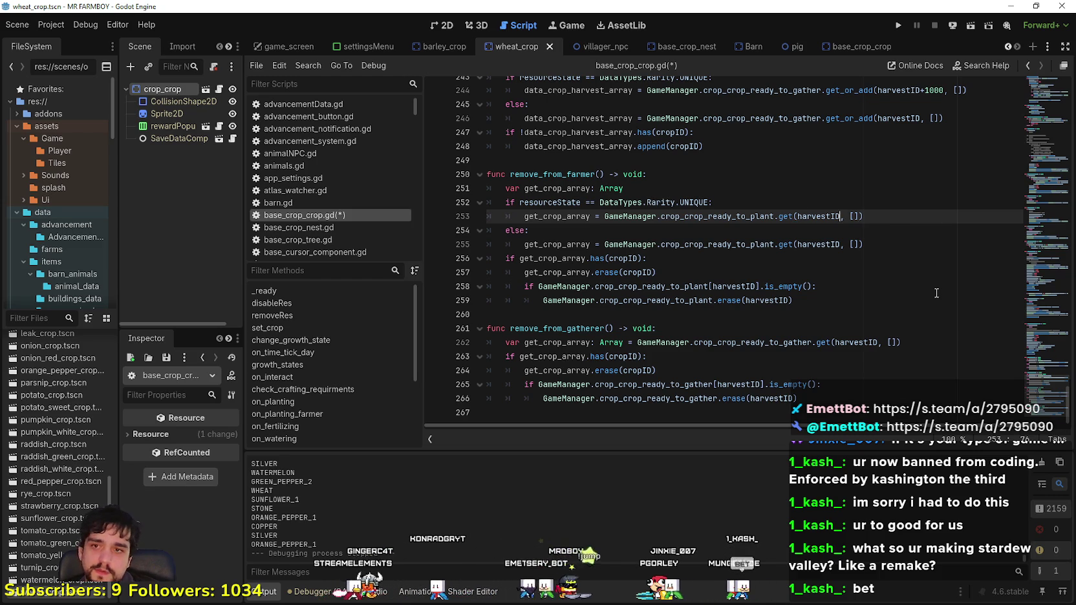
Step: Change line 253's lookup to get(harvestID+1000, []) and compare with remove_from_gatherer
type("+1000")
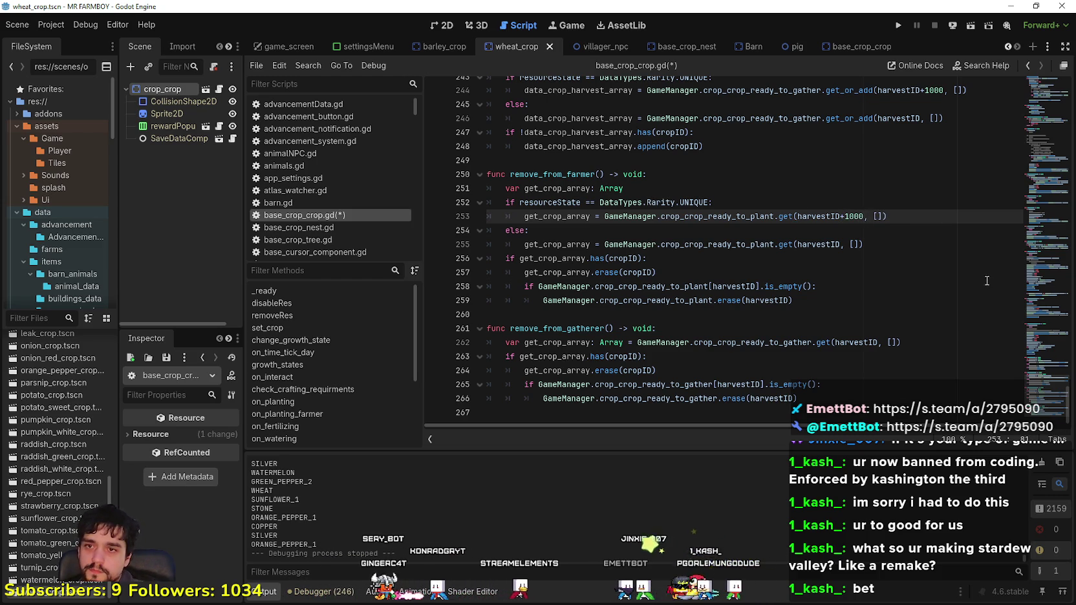
left_click(866, 259)
left_click_drag(797, 216, 864, 215)
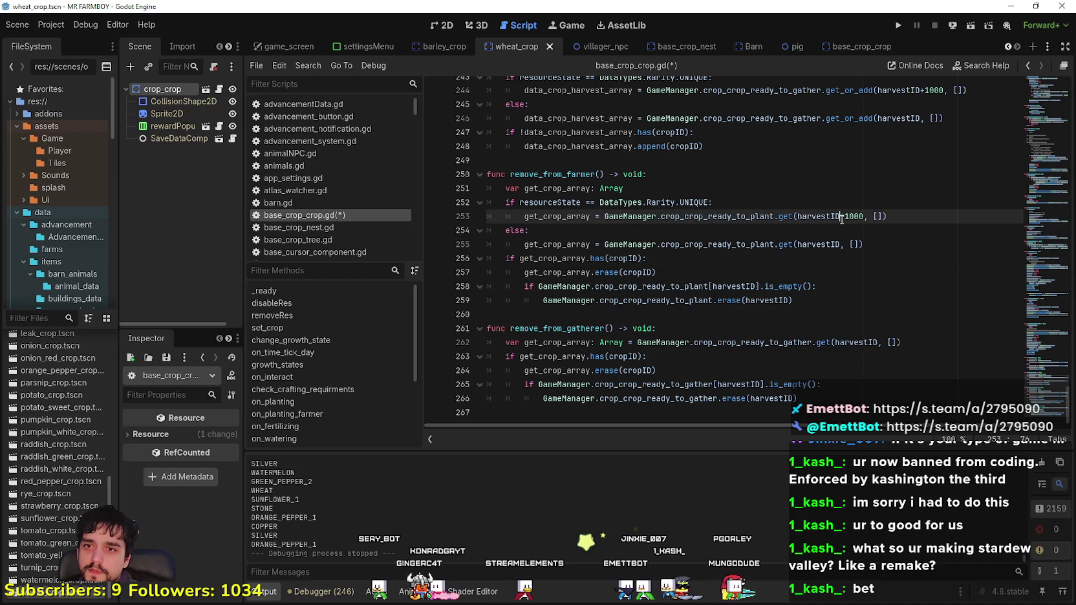
left_click(879, 342)
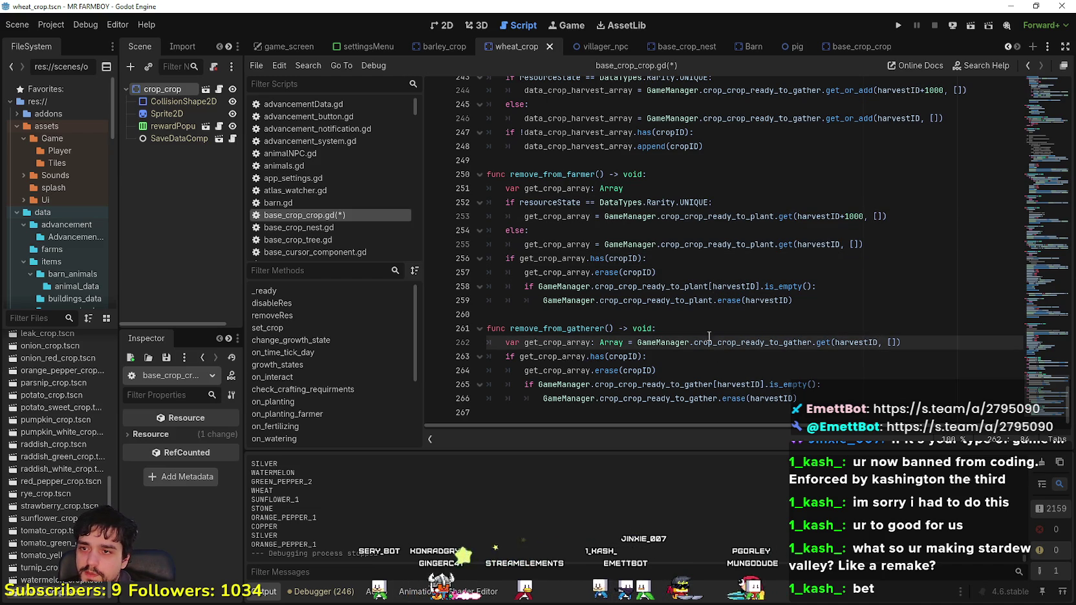
left_click_drag(600, 342, 504, 342)
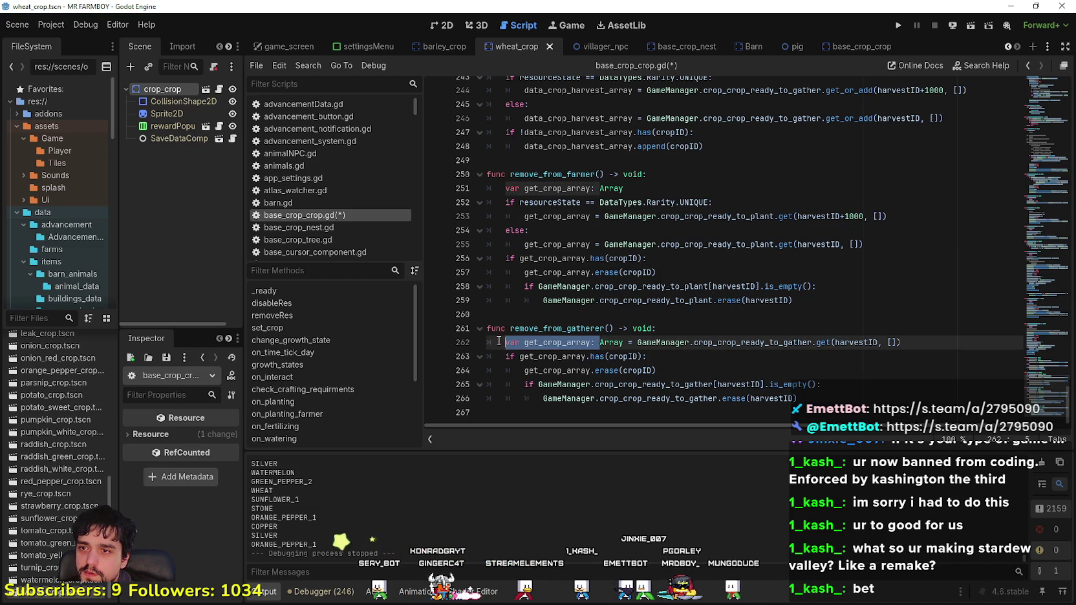
left_click_drag(726, 200, 505, 202)
Step: Review the cropID, harvestID, get_crop_array and crop_crop_ready_to_plant uses around the UNIQUE check
left_click(639, 259)
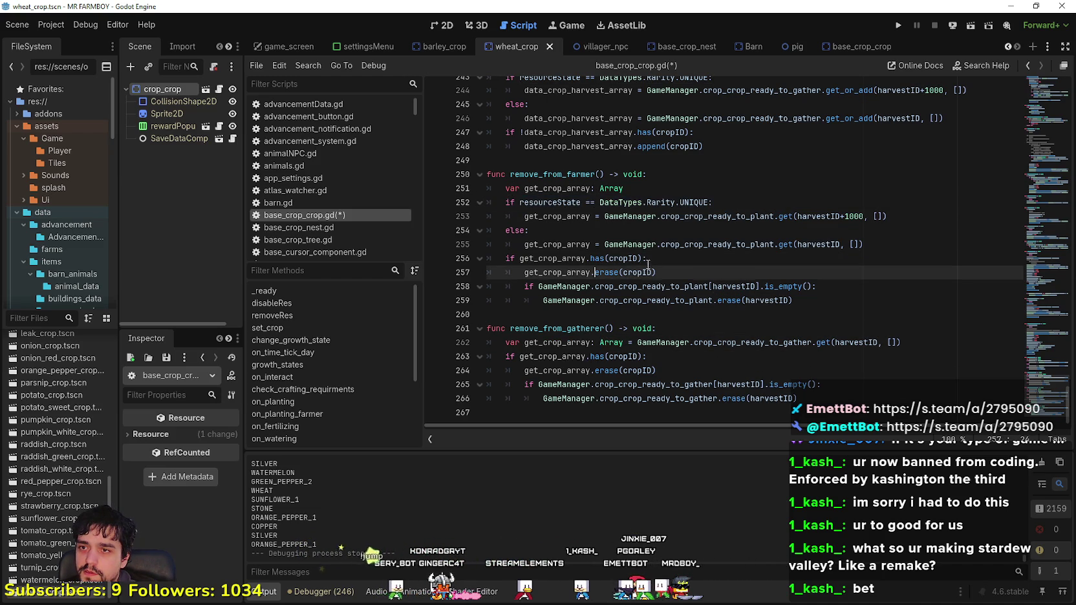
double_click(639, 259)
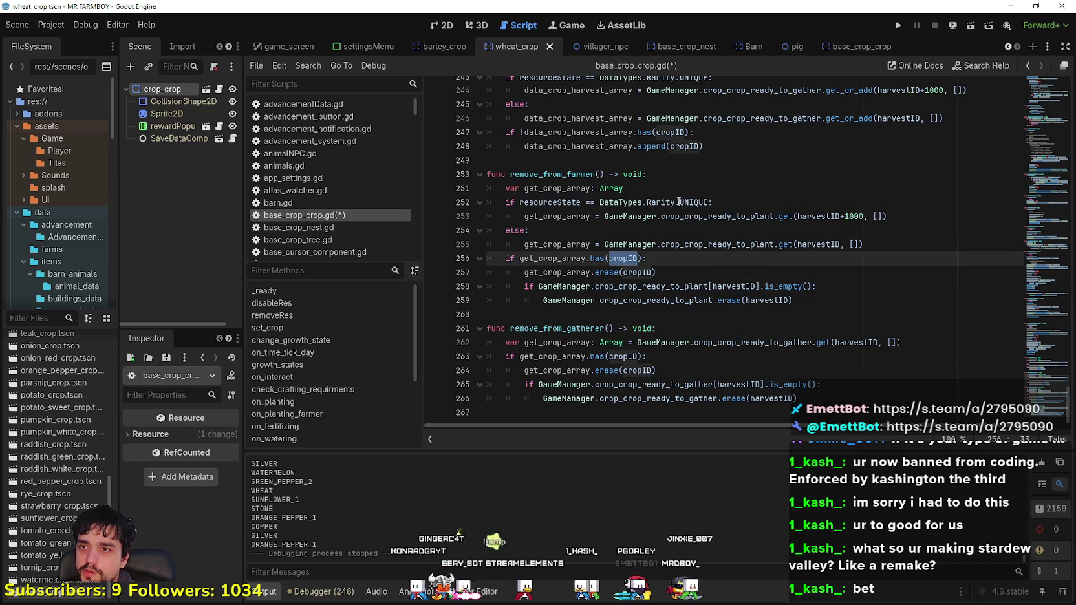
double_click(896, 119)
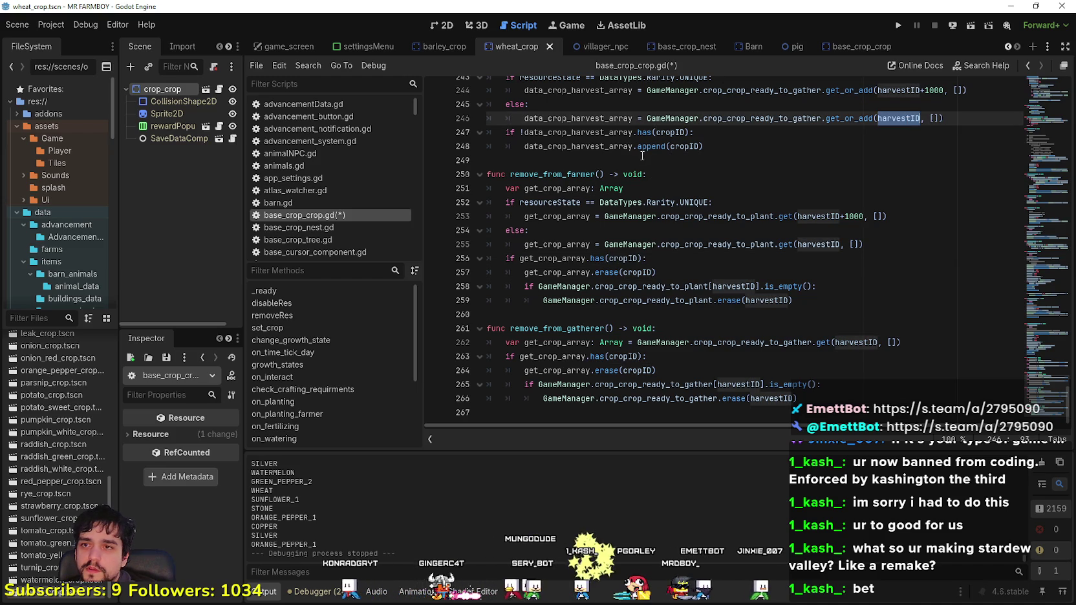
double_click(604, 132)
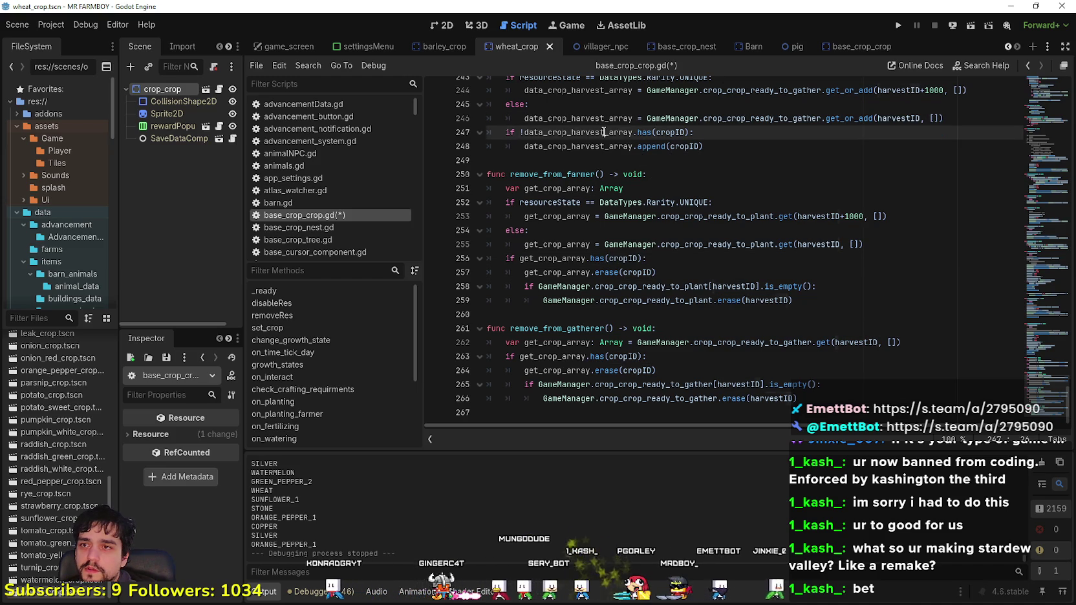
double_click(562, 272)
double_click(685, 300)
left_click_drag(794, 301, 498, 285)
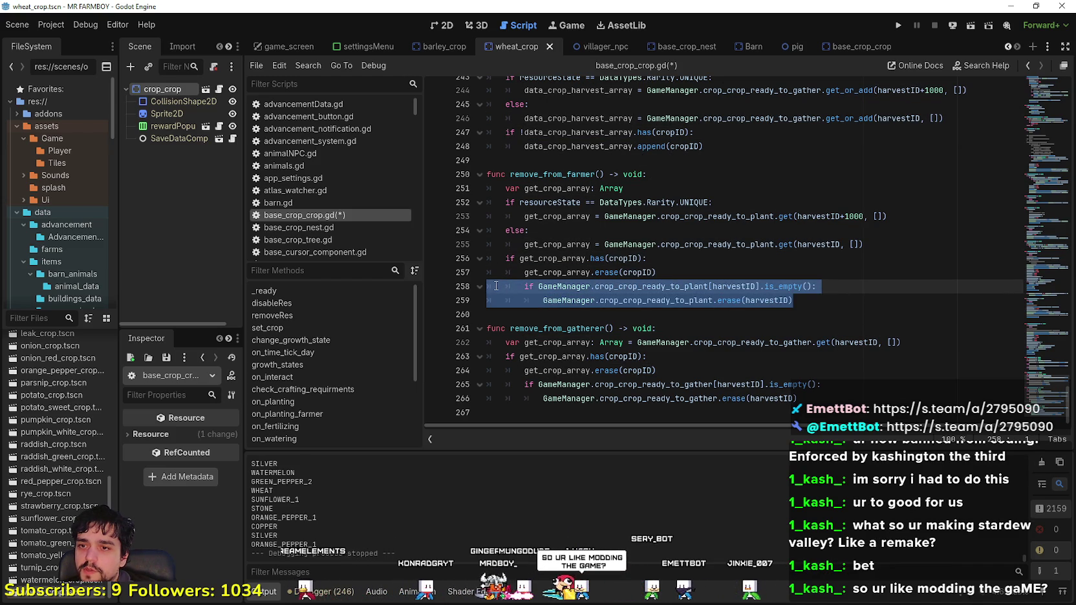
double_click(747, 285)
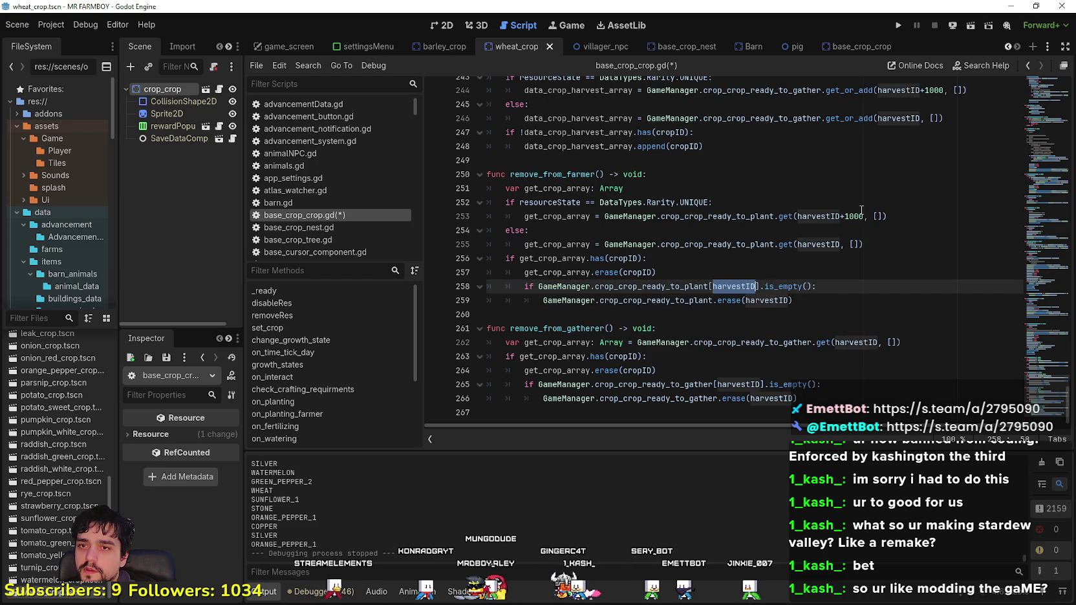
left_click(599, 274)
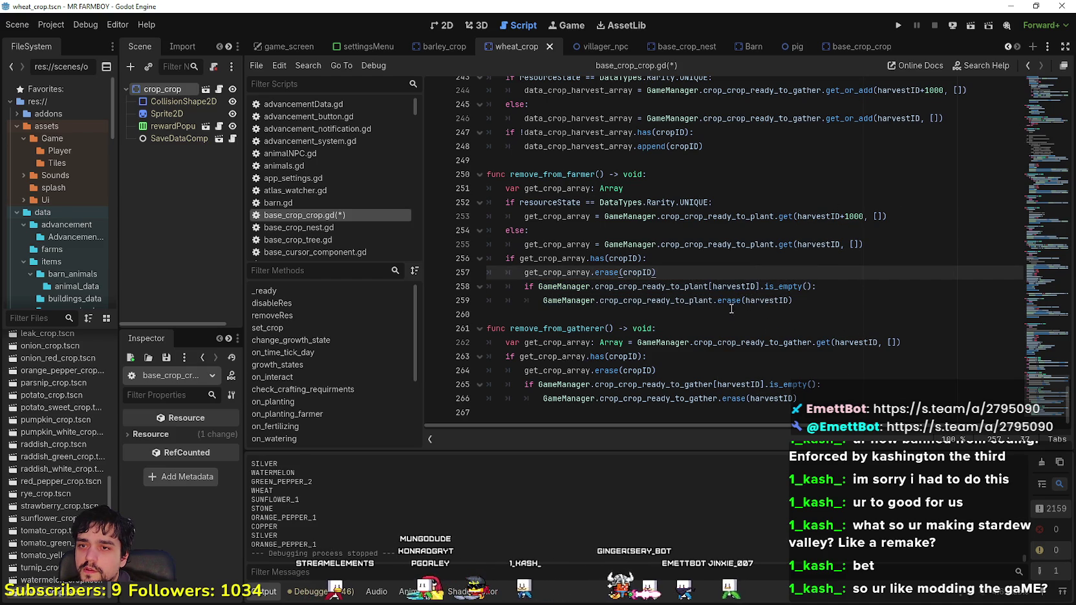
left_click(529, 202)
left_click_drag(519, 202, 712, 202)
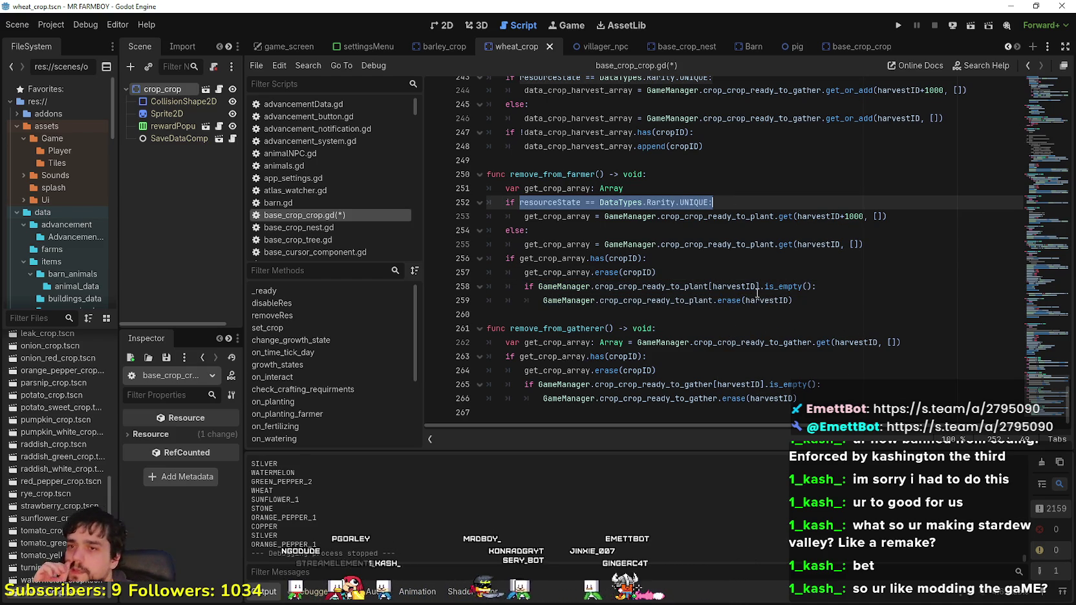
mouse_move(754, 286)
left_click(699, 193)
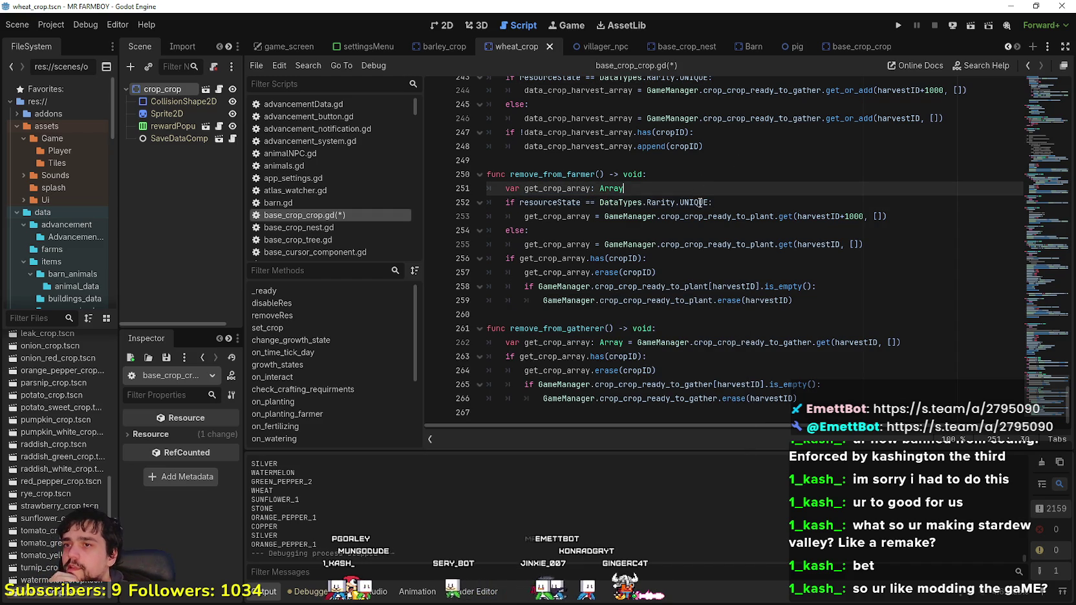
Step: Declare target_crop: int = harvestID below the get_crop_array declaration
key("Return")
type("var target_cro")
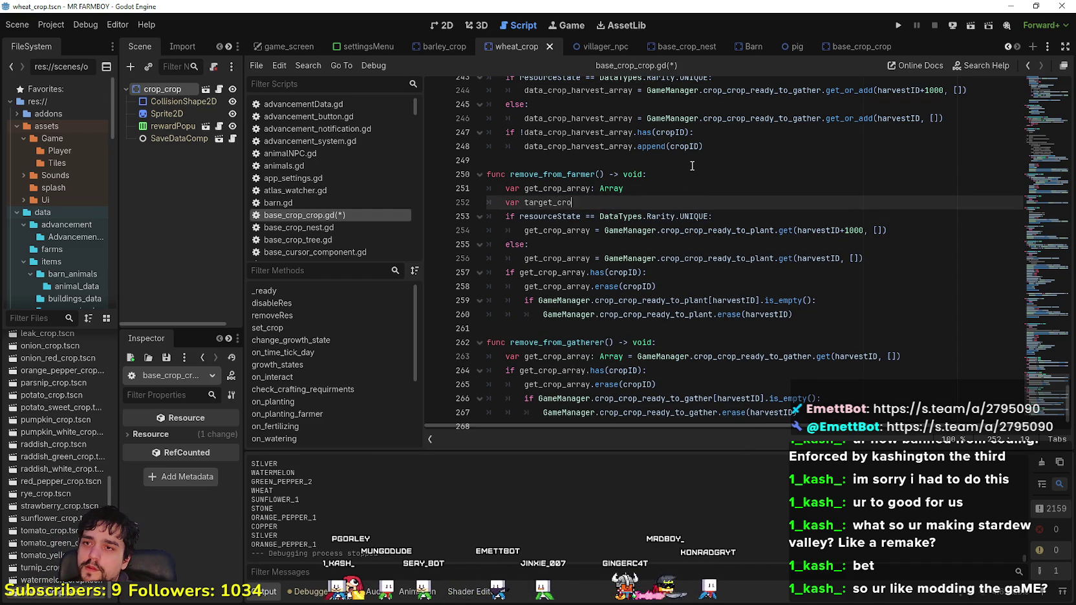
type("p: in")
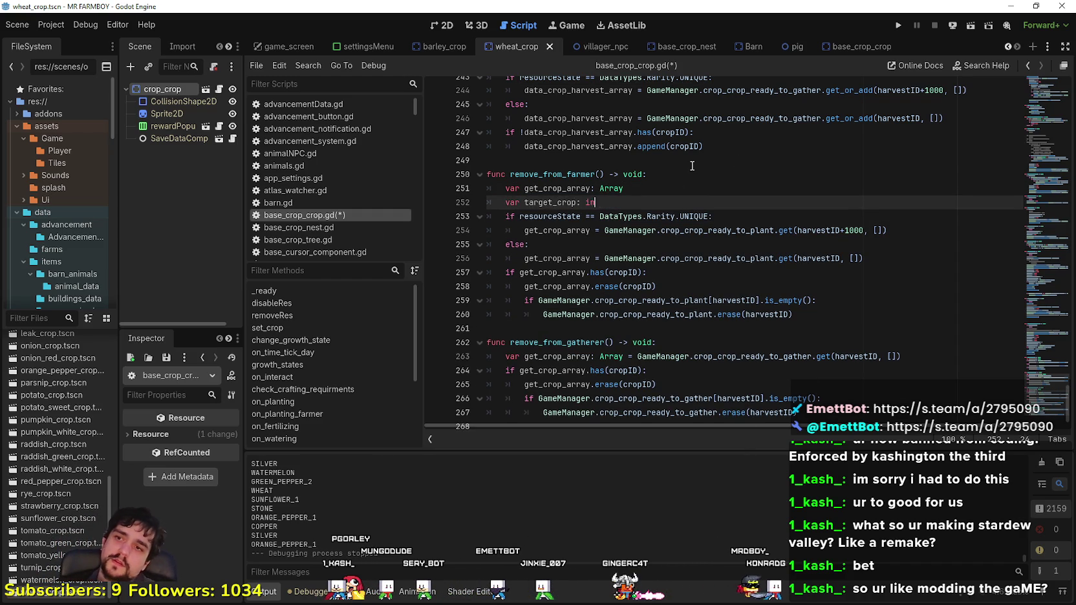
type("t =")
left_click(673, 147)
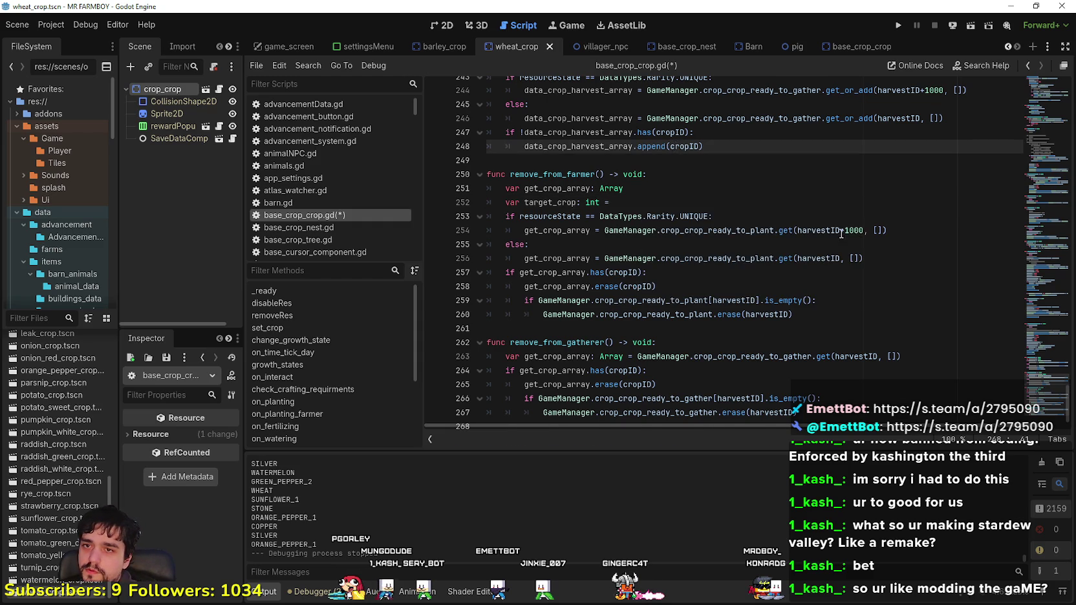
scroll(743, 194, "up", 1)
double_click(834, 241)
key("ctrl+c")
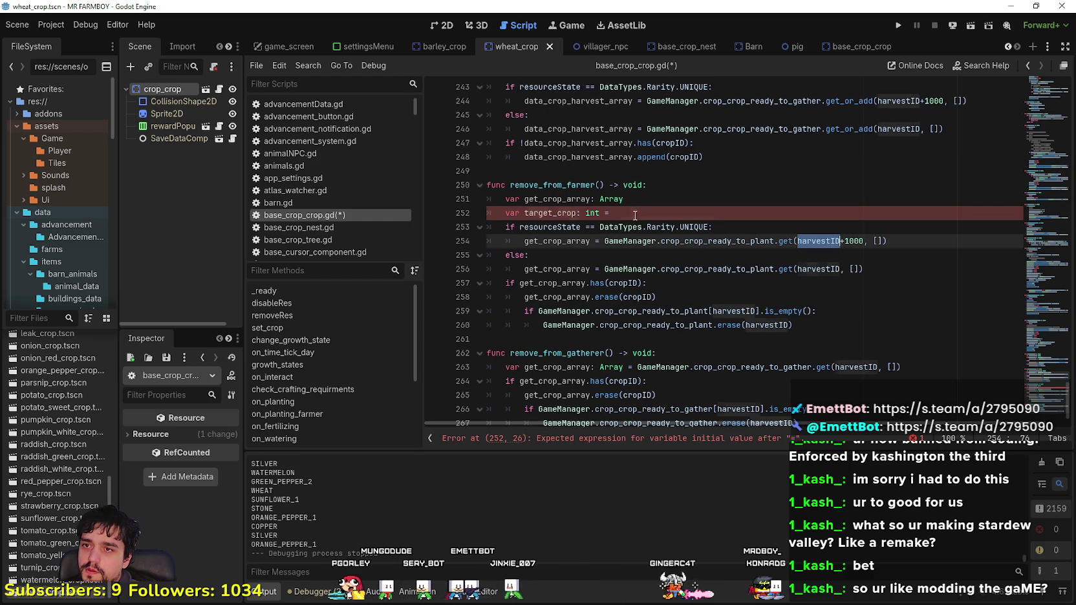
left_click(776, 213)
key("ctrl+v")
double_click(560, 213)
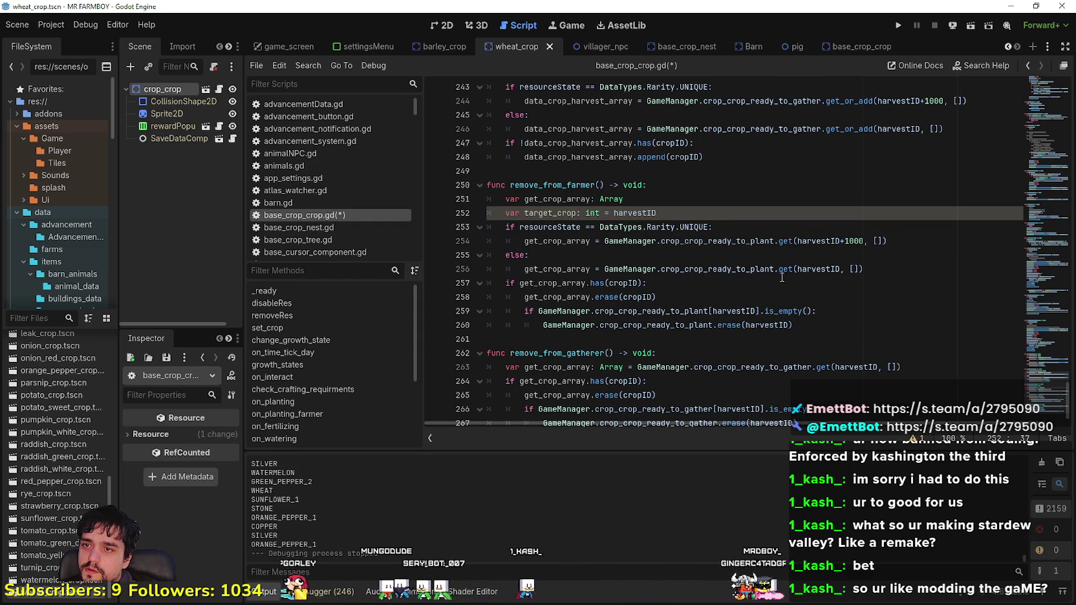
Step: Replace the if/else lookups with target_crop = harvestID + 1000 under the UNIQUE check
key("Down")
key("Down")
key("Down")
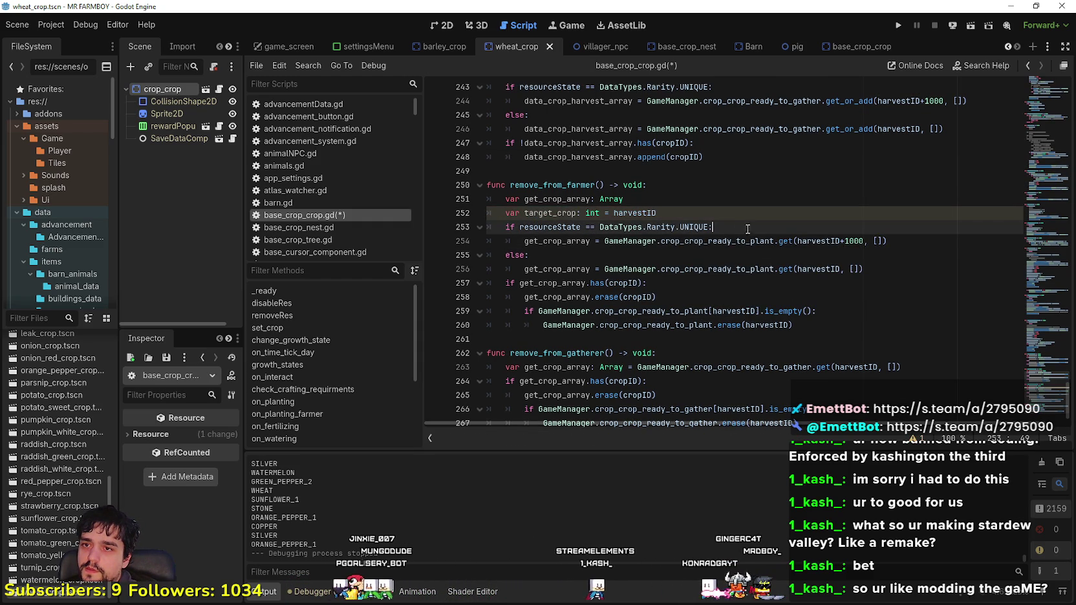
left_click_drag(534, 254, 713, 227)
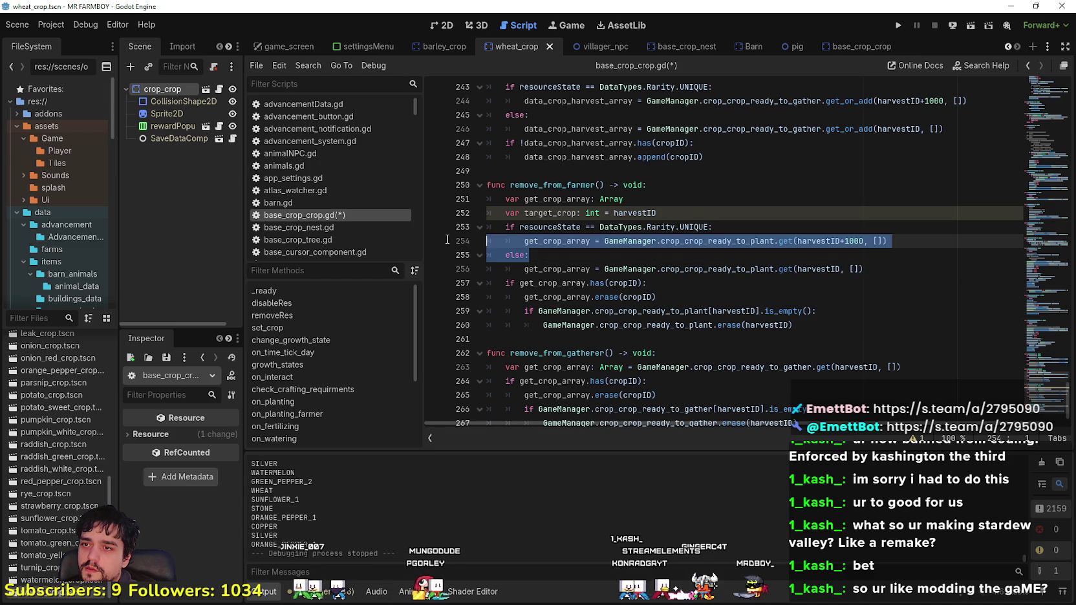
key("BackSpace")
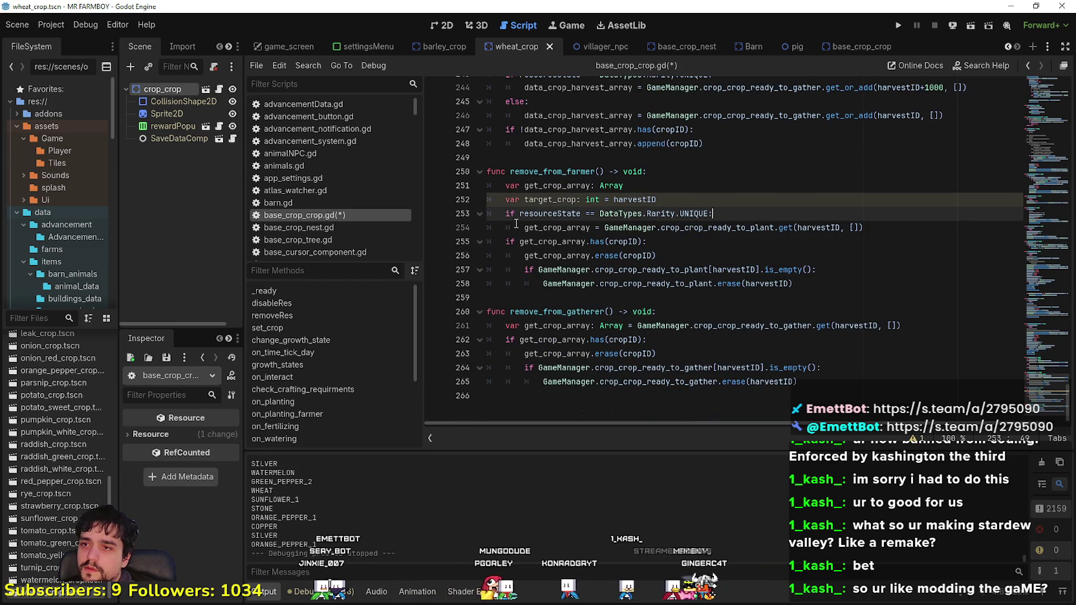
left_click(517, 226)
key("BackSpace")
left_click(736, 214)
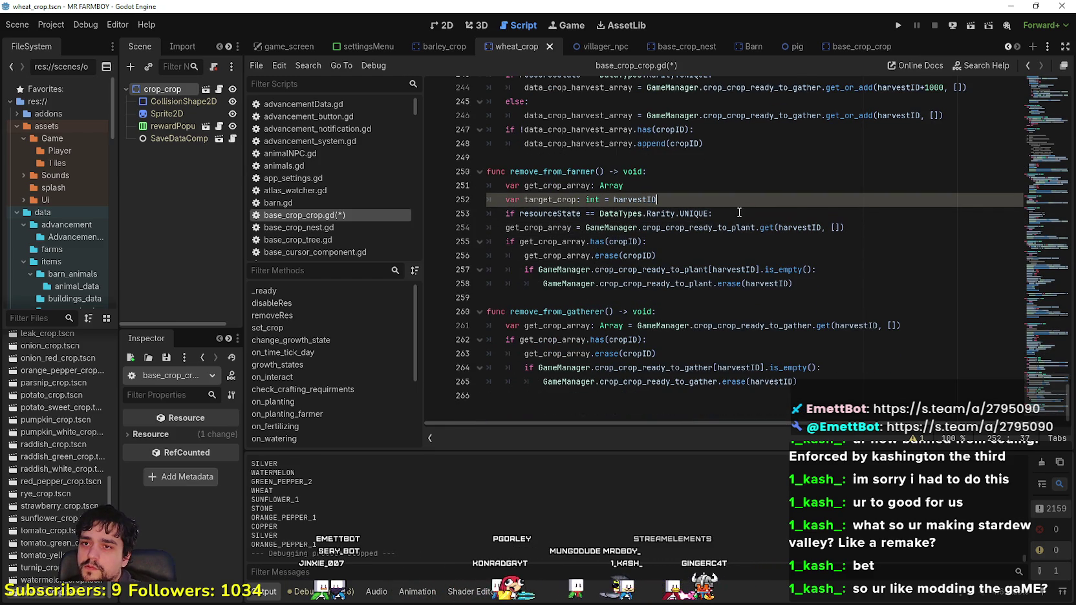
key("Return")
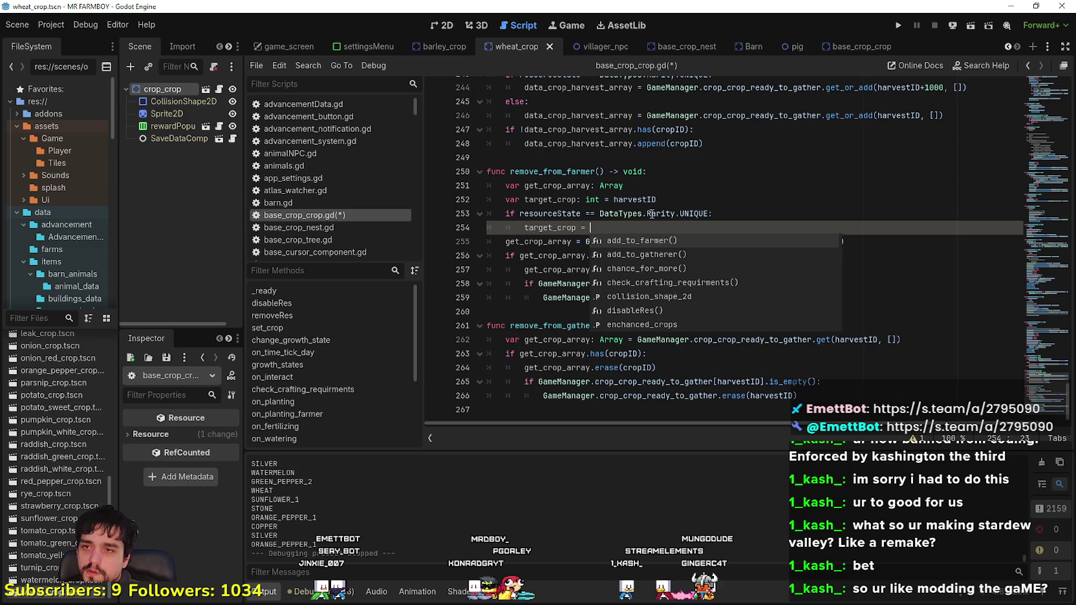
type("harvestID + 1000")
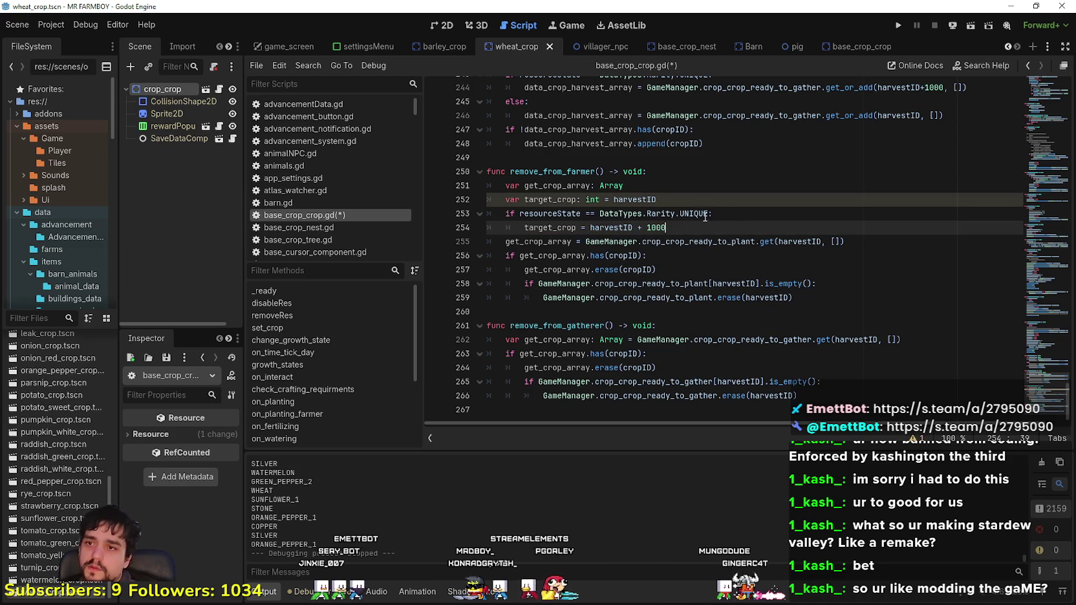
Step: Pass target_crop instead of harvestID to crop_crop_ready_to_plant.get()
mouse_move(672, 225)
left_mouse_down()
mouse_move(491, 214)
mouse_move(488, 200)
left_mouse_up()
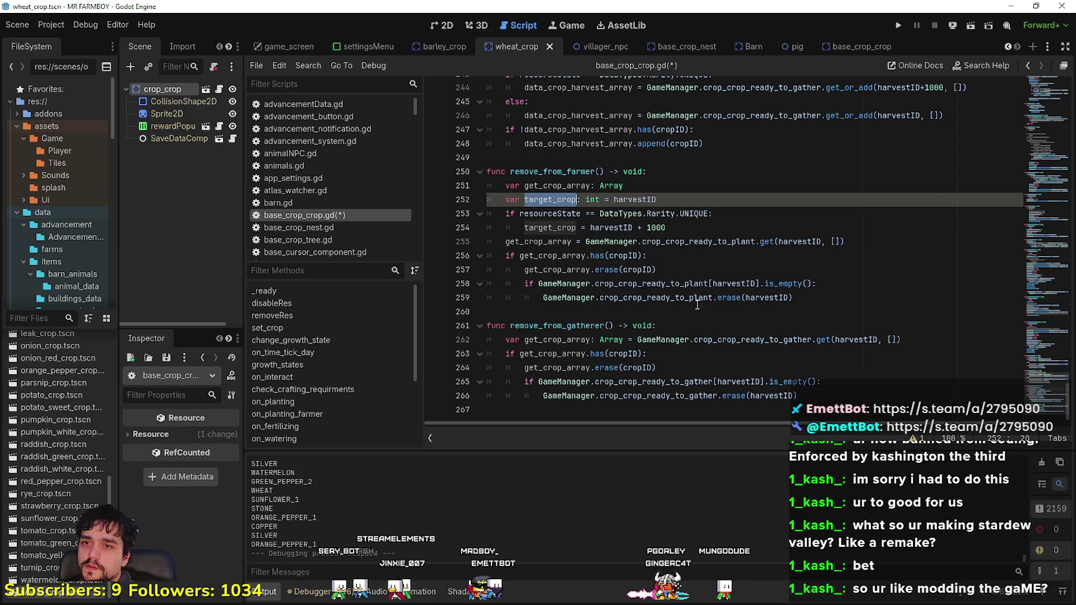
double_click(800, 242)
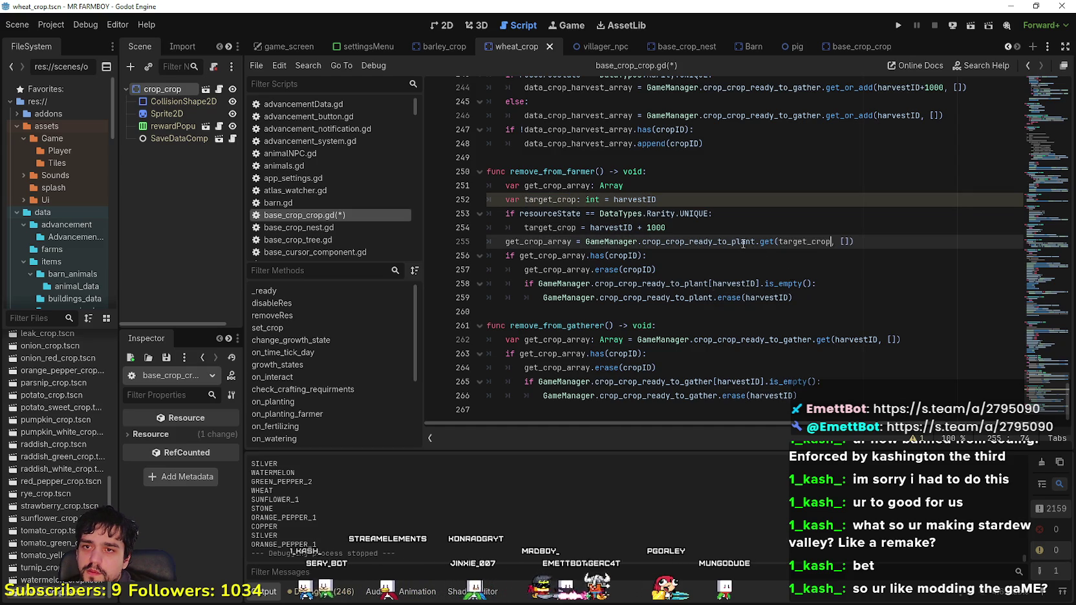
type("target_crop")
scroll(615, 267, "up", 1)
left_click(615, 268)
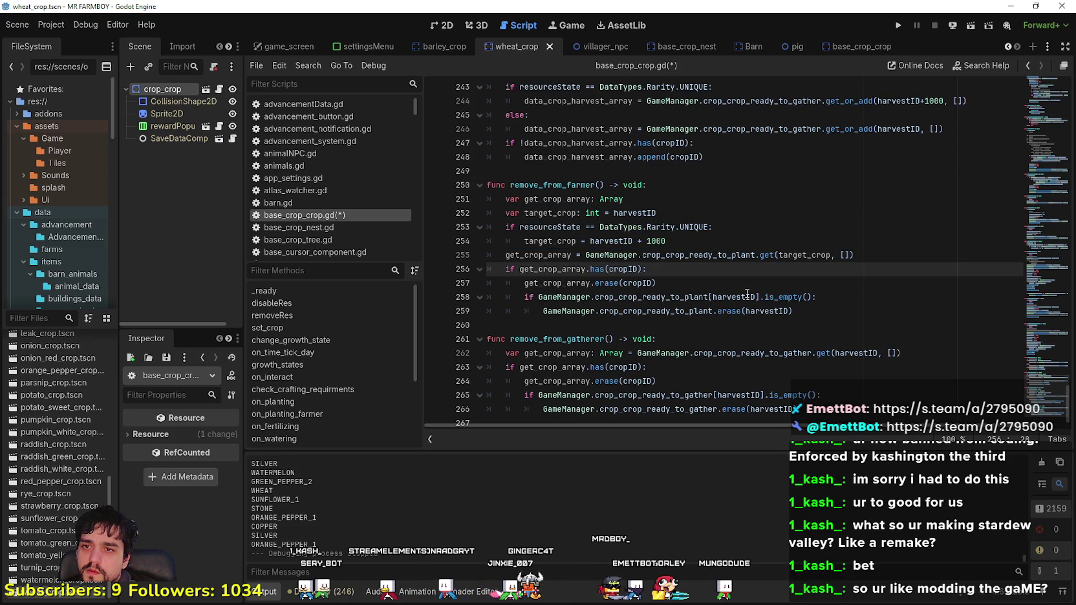
left_click(619, 226)
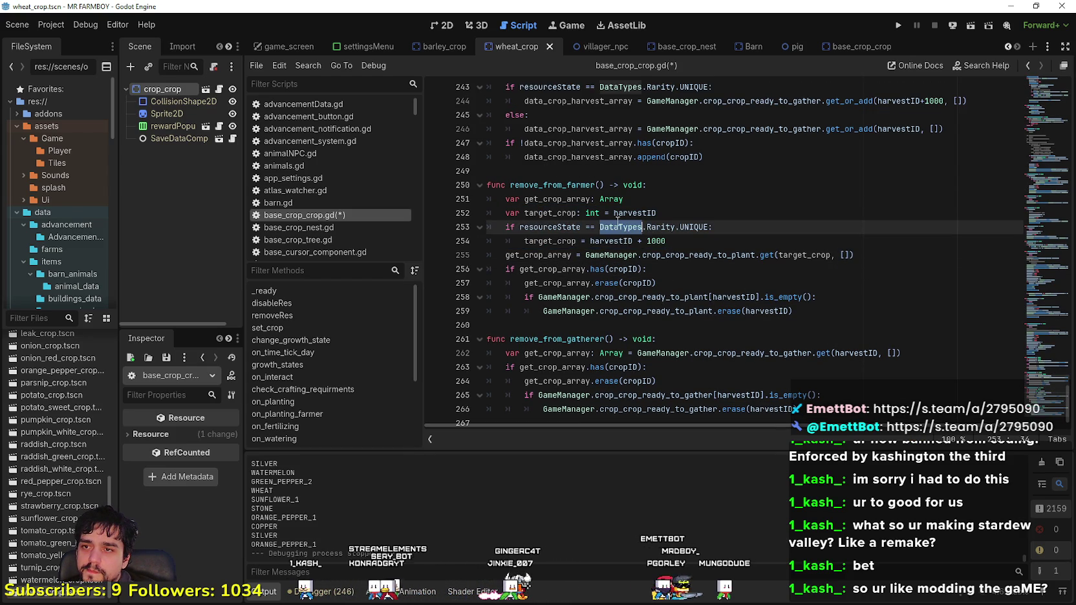
key("Down")
key("Down")
key("Down")
key("End")
double_click(808, 256)
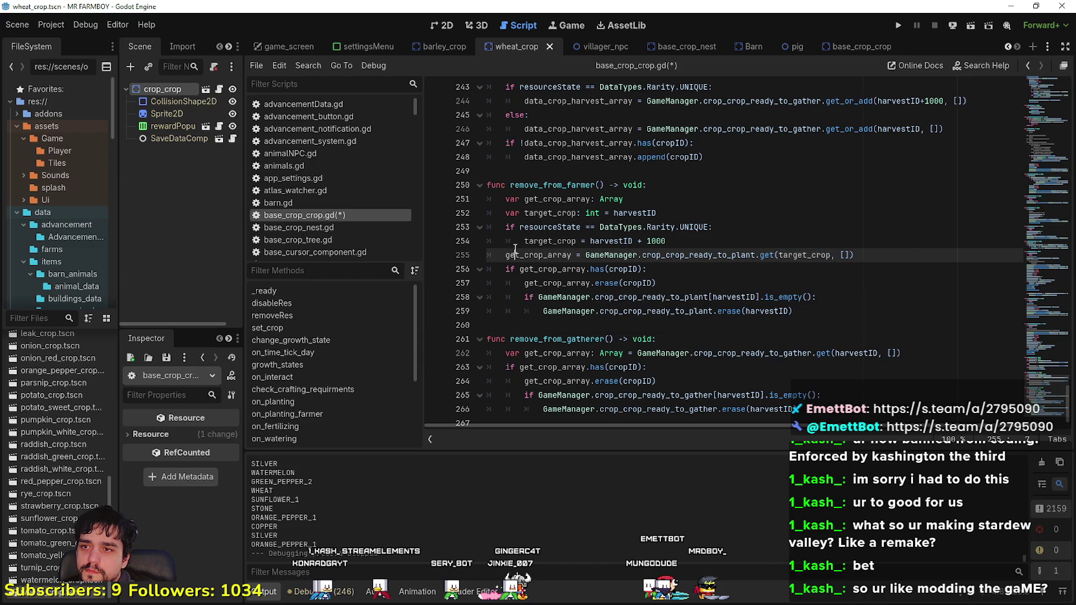
left_click(873, 332)
mouse_move(666, 241)
left_mouse_down()
mouse_move(491, 227)
mouse_move(461, 198)
left_mouse_up()
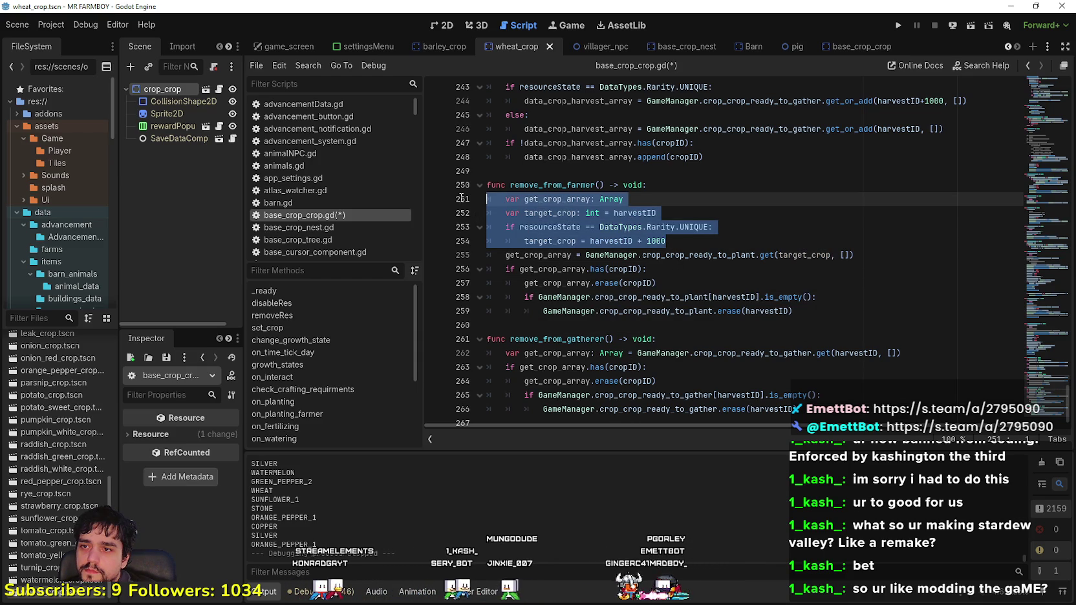
Step: Paste the target_crop setup into remove_from_gatherer and use target_crop in its ready-to-gather lookup
left_click(694, 342)
key("Return")
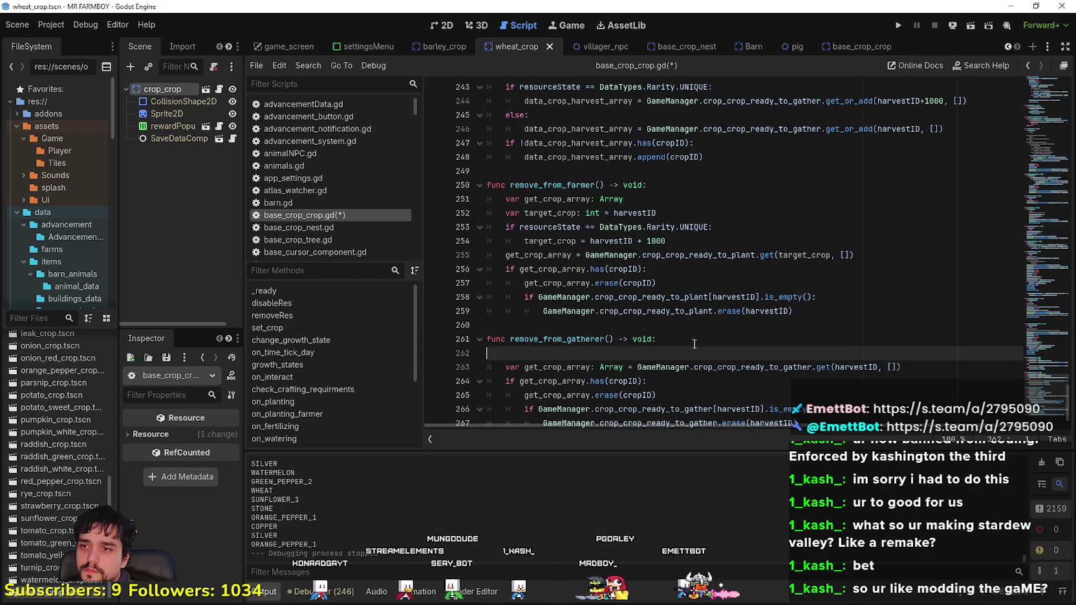
key("ctrl+v")
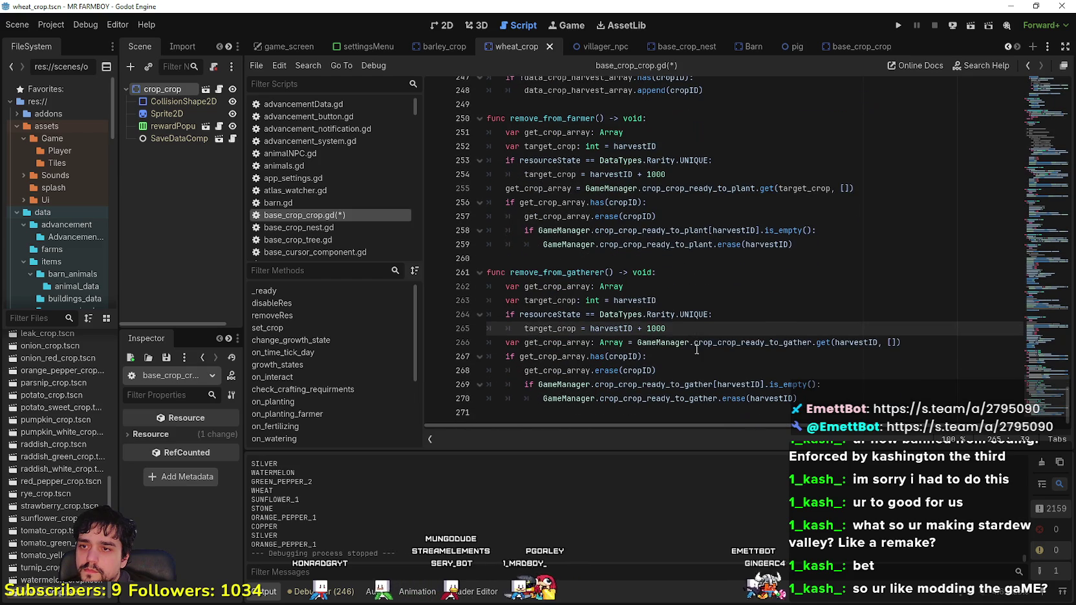
double_click(549, 313)
double_click(573, 323)
key("ctrl+c")
double_click(854, 339)
key("ctrl+v")
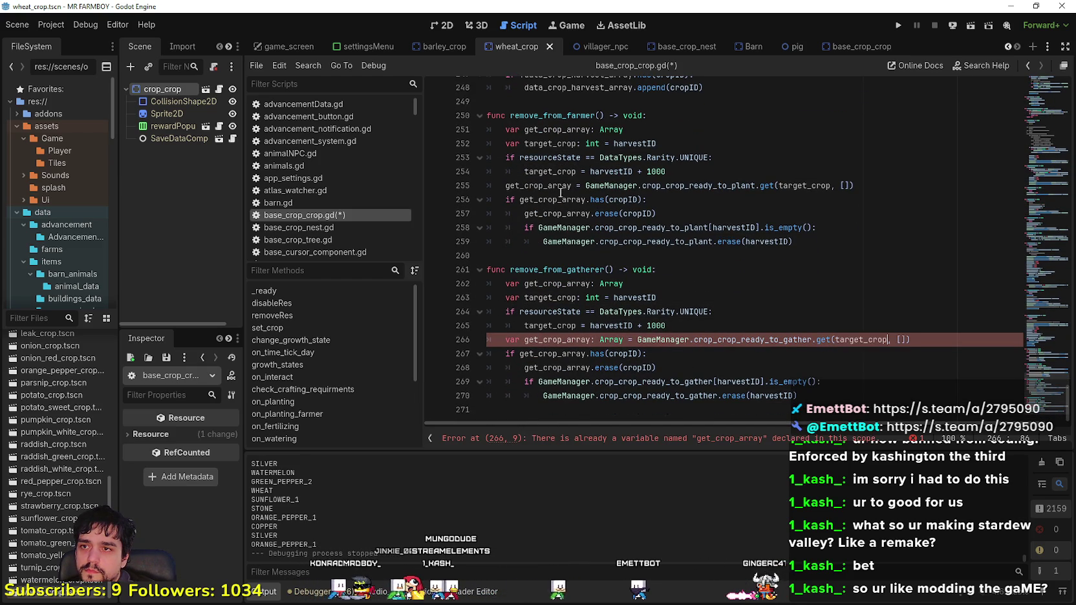
Step: Declare get_crop_array inline on the lookup line and delete the separate declarations in both functions
left_click(510, 186)
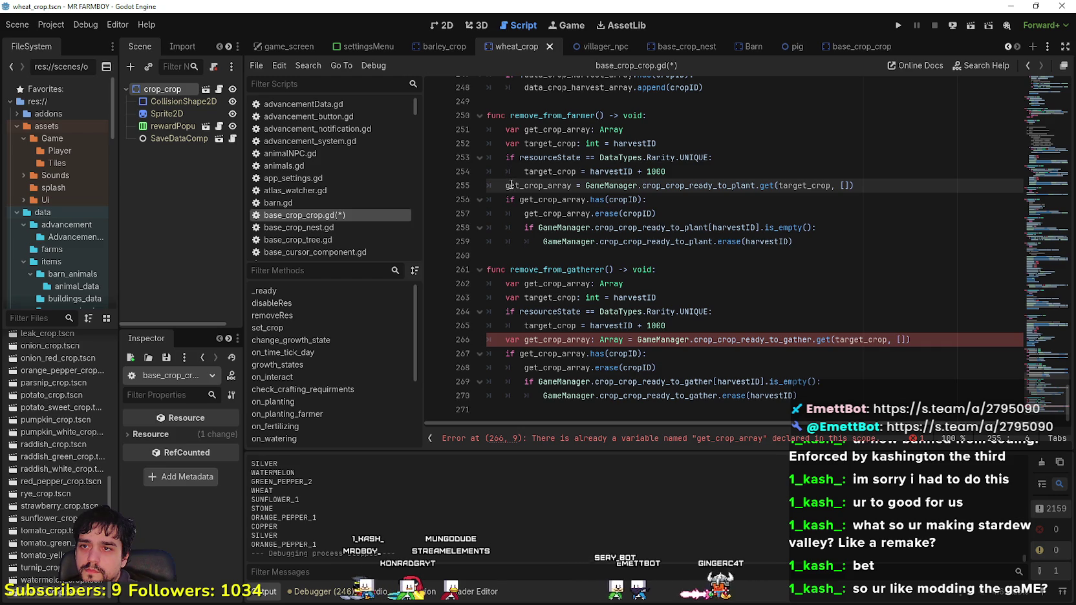
left_click_drag(624, 129, 506, 132)
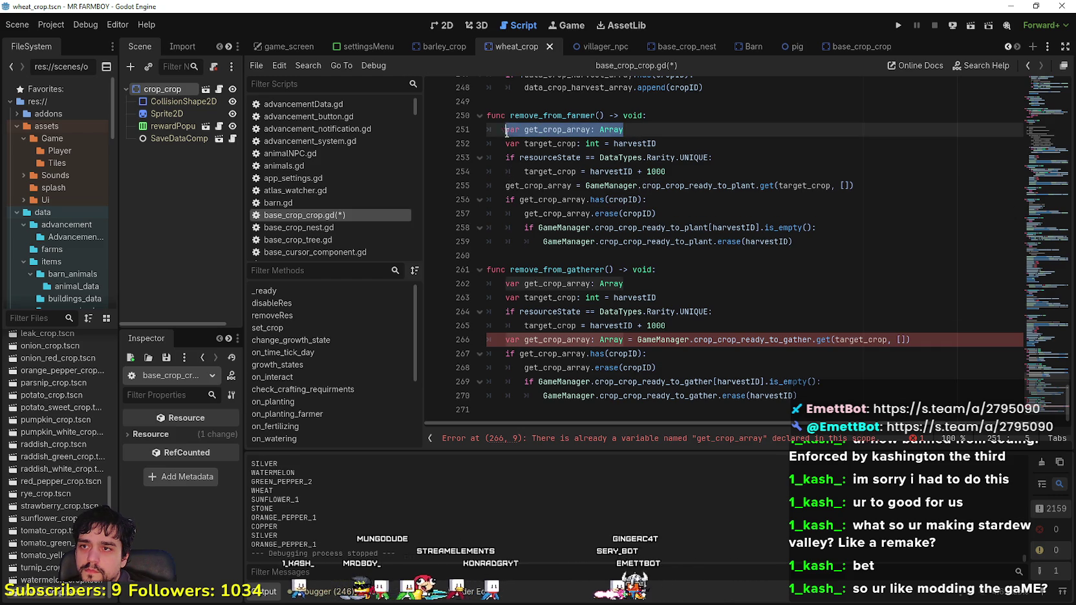
double_click(524, 185)
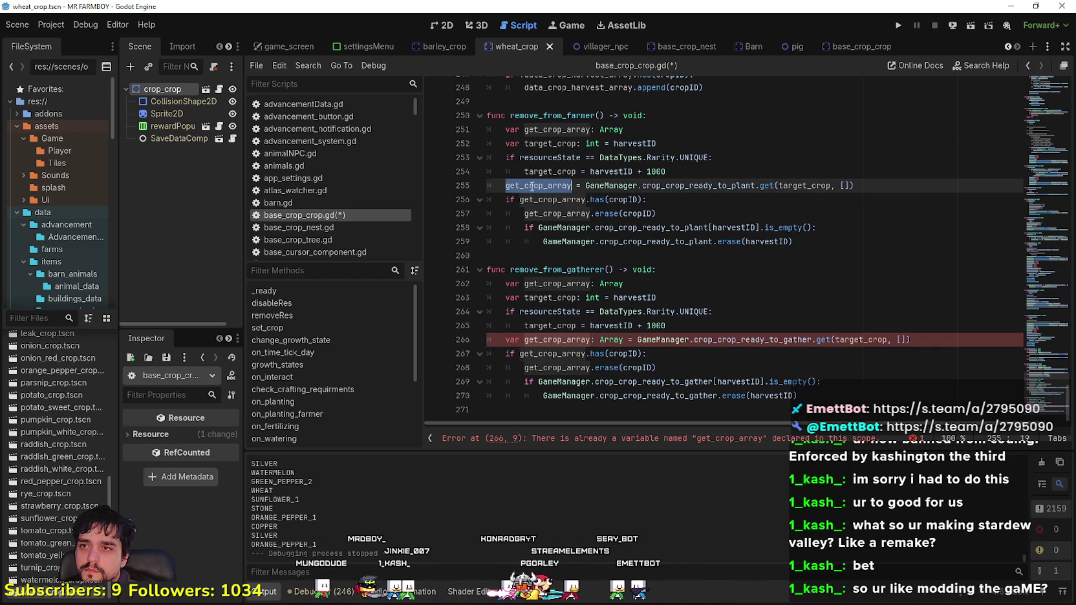
left_click(531, 185)
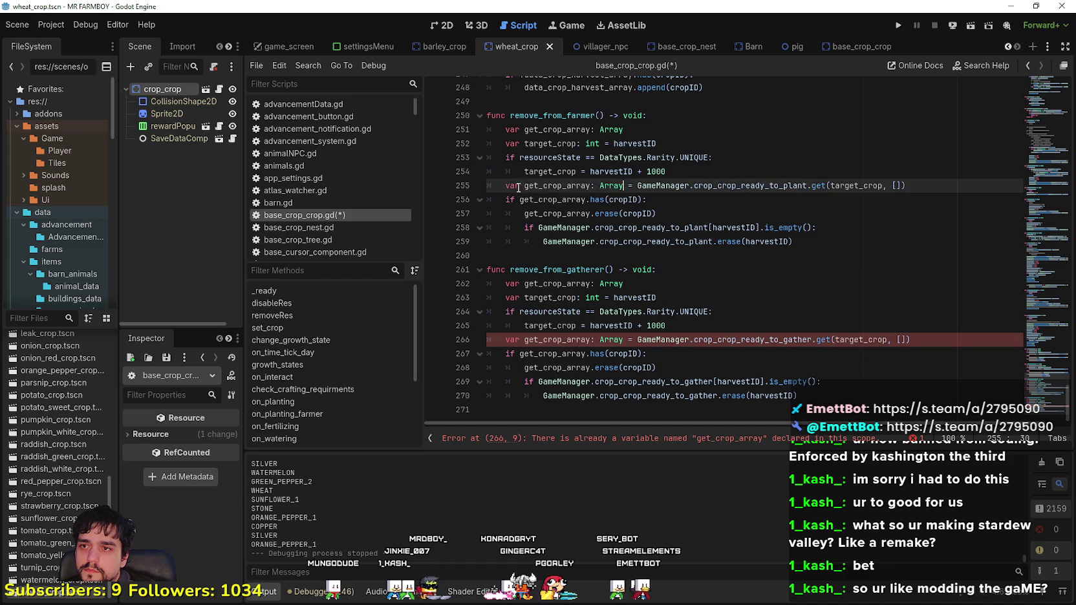
key("ctrl+z")
key("ctrl+z")
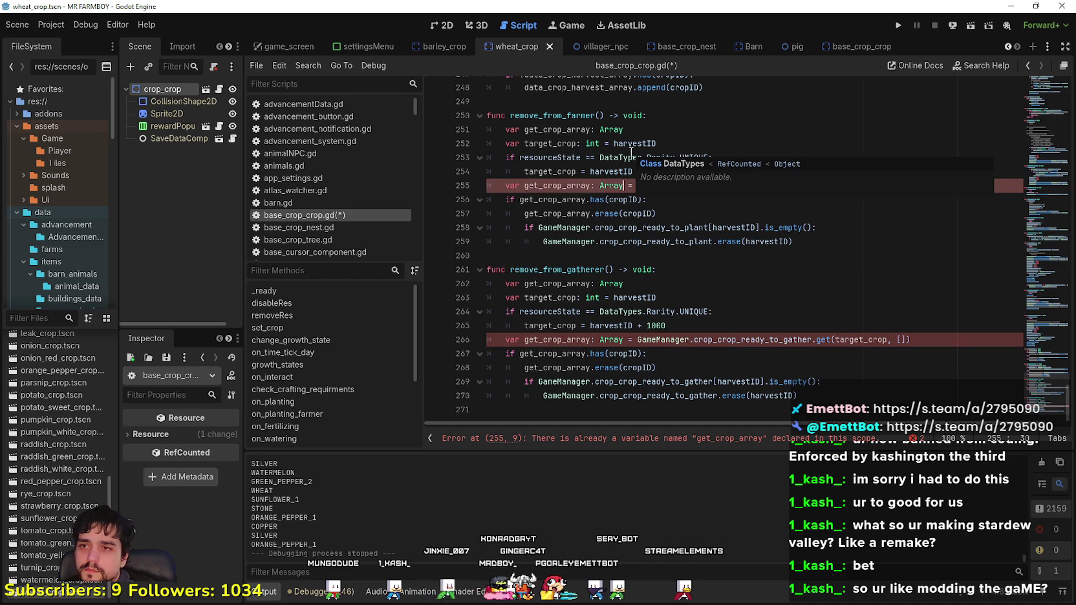
key("ctrl+y")
key("ctrl+y")
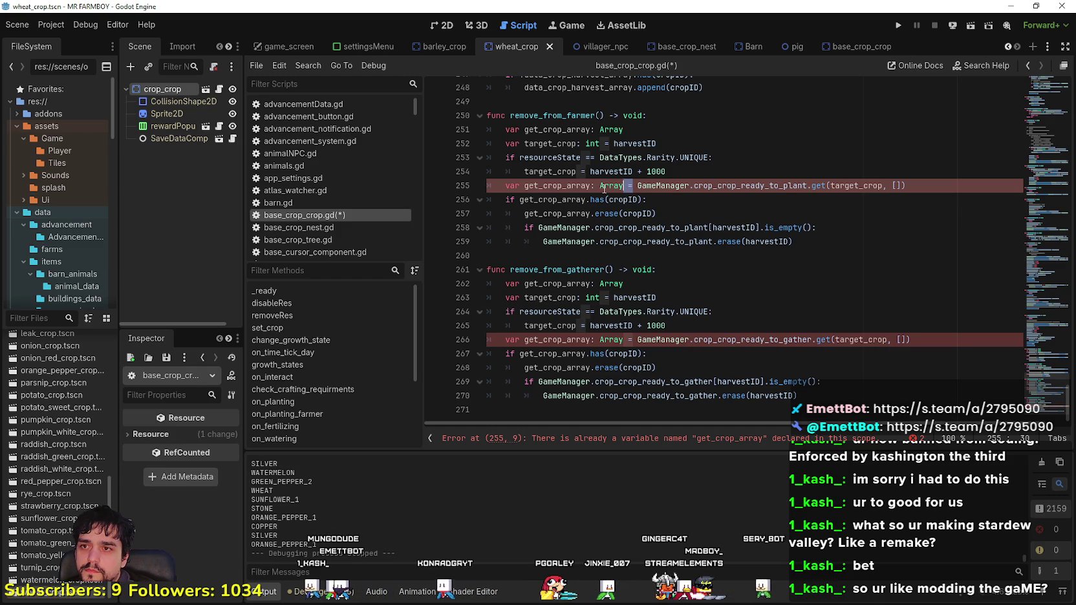
left_click_drag(624, 130, 487, 130)
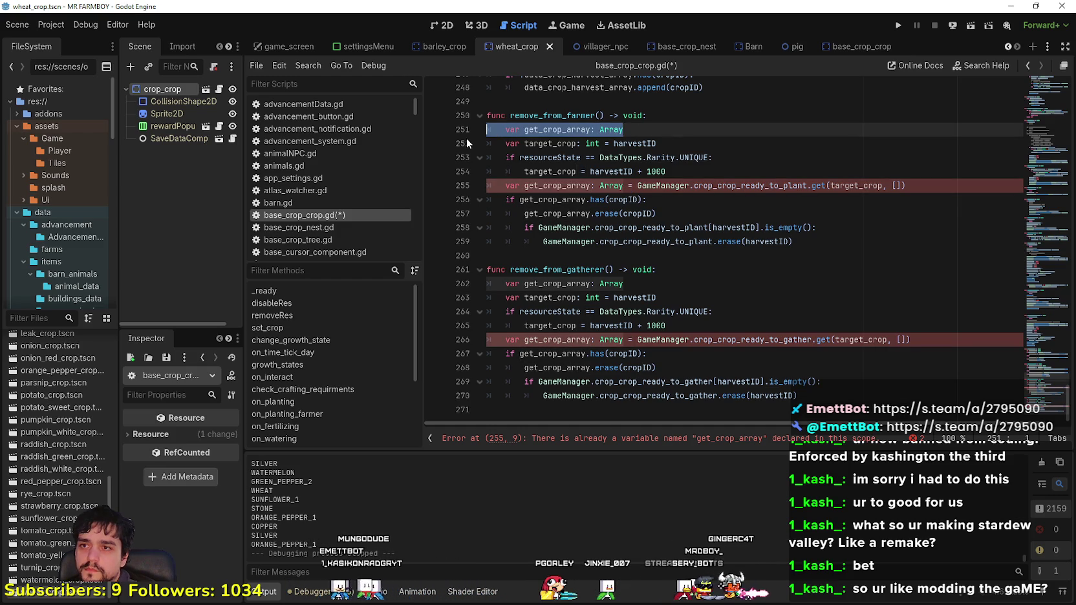
key("BackSpace")
key("BackSpace")
left_click_drag(623, 270, 426, 272)
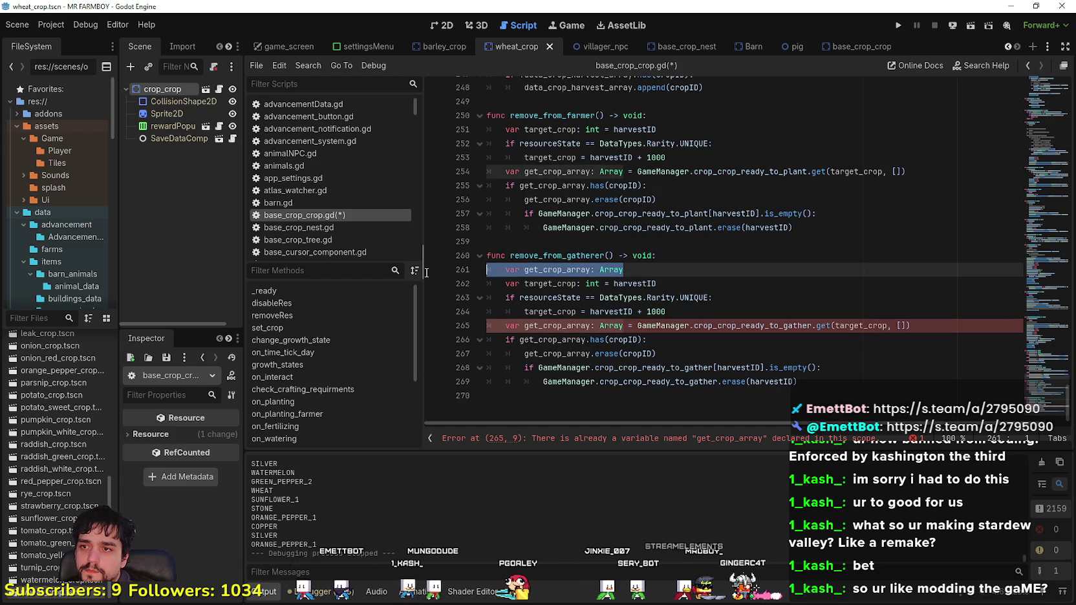
key("BackSpace")
key("BackSpace")
Step: Replace harvestID with target_crop in remove_from_farmer's is_empty check and erase call
scroll(737, 365, "up", 1)
left_click(737, 365)
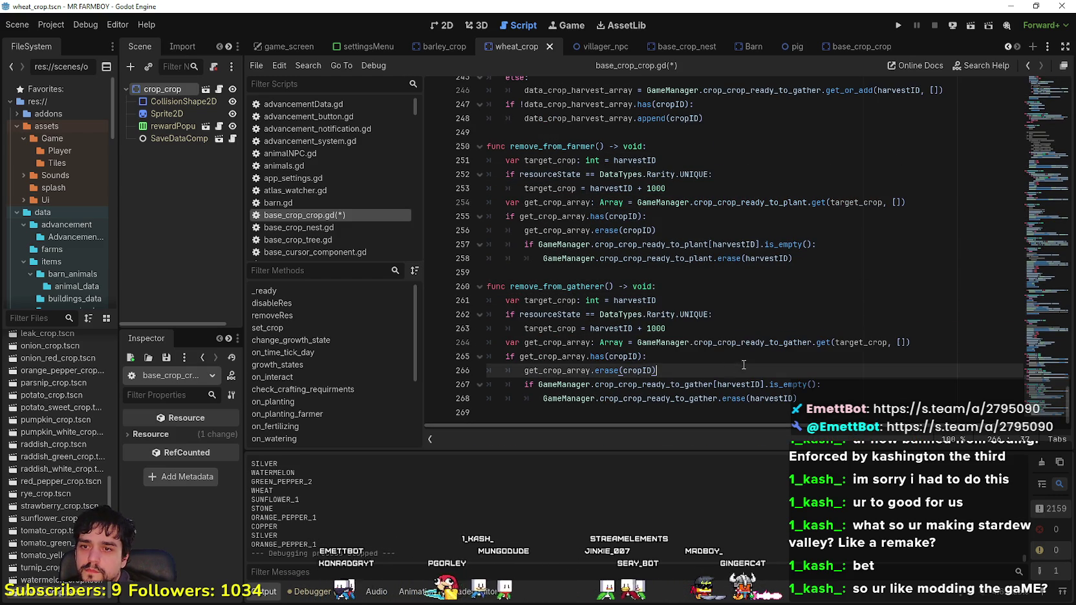
double_click(550, 300)
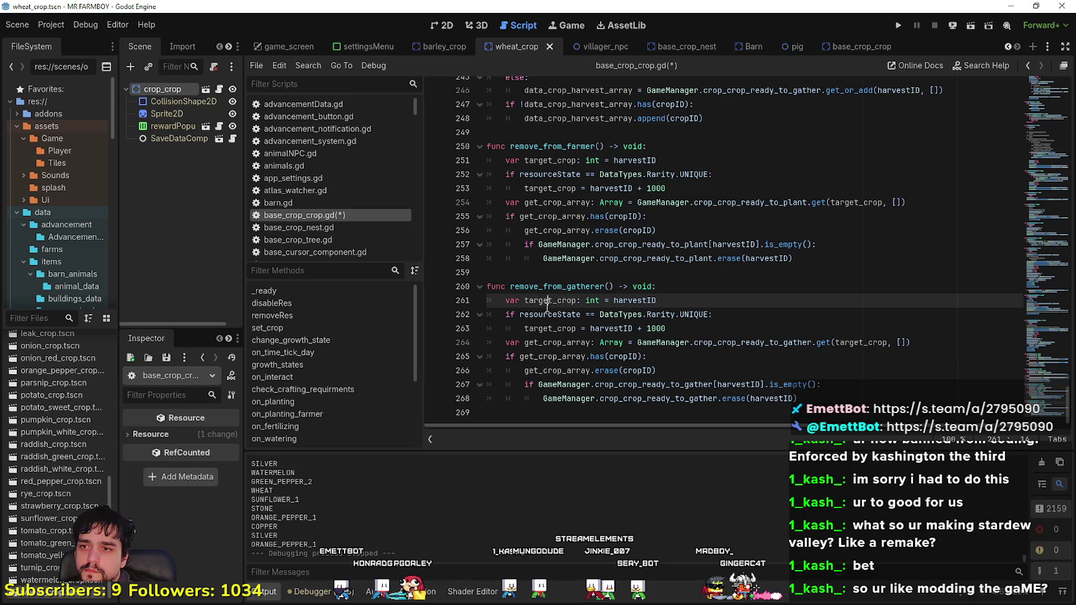
double_click(846, 203)
key("ctrl+c")
double_click(734, 244)
key("ctrl+v")
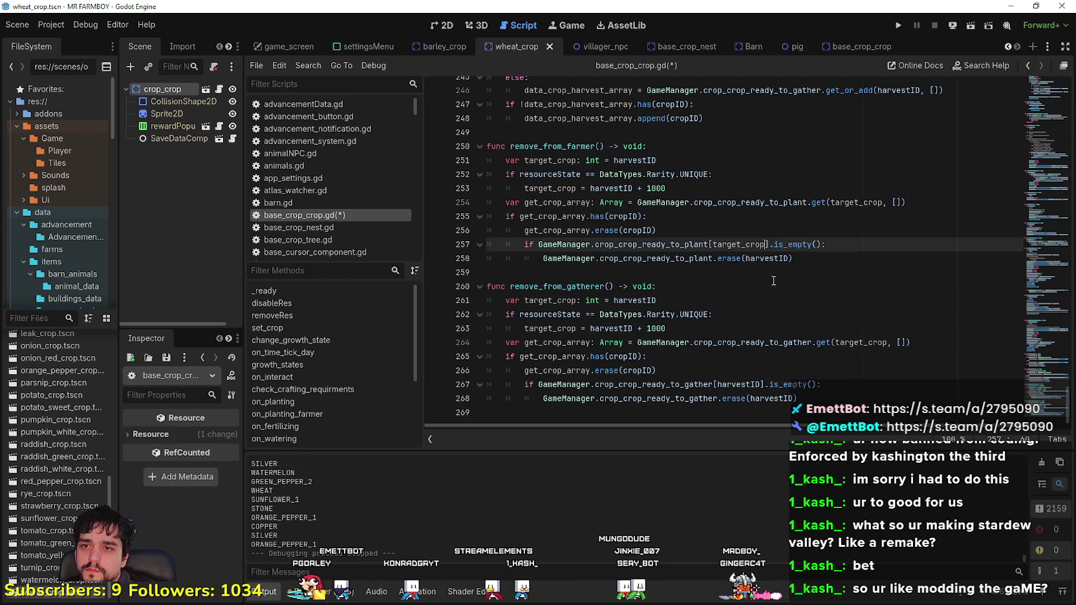
double_click(774, 259)
key("ctrl+v")
left_click(760, 286)
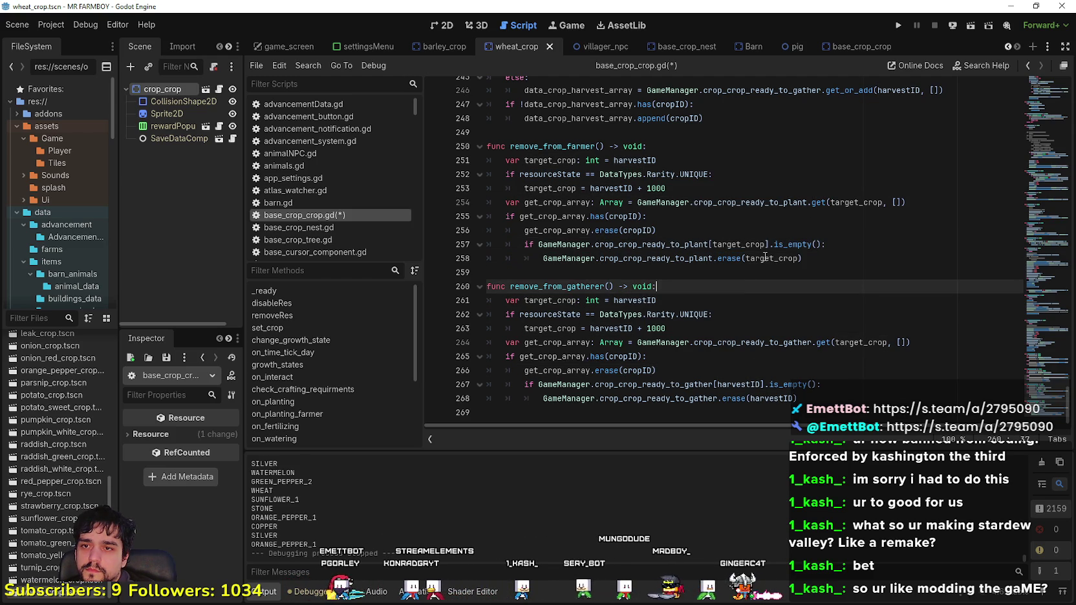
left_click(624, 217)
double_click(626, 217)
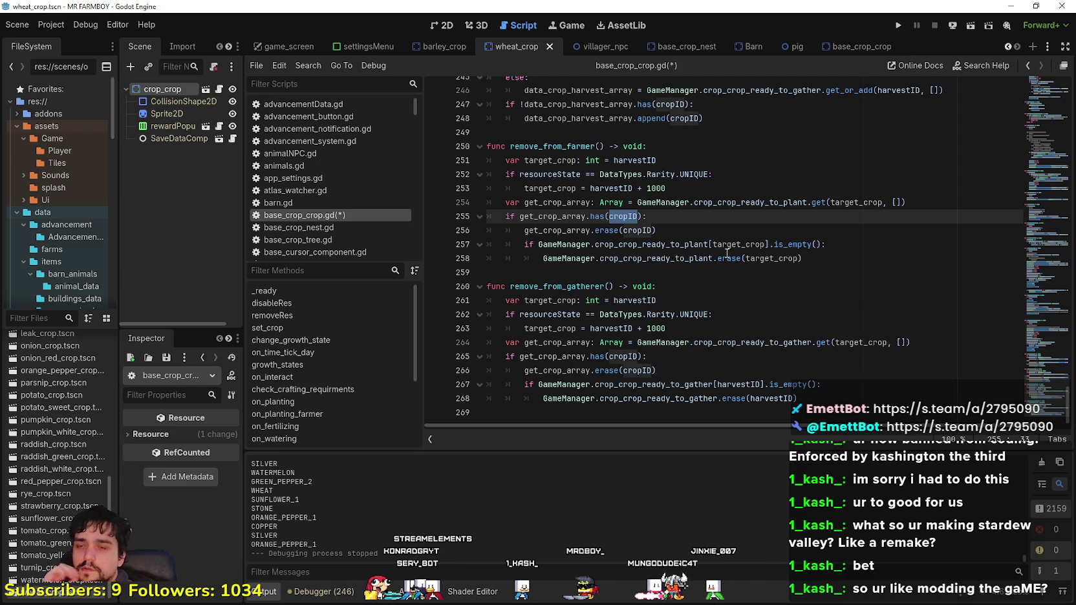
key("ctrl+z")
key("Up")
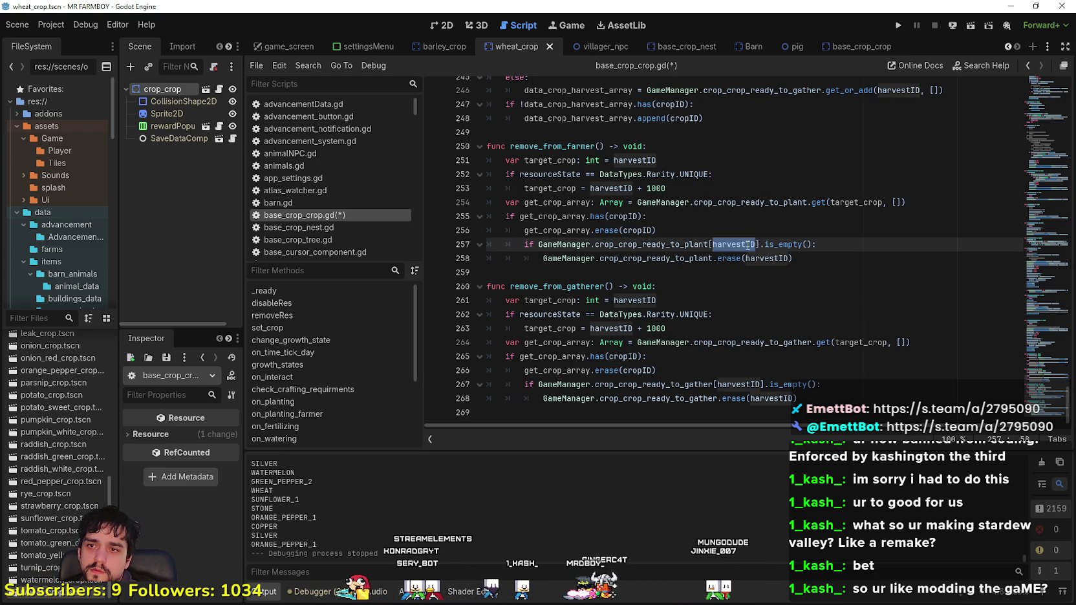
key("ctrl+y")
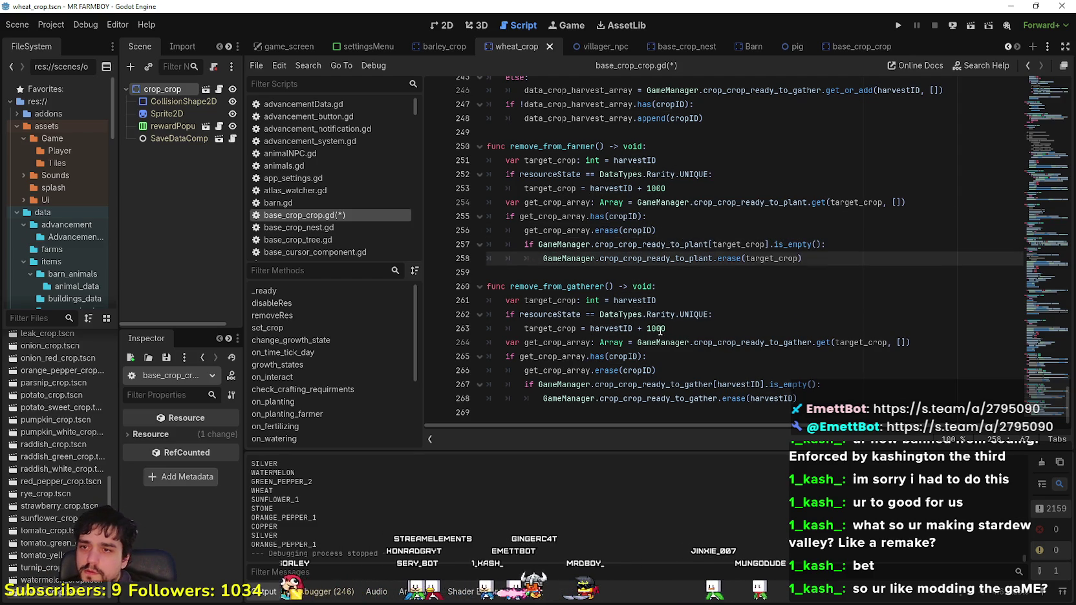
Step: Swap harvestID for target_crop on gatherer lines 267–268 and save base_crop_crop.gd
double_click(556, 300)
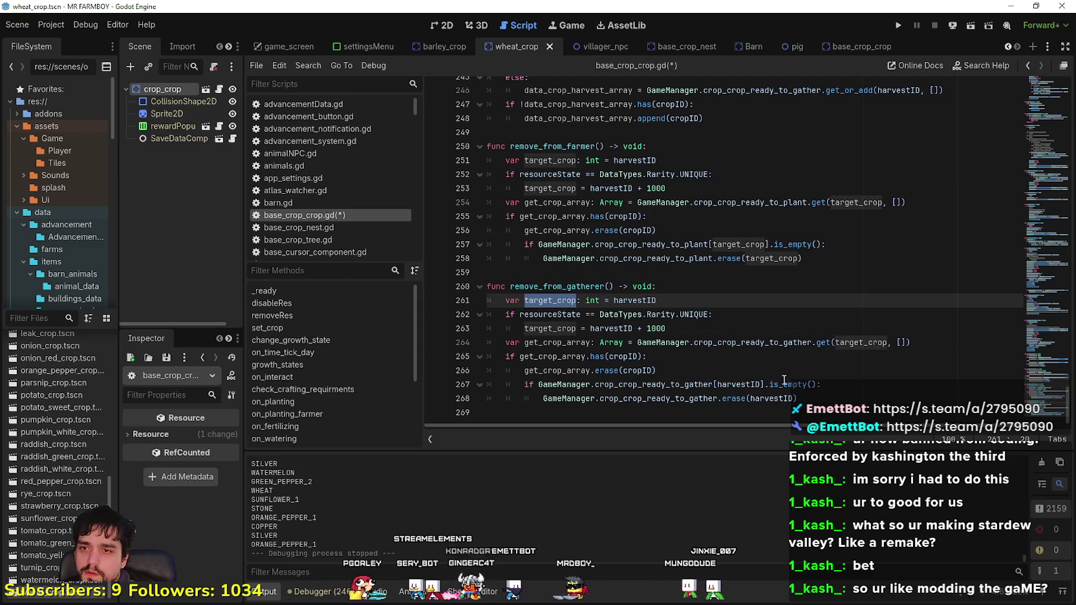
double_click(744, 384)
key("ctrl+v")
left_click(776, 399)
double_click(775, 398)
key("ctrl+v")
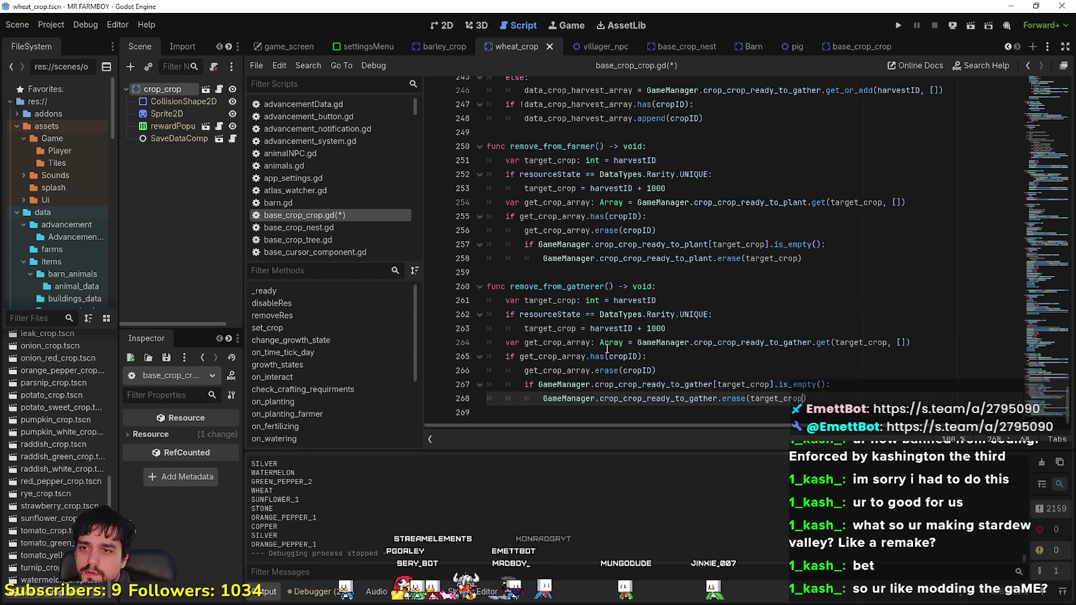
key("Up")
key("Up")
key("ctrl+s")
Step: Select lines 251–253, the three target_crop setup lines of remove_from_farmer
scroll(599, 325, "up", 6)
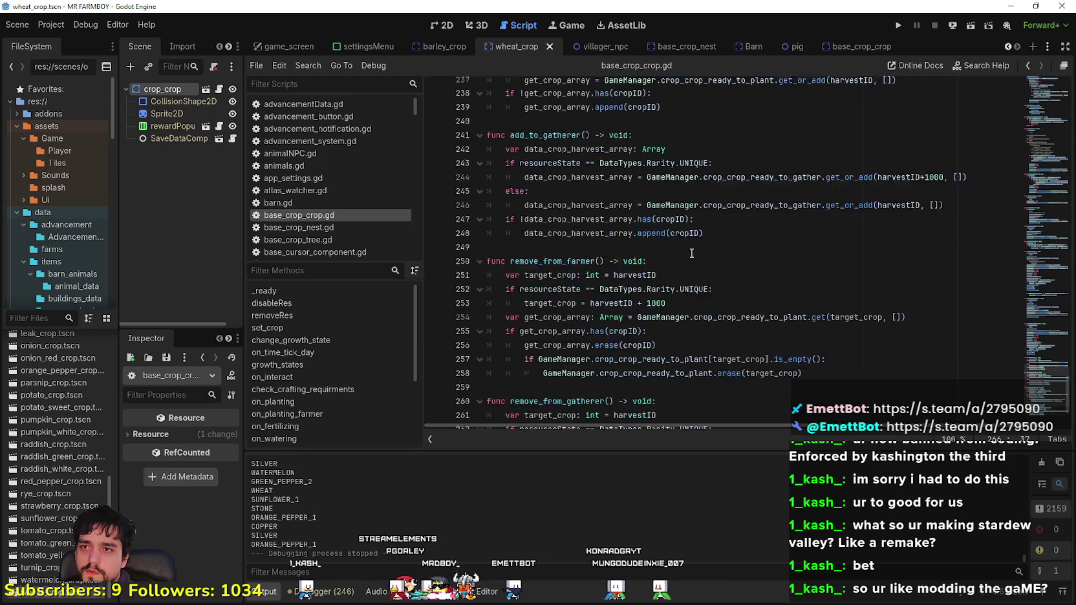
scroll(600, 325, "down", 4)
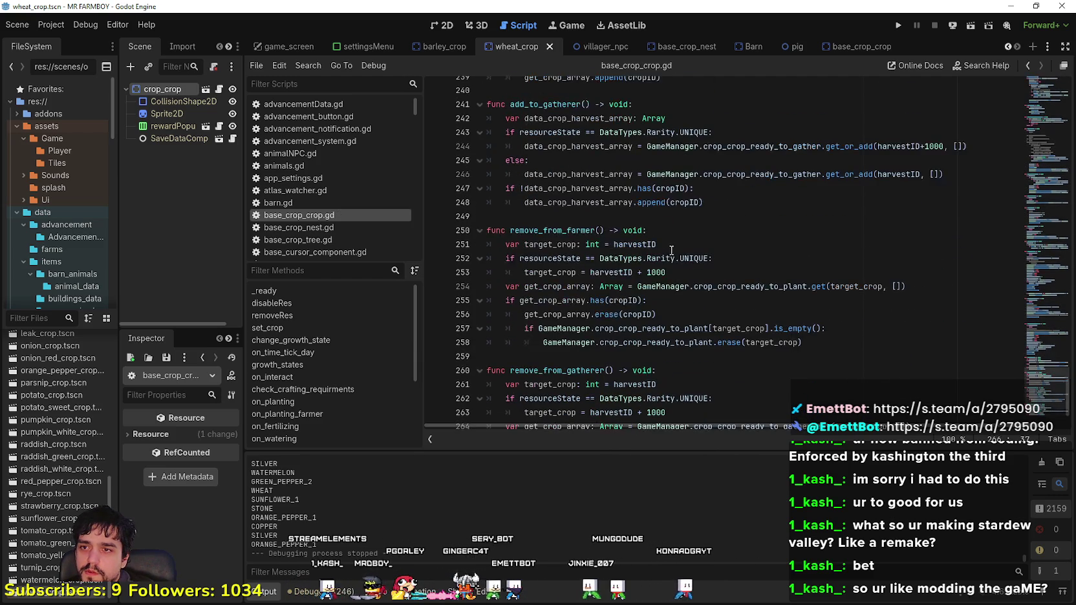
left_click_drag(667, 272, 634, 272)
left_click(488, 245, "shift")
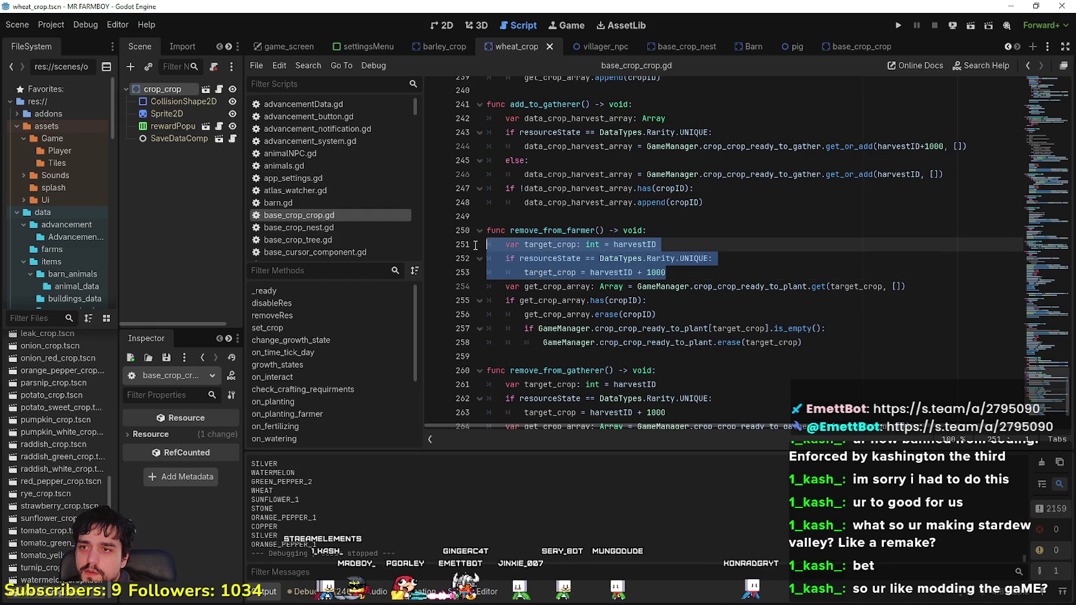
scroll(517, 252, "up", 3)
scroll(604, 186, "up", 1)
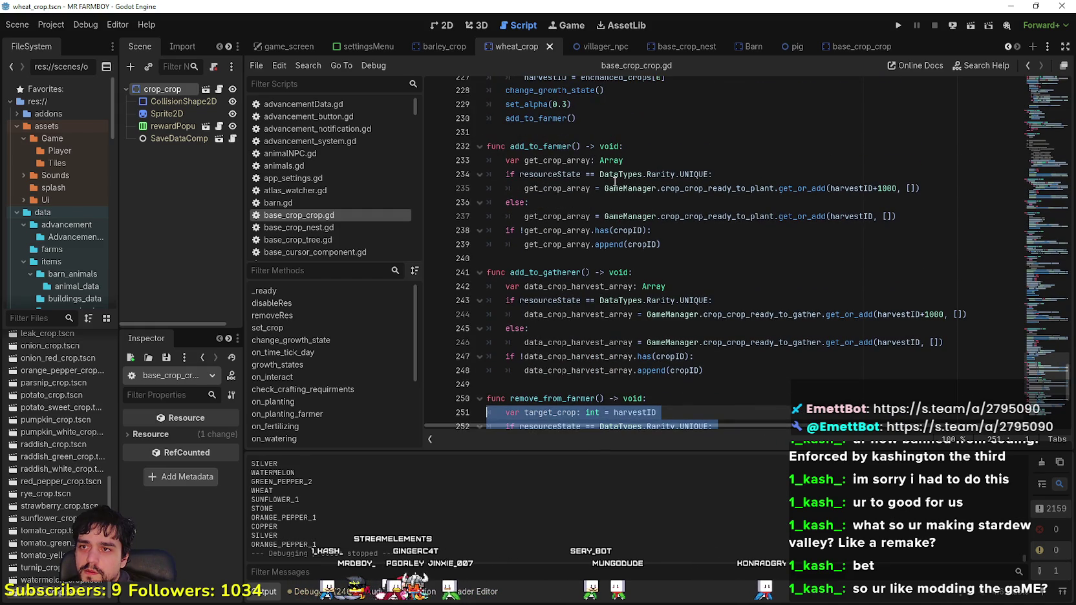
Step: Paste the target_crop lines over the get_crop_array line in add_to_farmer and delete the old if/else block
left_click(649, 159)
left_click(490, 160, "shift")
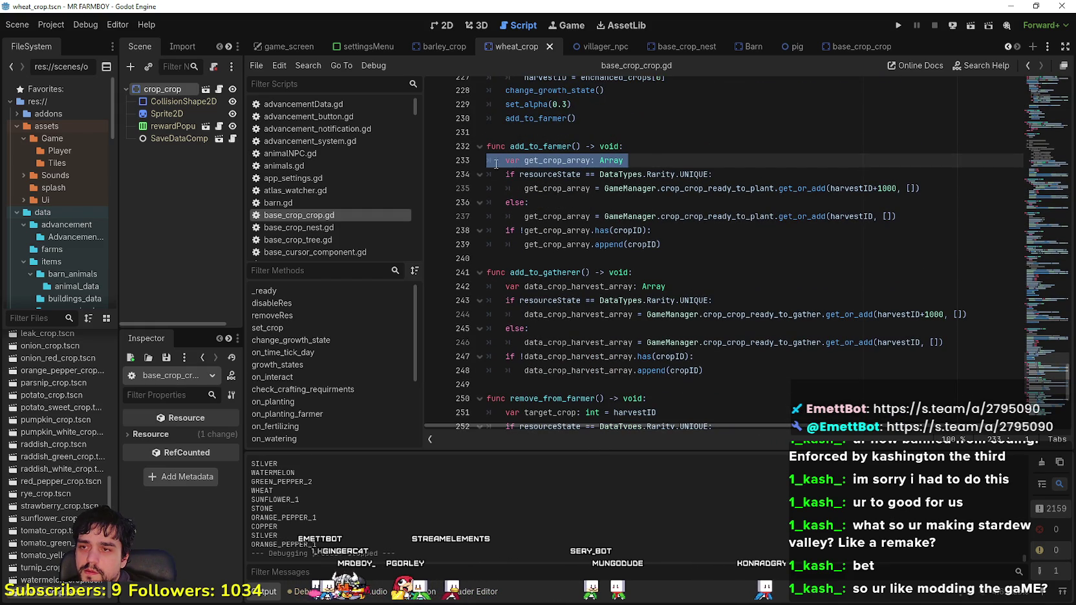
type("var target_crop: int = harvestID \tif resourceState == DataTypes.Rarity.UNIQUE: \t\ttarget_crop = harvestID + 1000")
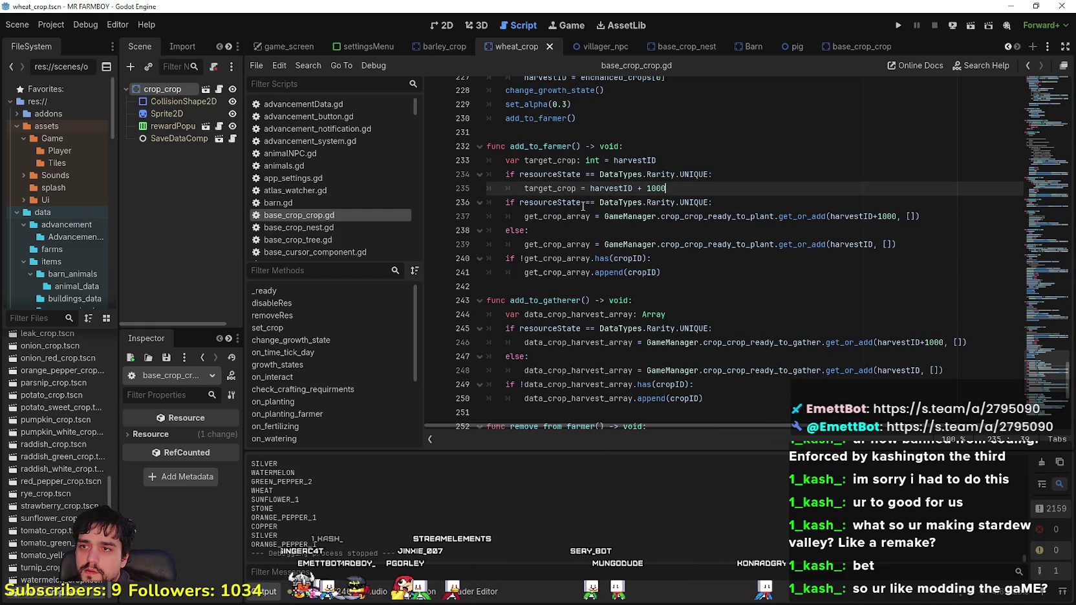
left_click_drag(569, 239, 496, 220)
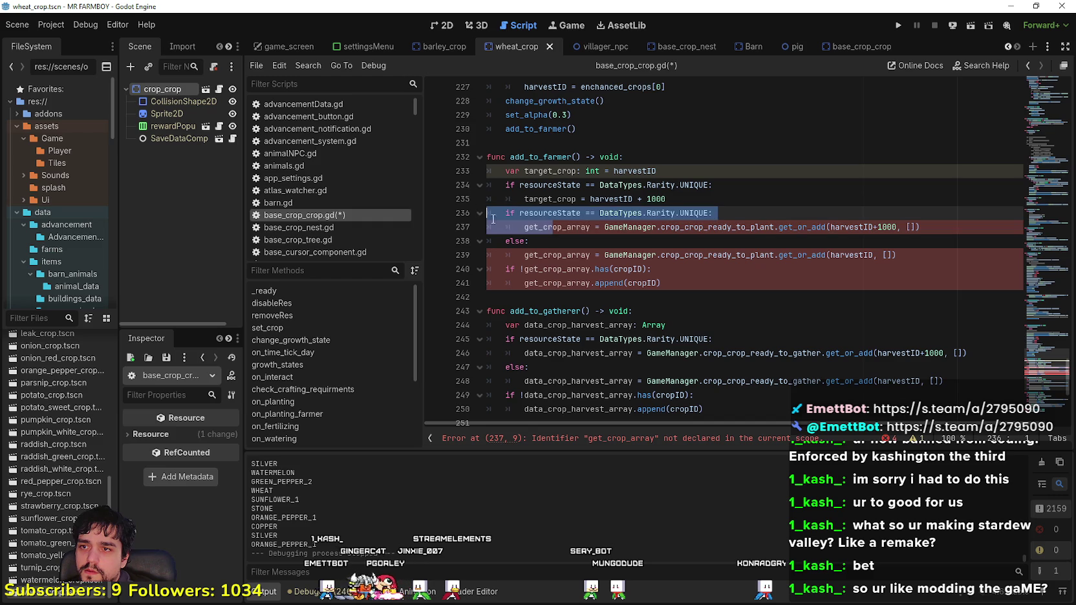
key("BackSpace")
key("Delete")
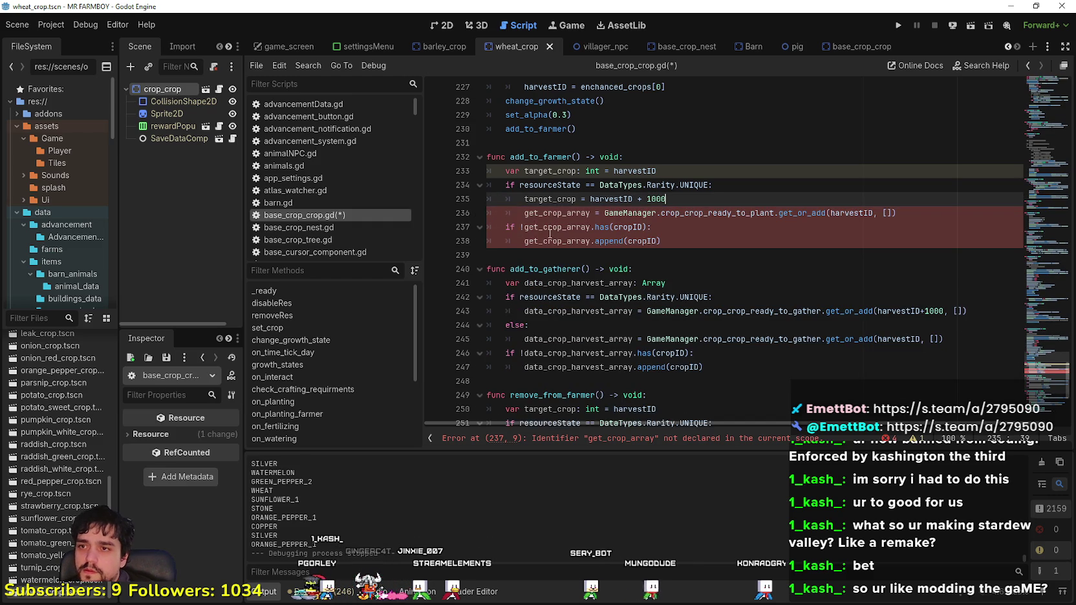
key("BackSpace")
Step: Replace harvestID with target_crop inside the get_or_add call
double_click(550, 171)
double_click(834, 213)
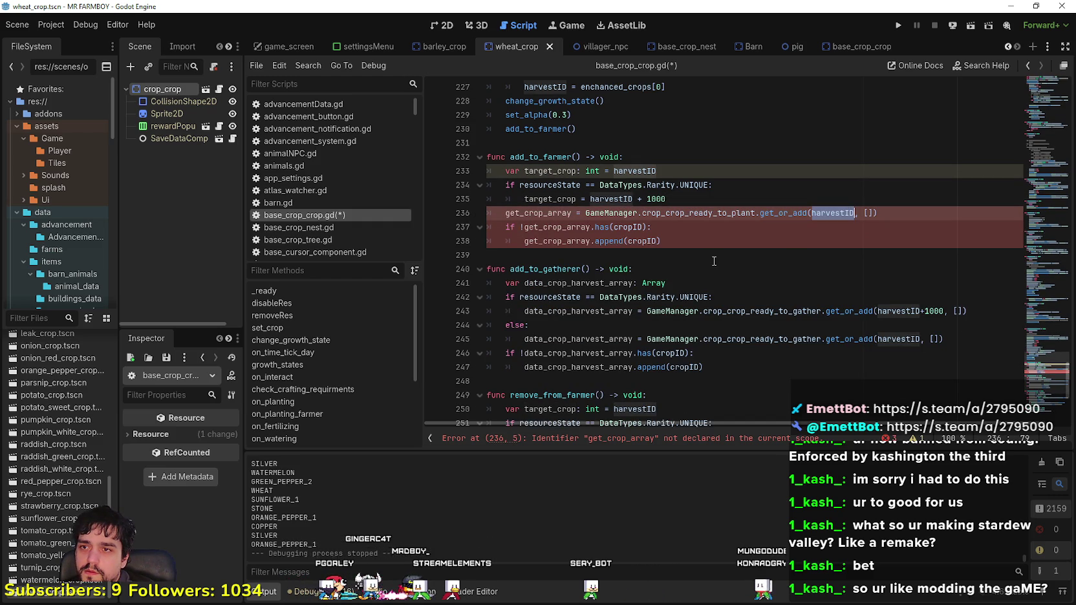
key("ctrl+v")
left_click(672, 241)
left_click(493, 213)
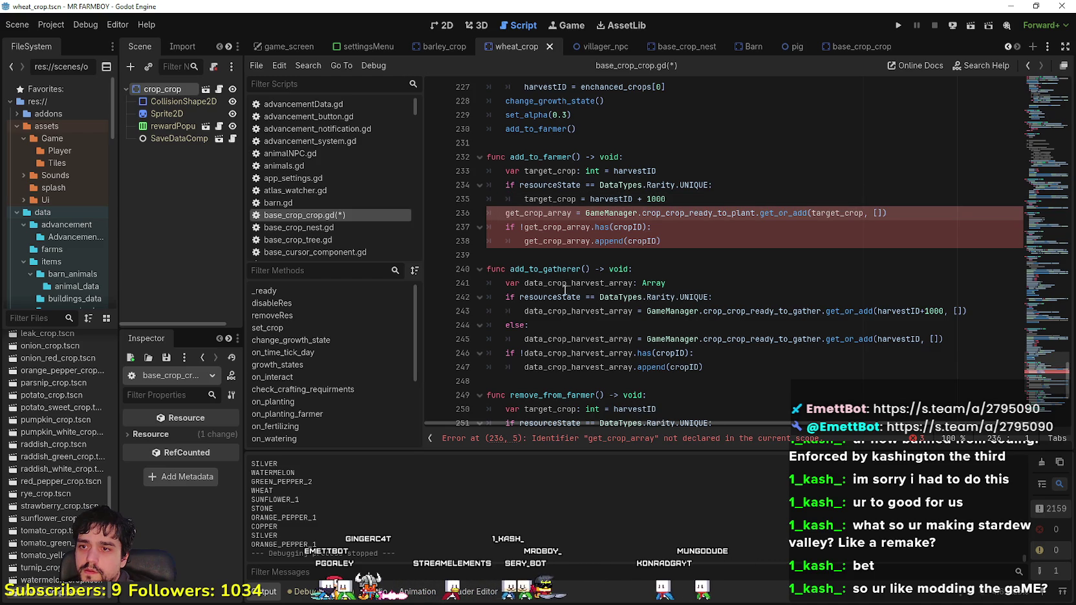
Step: Declare get_crop_array on line 236 with 'var' and an ': Array' type
scroll(563, 298, "down", 2)
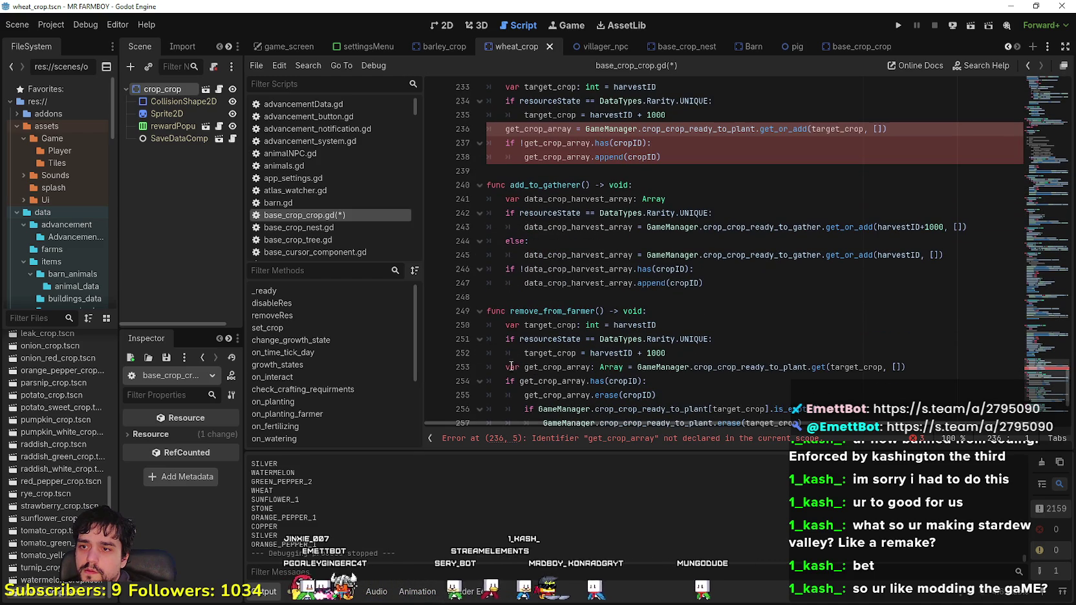
left_click(506, 128)
type("var")
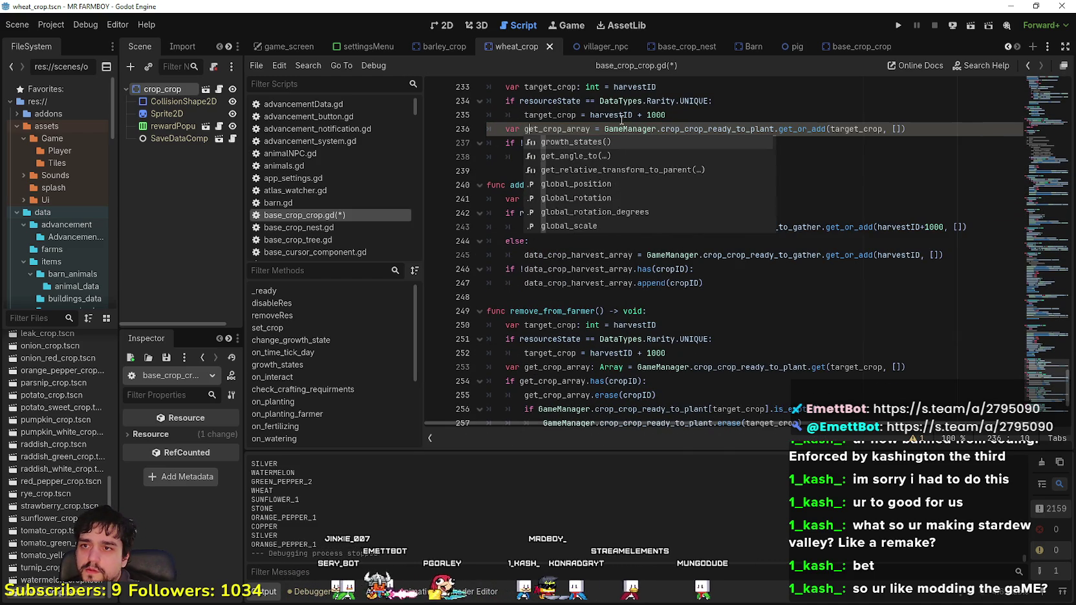
left_click(569, 129)
left_click(590, 128)
type(": Array")
key("Escape")
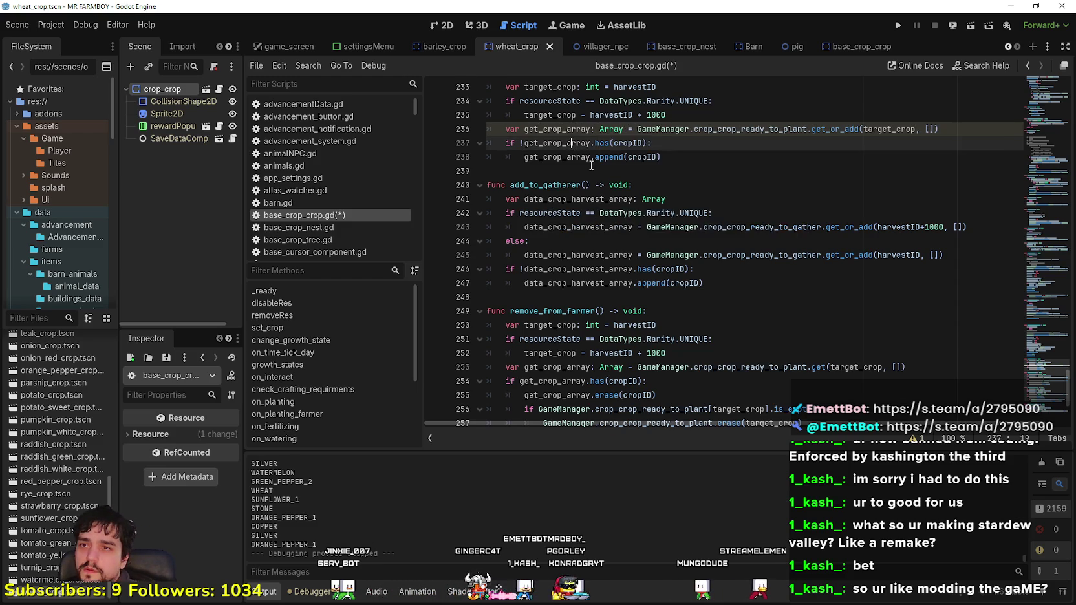
scroll(601, 194, "up", 1)
left_click(630, 226)
left_click(685, 269)
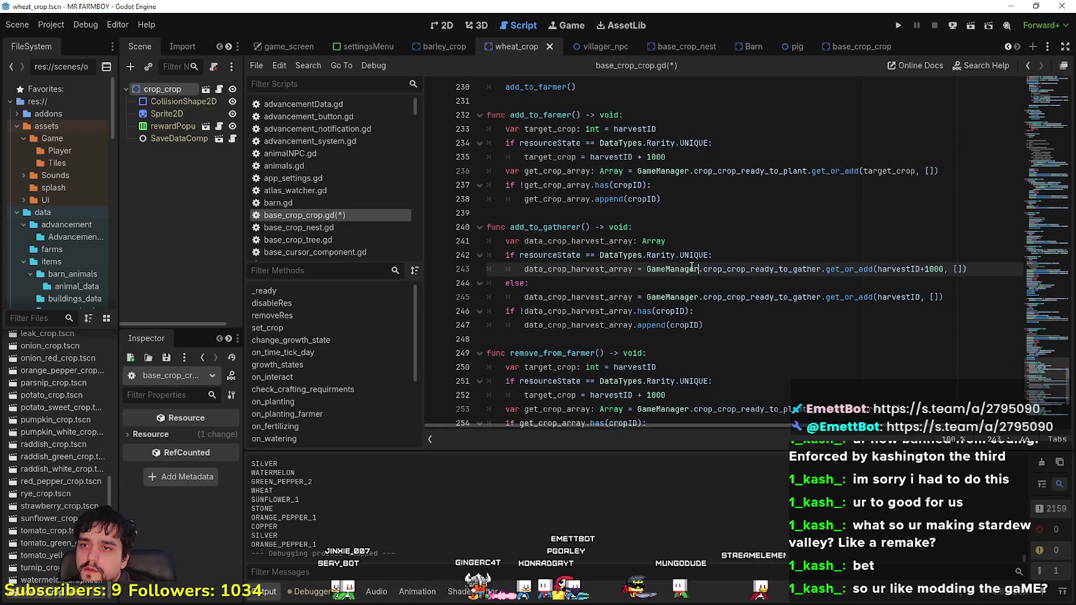
Step: Copy the three target_crop lines and paste them over add_to_gatherer's old UNIQUE branch
left_click_drag(687, 159, 463, 128)
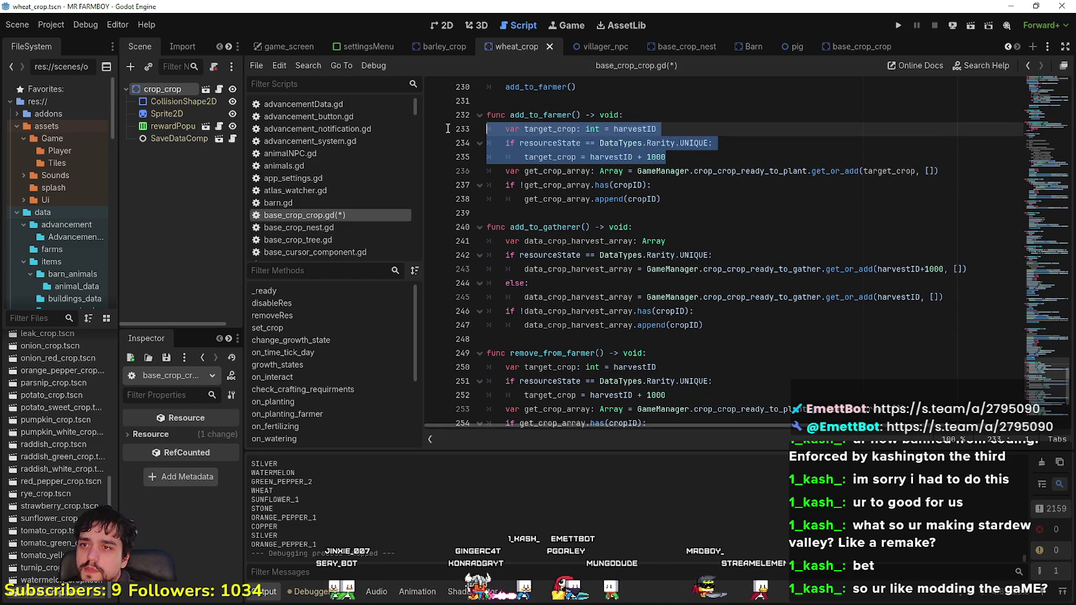
key("ctrl+c")
left_click(553, 286)
key("shift+Up")
key("shift+Up")
key("shift+Up")
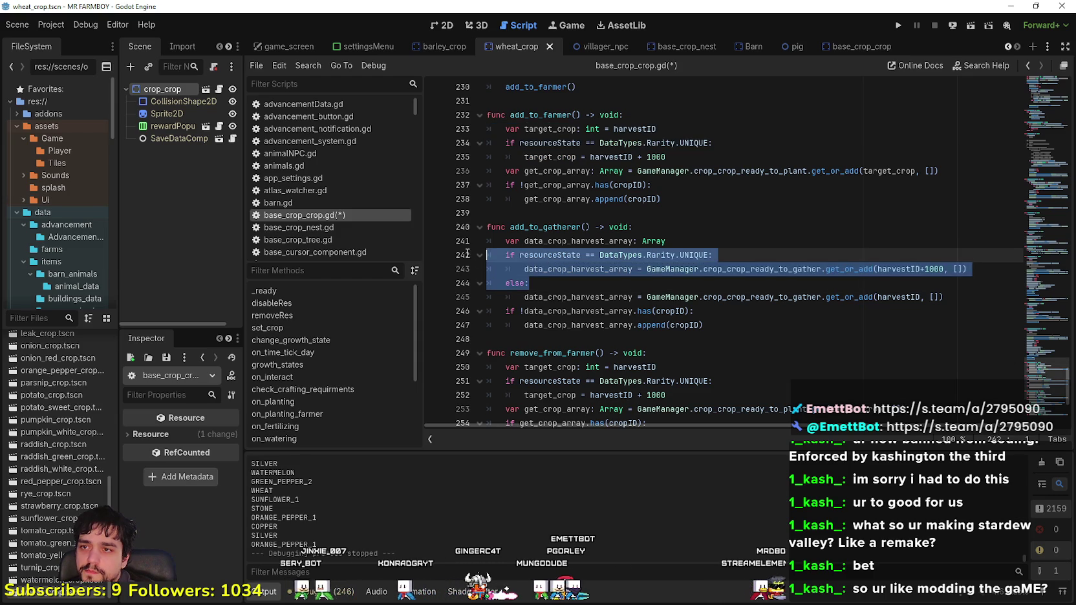
key("shift+Home")
key("ctrl+v")
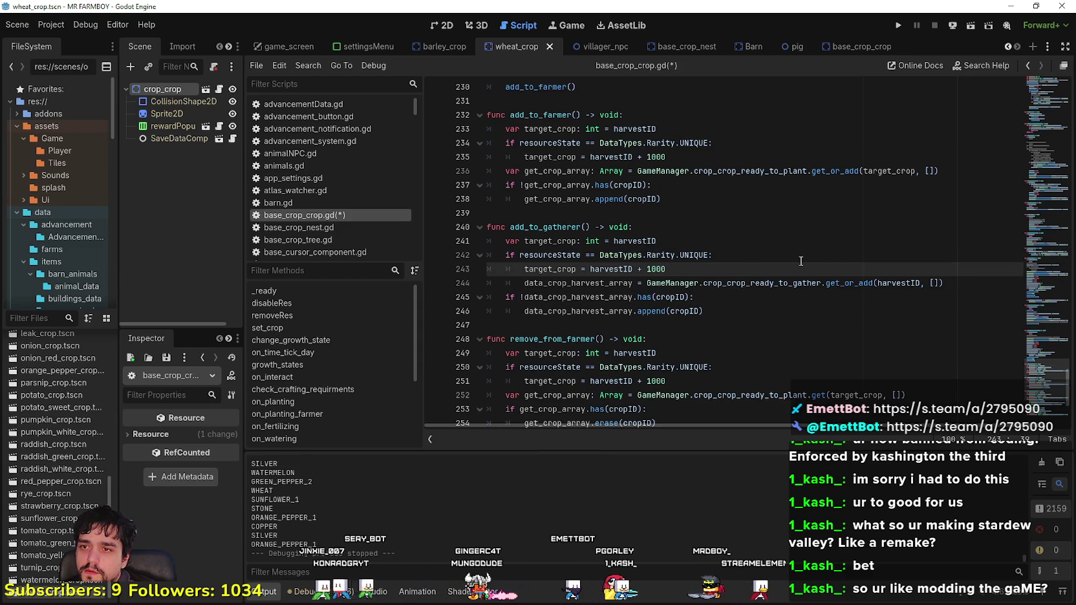
Step: Swap harvestID for target_crop on line 244 and declare data_crop_harvest_array with 'var'
double_click(556, 246)
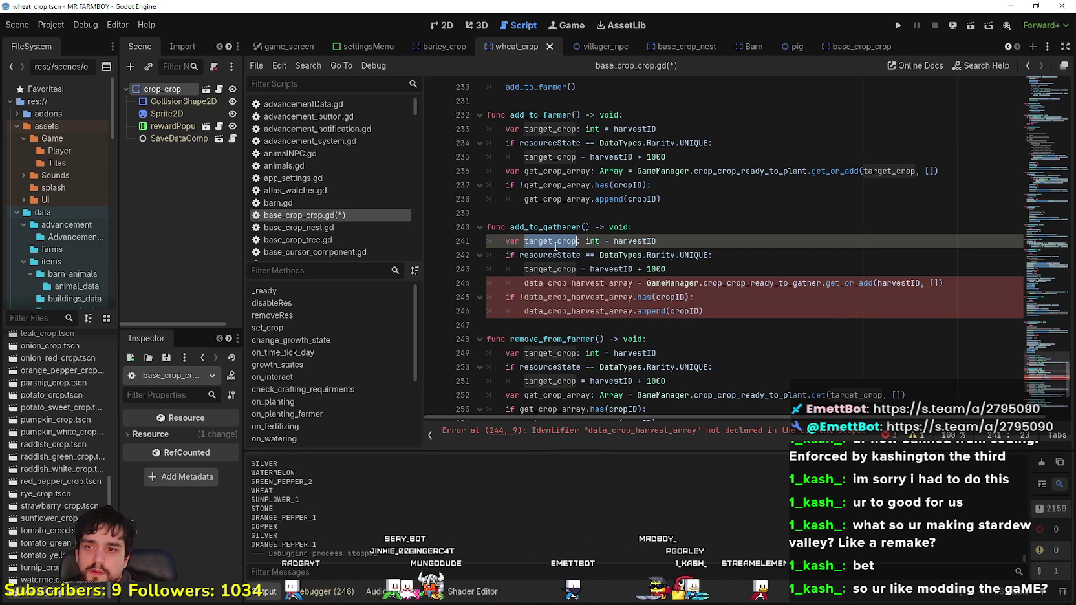
double_click(897, 282)
key("ctrl+v")
left_click(557, 283)
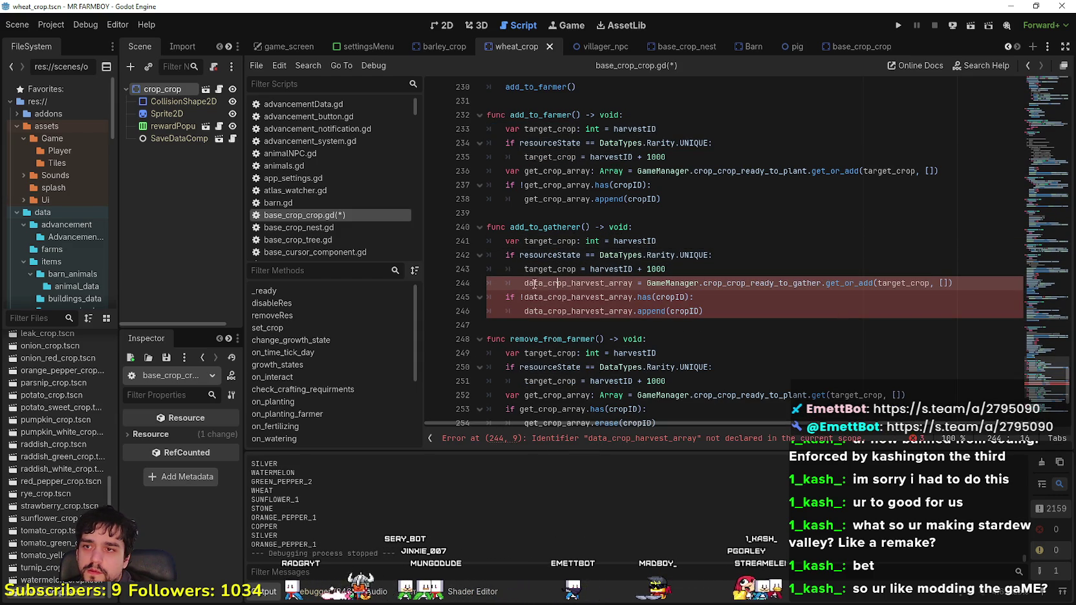
key("Home")
key("shift+Left")
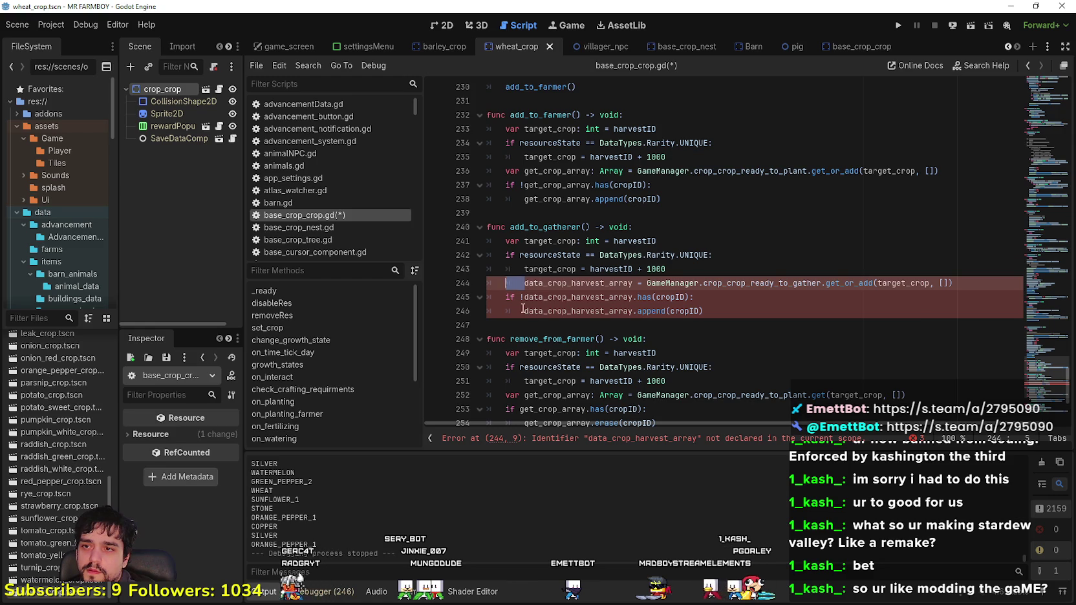
type("var ")
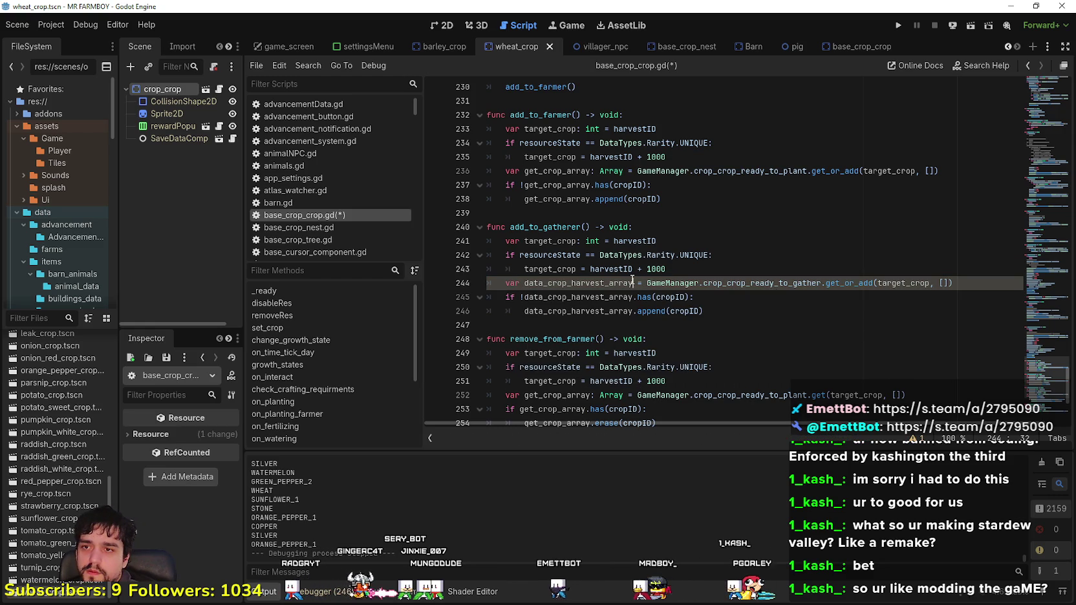
type("rray: A")
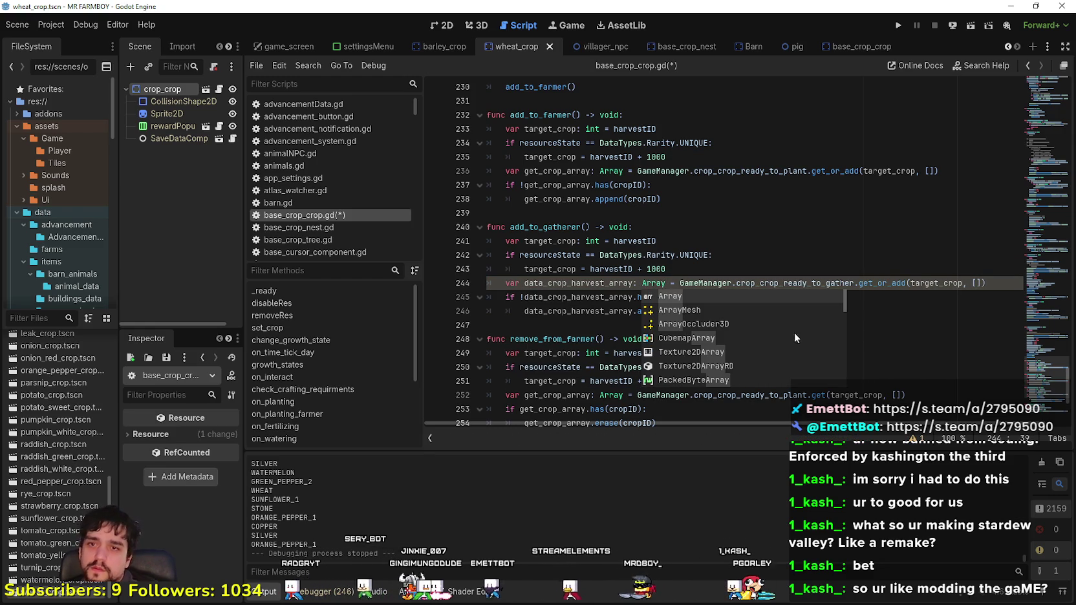
key("Escape")
Step: Check the target_crop uses in both functions and save the script
left_click(701, 321)
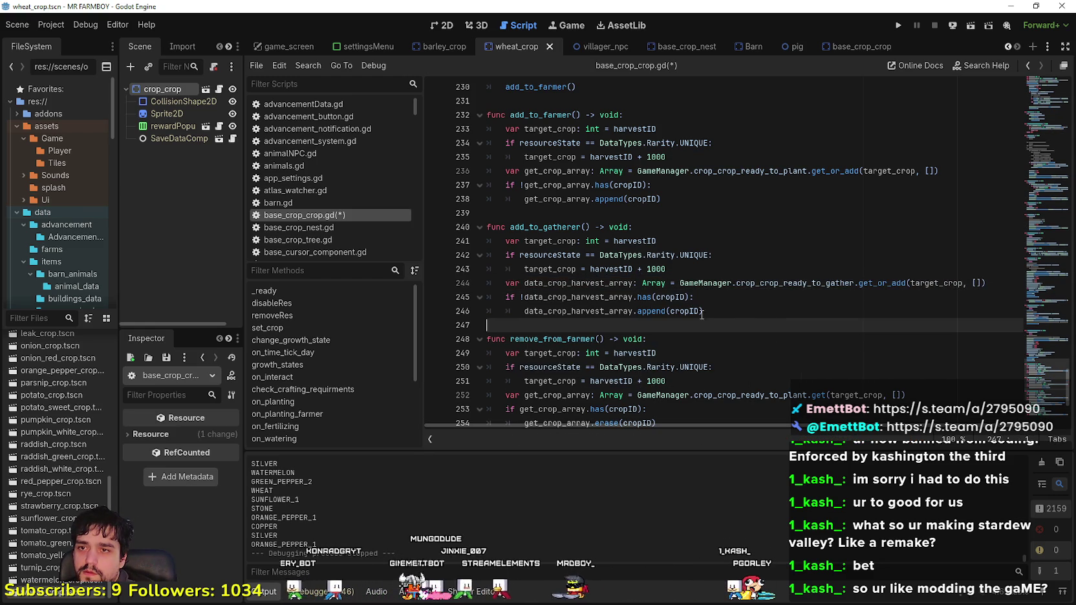
double_click(937, 290)
double_click(889, 171)
scroll(743, 346, "down", 5)
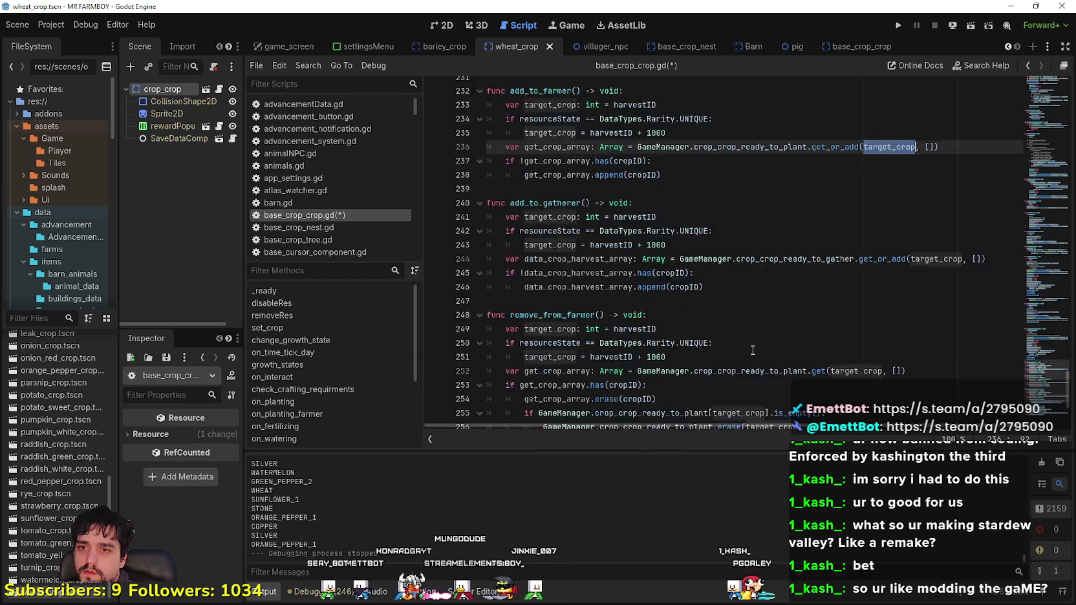
left_click(779, 383)
key("ctrl+s")
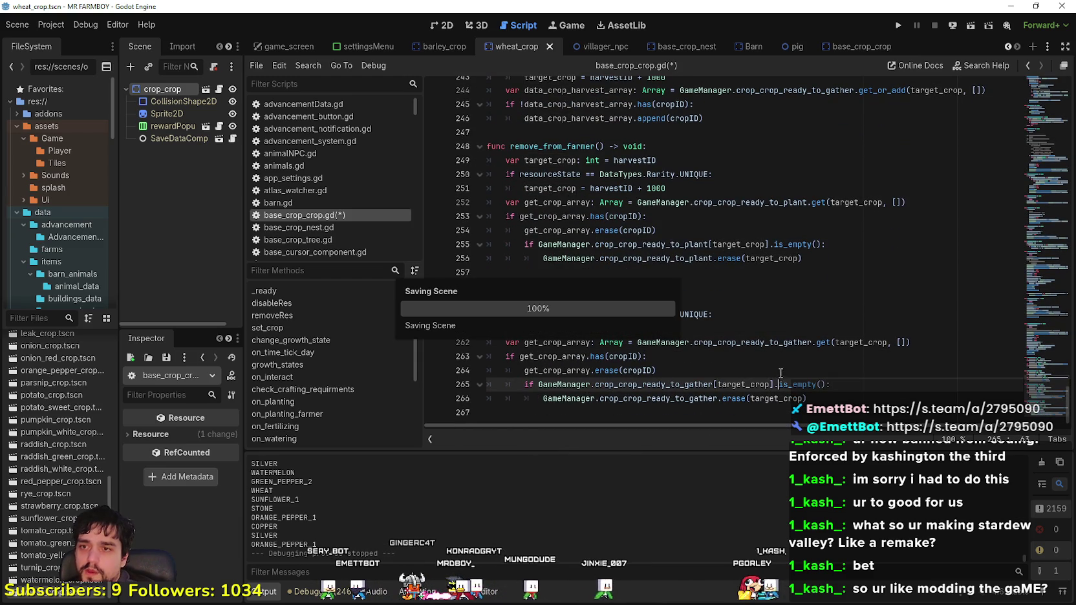
Step: Review the harvestID uses in remove_from_farmer, then launch the project with Run Project
scroll(638, 191, "up", 5)
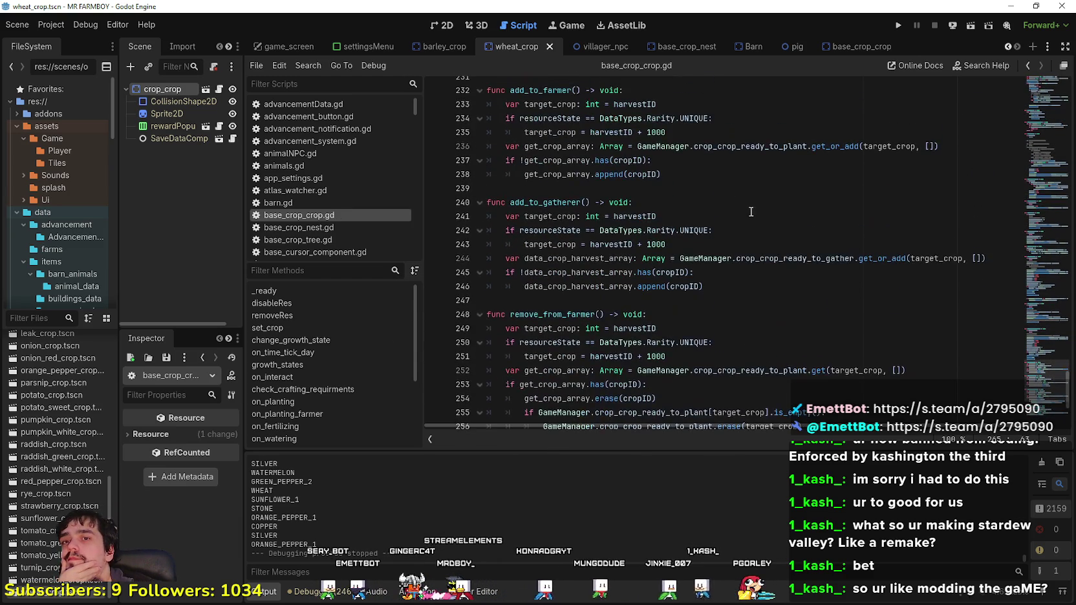
left_click_drag(589, 174, 666, 174)
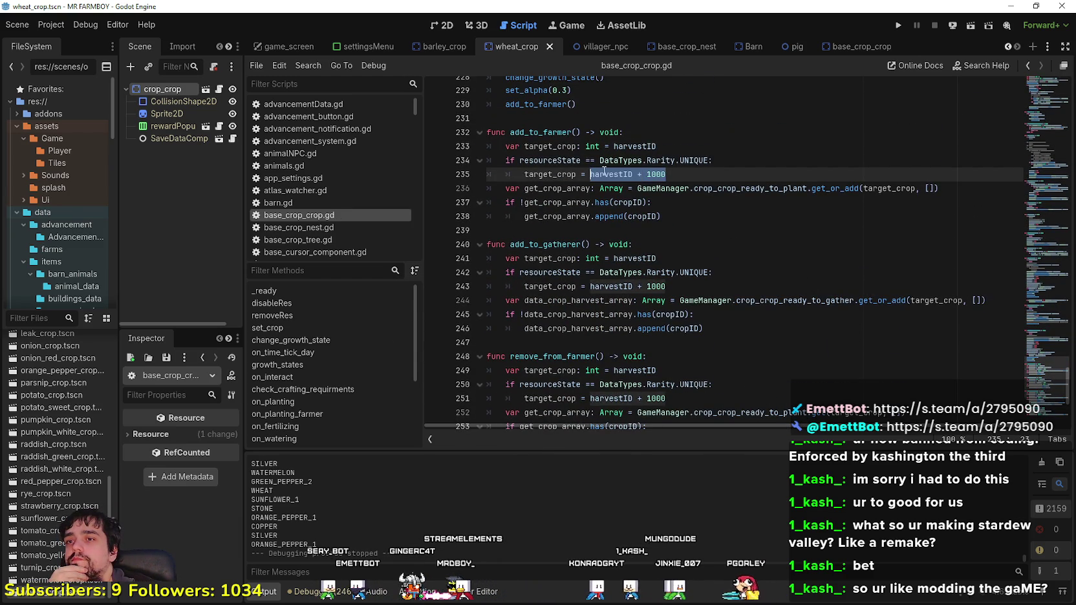
scroll(676, 291, "down", 2)
left_click(681, 313)
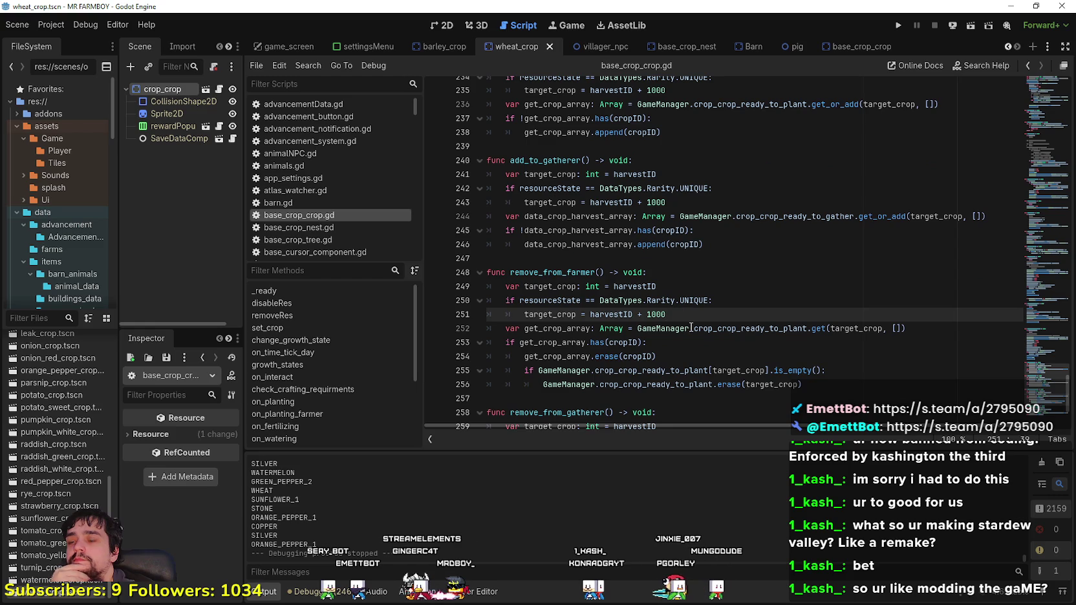
double_click(620, 315)
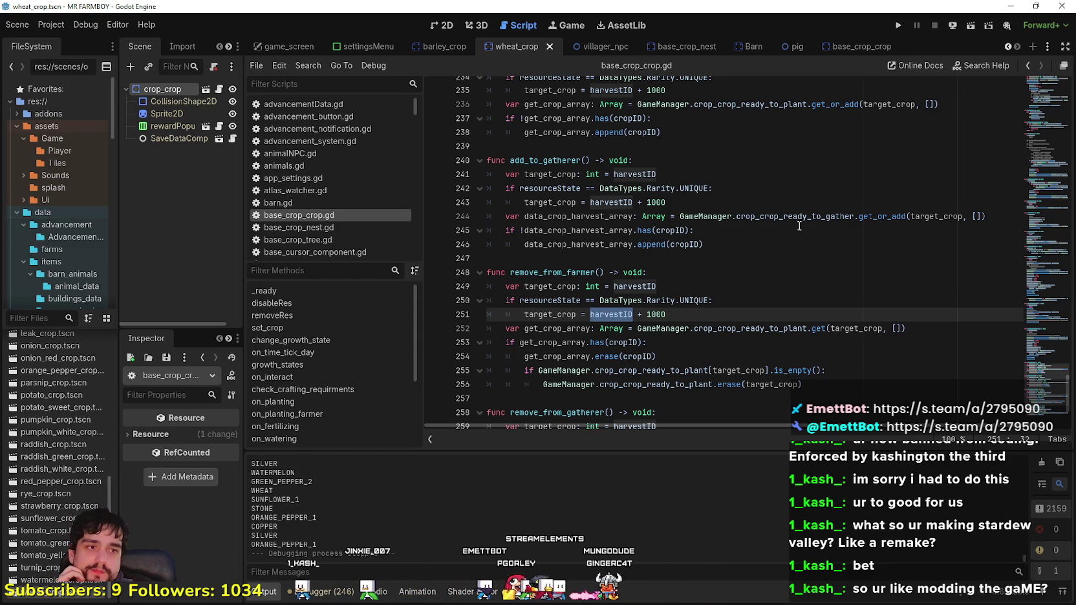
left_click(897, 25)
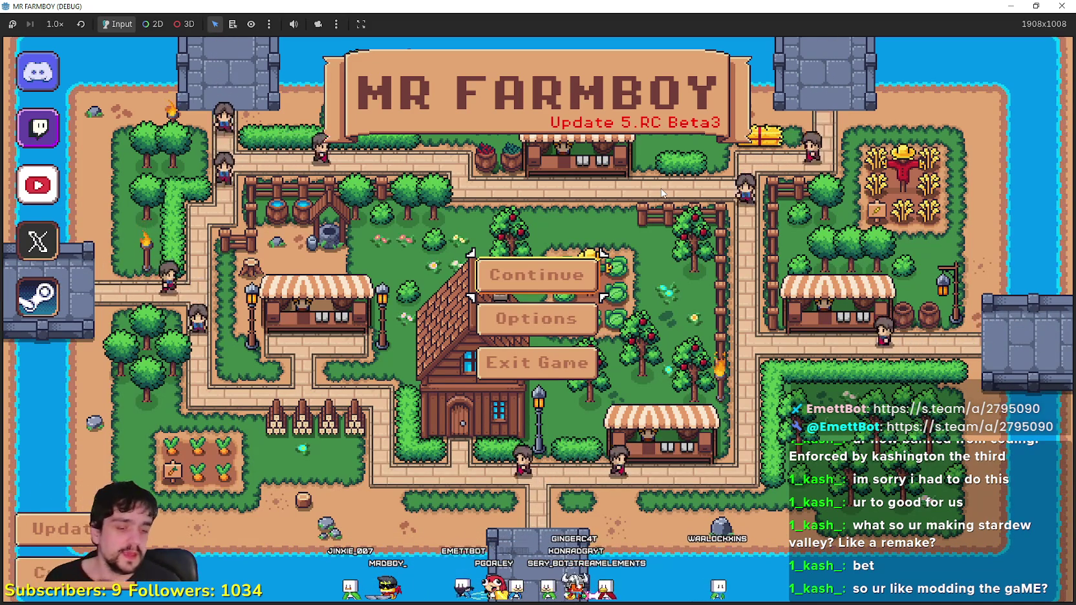
Step: From Continue, expand Save 1 and create a new save, confirming Create Save in New Game
left_click(499, 283)
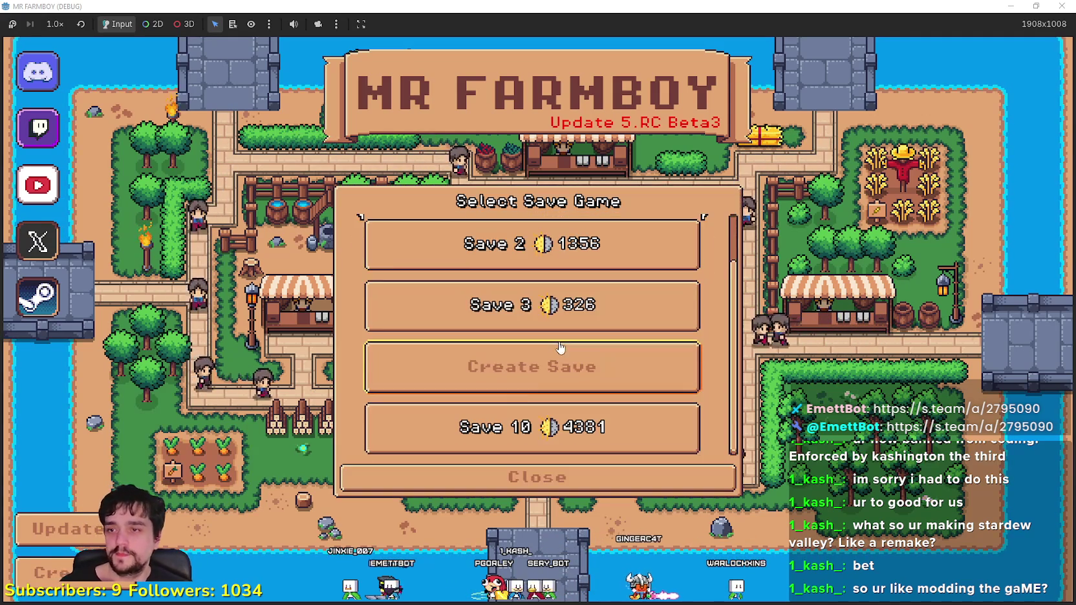
scroll(504, 407, "up", 1)
scroll(519, 383, "down", 1)
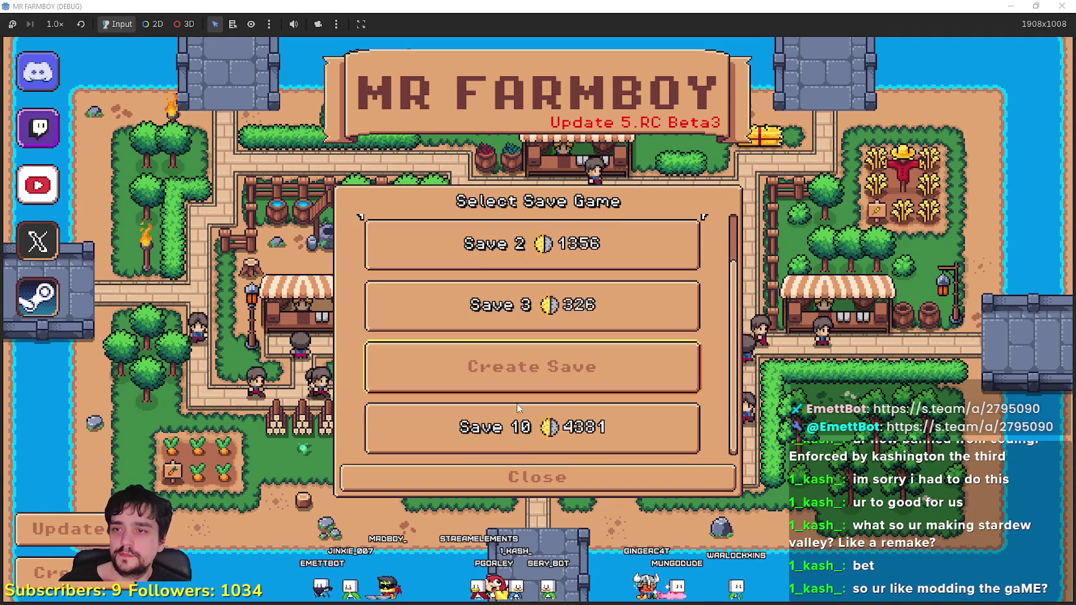
scroll(506, 380, "up", 1)
scroll(548, 349, "down", 1)
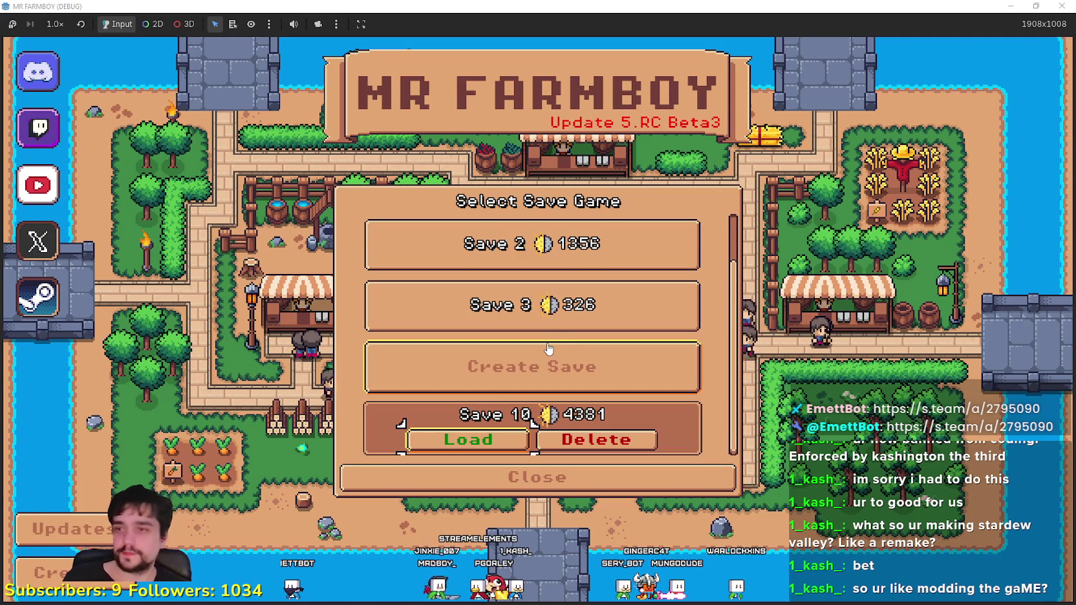
scroll(551, 330, "up", 1)
left_click(521, 262)
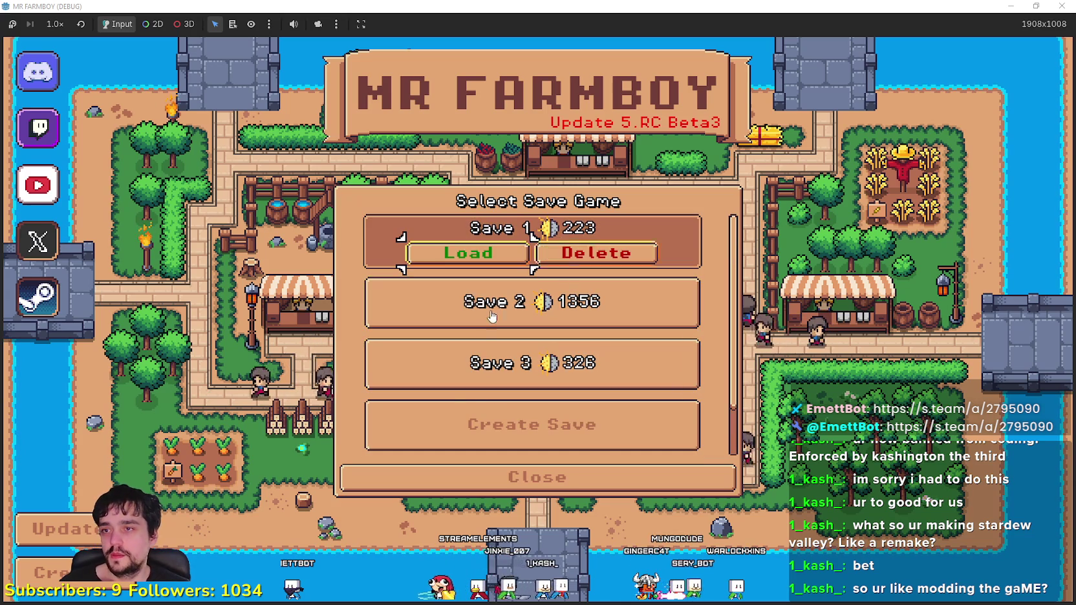
scroll(470, 386, "down", 1)
left_click(466, 382)
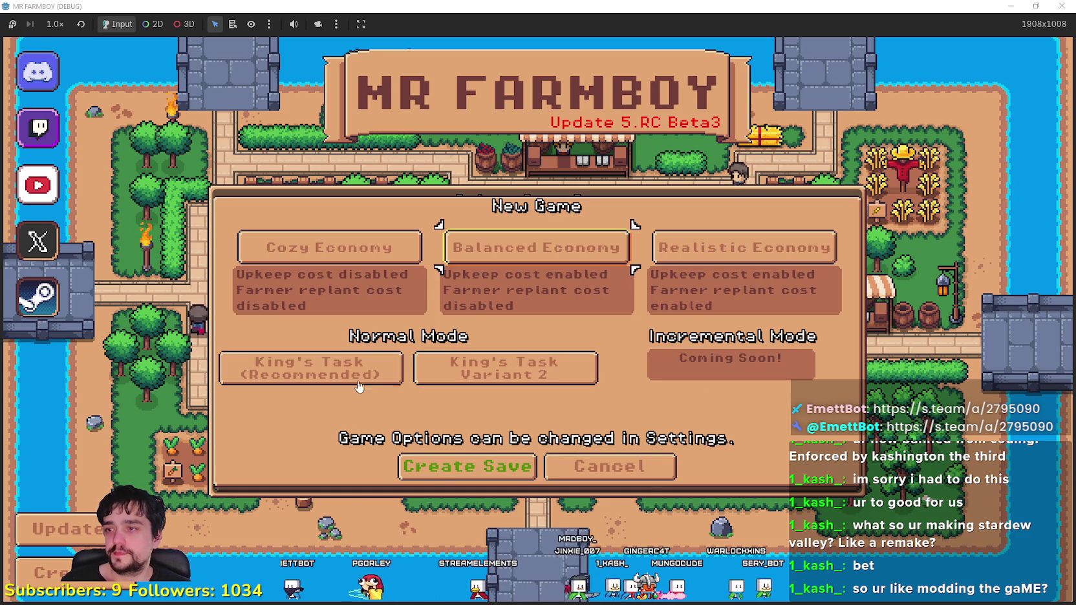
left_click(460, 466)
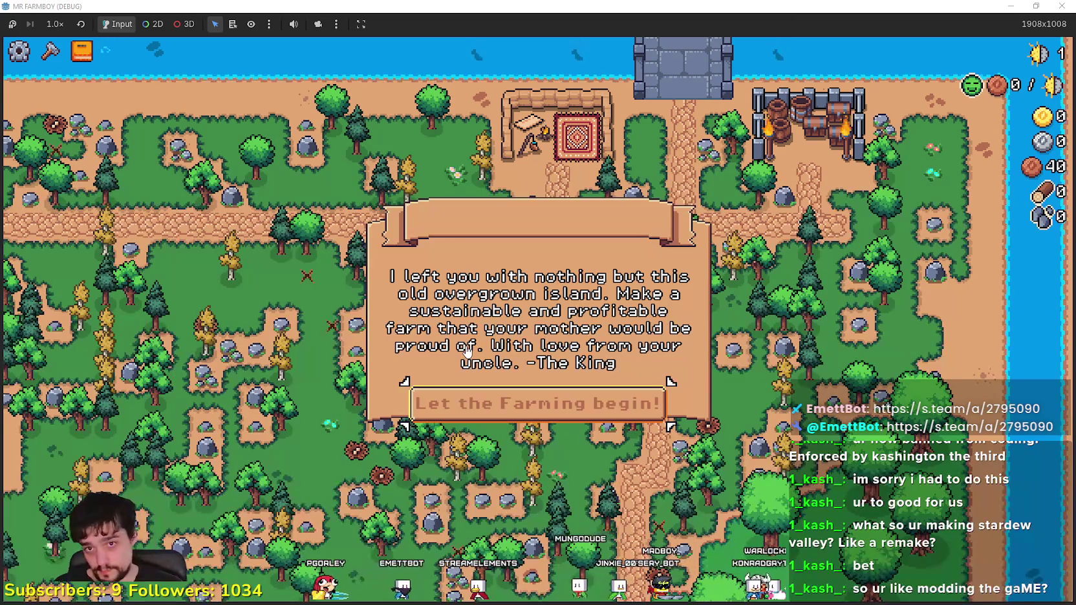
Step: Dismiss the King's letter, then chop a nearby tree and mine the adjacent rocks
left_click(451, 412)
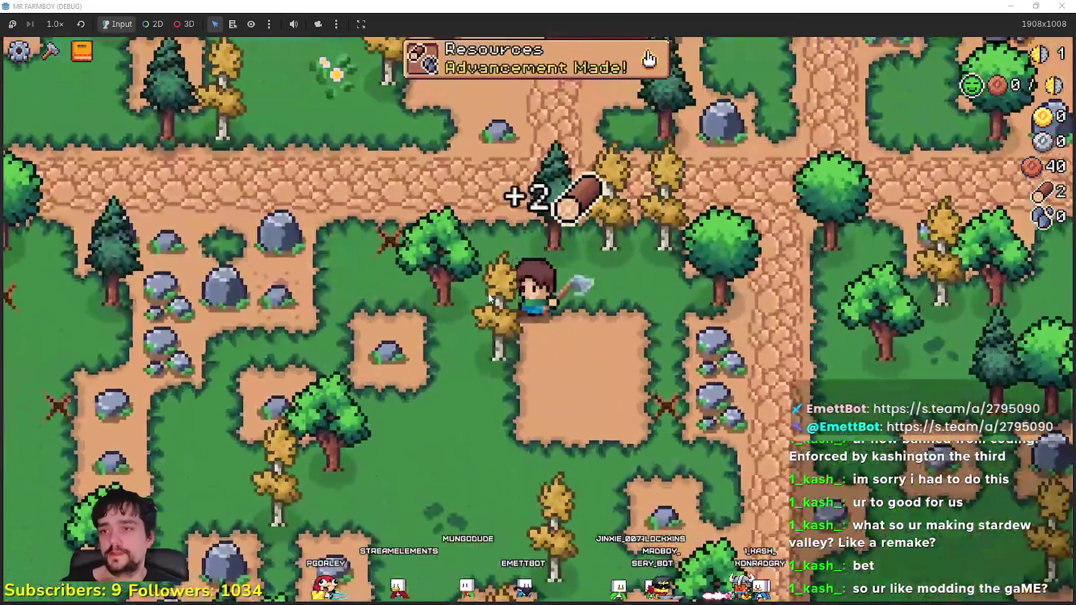
key("d")
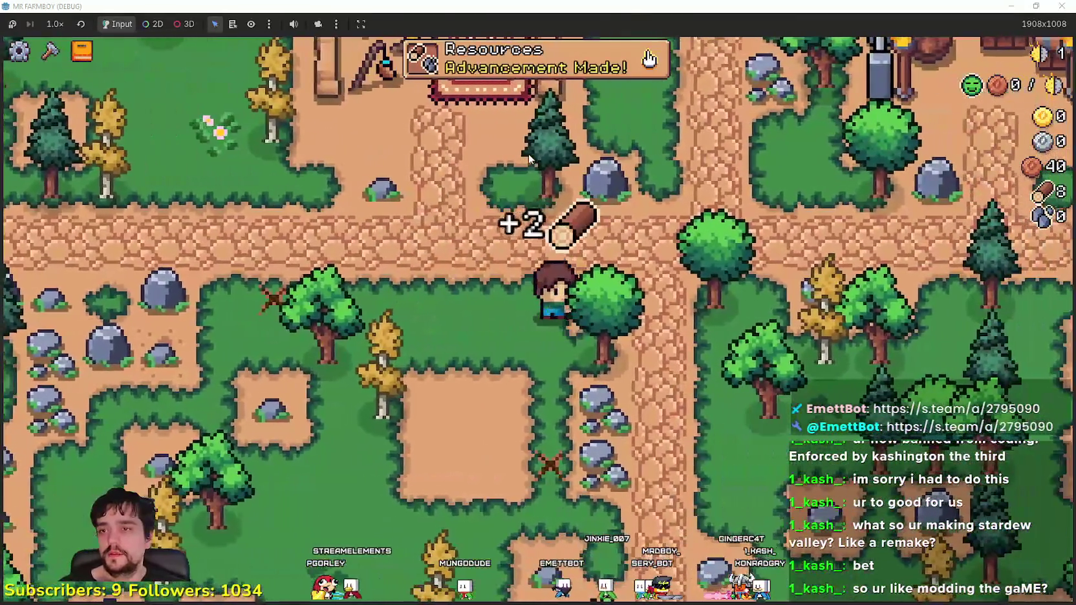
left_click(550, 300)
key("s")
left_click(550, 300)
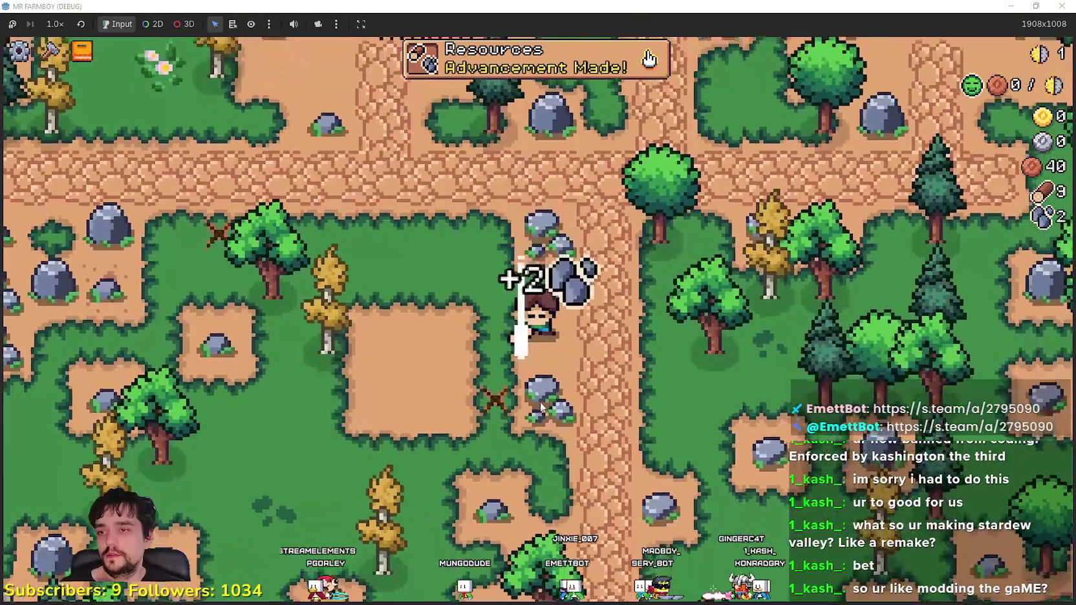
left_click(550, 300)
Step: Browse the land/buildings and crops advancements, then close the Advancements window
left_click(648, 59)
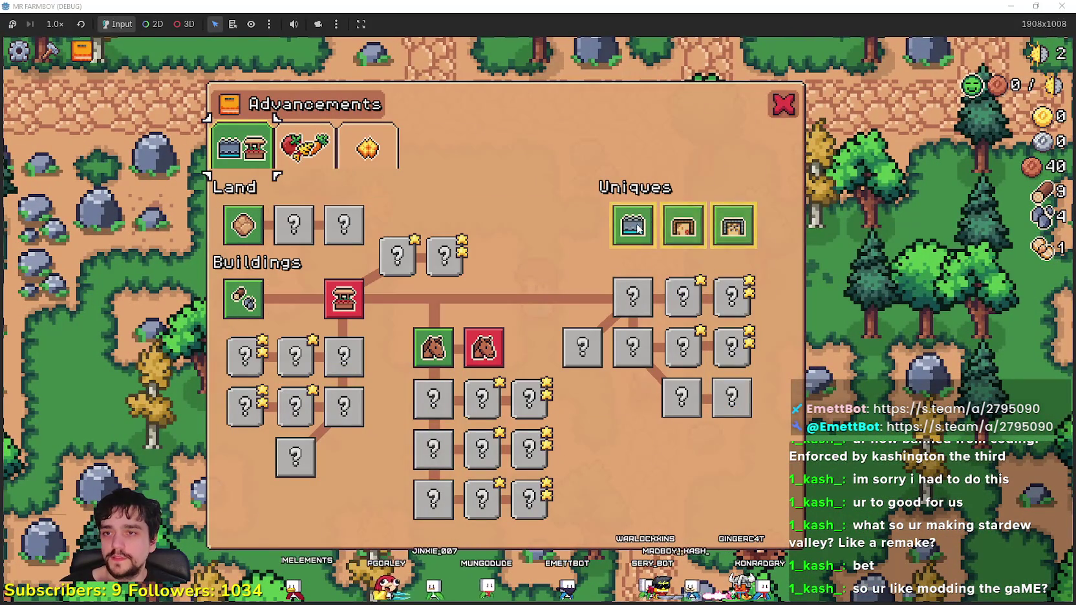
left_click(276, 158)
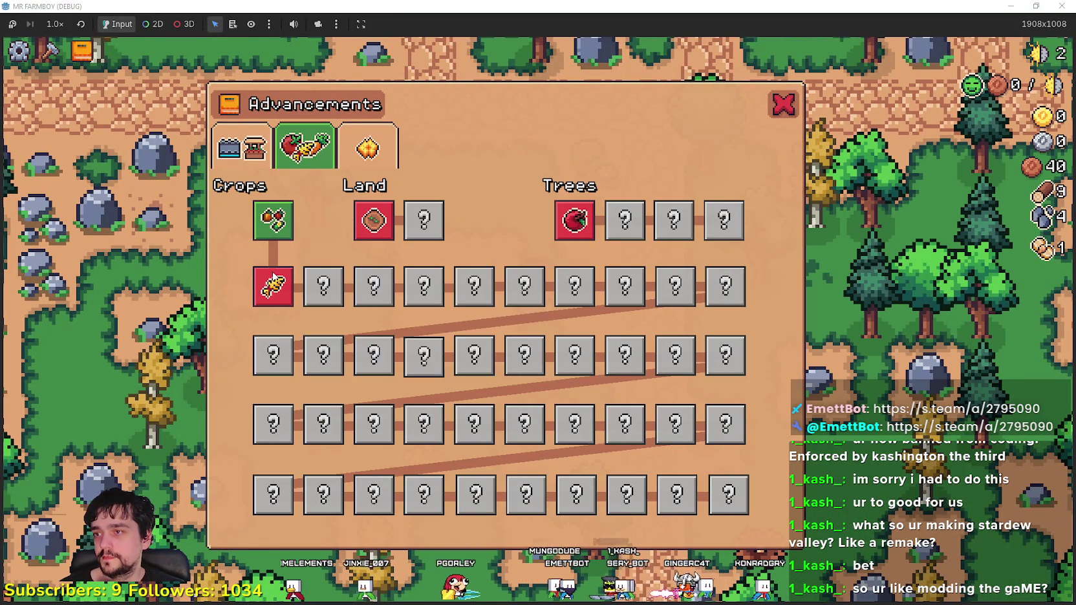
left_click(252, 155)
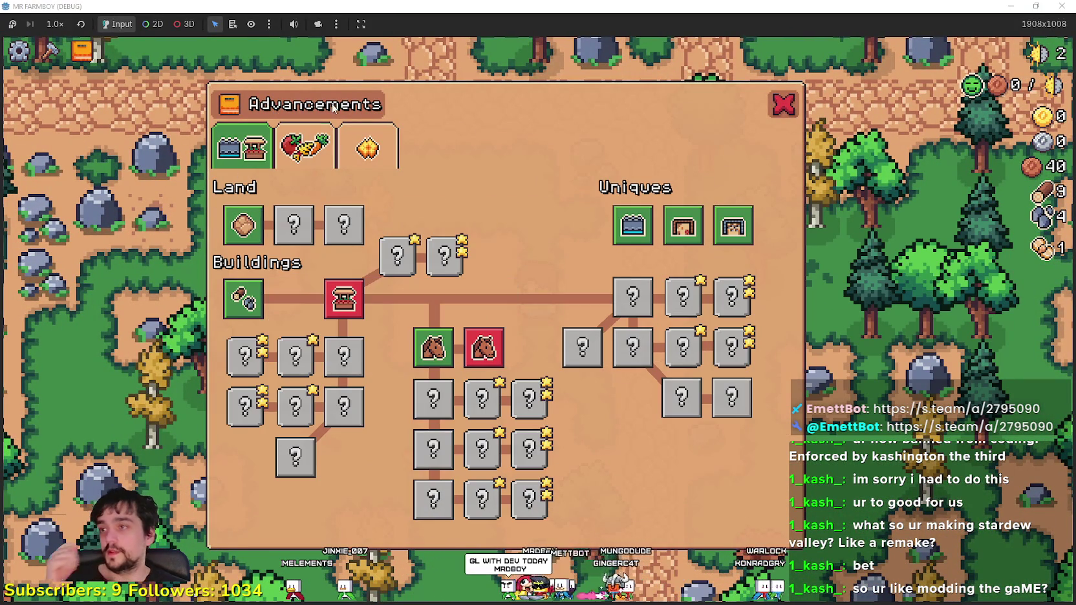
left_click(289, 167)
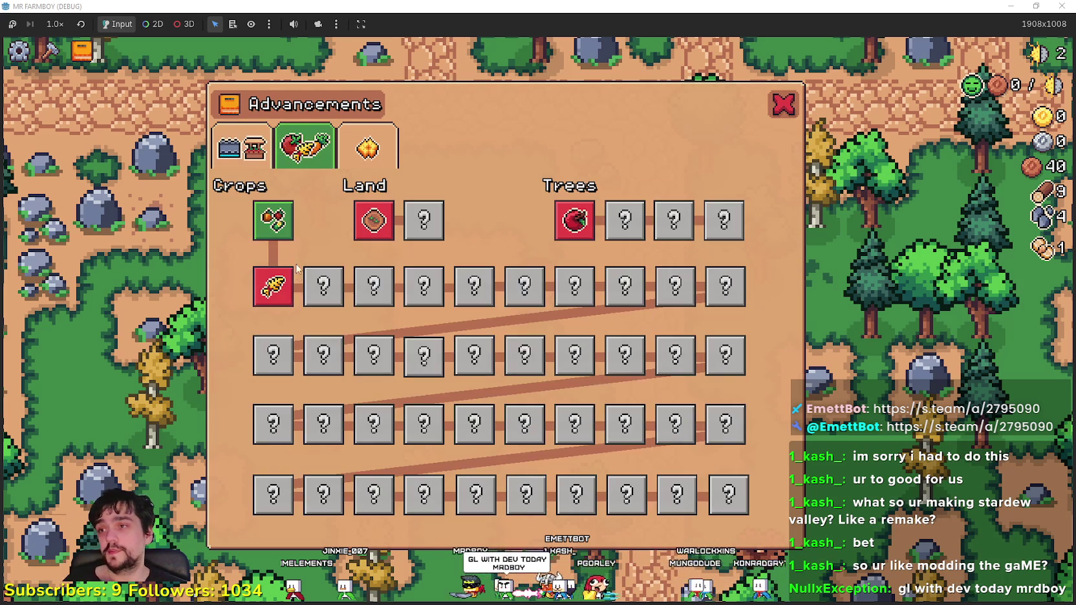
left_click(780, 92)
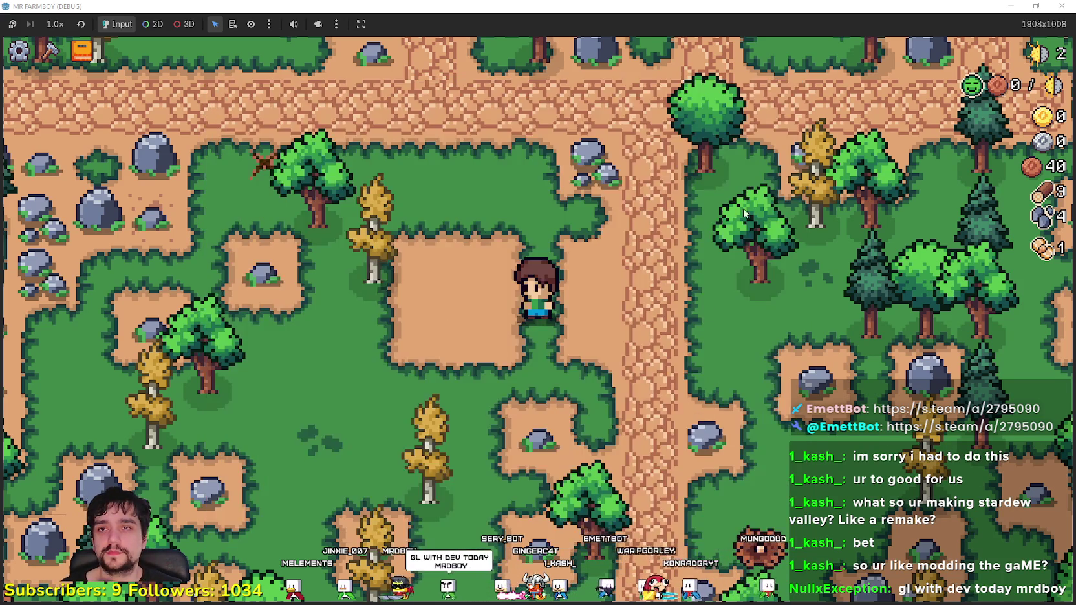
Step: Walk north to fish at the river edge, then head back south and chop trees
scroll(703, 281, "down", 5)
scroll(702, 281, "up", 5)
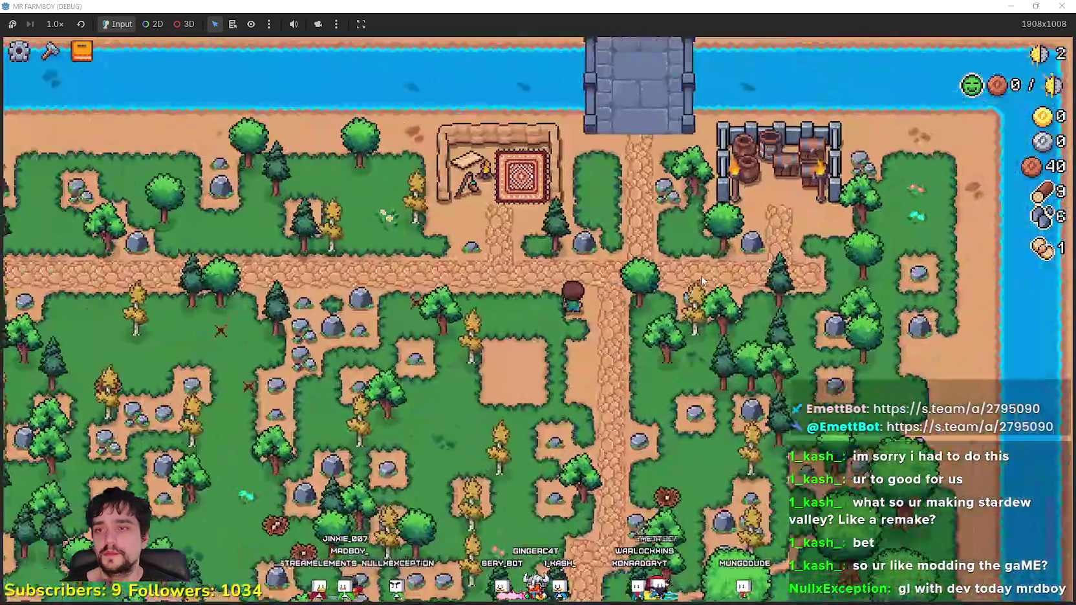
key("w")
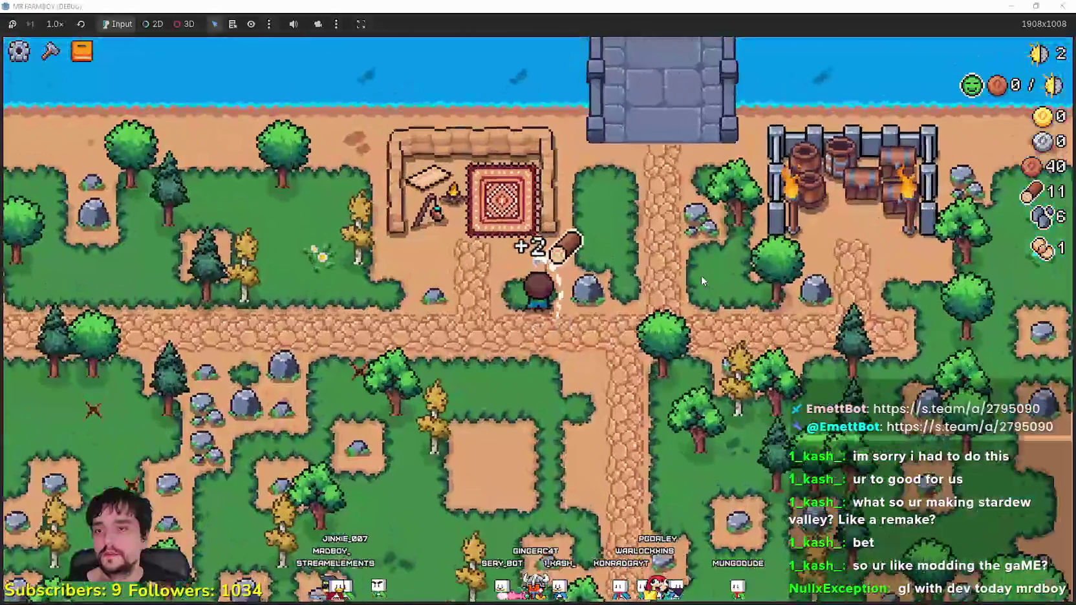
scroll(701, 271, "up", 3)
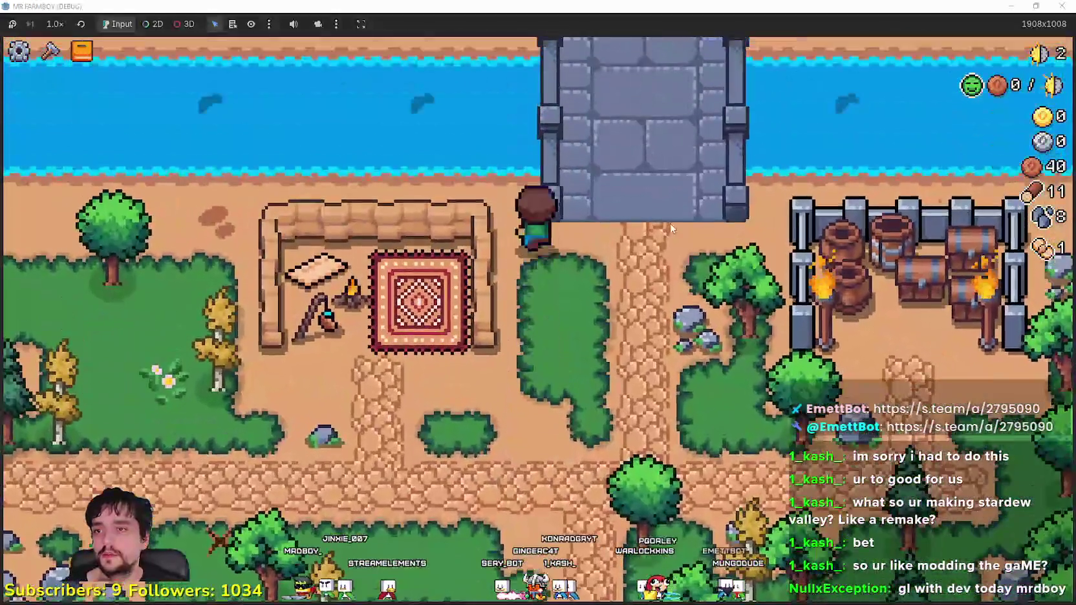
left_click(664, 225)
scroll(663, 225, "up", 2)
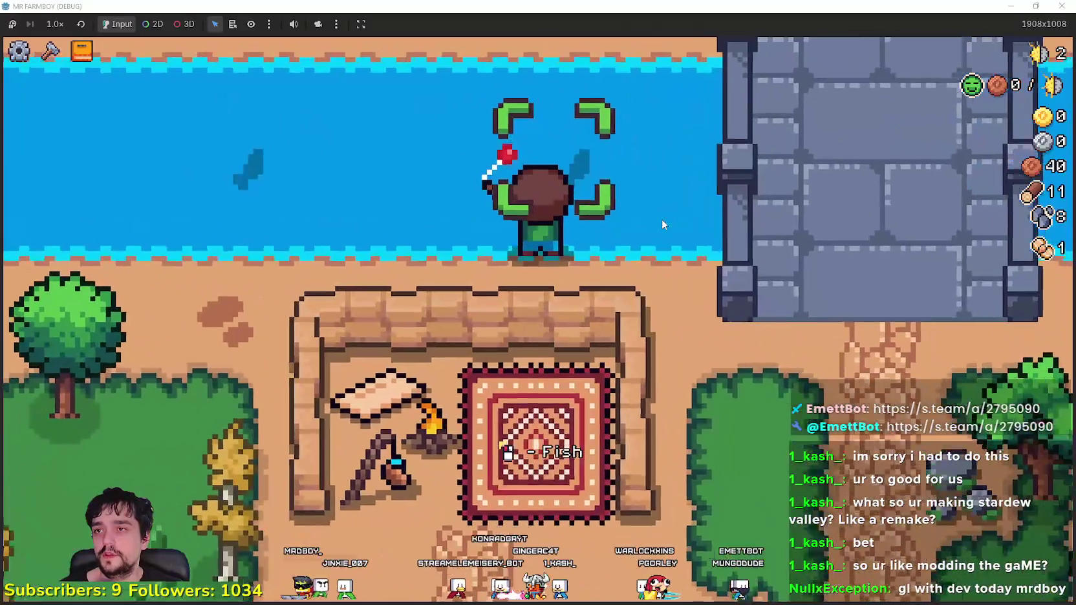
scroll(660, 220, "down", 5)
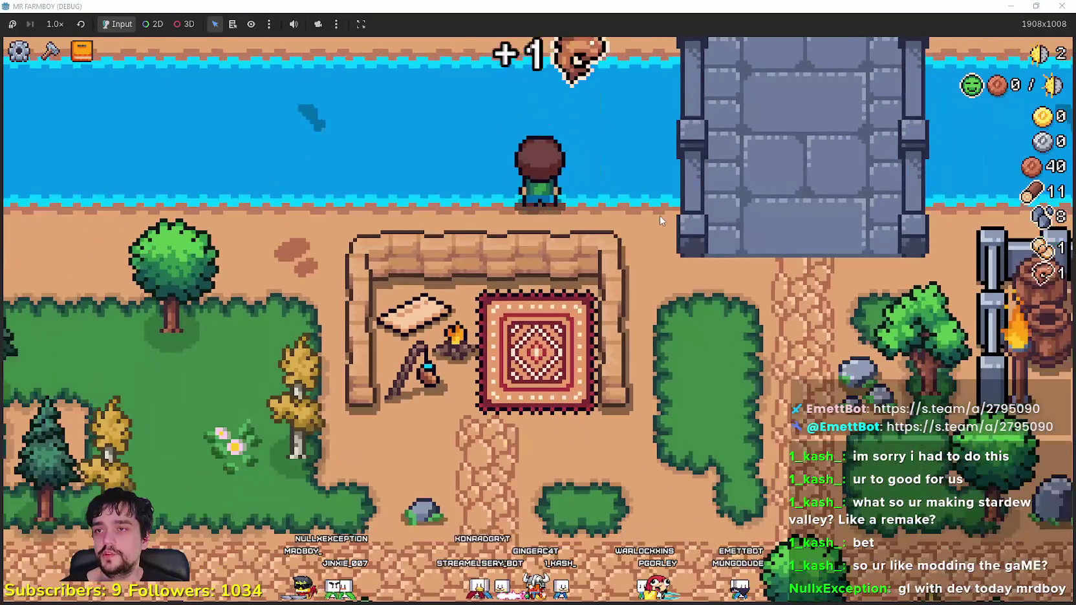
key("s")
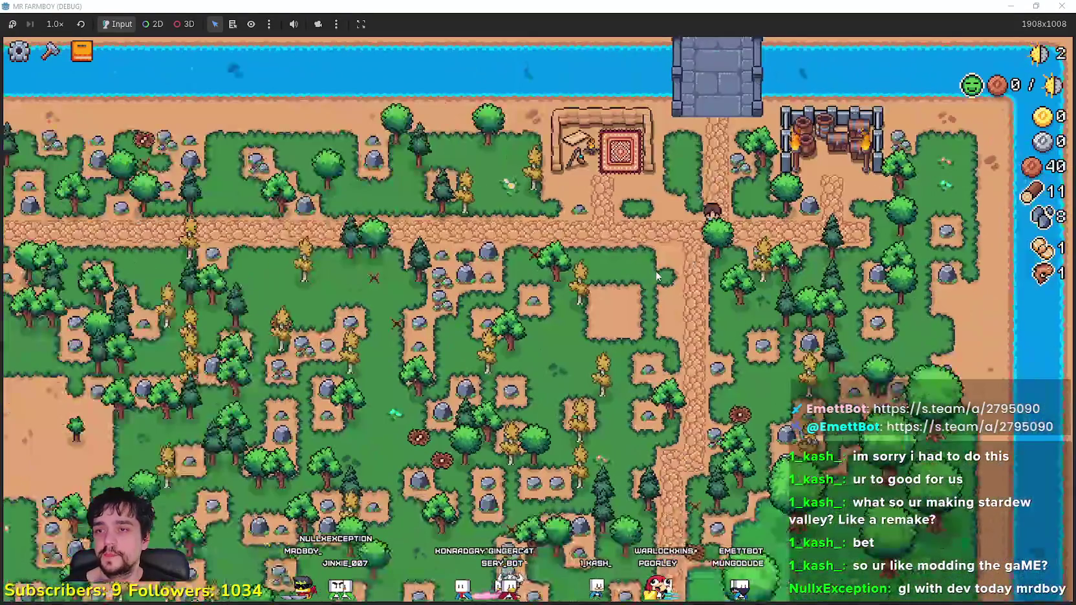
key("s")
key("d")
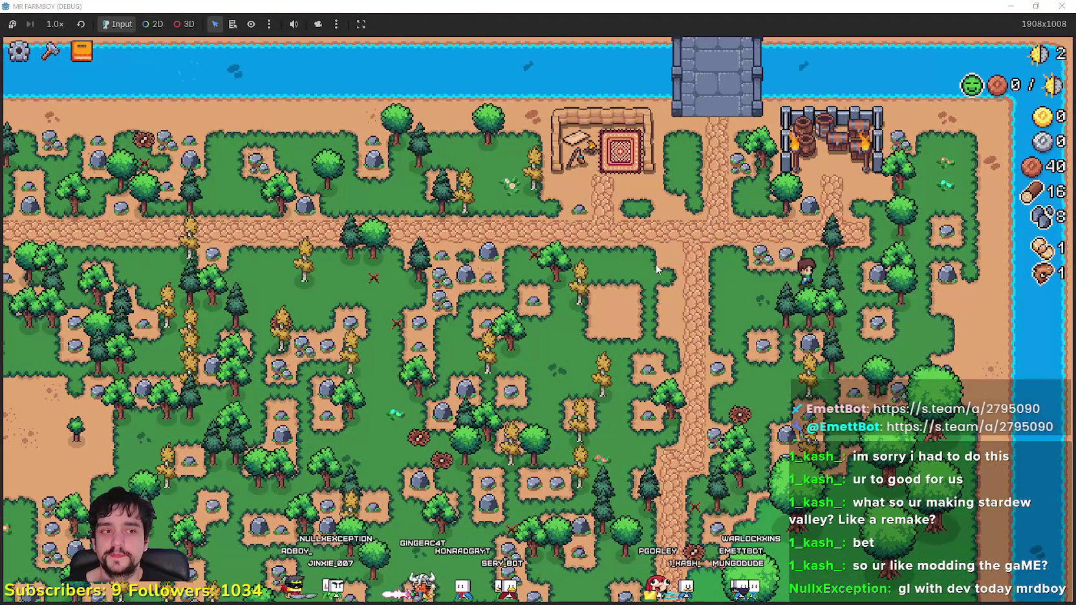
Step: Roam the map chopping trees and mining rocks until reaching 28 wood and 25 stone
scroll(657, 265, "up", 4)
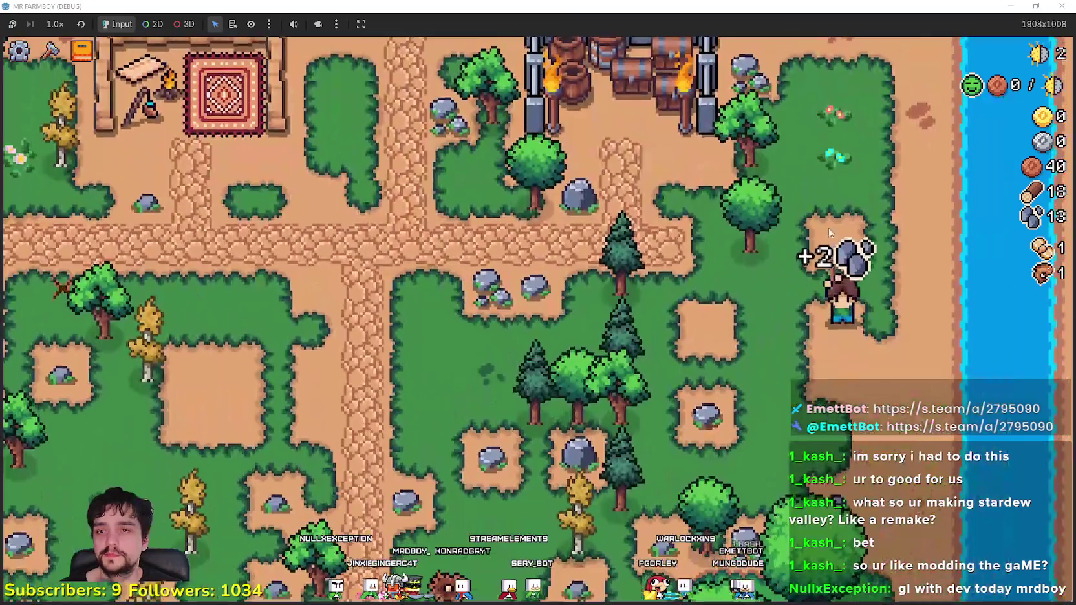
key("w")
key("a")
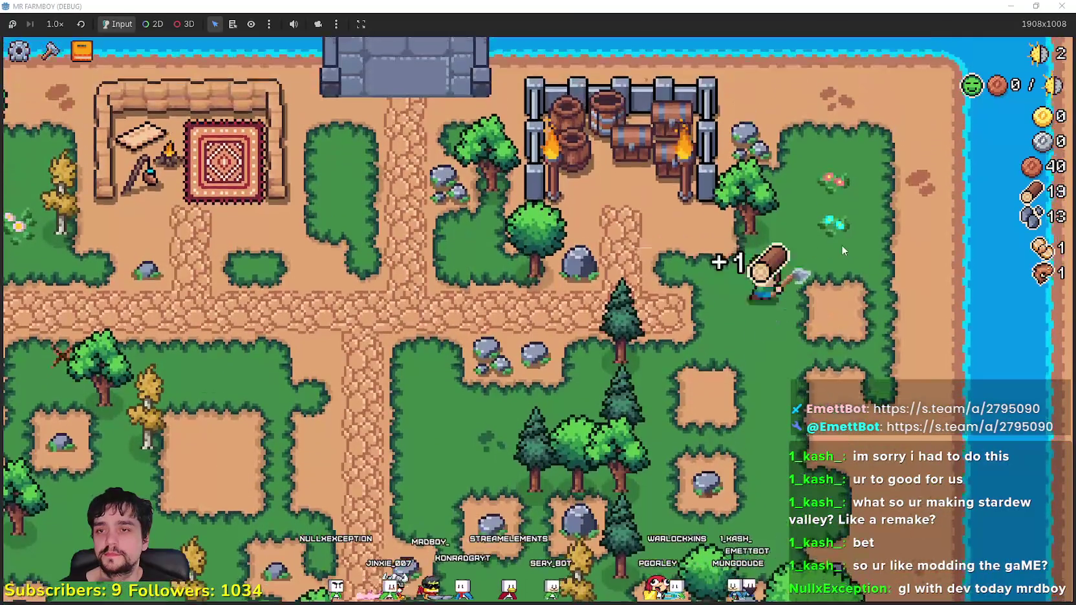
key("a")
key("s")
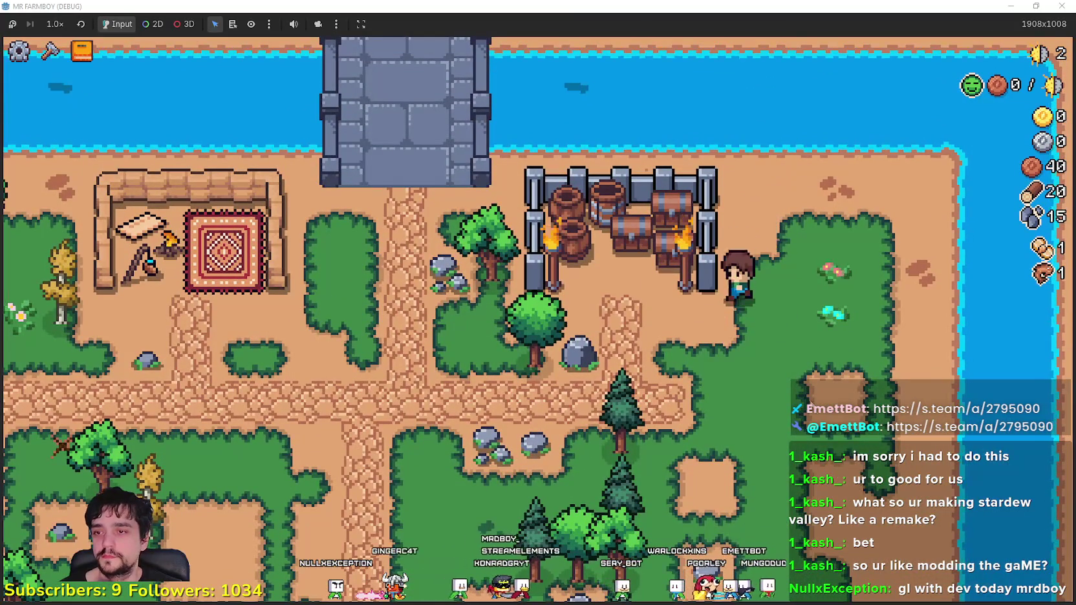
key("w")
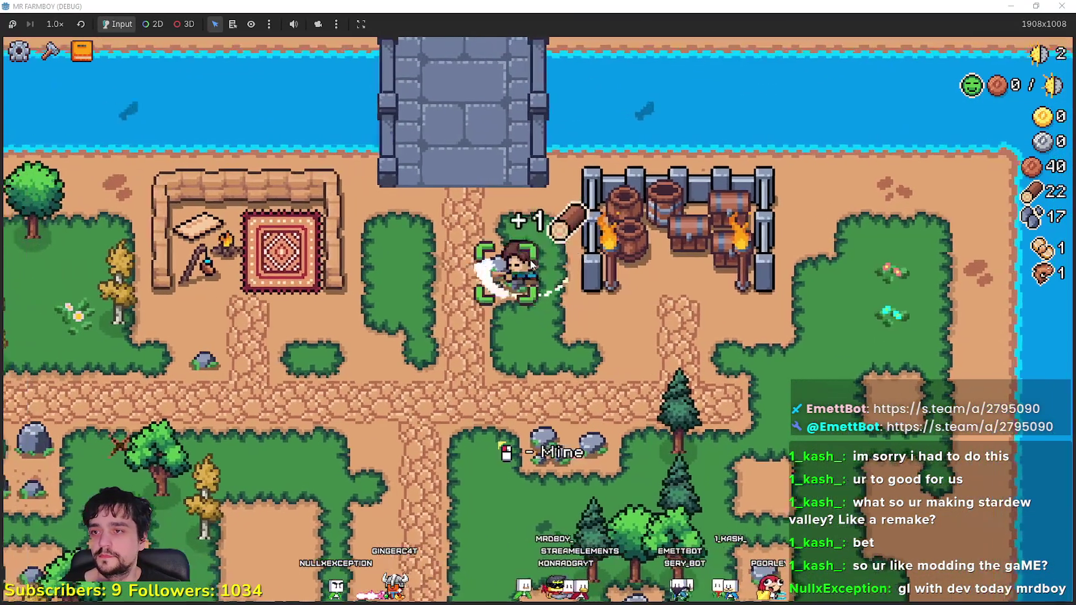
key("d")
key("a")
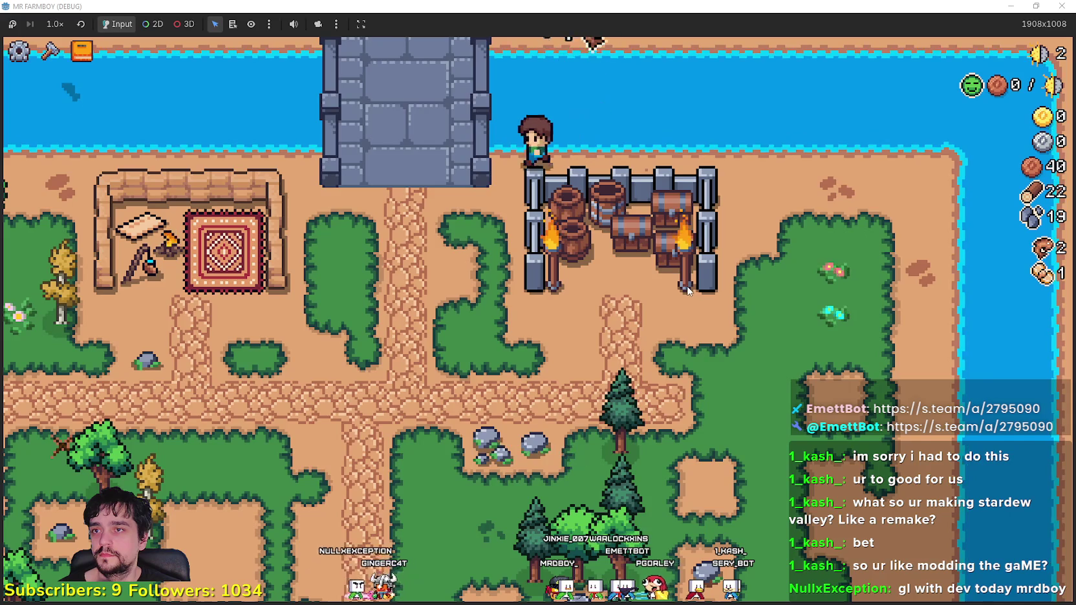
key("s")
key("a")
key("a")
key("w")
key("s")
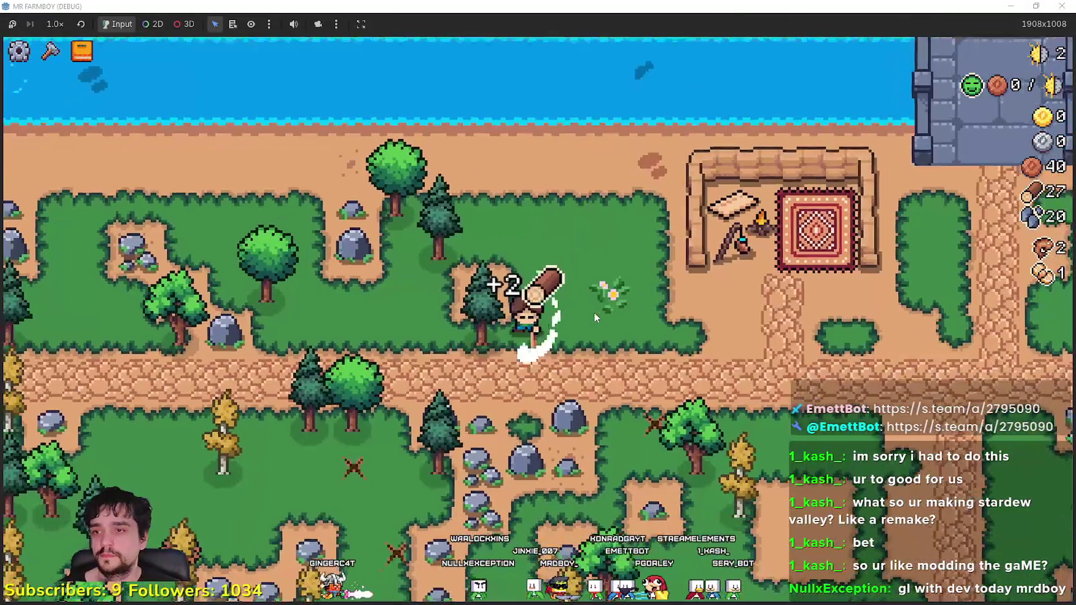
key("s")
key("a")
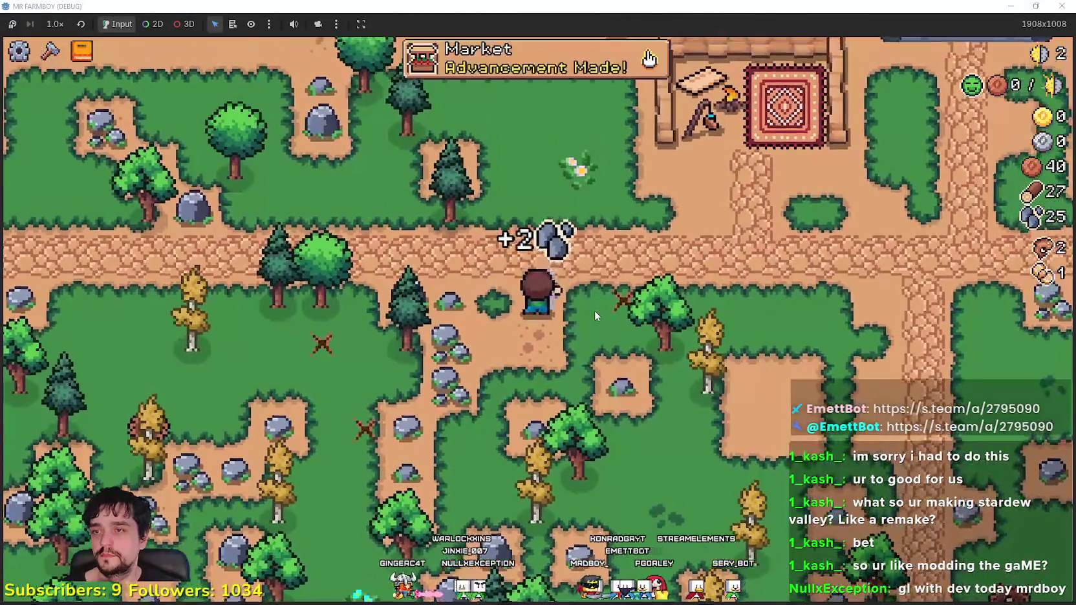
key("d")
key("s")
key("d")
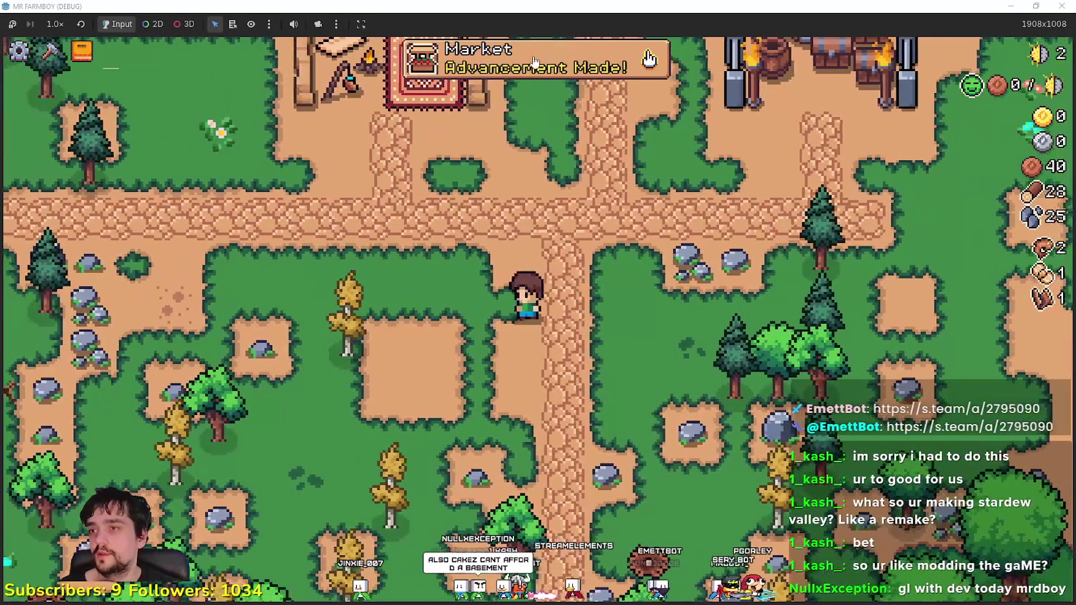
Step: Check the Market advancement notification, then choose Market from the crafting list
left_click(534, 63)
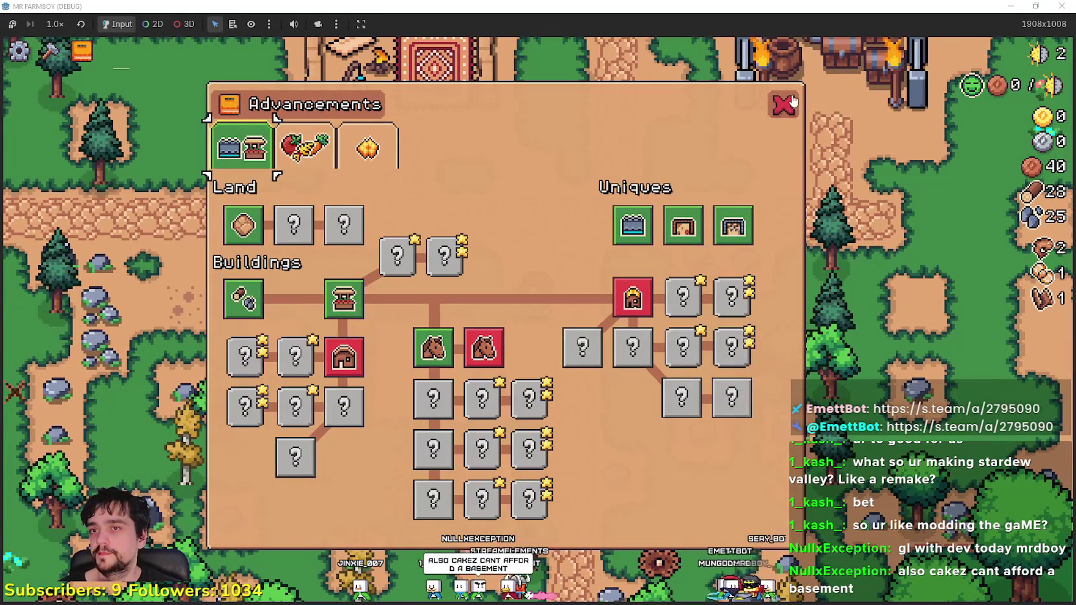
left_click(792, 100)
key("c")
left_click(60, 365)
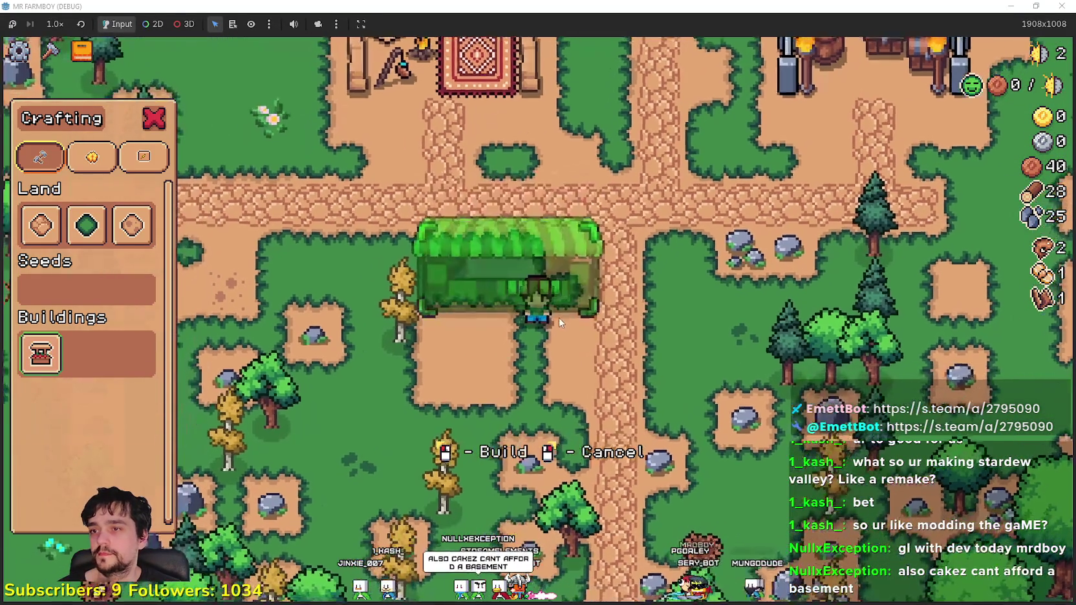
Step: Place the Market beside the crossroads and open then close its selling window
left_click(558, 317)
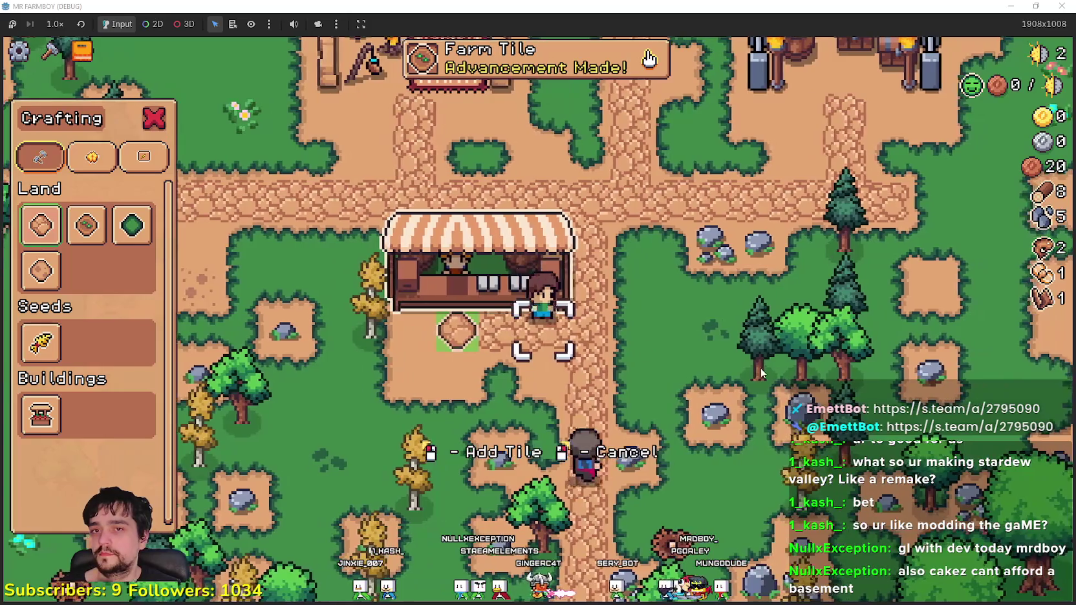
key("a")
right_click(723, 387)
key("e")
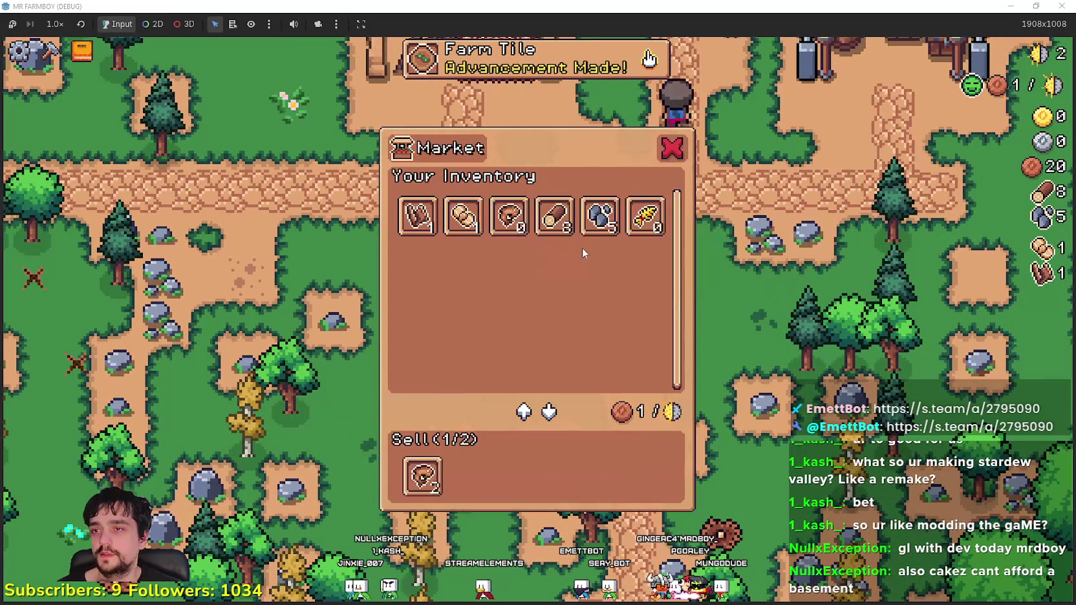
key("Escape")
Step: Mine the rock patch and chop a tree for 12 wood and 6 stone, then view and close Advancements
key("a")
key("w")
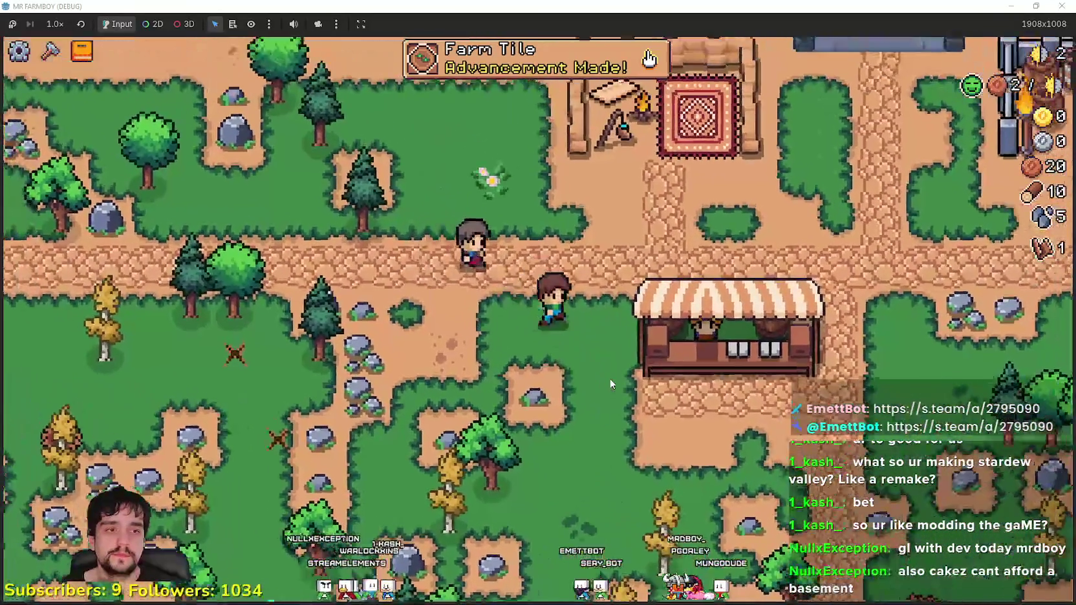
key("d")
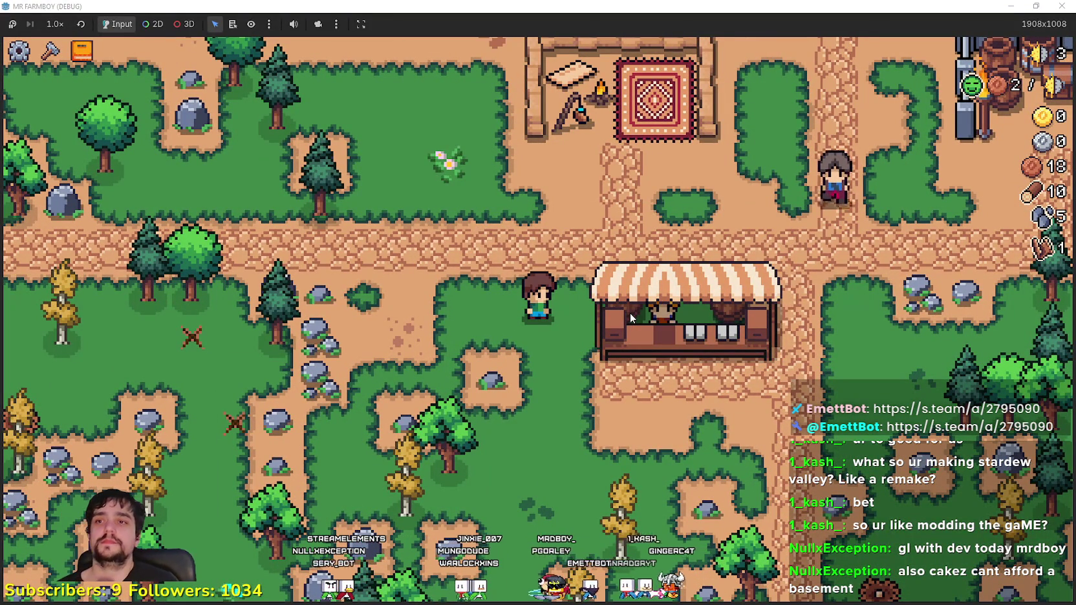
key("s")
key("d")
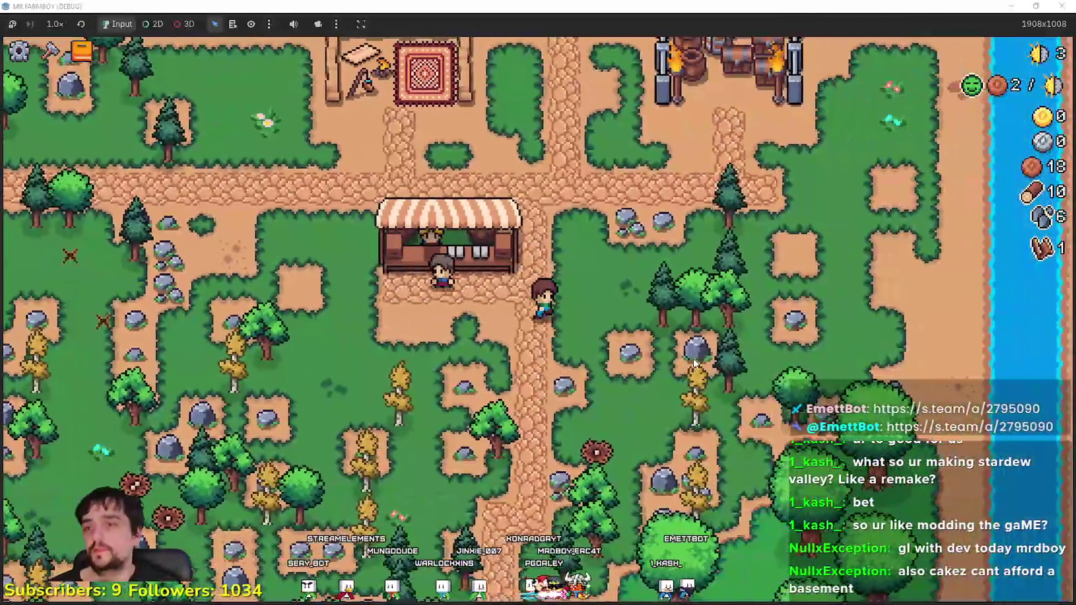
key("d")
left_click(576, 320)
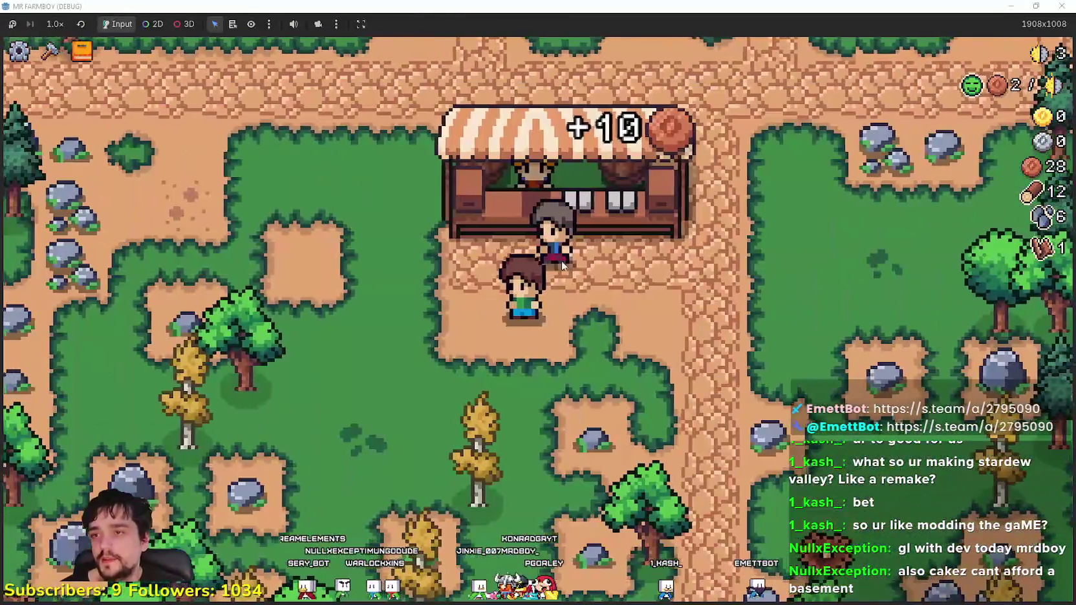
left_click(562, 265)
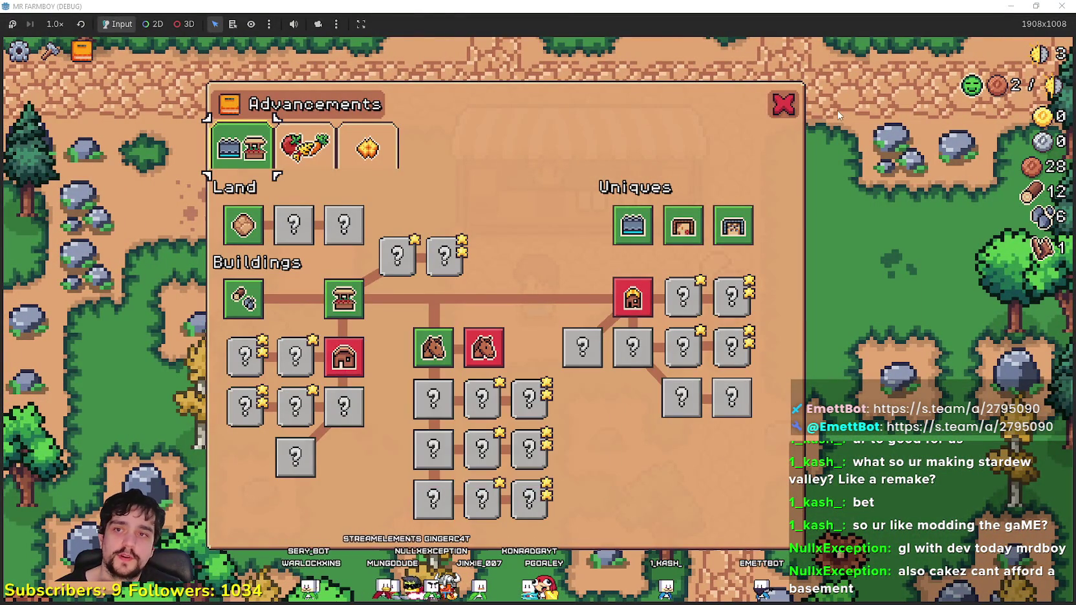
left_click(780, 105)
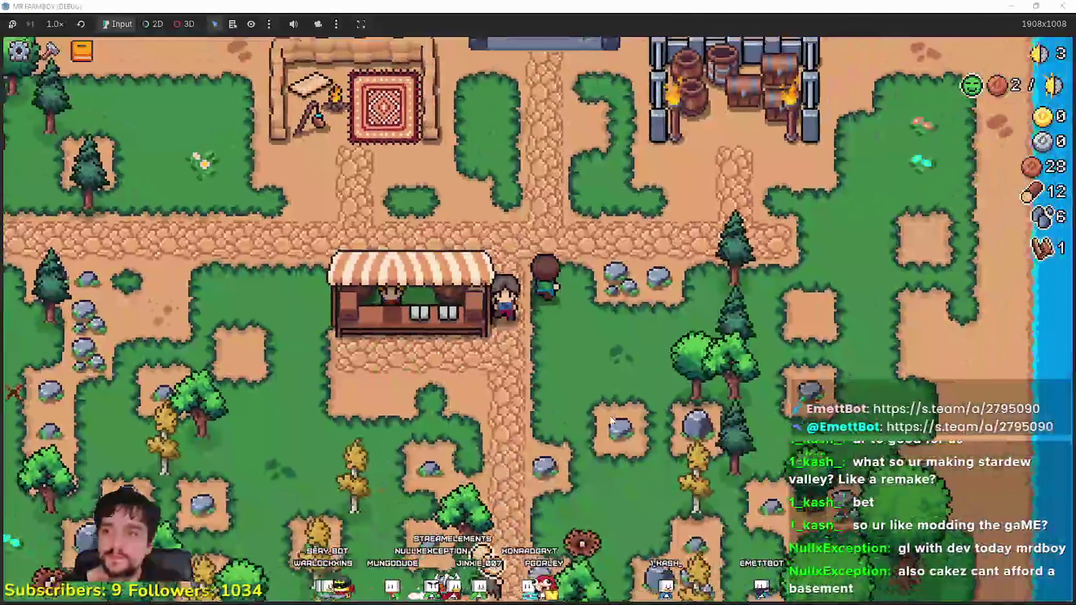
Step: Walk down past the big tree collecting wood and stone, then head back to the market stall
key("s")
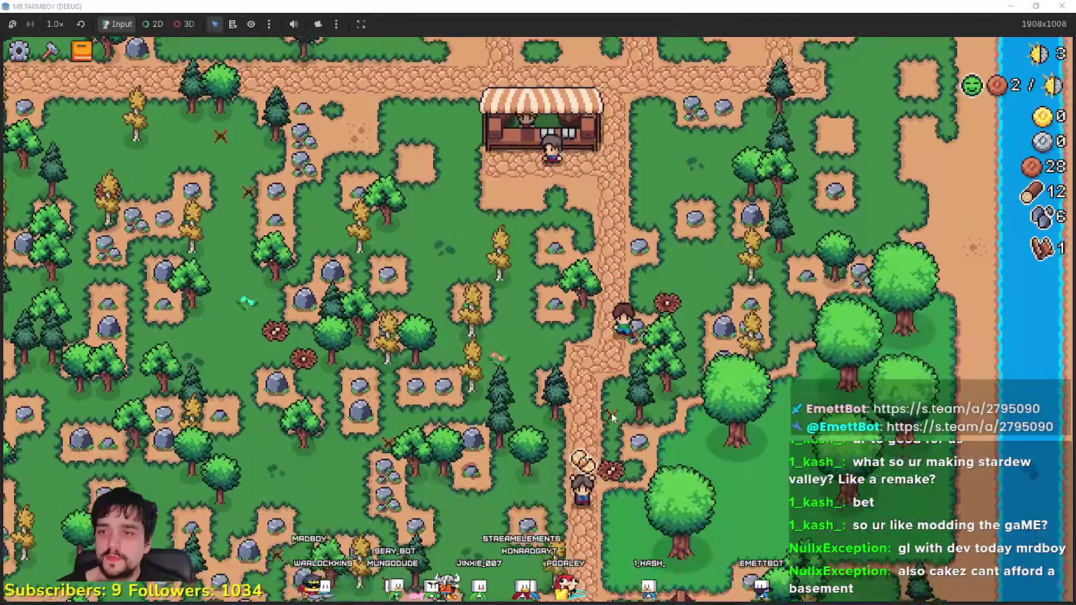
key("s")
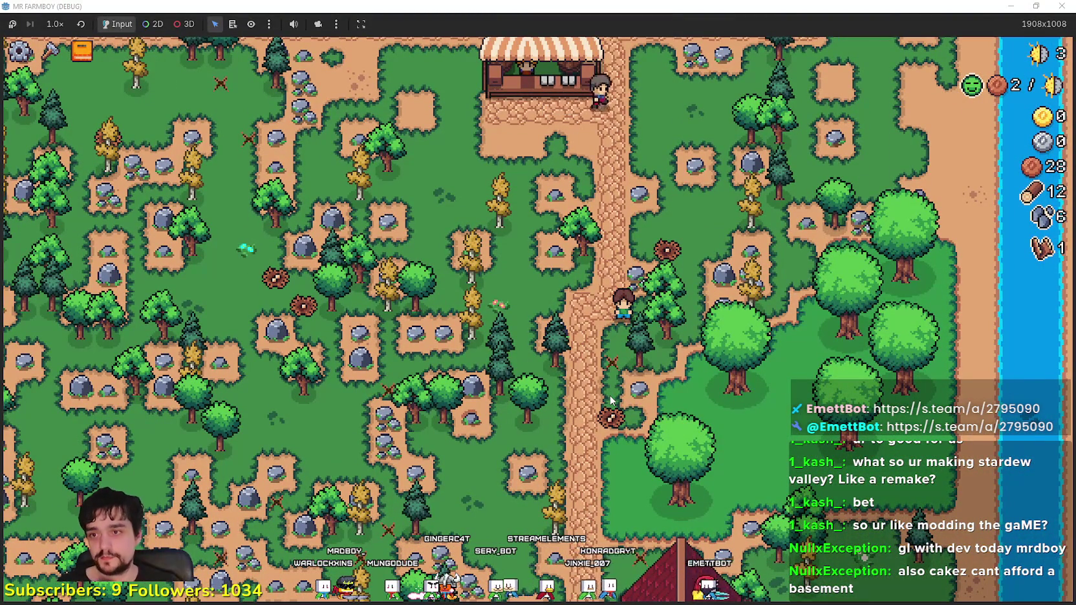
key("s")
scroll(611, 400, "up", 3)
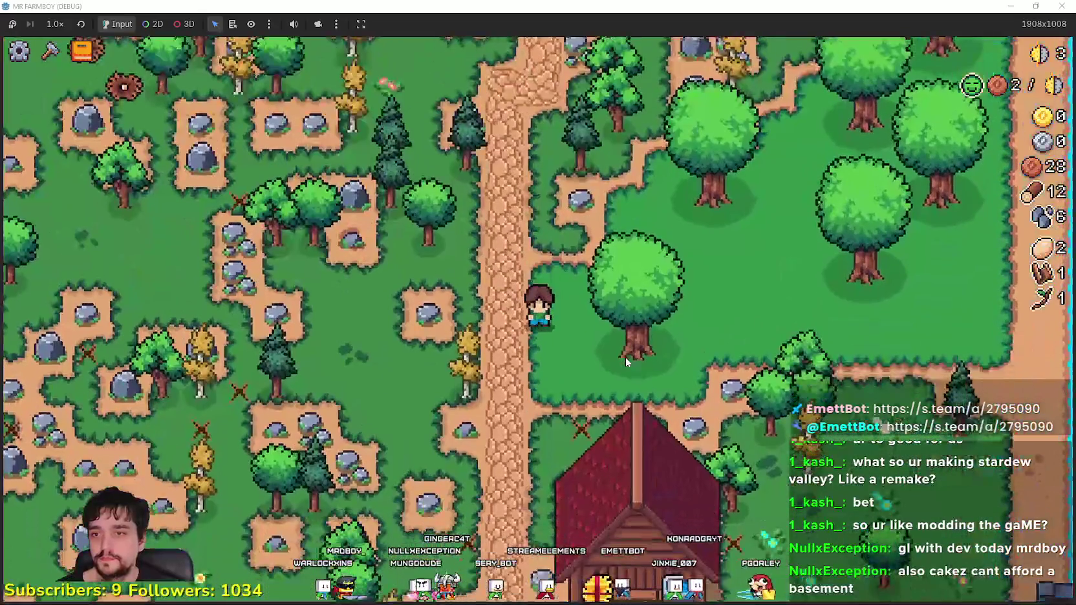
key("a")
key("w")
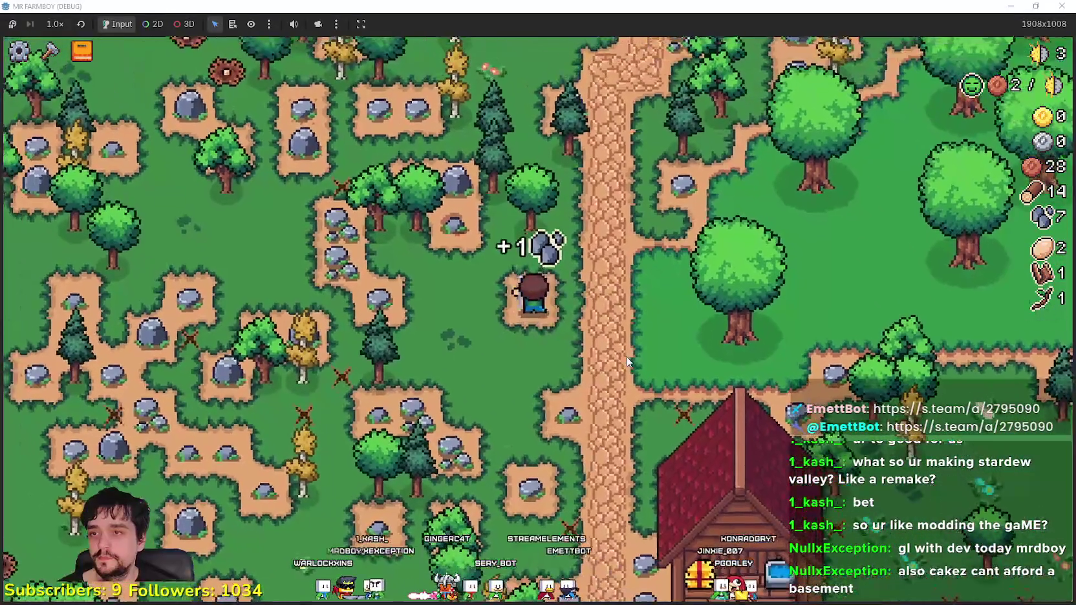
key("w")
scroll(625, 356, "down", 3)
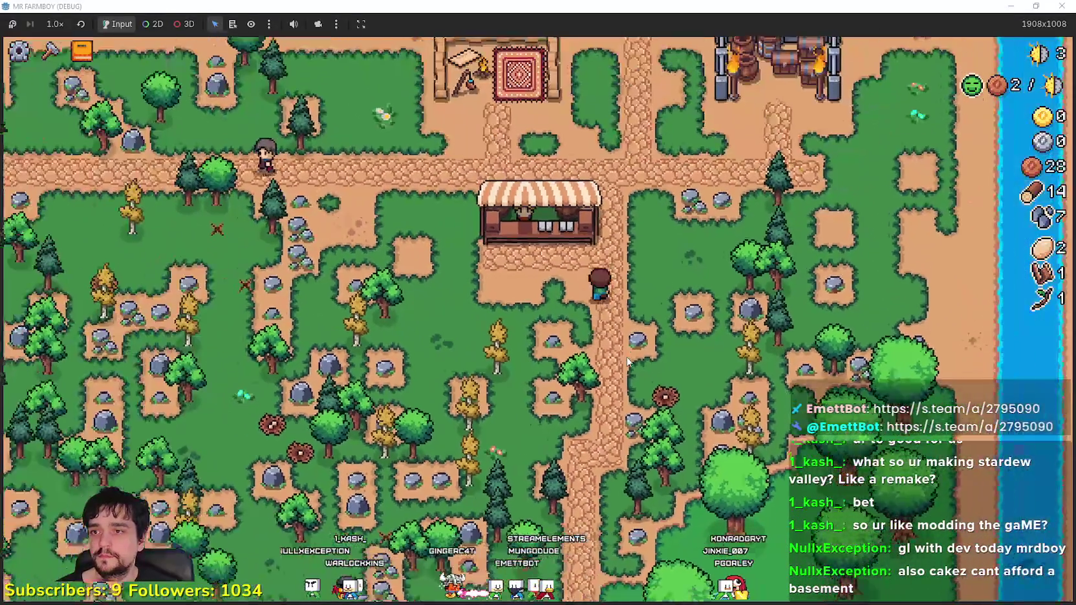
key("a")
scroll(627, 361, "up", 3)
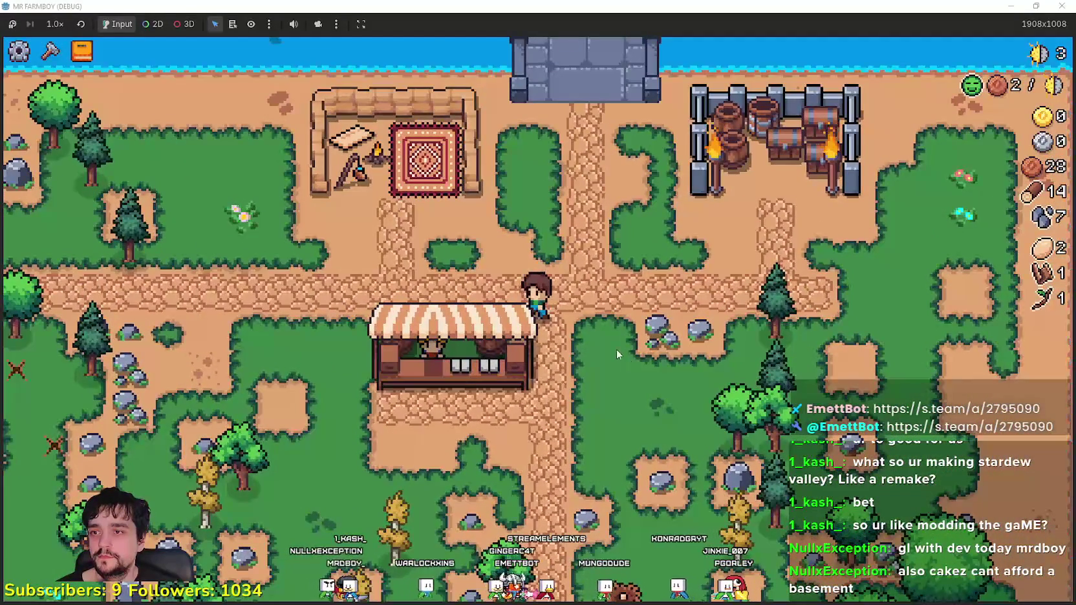
key("s")
key("a")
Step: Open the Market at the stall to sell the gathered goods, then close it
key("e")
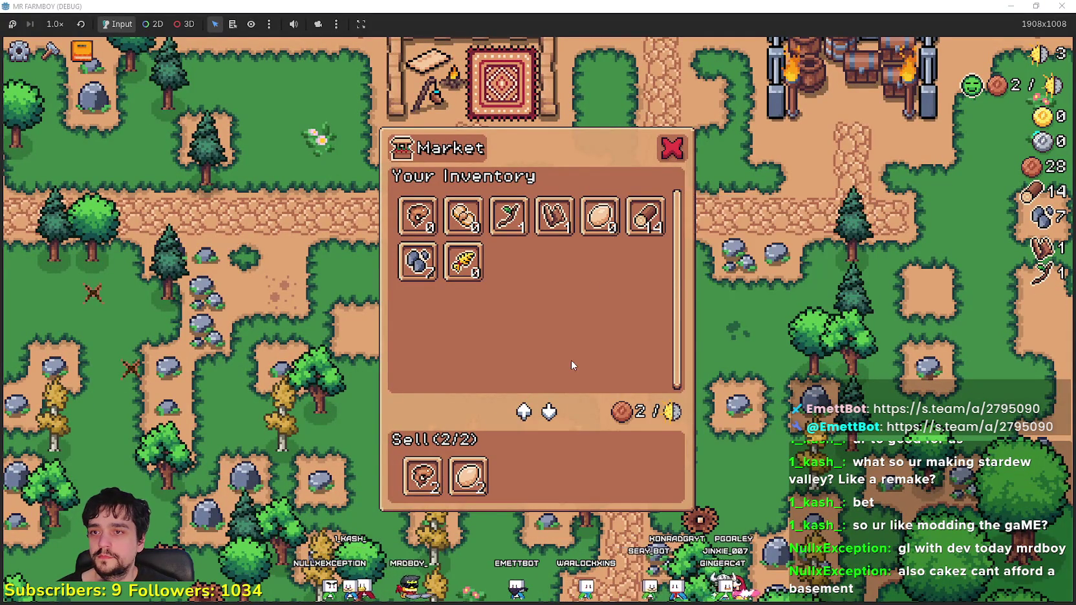
key("Escape")
scroll(584, 351, "up", 2)
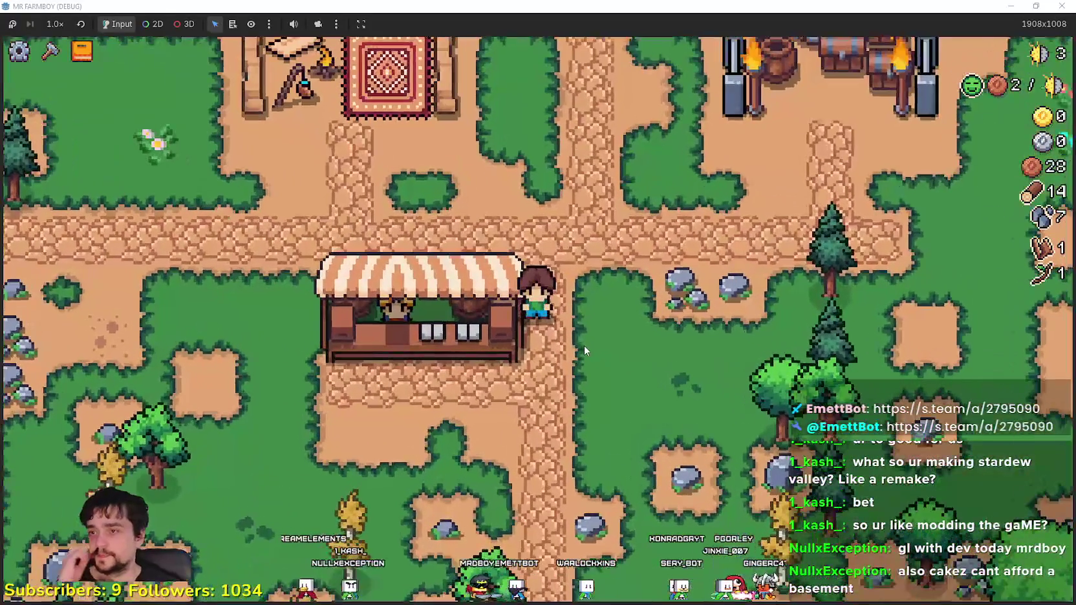
Step: Pick up nearby rocks and more wood and stone around and below the shop
key("d")
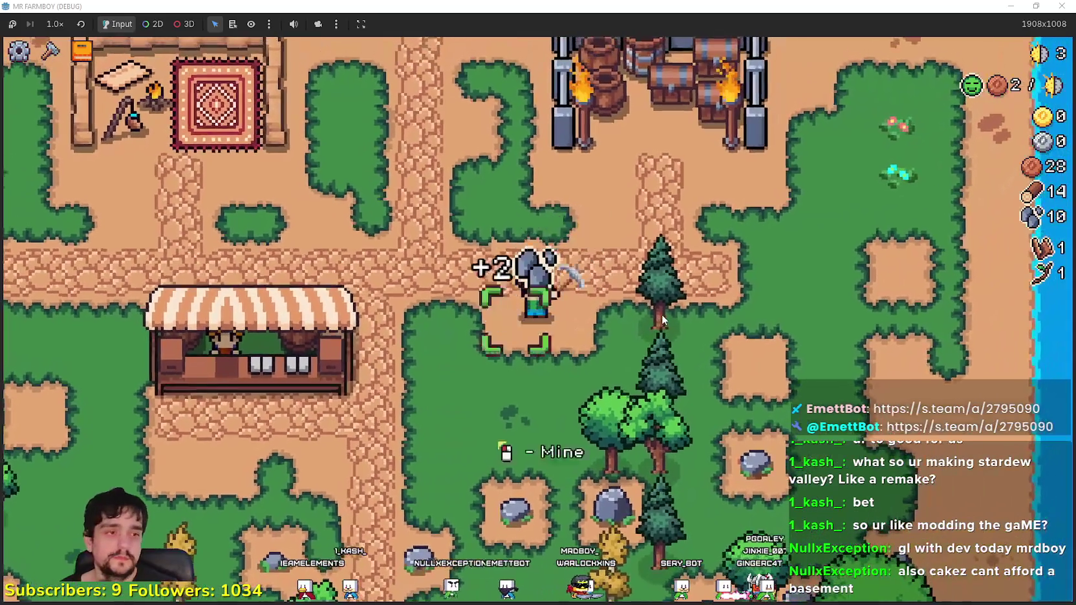
key("w")
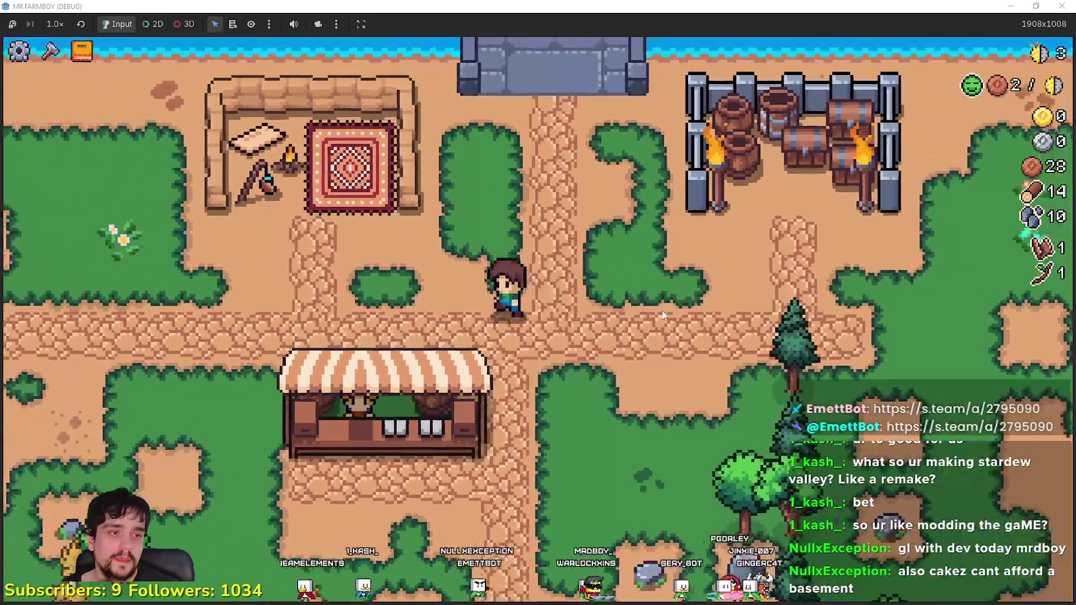
key("a")
key("s")
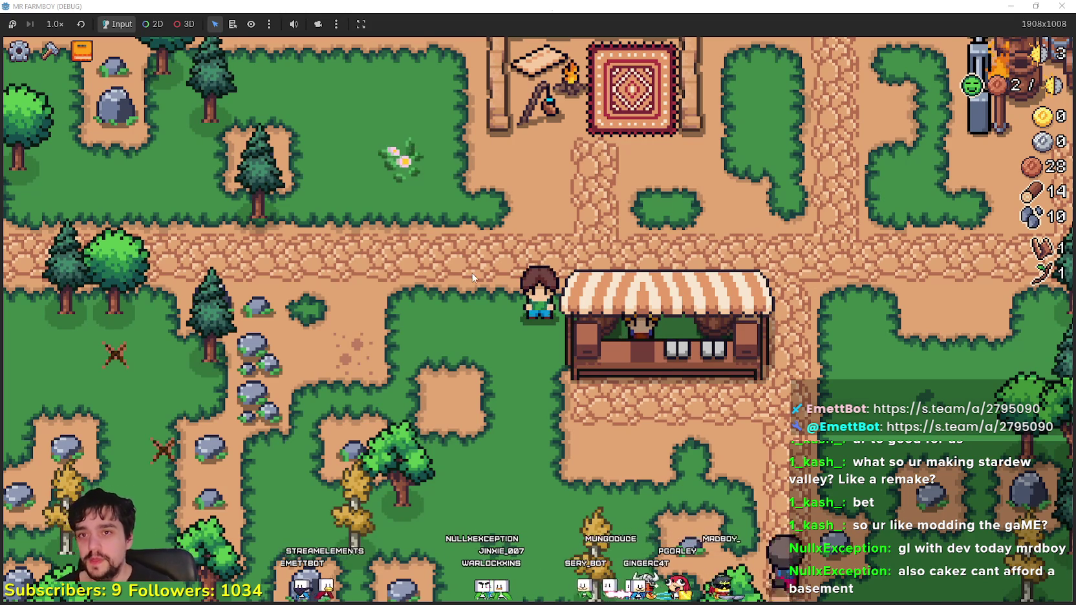
key("s")
key("a")
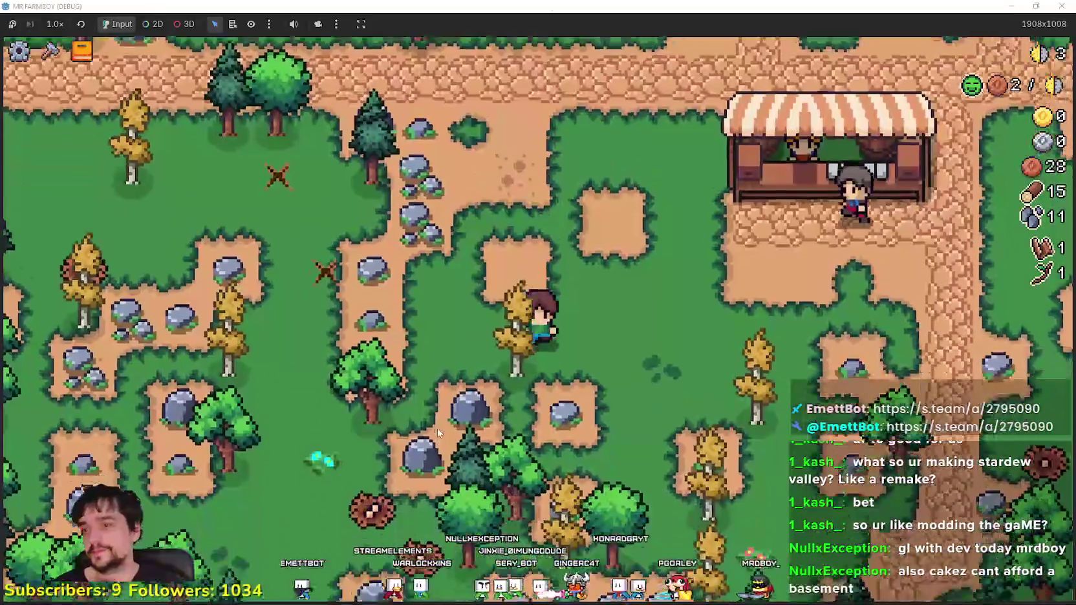
key("s")
key("d")
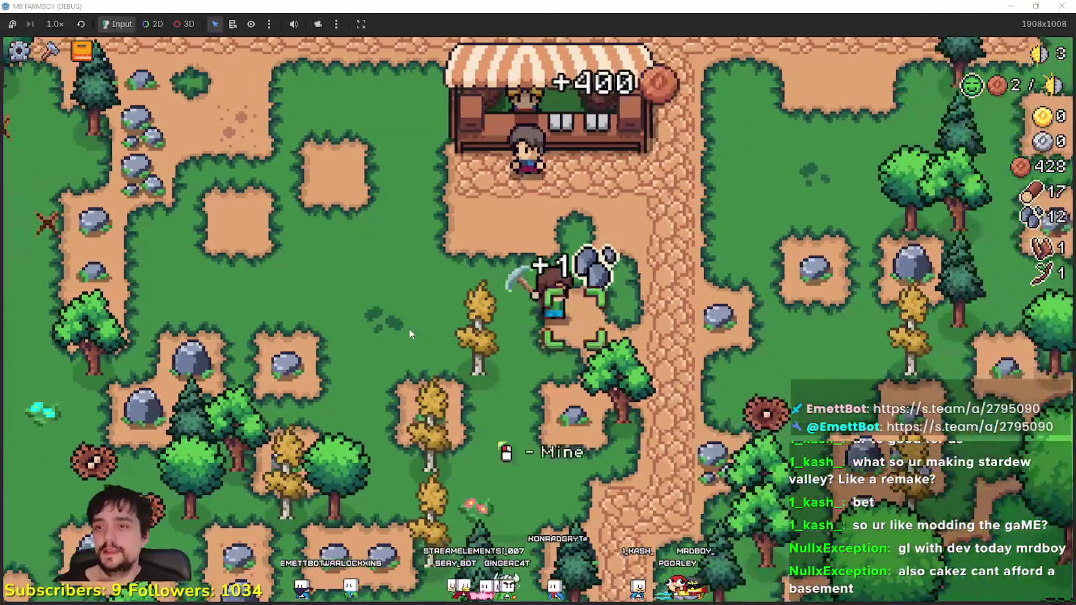
key("w")
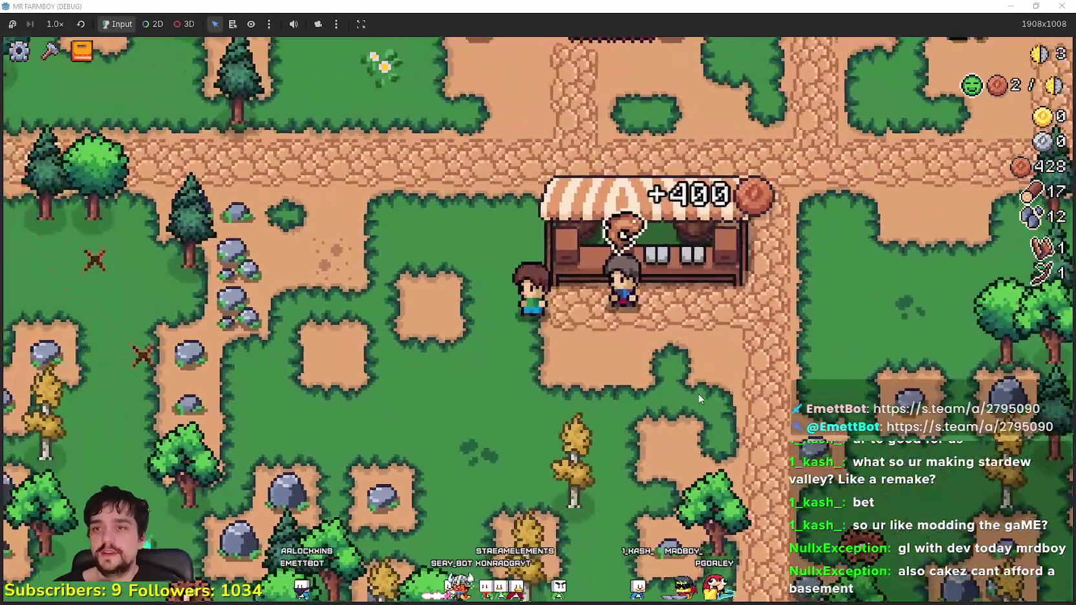
Step: Sell again at the market, reaching 428 coins, then pause and return to the title screen
key("e")
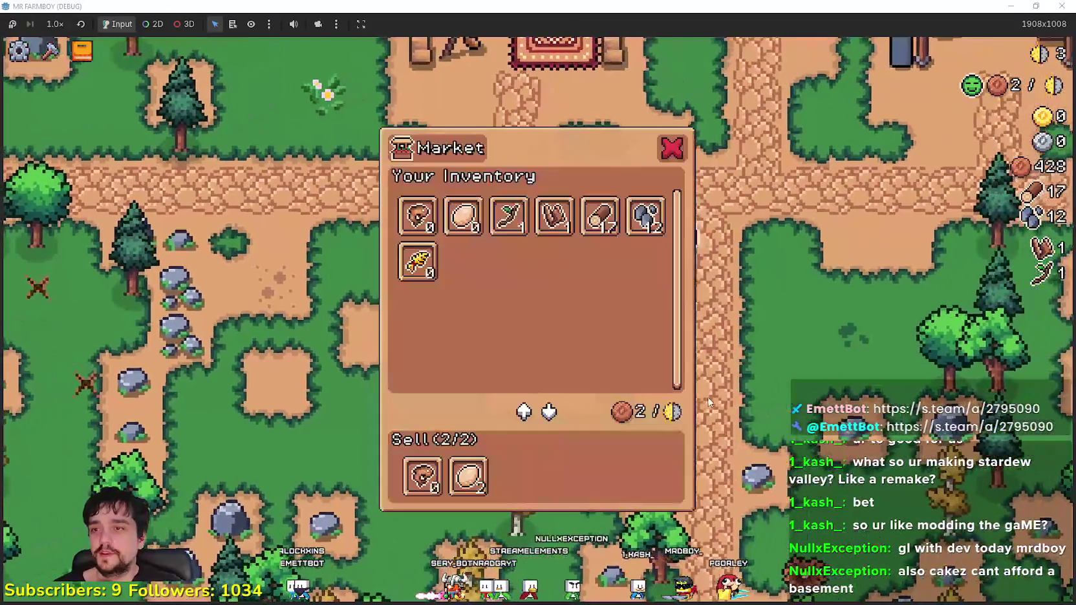
key("Escape")
key("a")
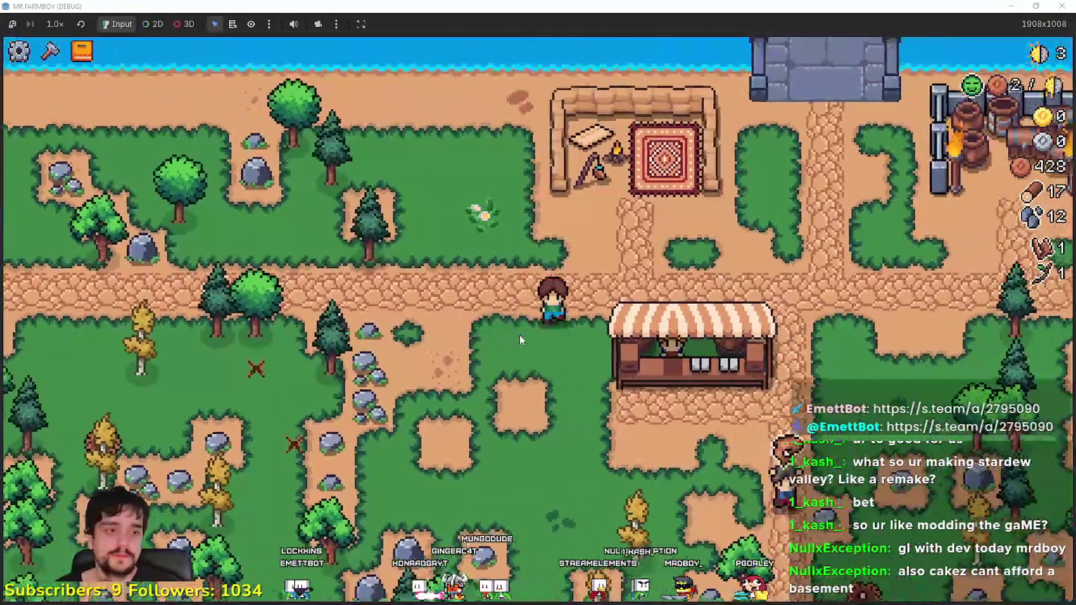
key("Escape")
key("Return")
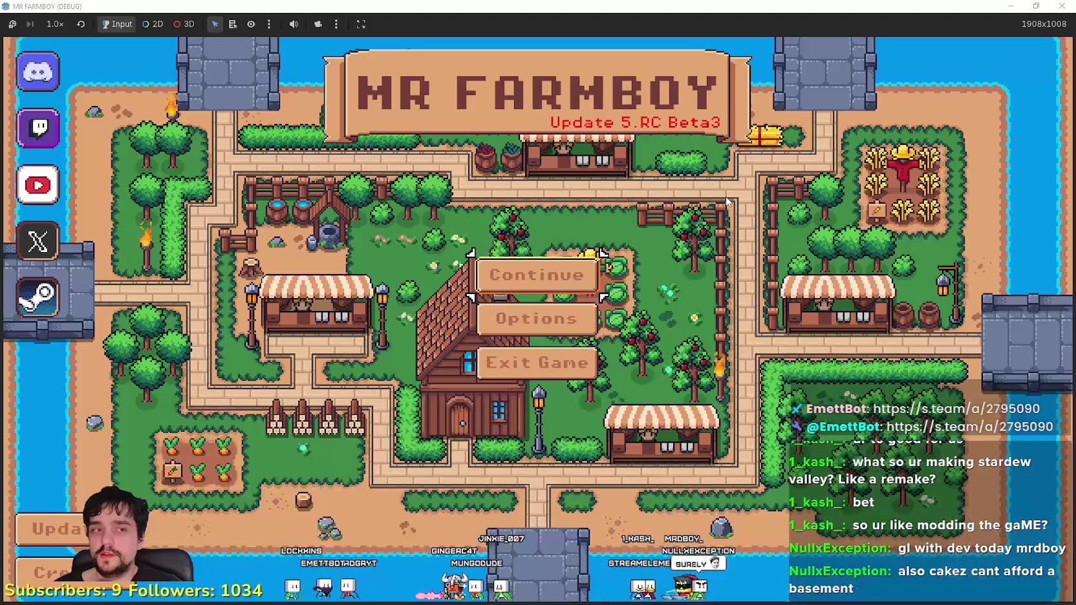
Step: Continue from the title menu and load Save 10, hitting the index 1006 error in preload_manager.gd
key("Return")
scroll(610, 407, "down", 2)
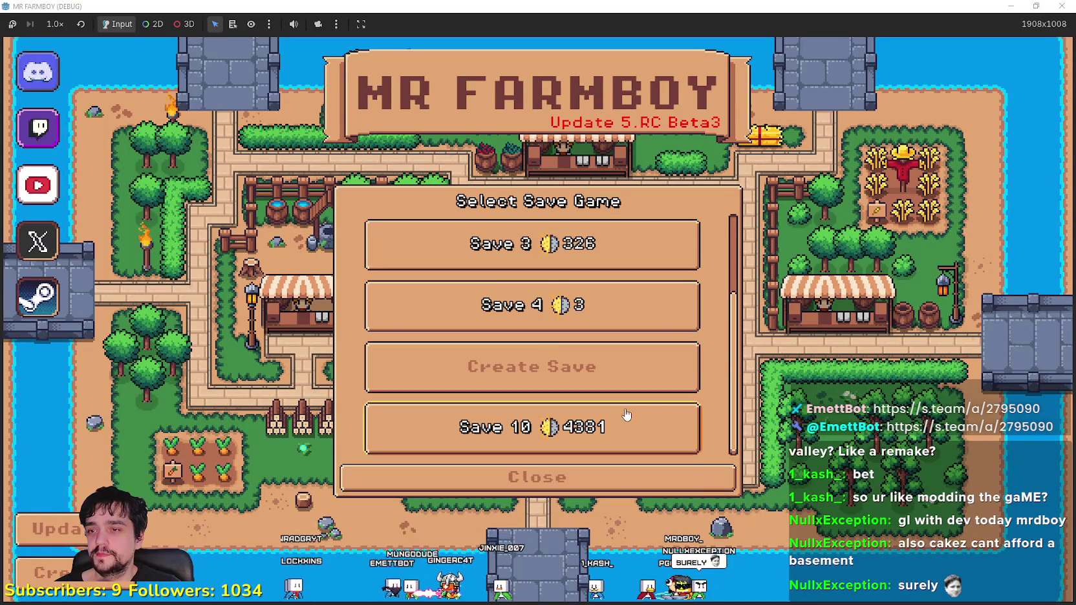
left_click(468, 438)
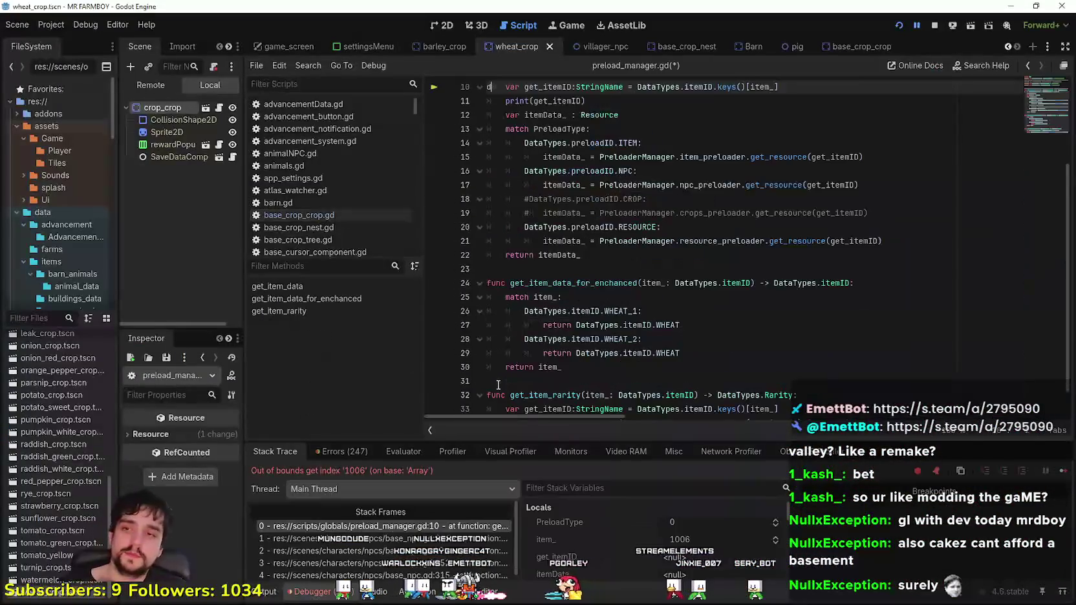
Step: Save preload_manager.gd at line 12 and run the game again into the saved town
scroll(685, 329, "up", 1)
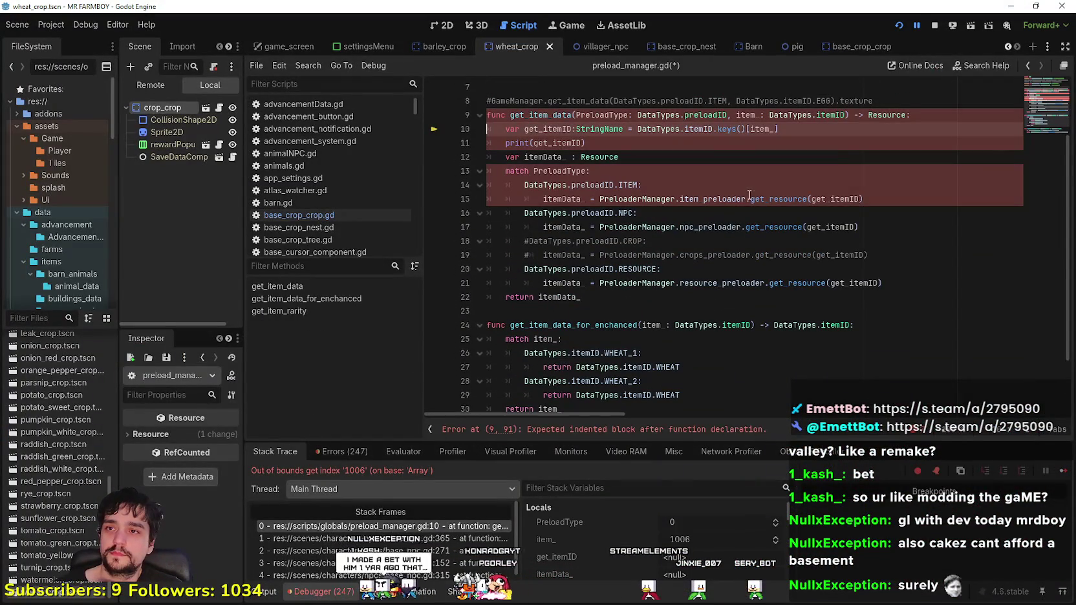
key("ctrl+s")
left_click(744, 155)
scroll(812, 308, "up", 2)
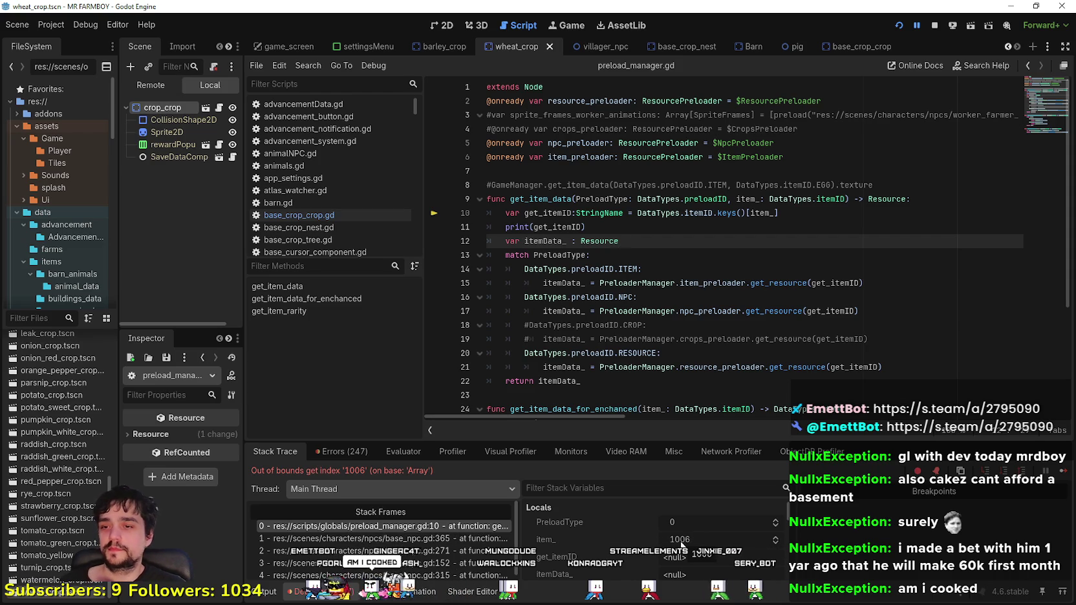
key("F12")
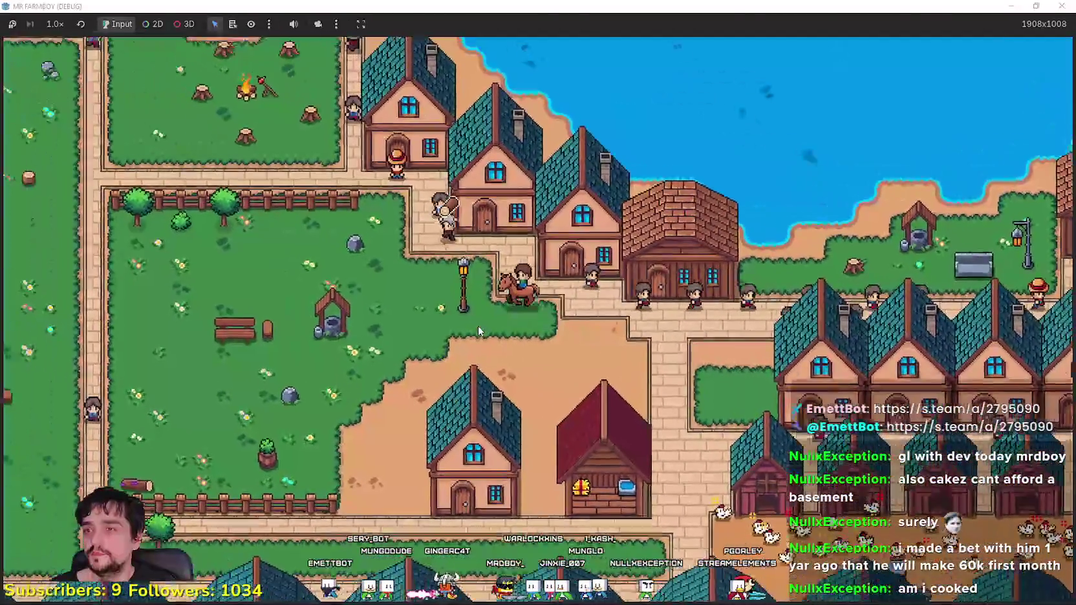
Step: Ride the mount north past the market stalls and east through town into the crop field
key("w")
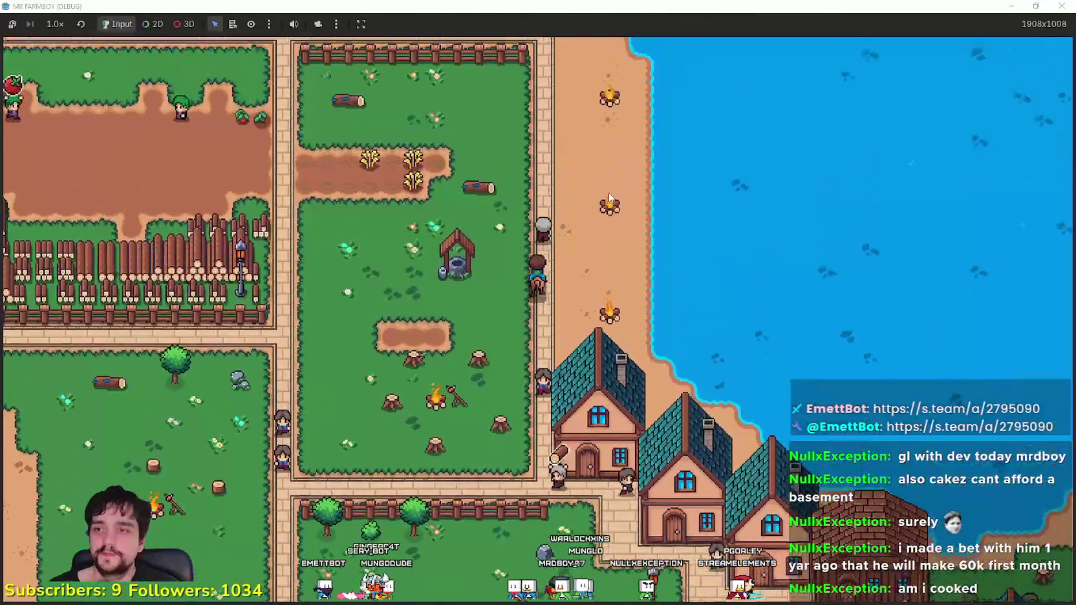
key("w")
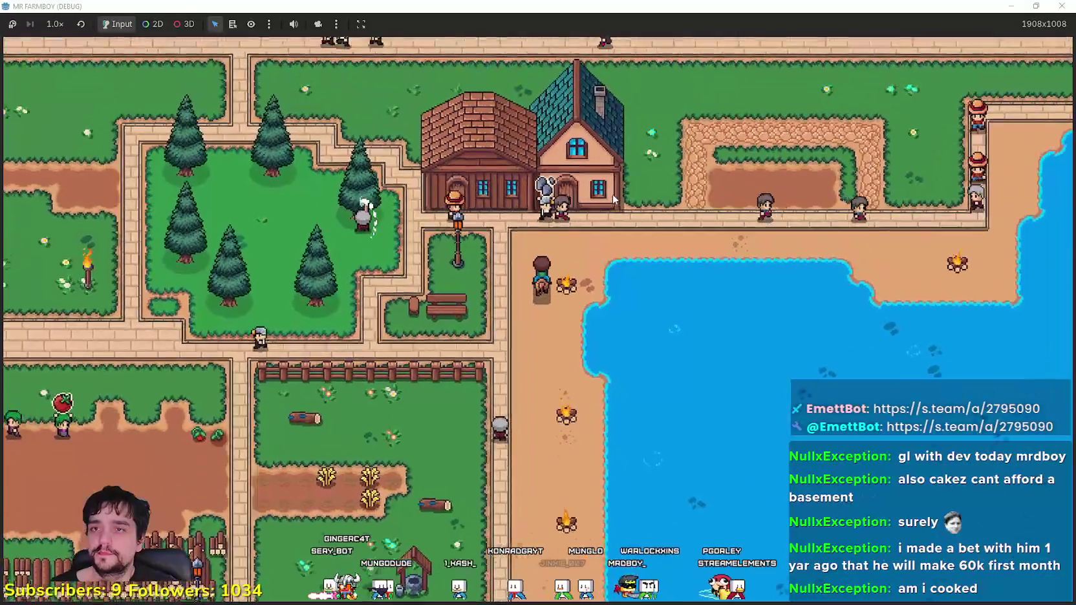
key("d")
key("w")
key("d")
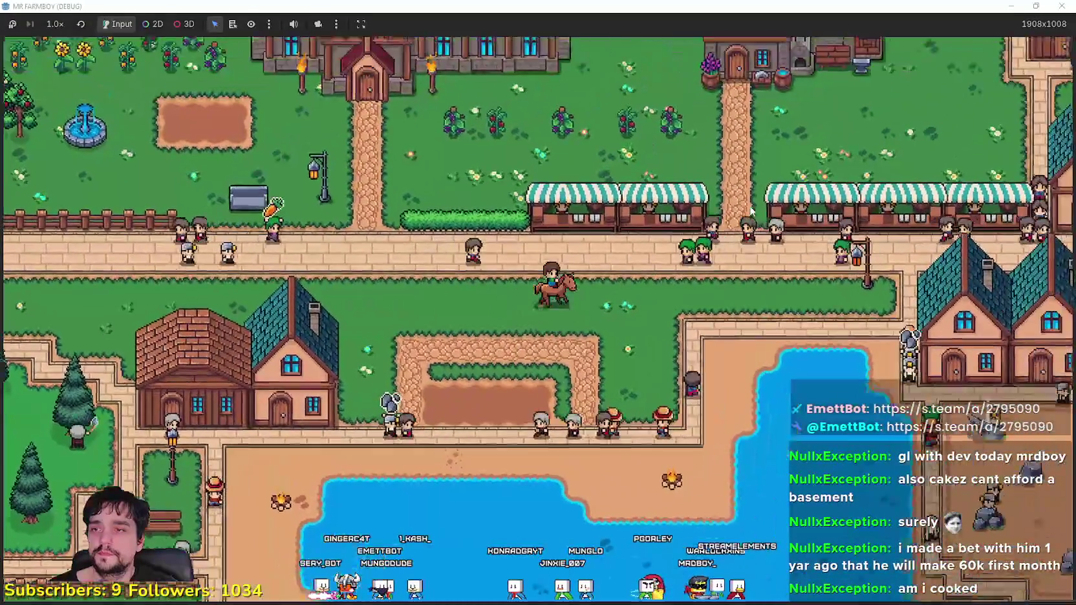
key("d")
key("w")
key("d")
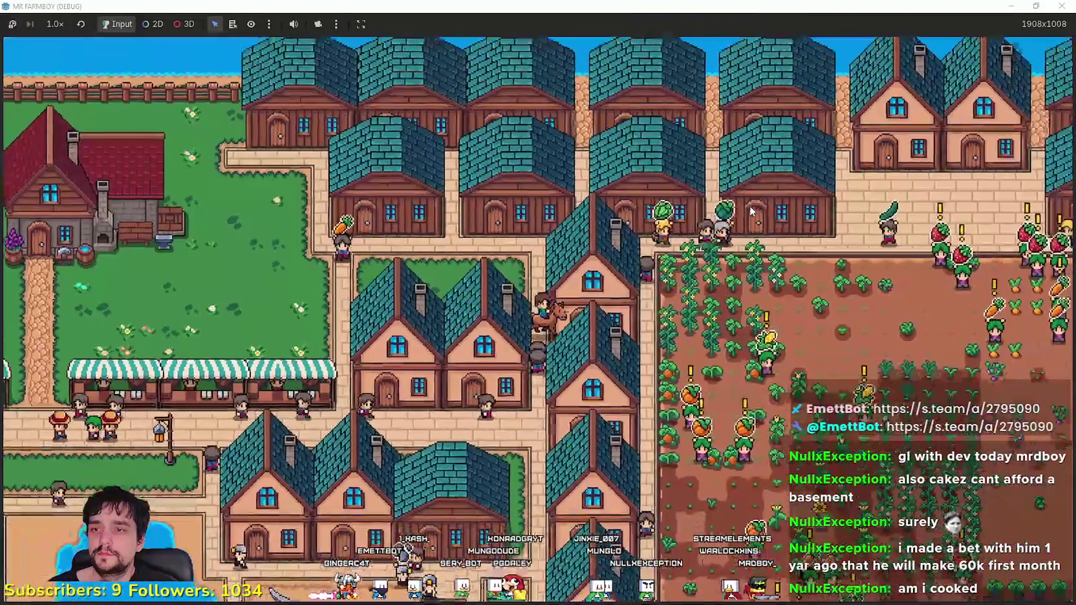
key("s")
key("w")
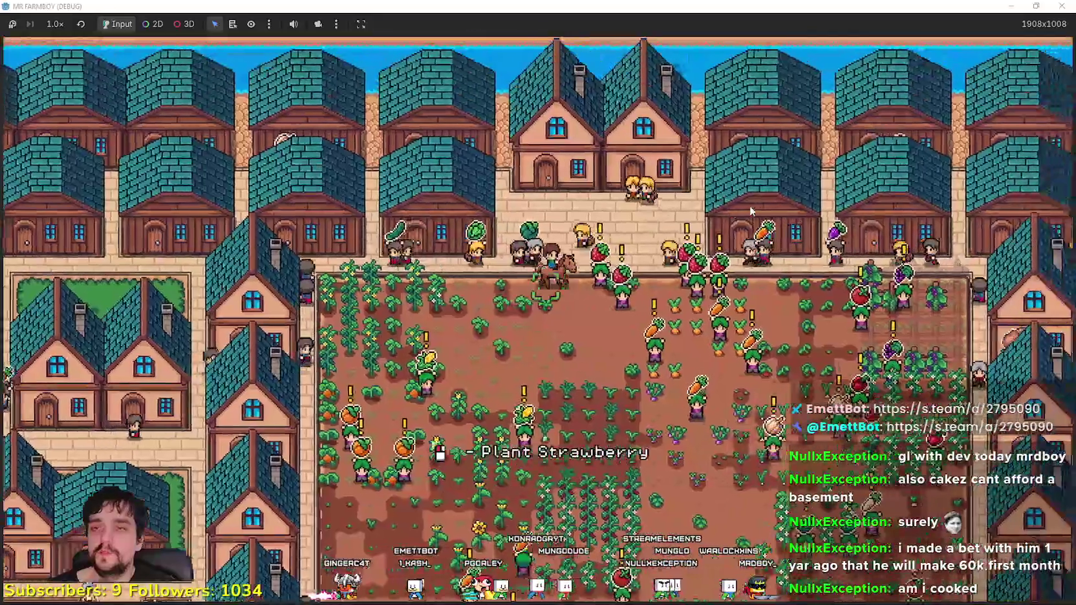
scroll(750, 239, "up", 3)
Step: Pause the game, close the pause menu, and stop the running project with F8
key("Escape")
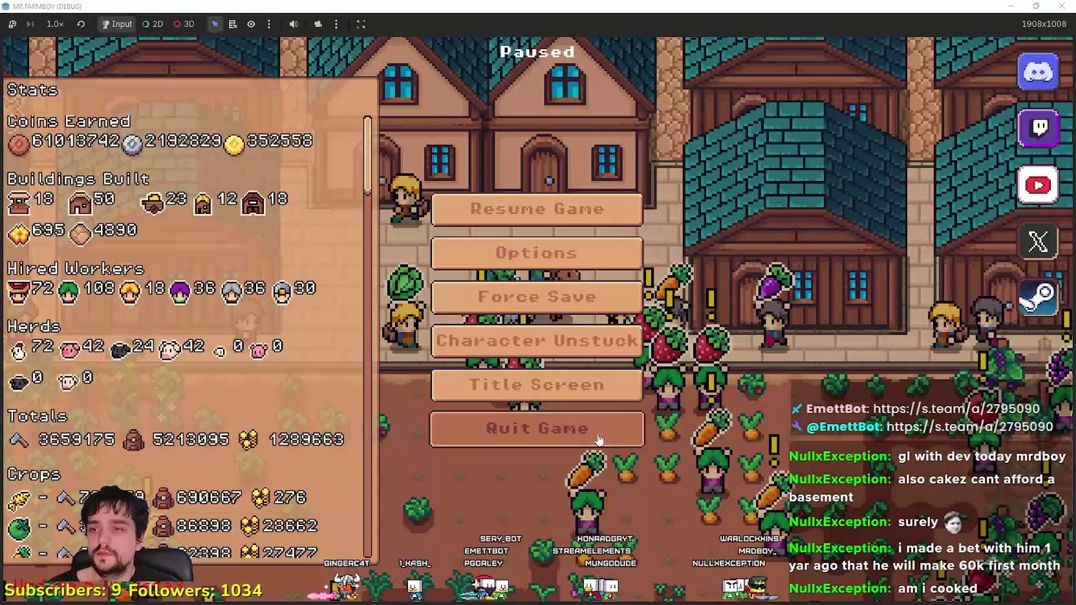
key("Escape")
key("F8")
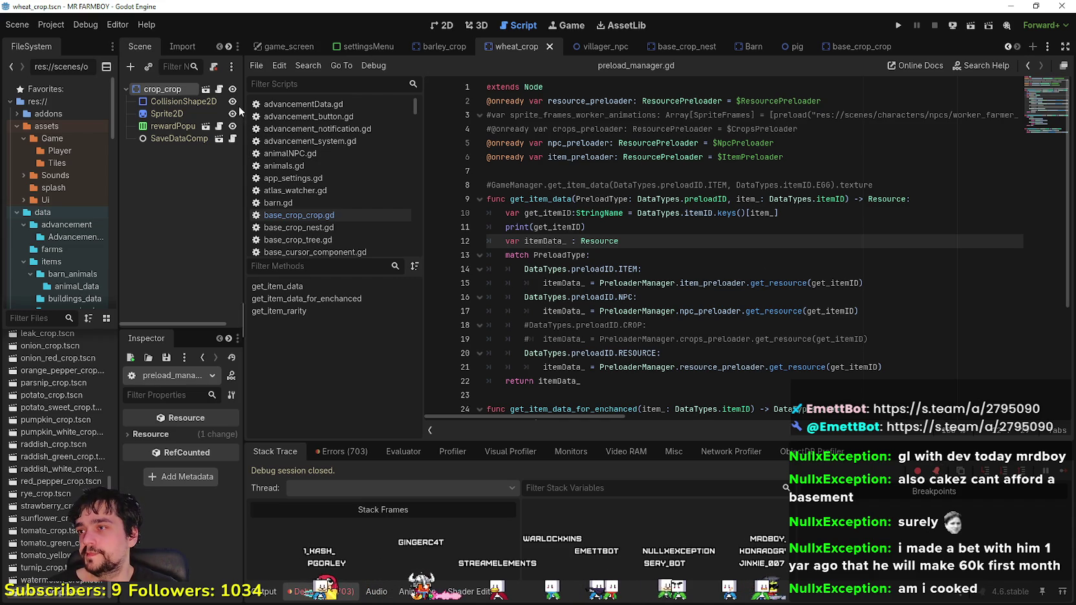
Step: Review lines 243–254 of base_crop_crop.gd around remove_from_farmer, then switch to YouTube Music
left_click(299, 214)
mouse_move(488, 212)
left_mouse_down()
mouse_move(646, 311)
mouse_move(656, 367)
left_mouse_up()
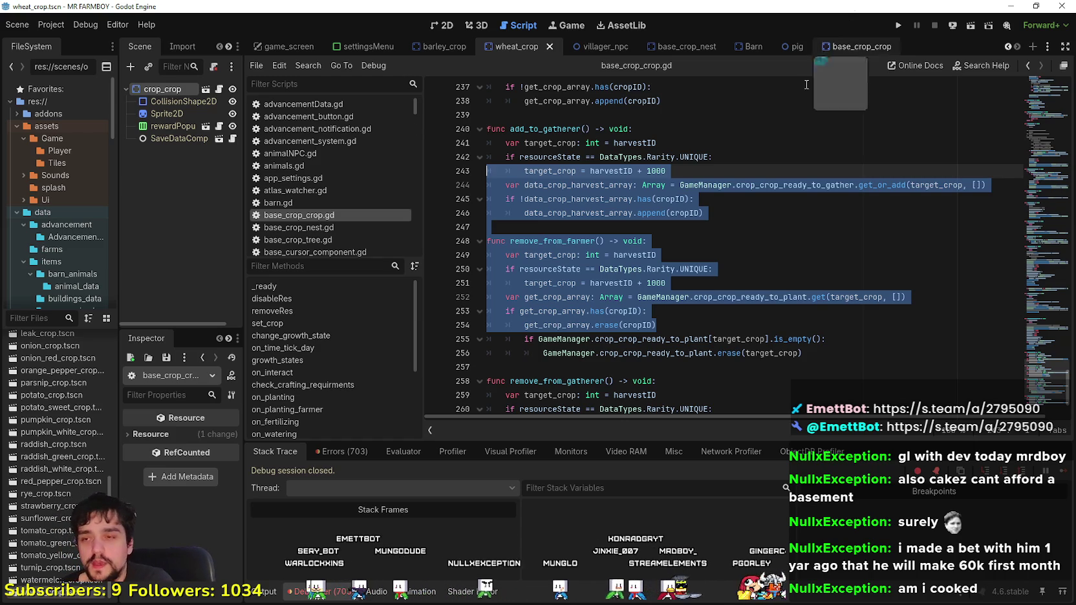
left_click(735, 268)
left_click(735, 234)
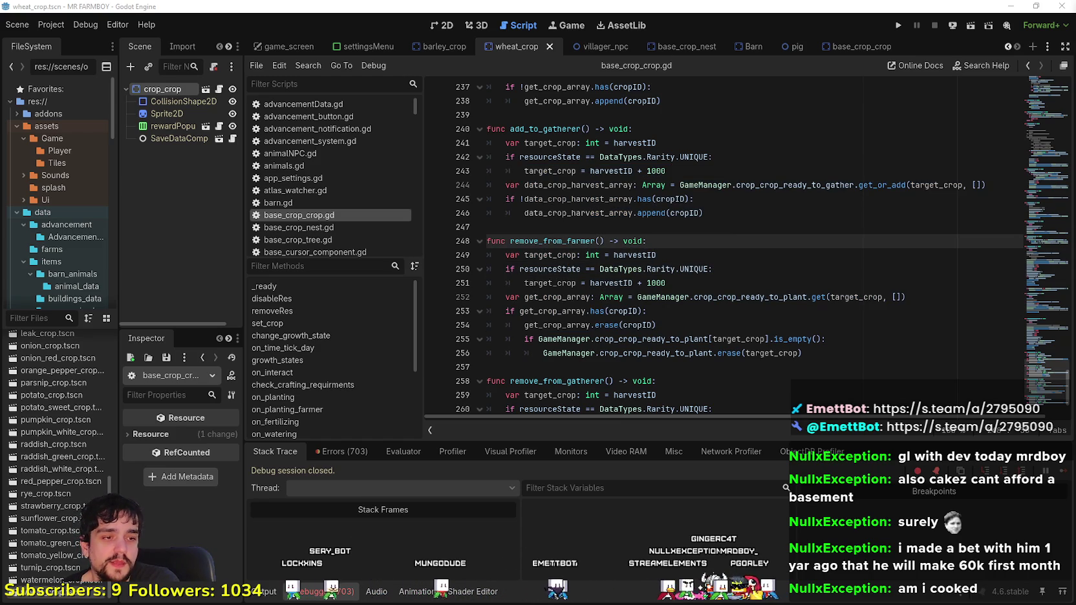
key("alt+Tab")
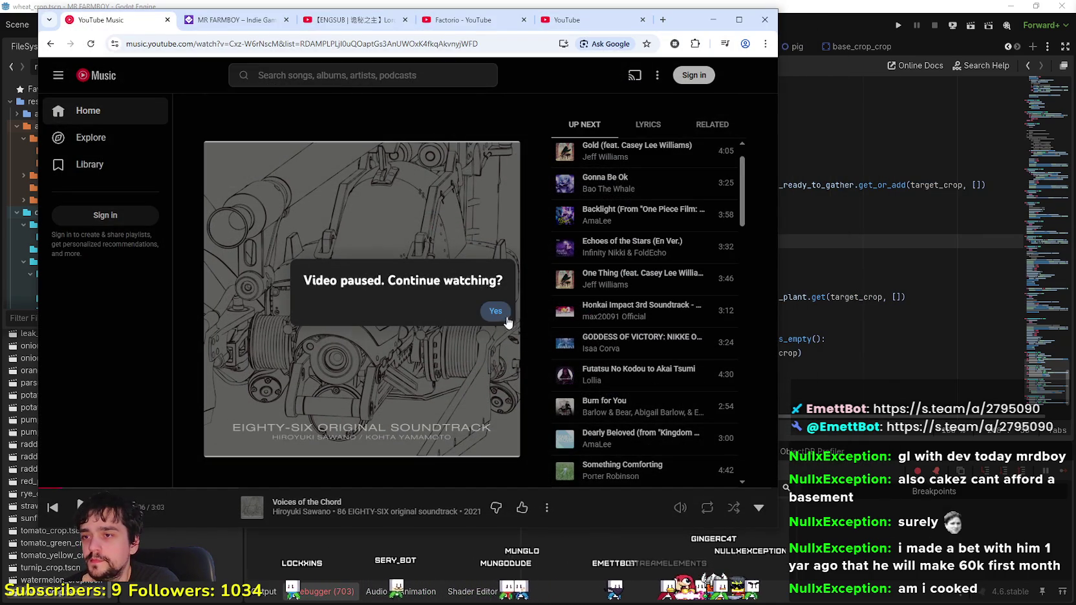
Step: Resume 'Voices of the Chord' in YouTube Music and return to line 246 in the Godot script
left_click(495, 311)
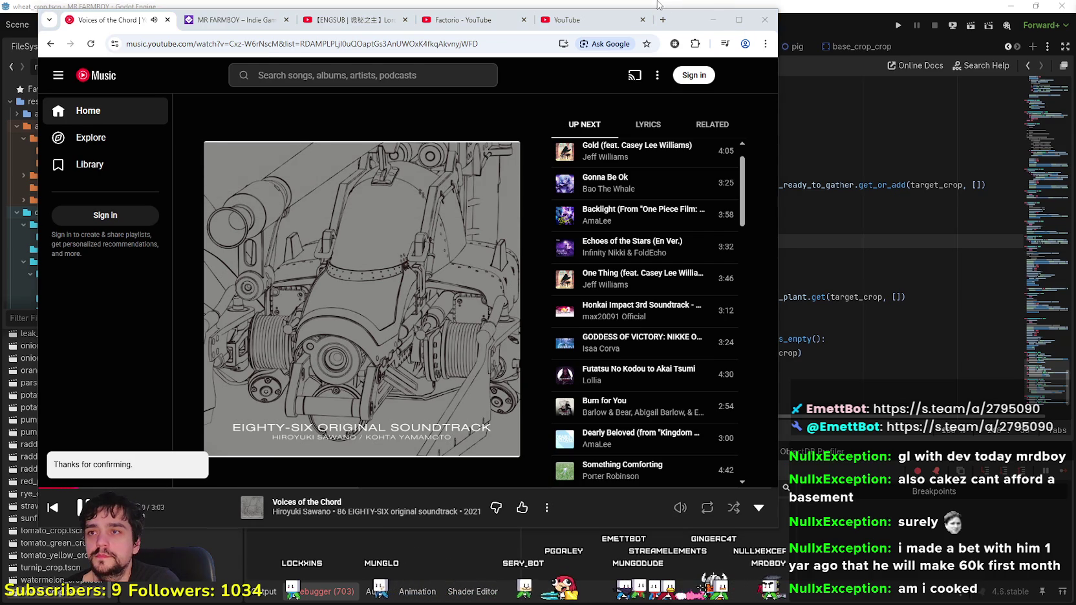
key("alt+Tab")
left_click(737, 241)
left_click(750, 211)
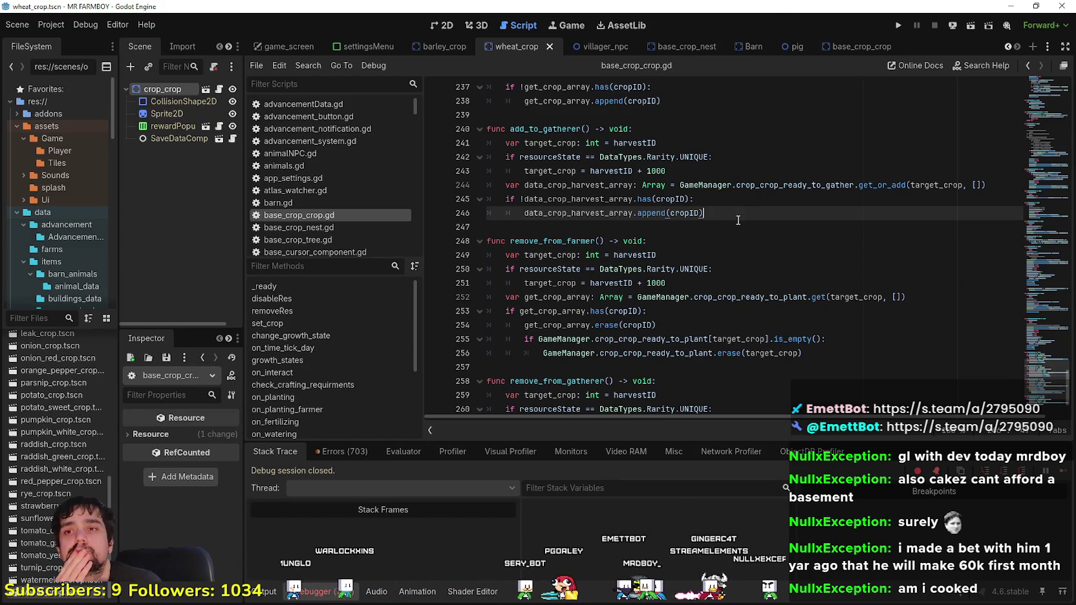
Step: Move the caret to the blank line above add_to_gatherer in base_crop_crop.gd
key("Down")
key("Down")
key("Up")
scroll(737, 227, "up", 1)
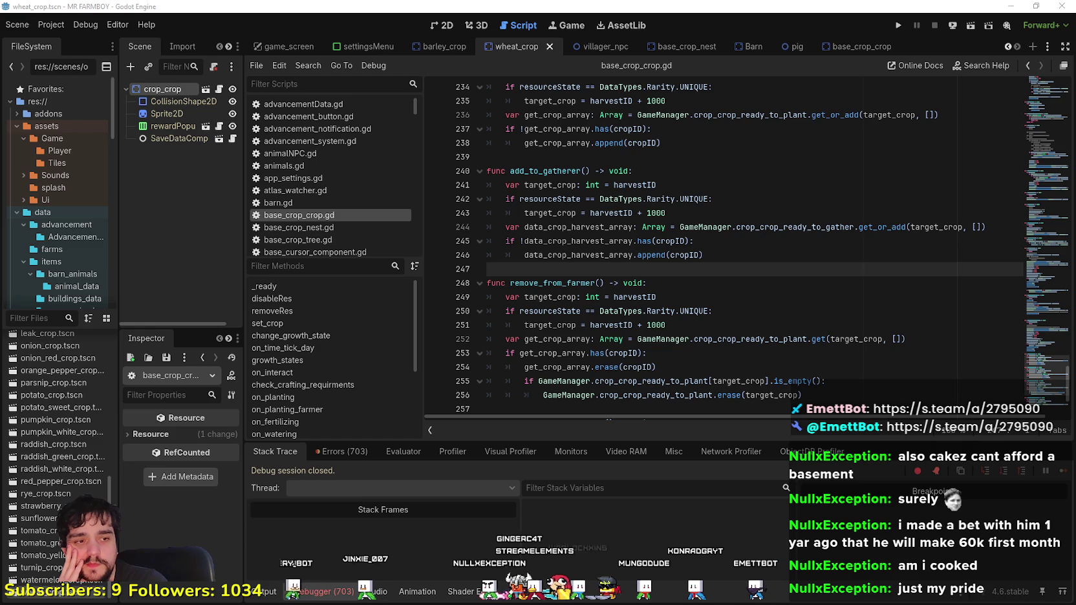
left_click(694, 159)
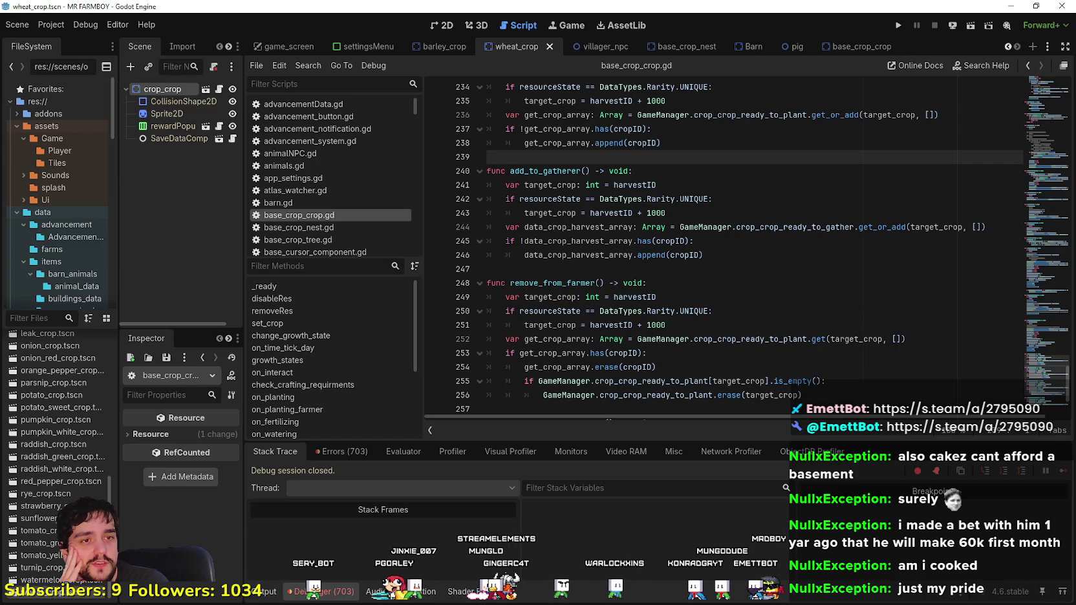
Step: Run the project, close the game window, and place the Games.txt notes over the world scene
key("F5")
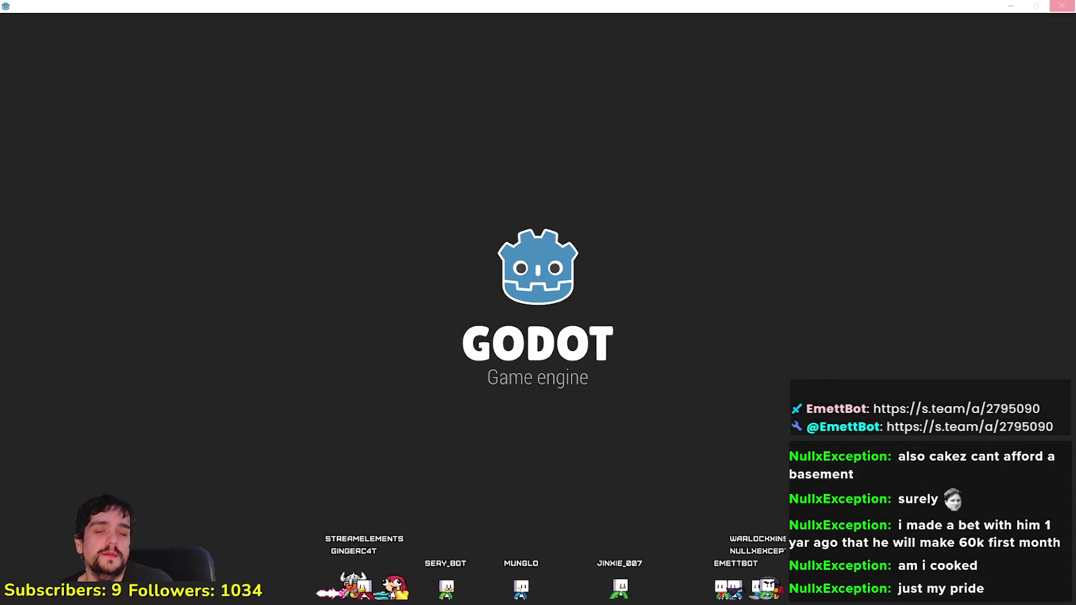
left_click(1061, 5)
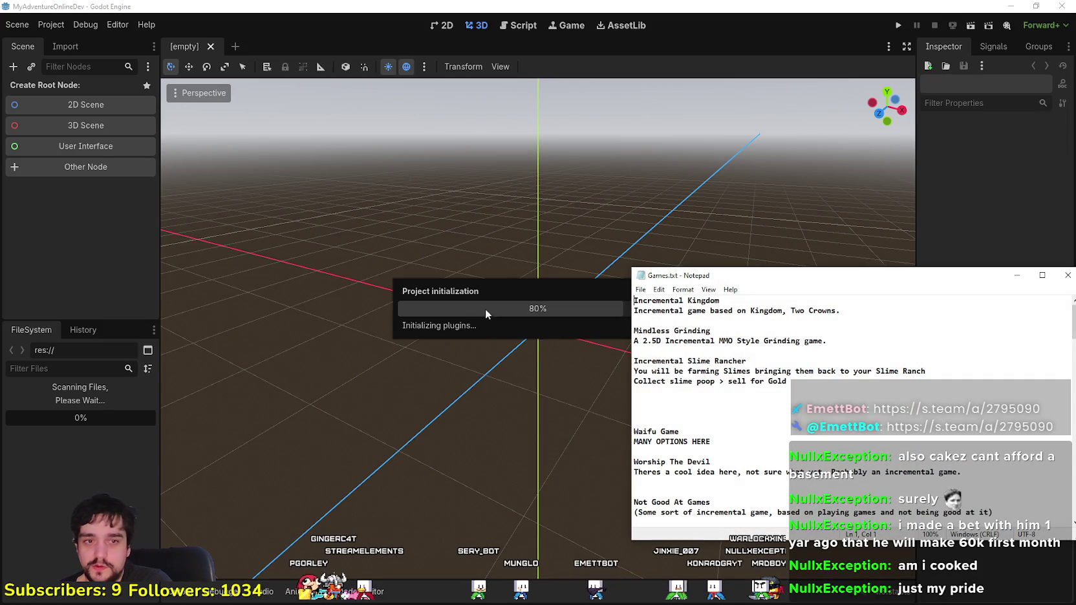
left_click_drag(763, 276, 350, 135)
mouse_move(407, 241)
left_mouse_down()
mouse_move(202, 160)
mouse_move(223, 187)
mouse_move(198, 162)
mouse_move(375, 240)
mouse_move(198, 141)
left_mouse_up()
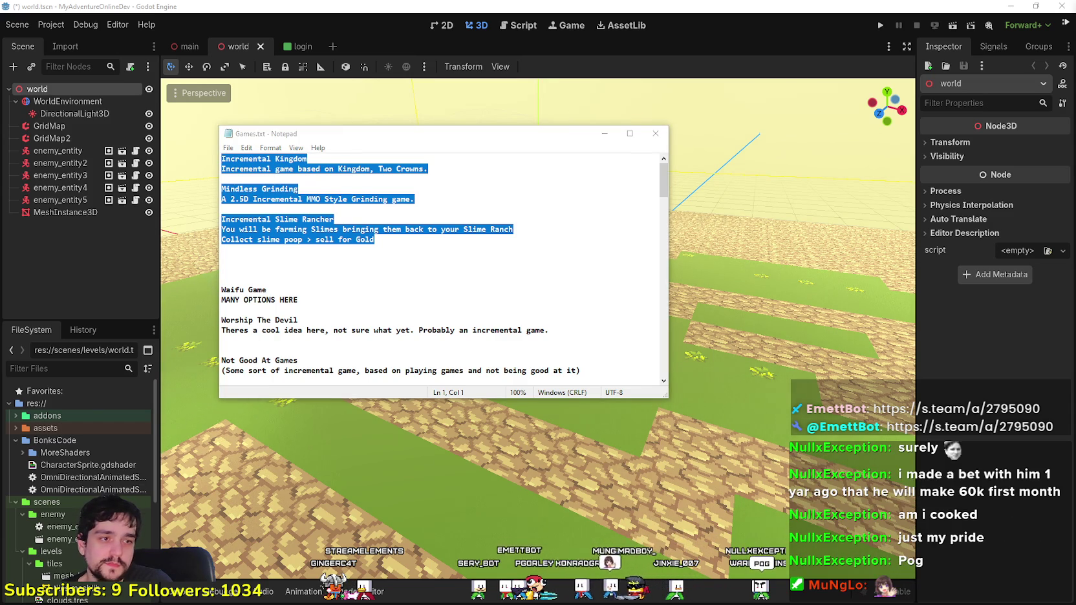
Step: Add 'A Game About a Mindless Grind' under Mindless Grinding in Games.txt, then bring Godot forward
left_click(348, 222)
mouse_move(415, 200)
left_mouse_down()
mouse_move(221, 169)
mouse_move(413, 202)
mouse_move(238, 181)
left_mouse_up()
left_click(397, 190)
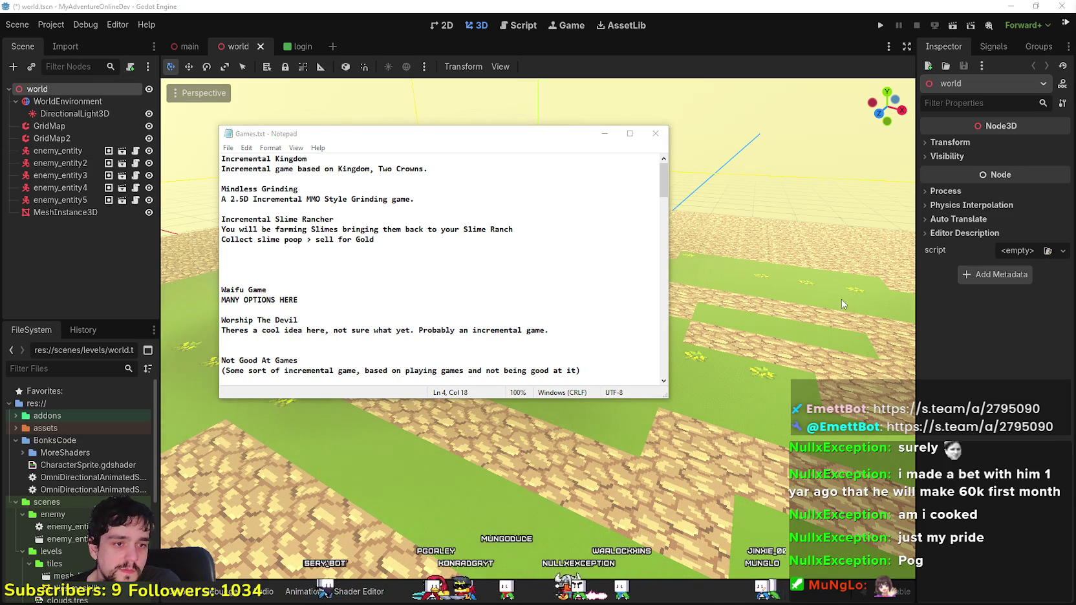
left_click_drag(300, 188, 233, 187)
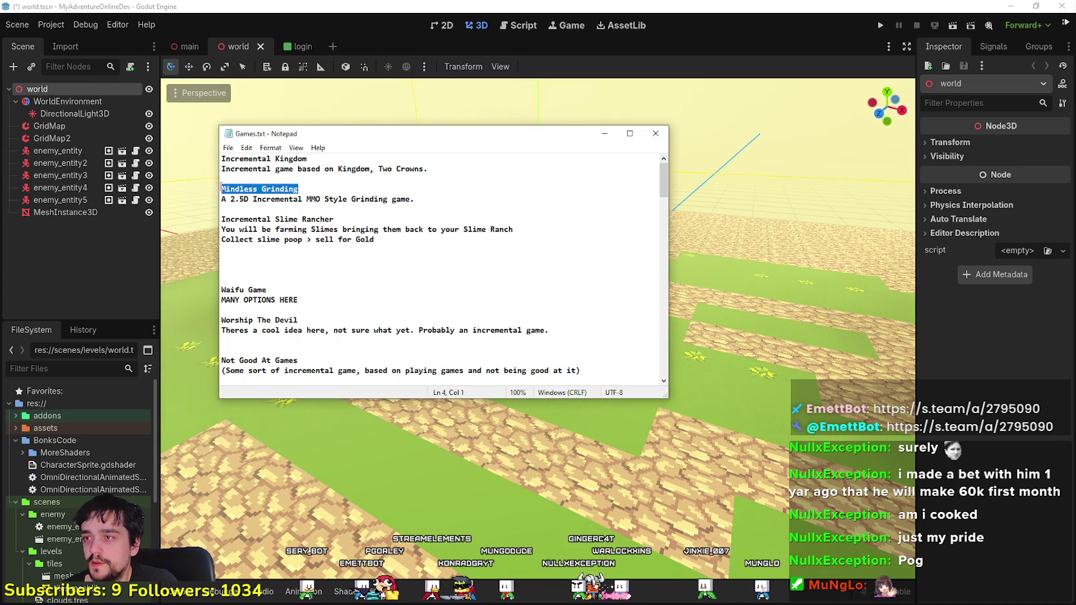
left_click(313, 187)
key("Return")
type("A Game About a Mindless Grind")
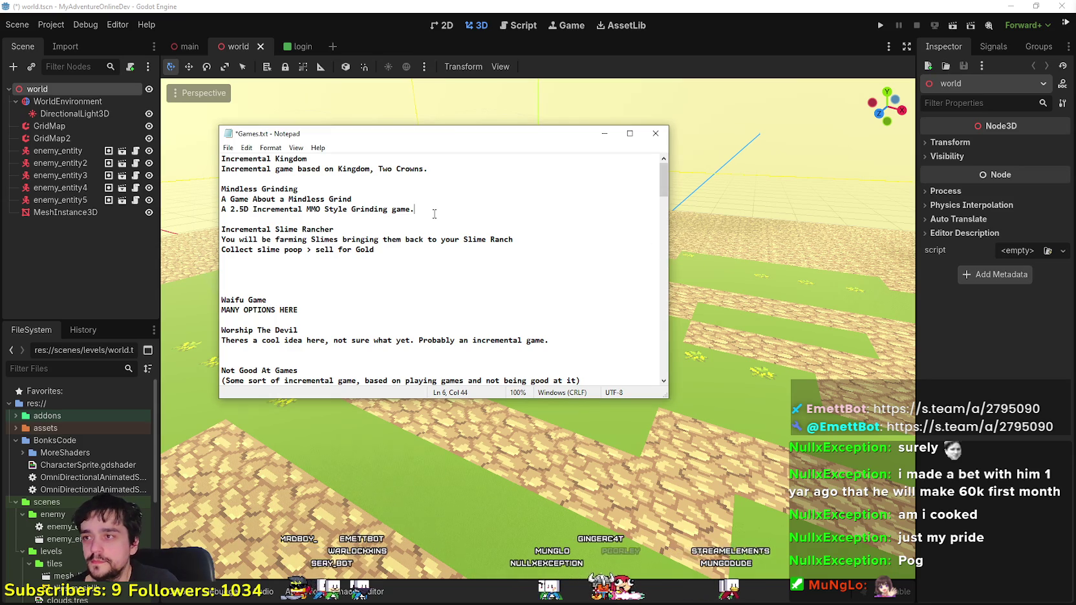
left_click(627, 73)
scroll(586, 261, "down", 2)
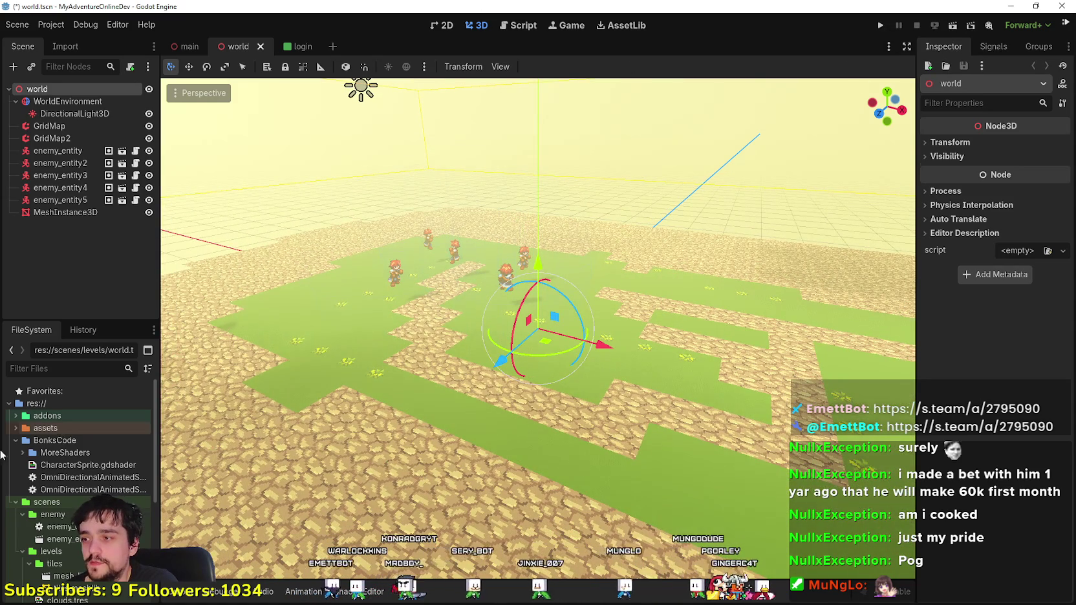
Step: Run main.tscn as host on port 4200 with a local client and maximize the game window
scroll(53, 529, "down", 5)
double_click(119, 494)
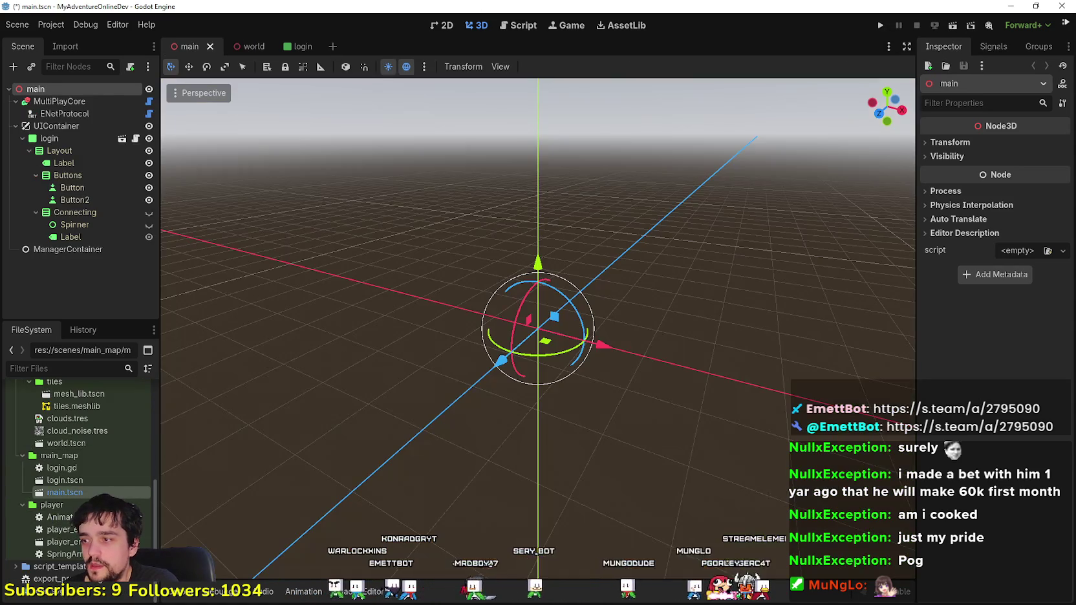
left_click(887, 24)
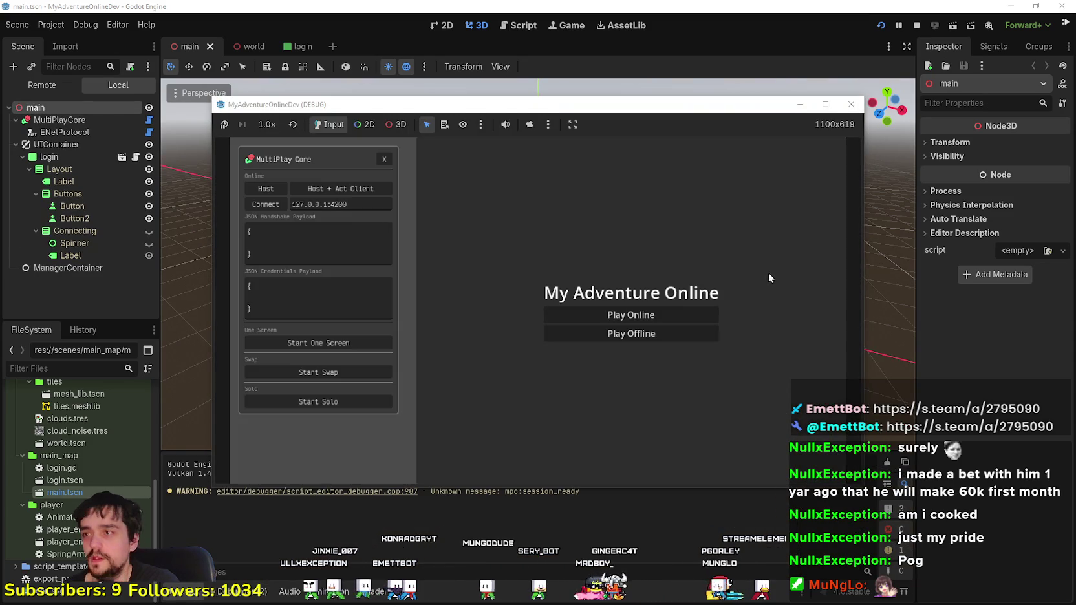
left_click(342, 188)
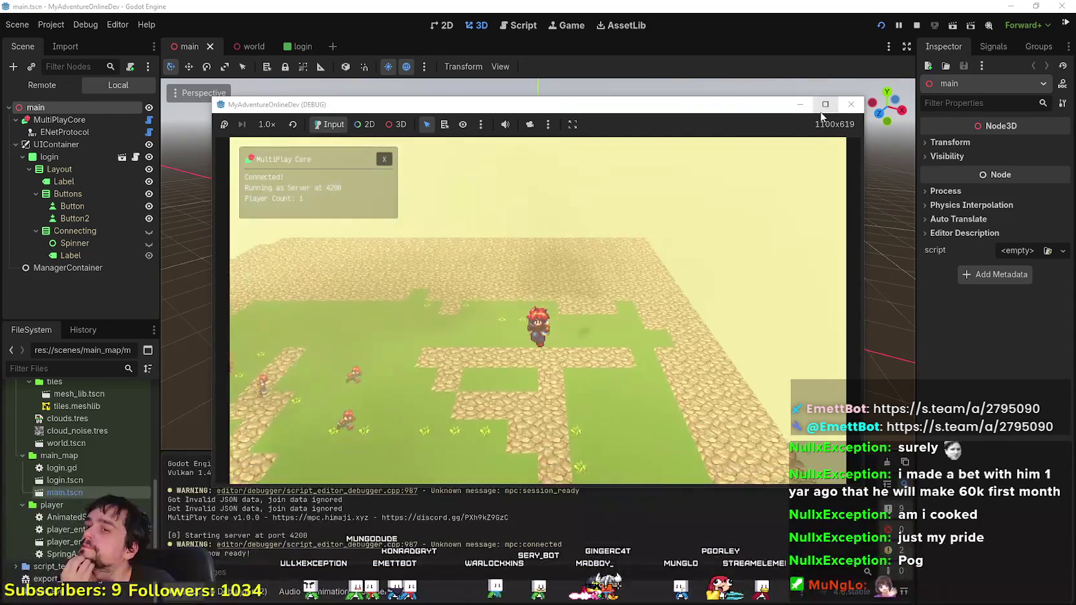
left_click(825, 105)
left_click(361, 24)
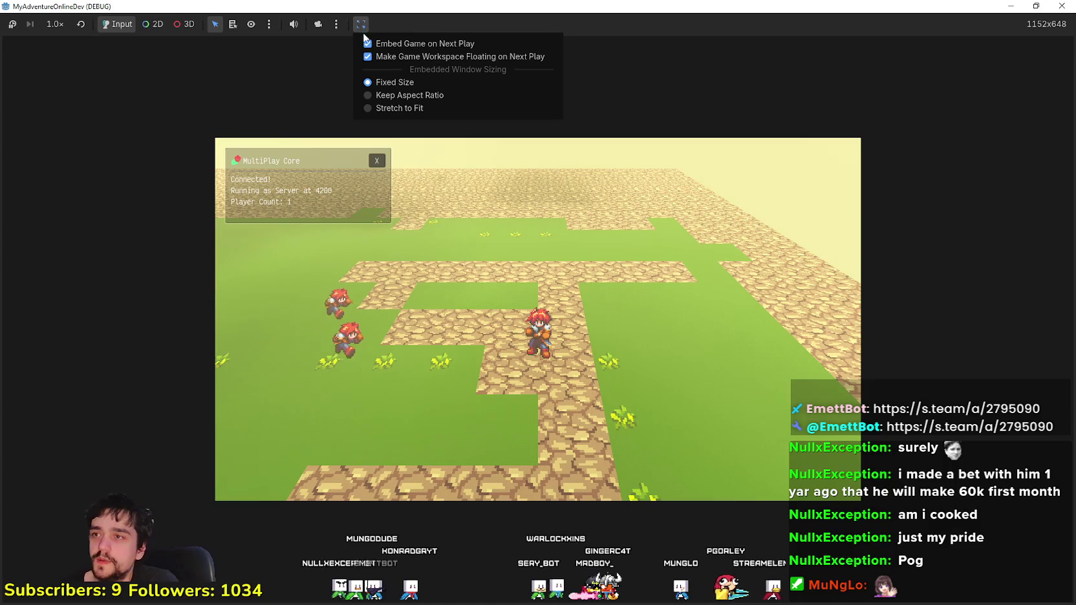
left_click(393, 106)
left_click_drag(739, 302, 247, 95)
left_click(255, 72)
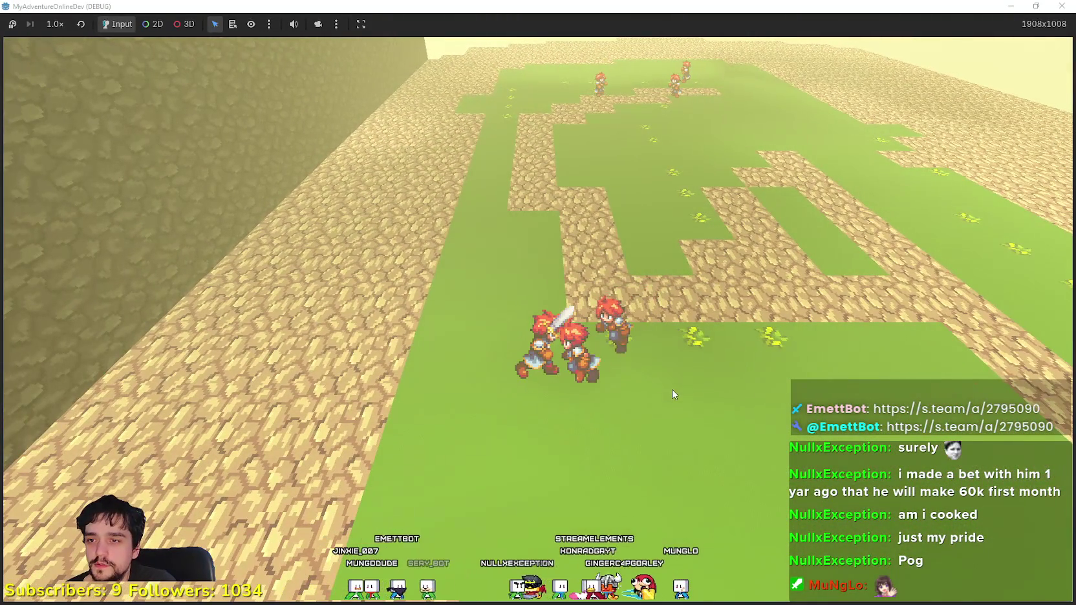
left_click_drag(671, 390, 495, 360)
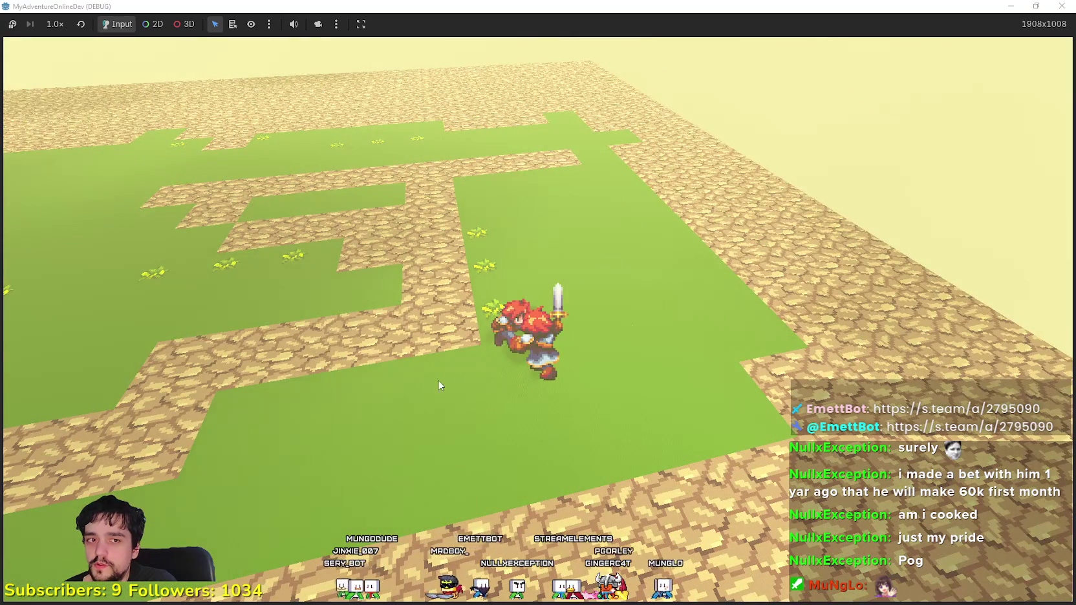
mouse_move(414, 320)
left_mouse_down()
mouse_move(543, 317)
mouse_move(578, 404)
mouse_move(571, 381)
left_mouse_up()
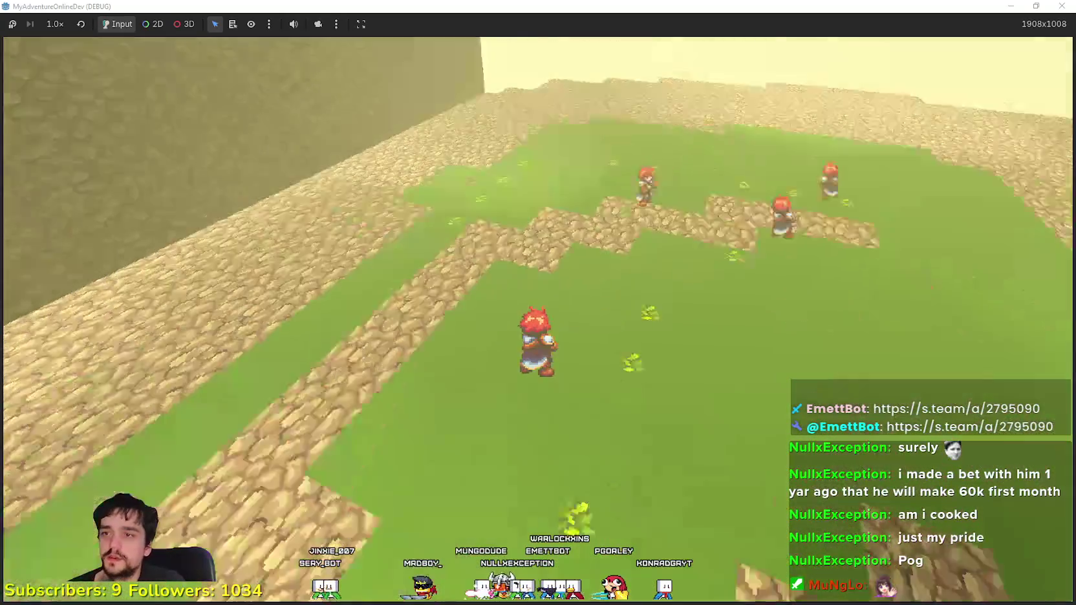
key("d")
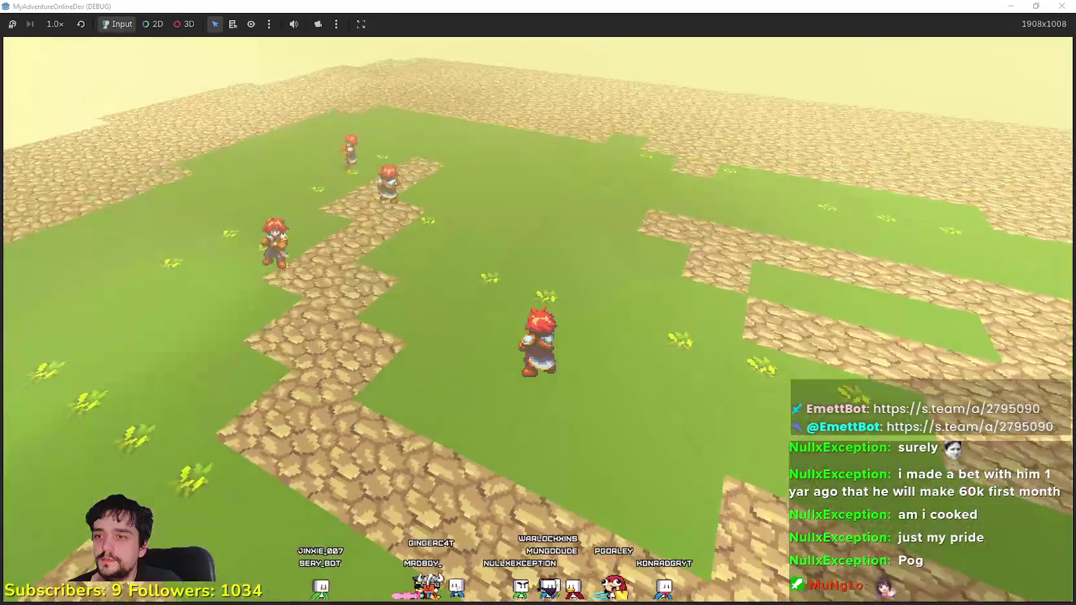
key("d")
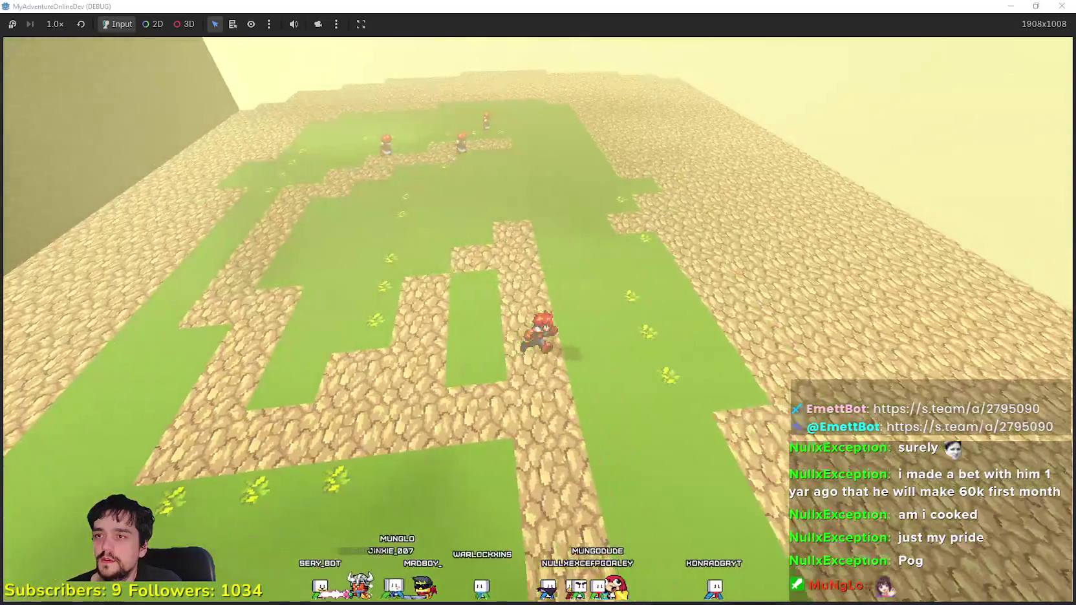
key("w")
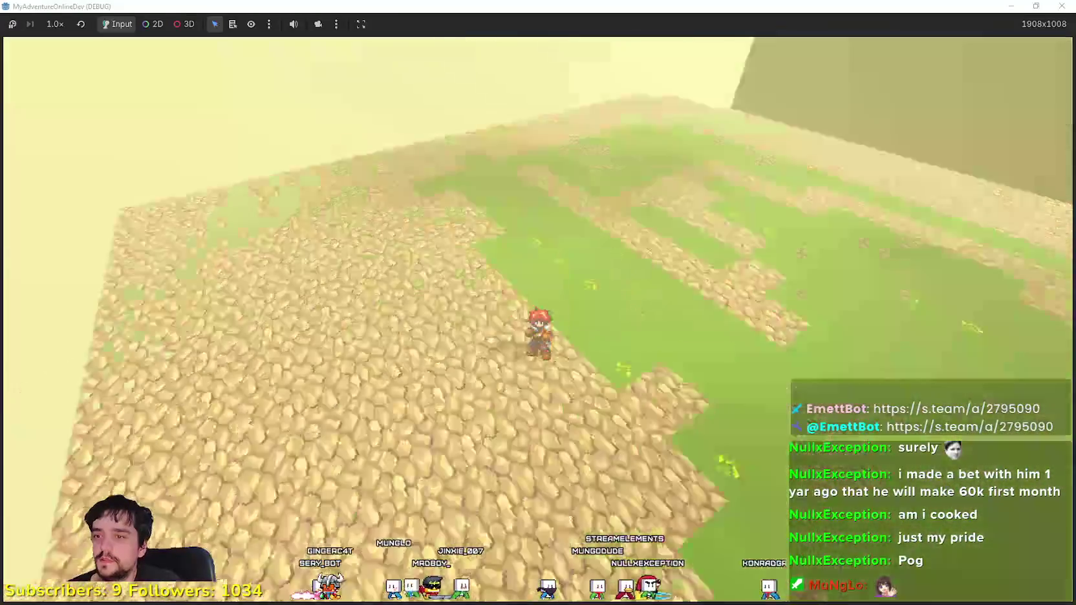
key("s")
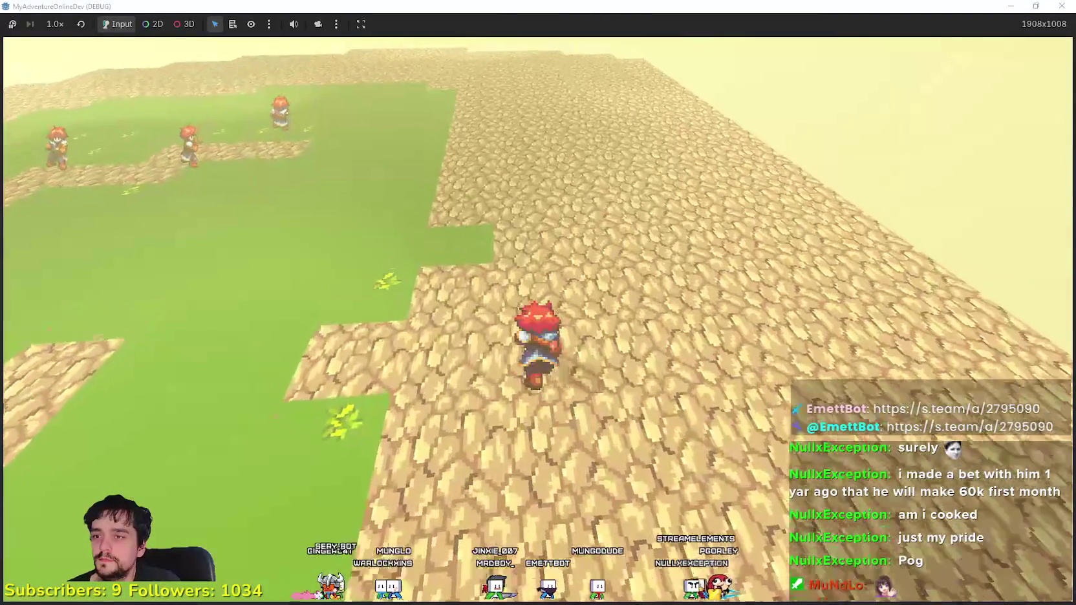
key("a")
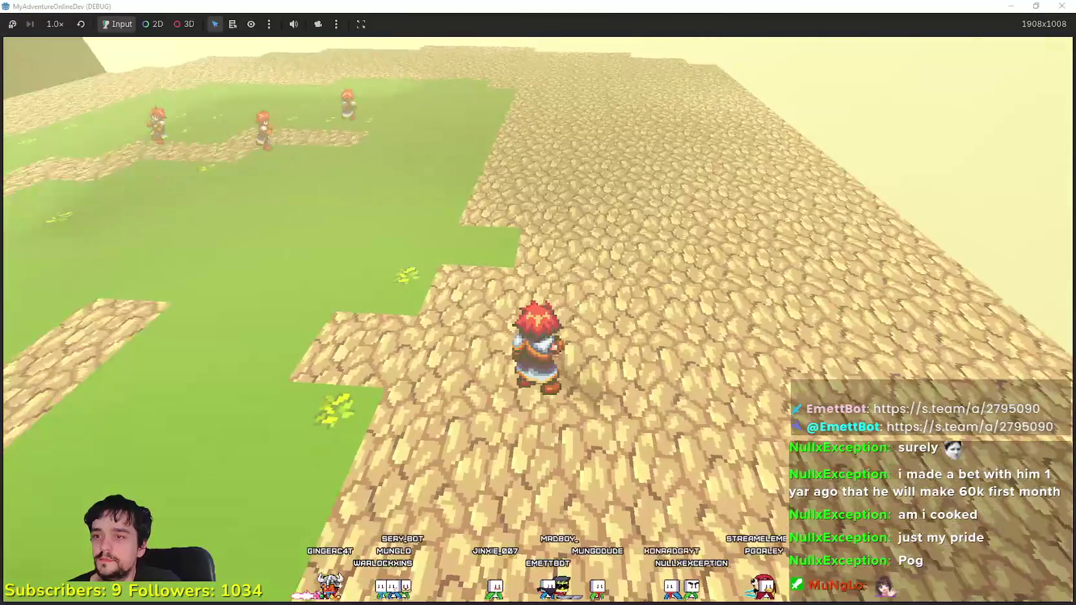
key("w")
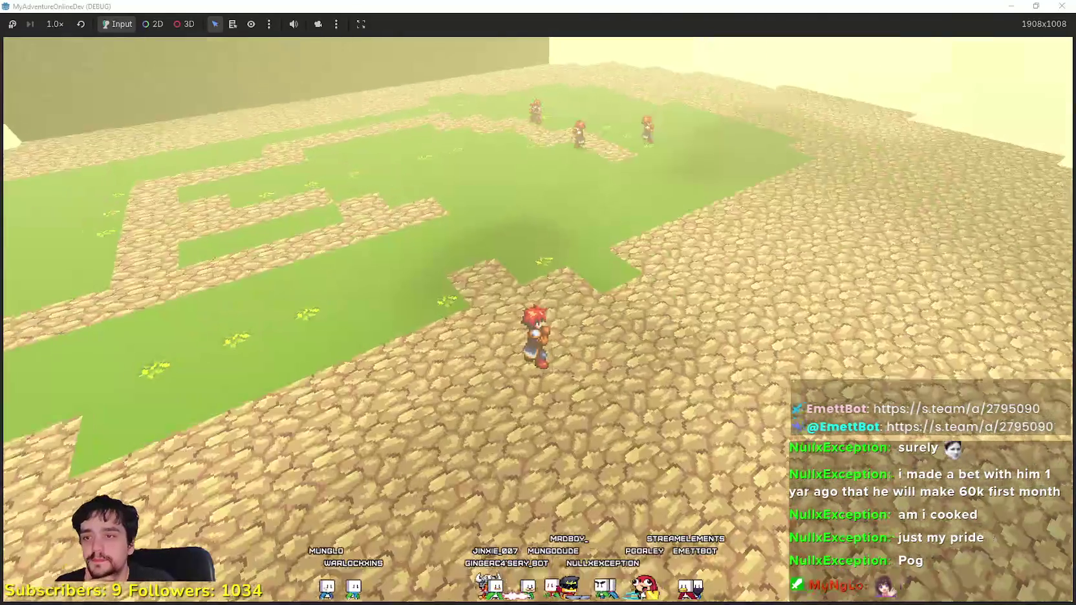
key("a")
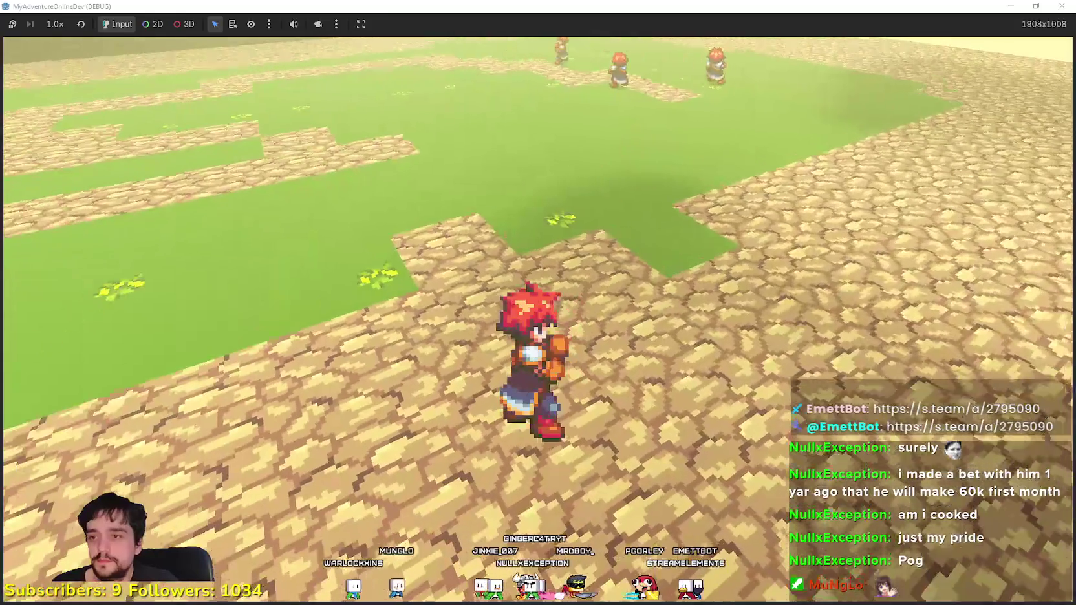
scroll(538, 302, "down", 5)
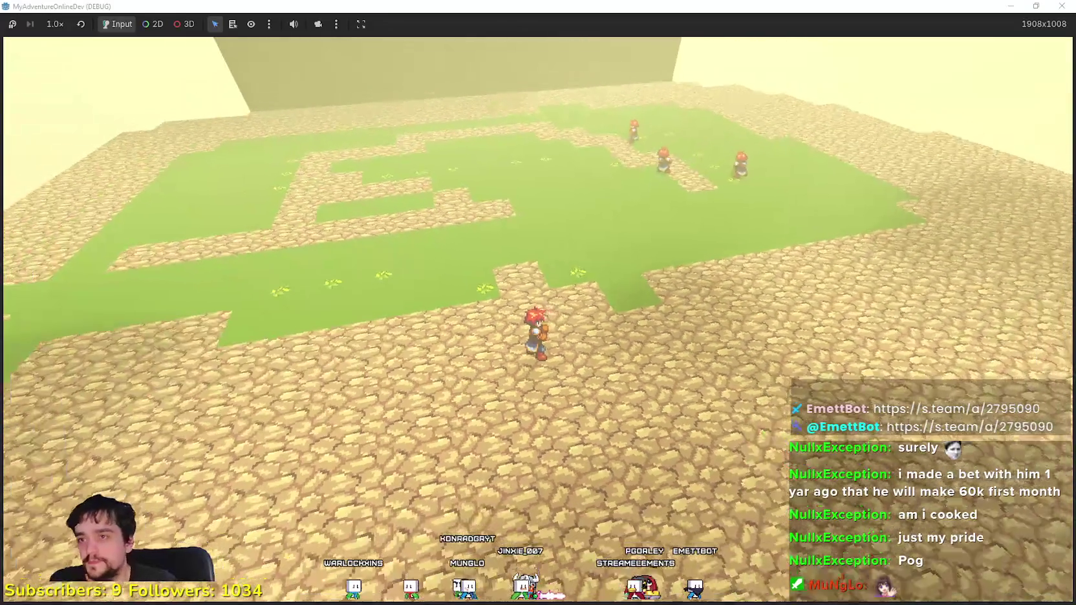
key("e")
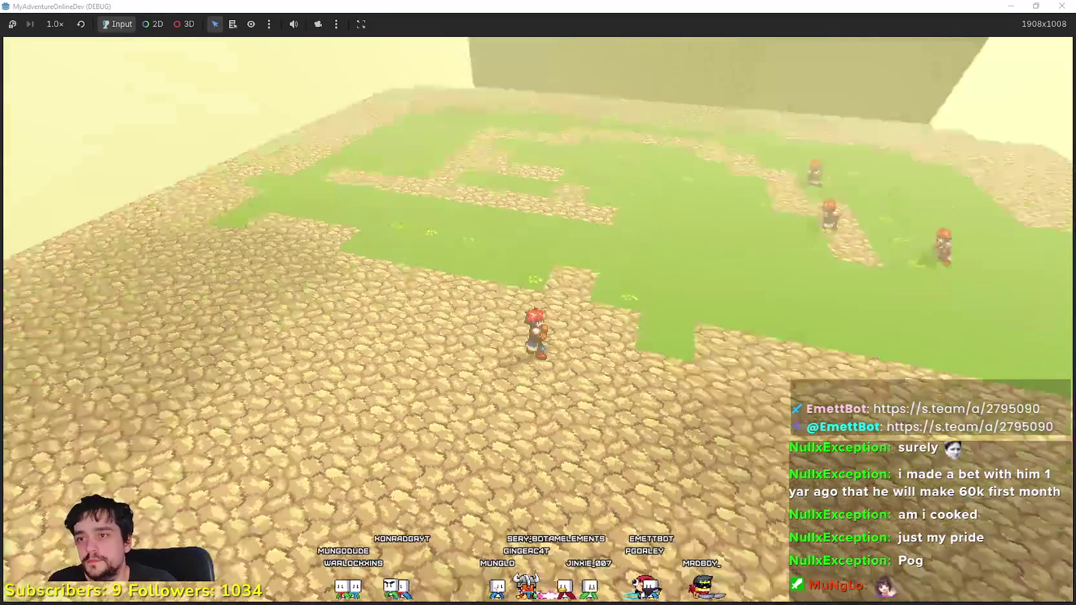
key("e")
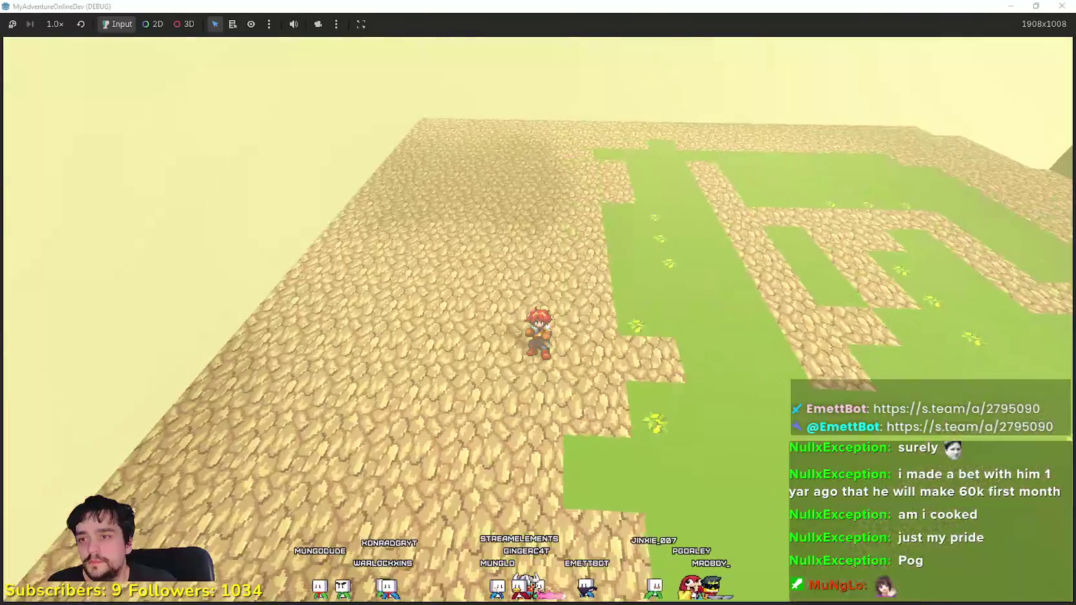
key("e")
scroll(538, 302, "up", 5)
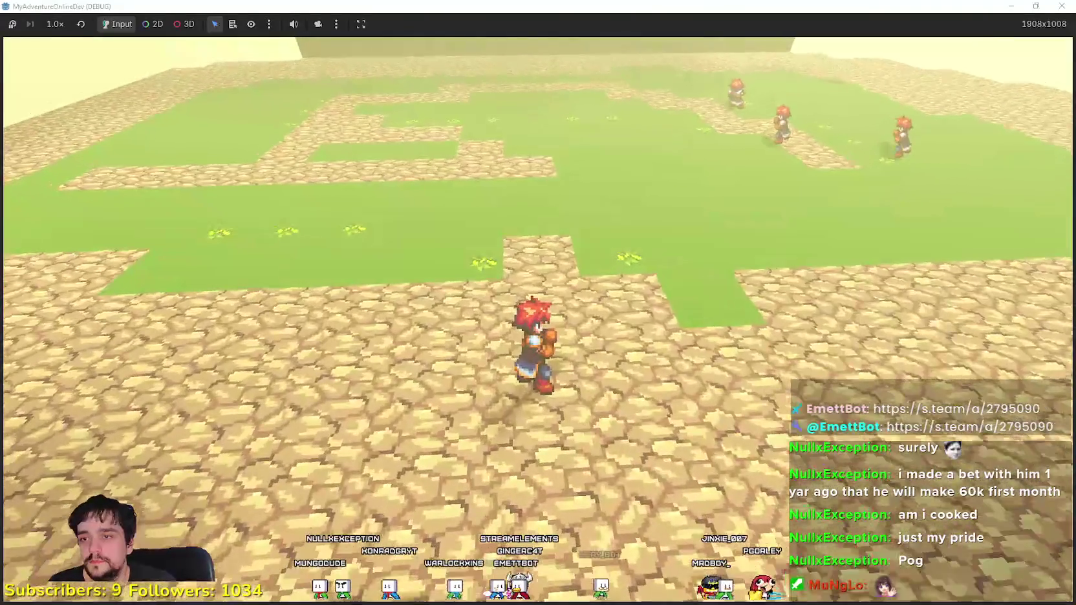
scroll(537, 303, "down", 3)
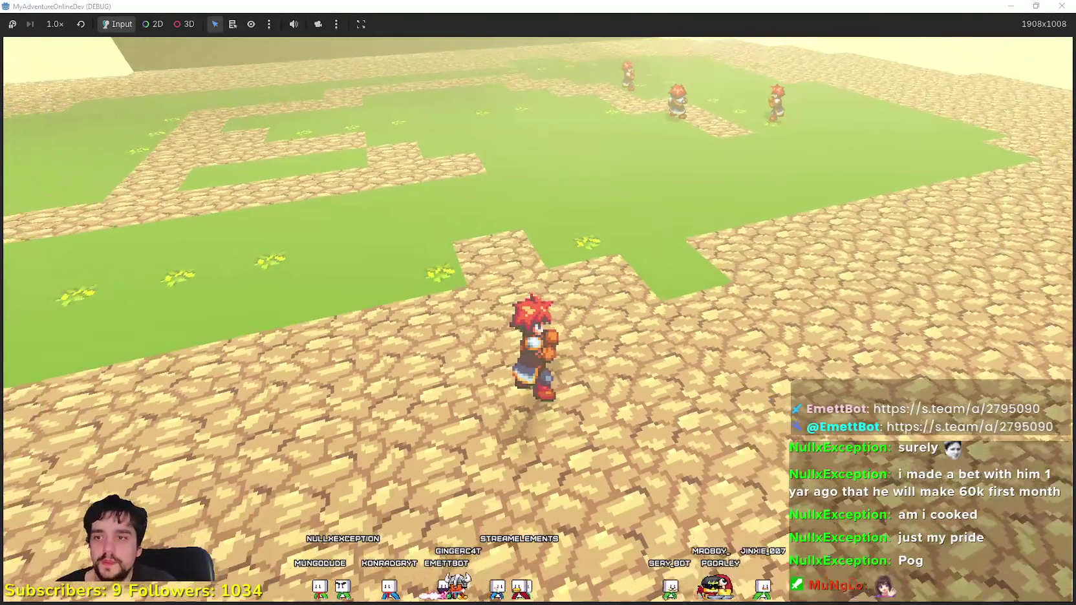
key("e")
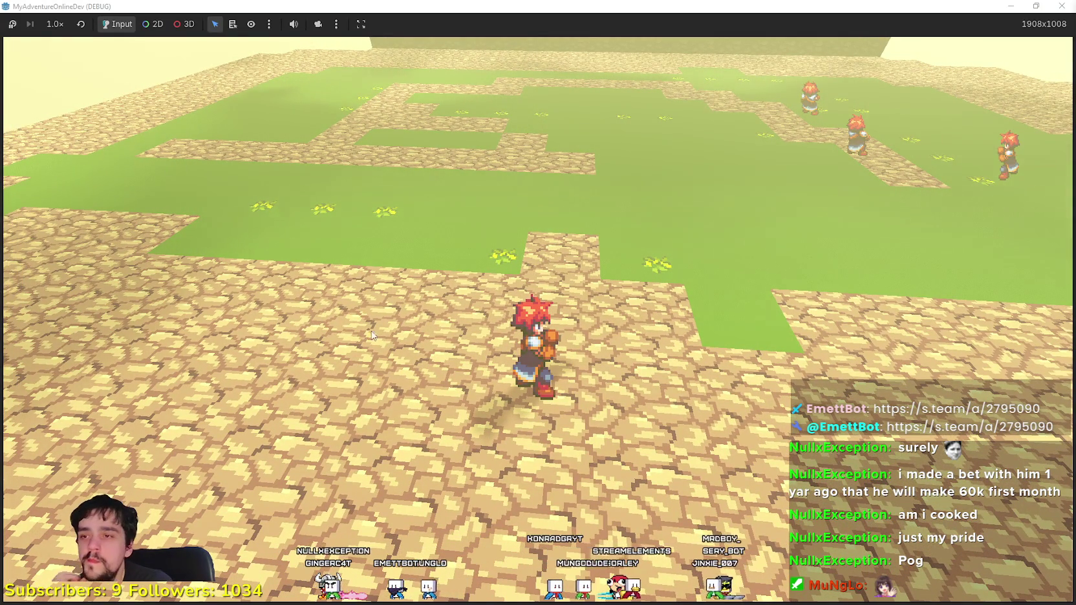
Step: Walk the hero over to the enemies and swing the sword at them several times
key("w")
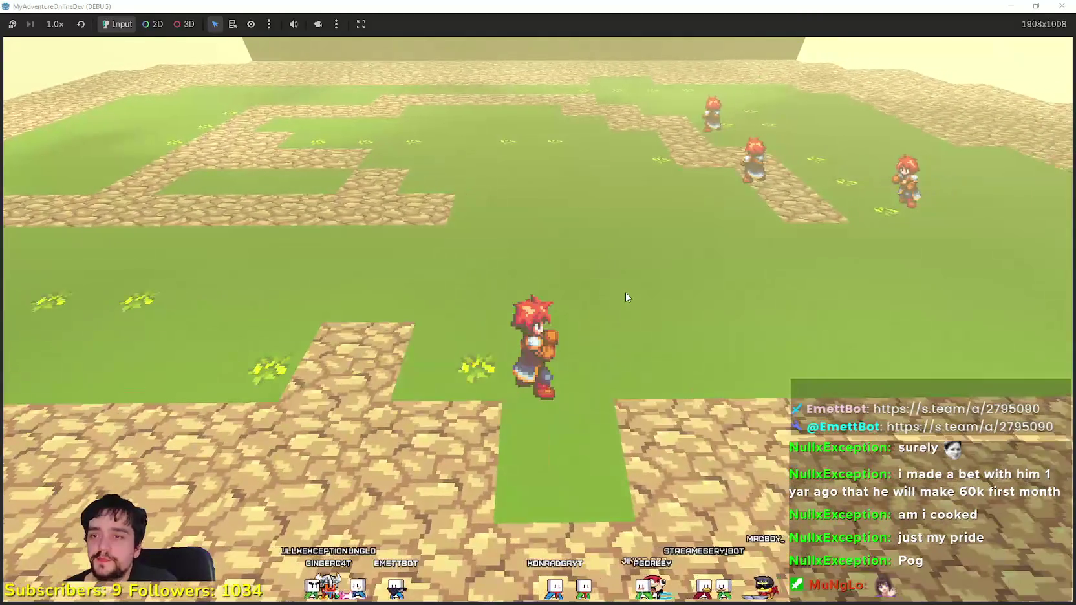
key("a")
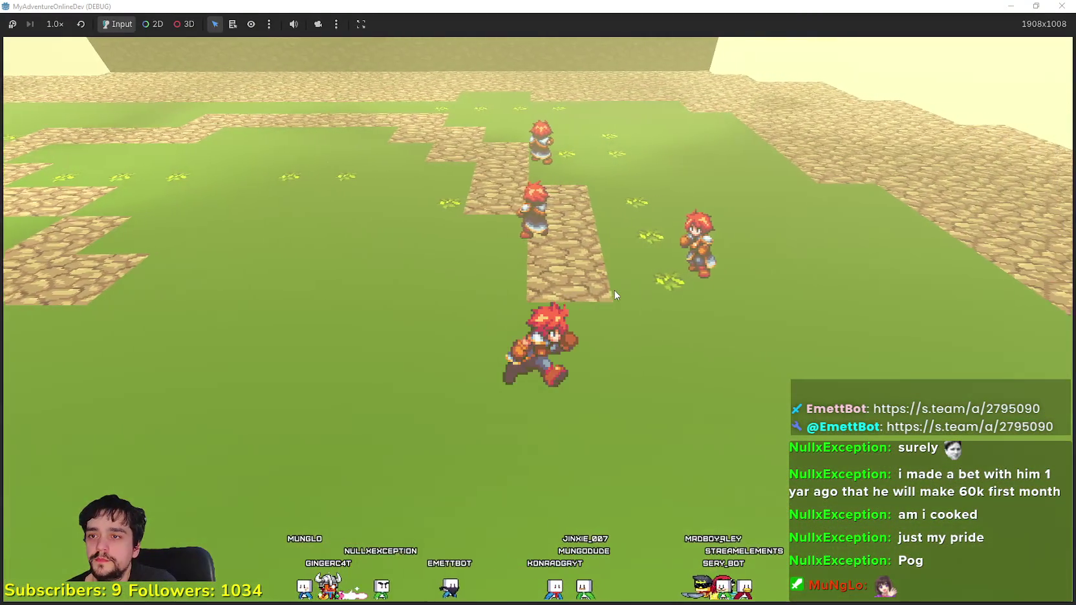
key("a")
left_click(615, 294)
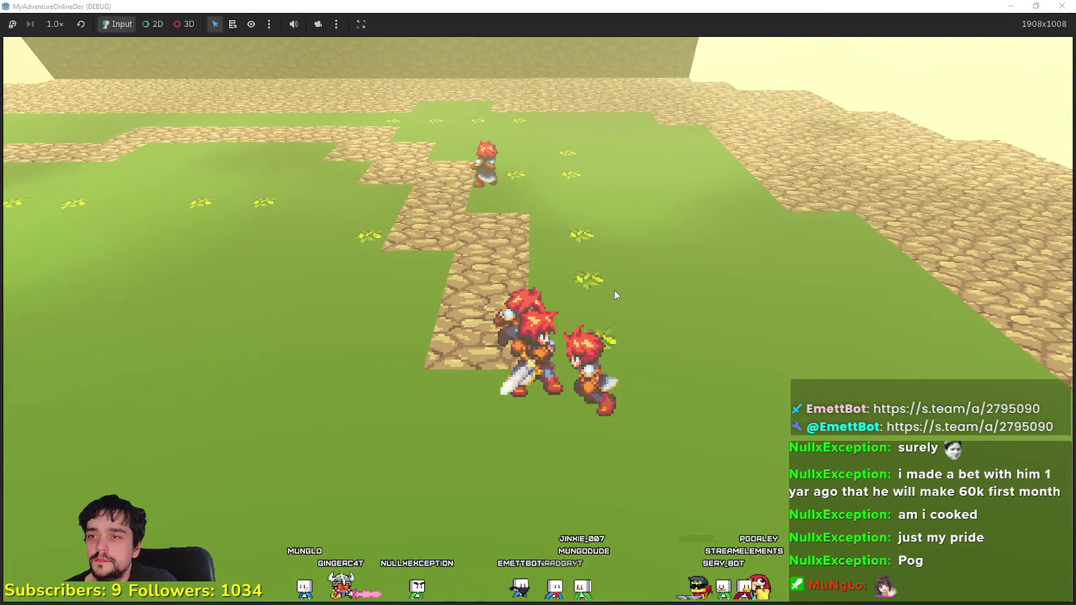
left_click(560, 399)
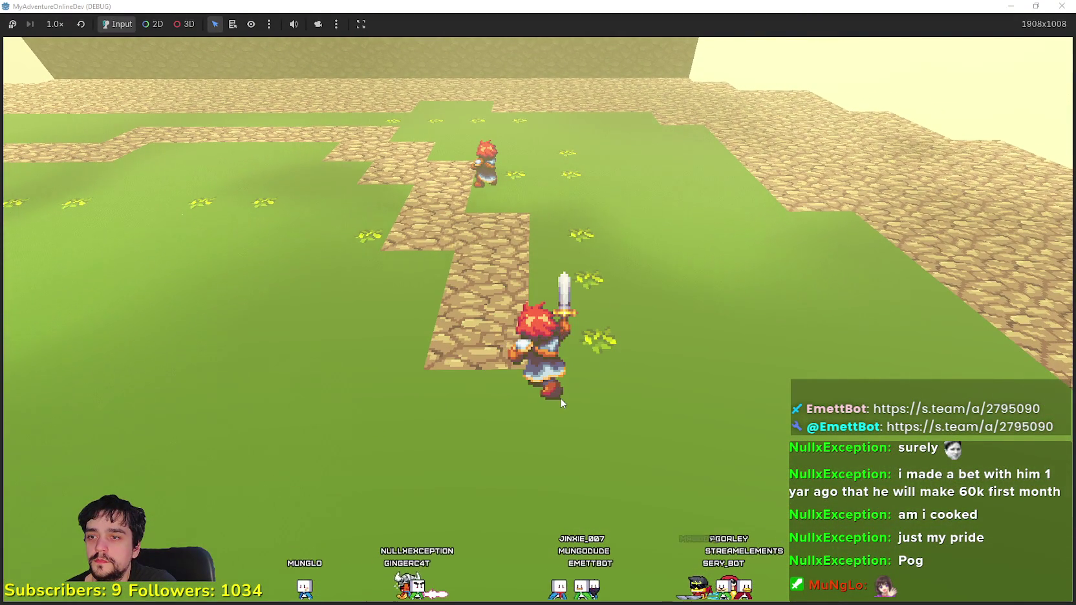
key("w")
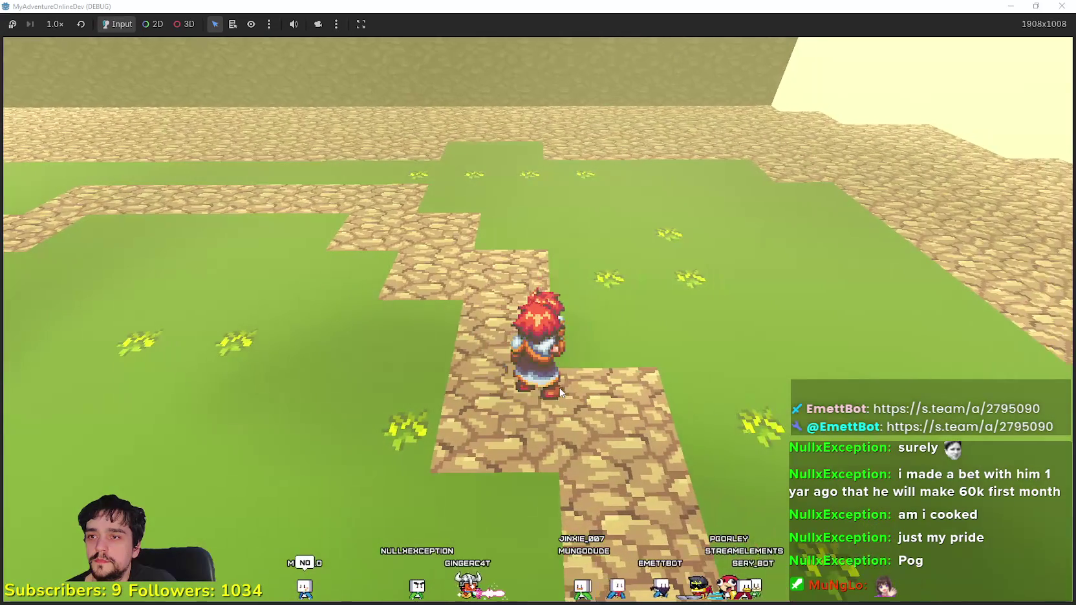
left_click(560, 392)
left_click(560, 392)
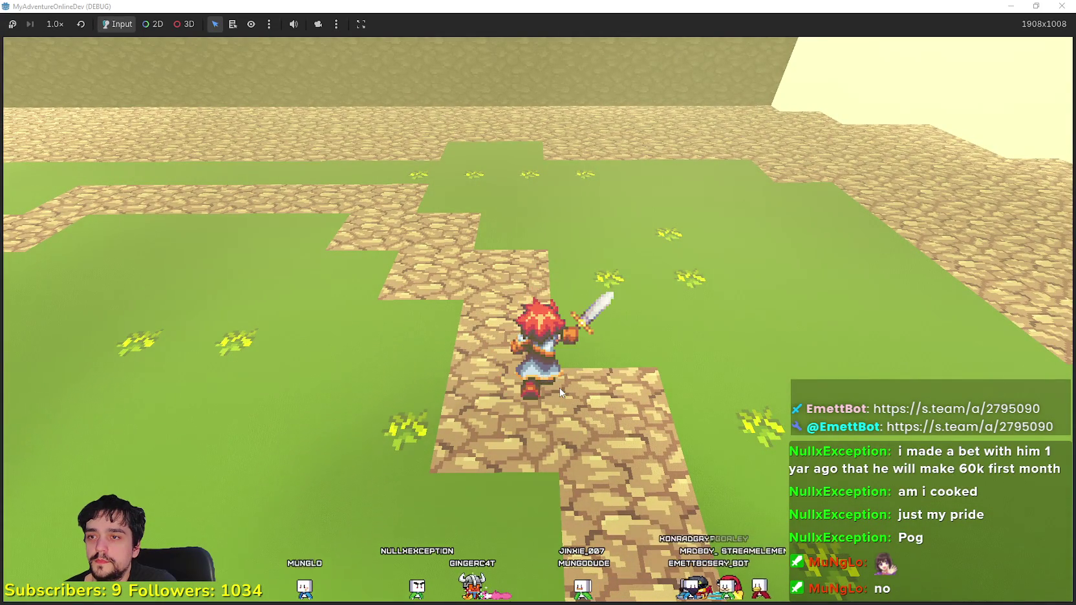
Step: Run across the grass and through the winding cobblestone maze to another part of the map
key("a")
key("w")
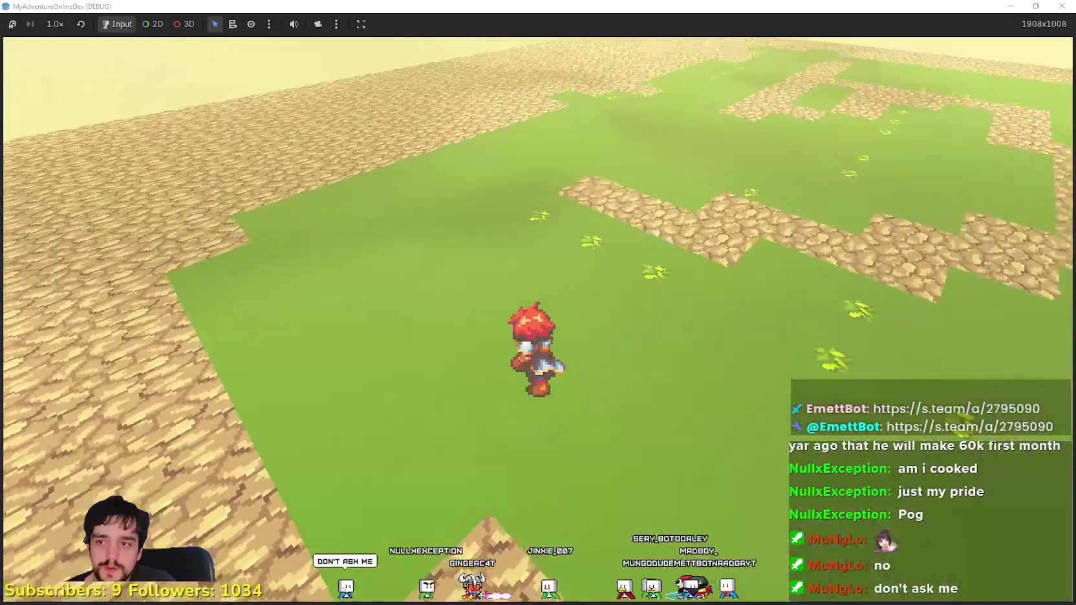
key("w")
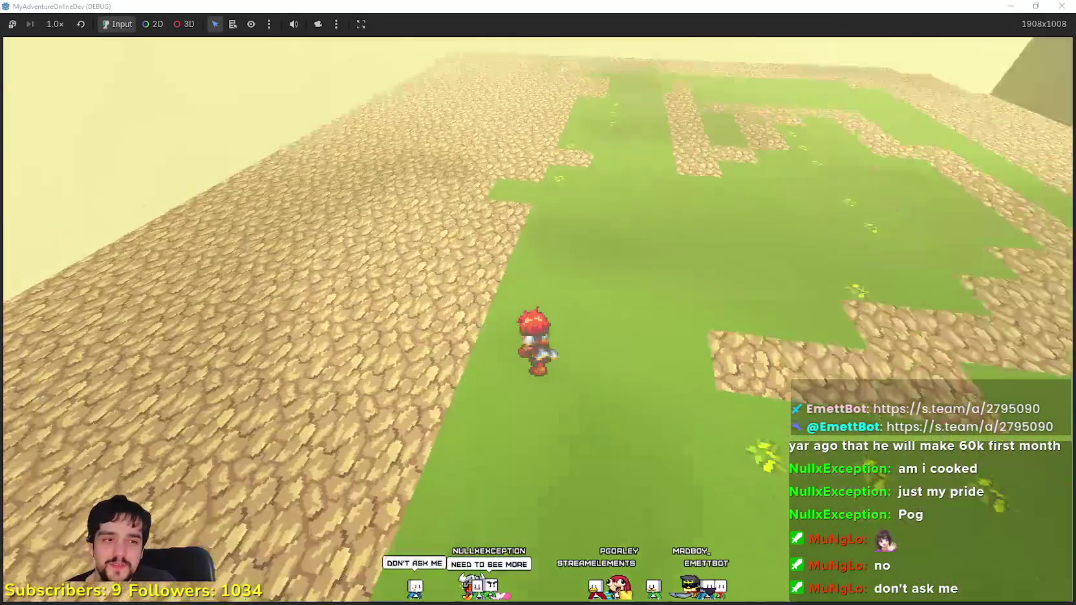
key("w")
key("w")
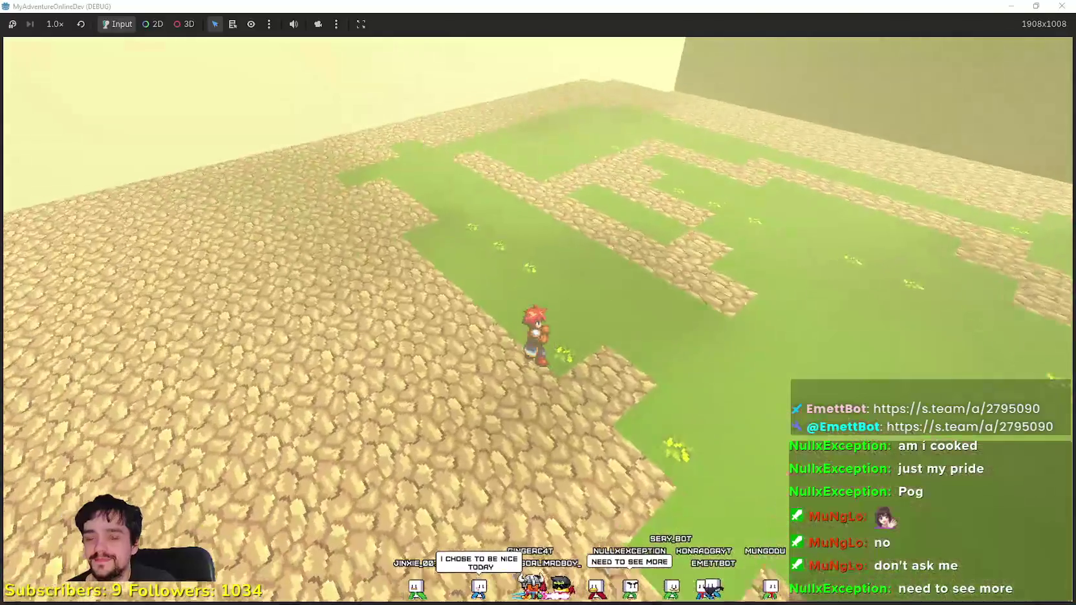
scroll(538, 336, "up", 5)
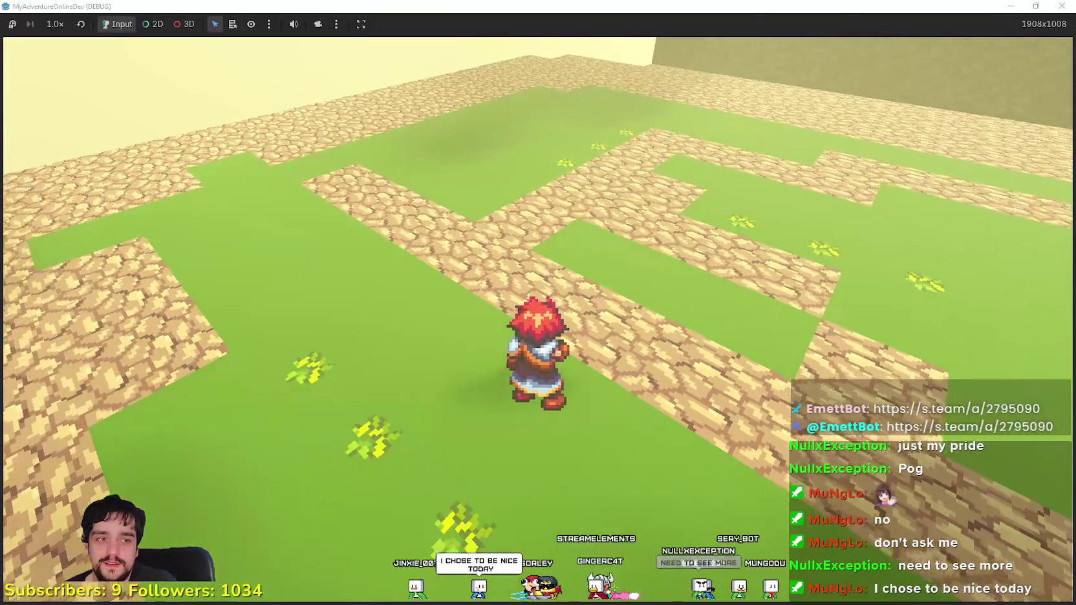
key("w")
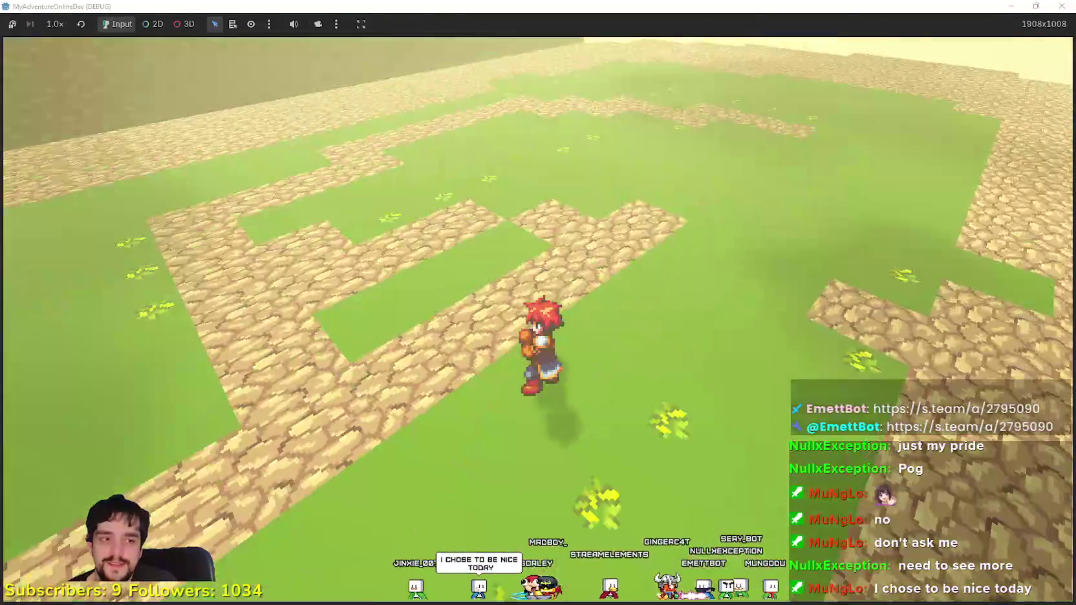
key("w")
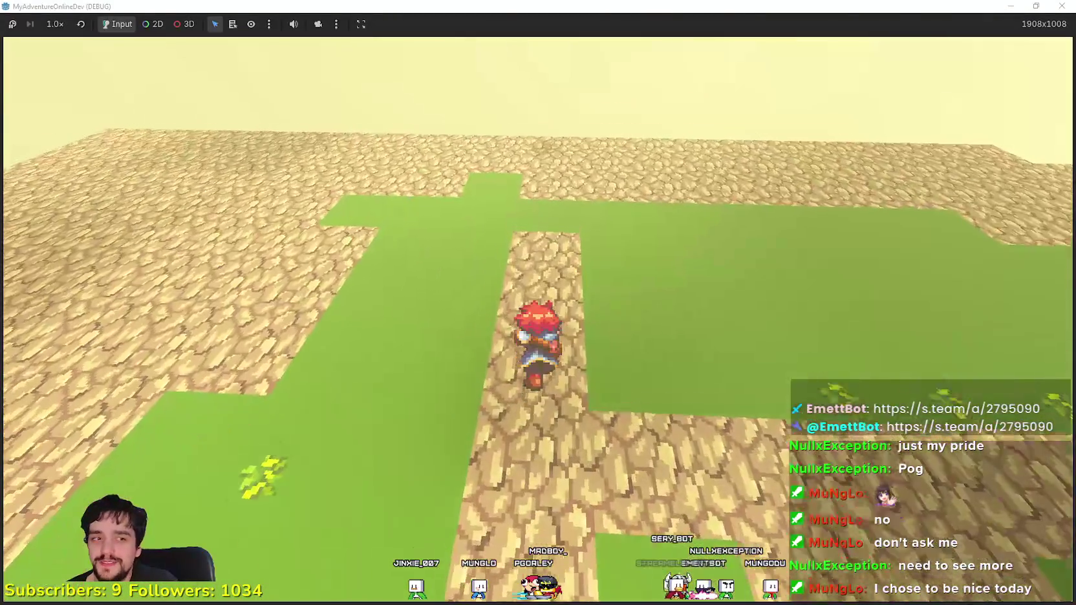
key("w")
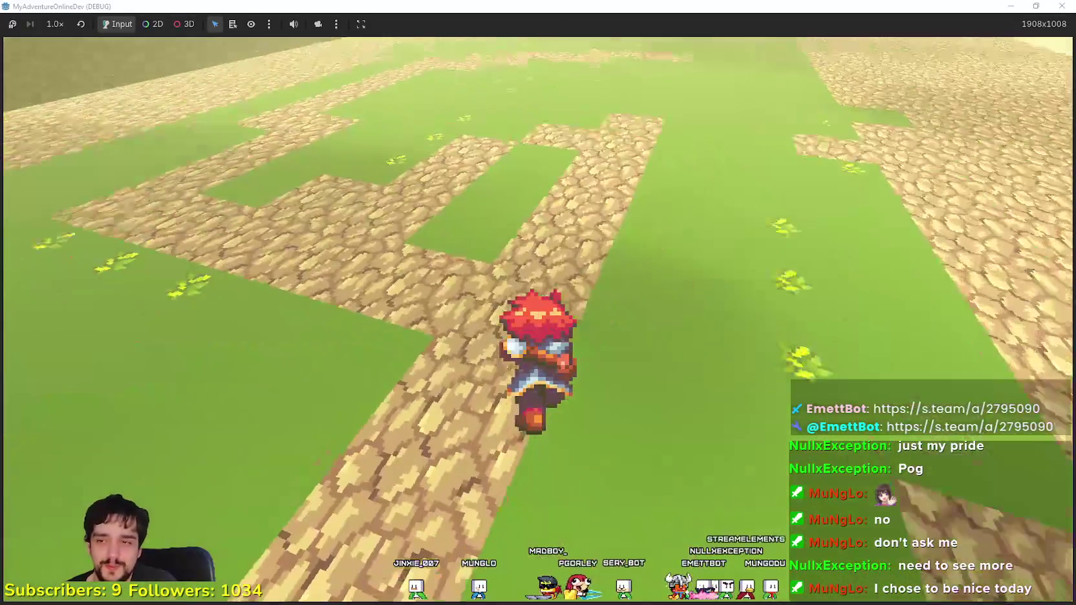
key("w")
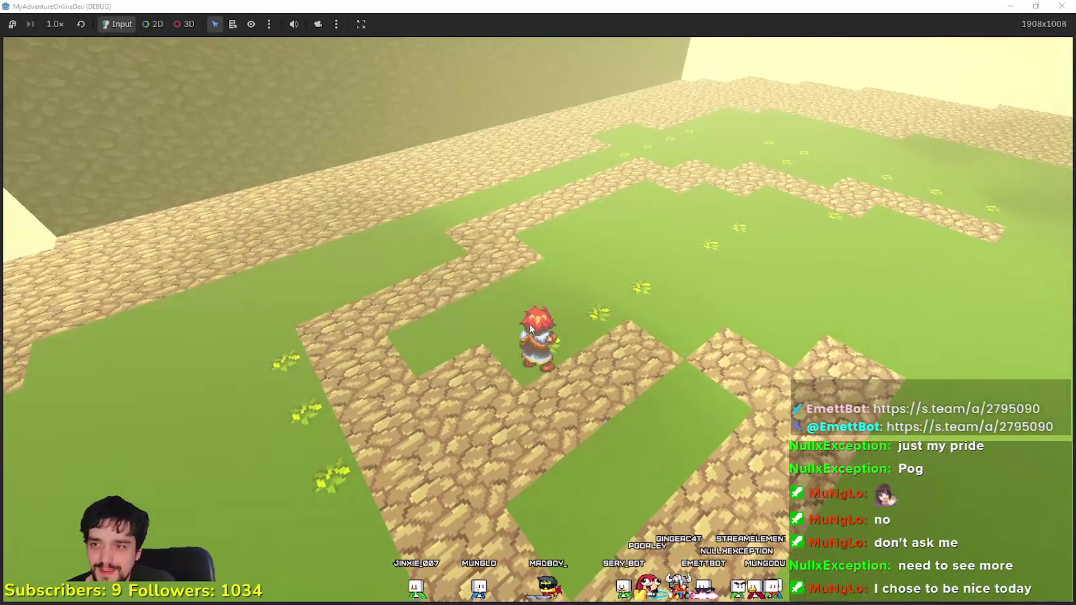
key("w")
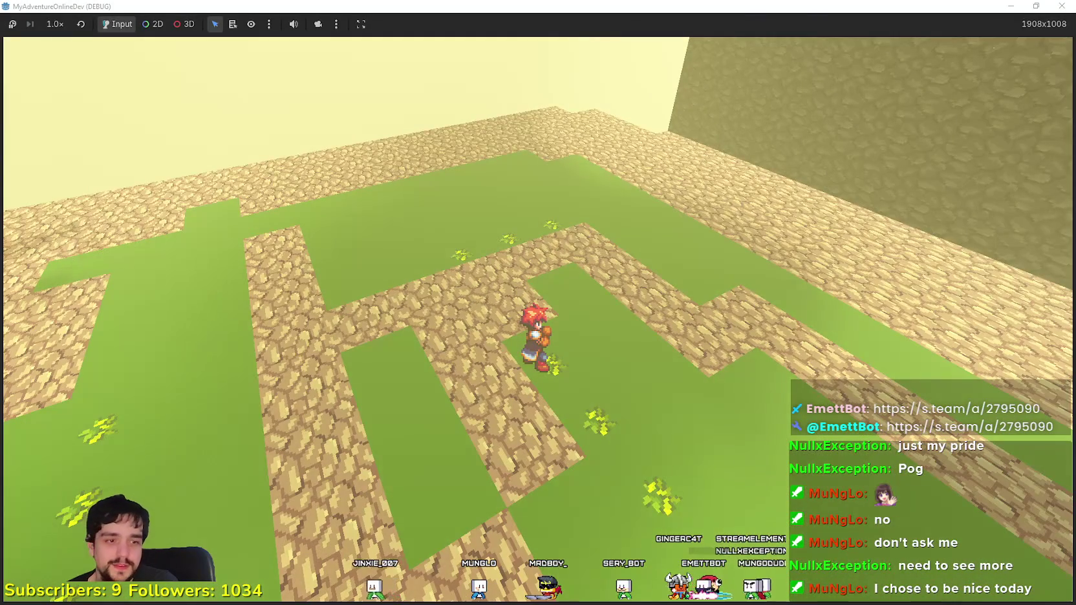
scroll(497, 424, "up", 5)
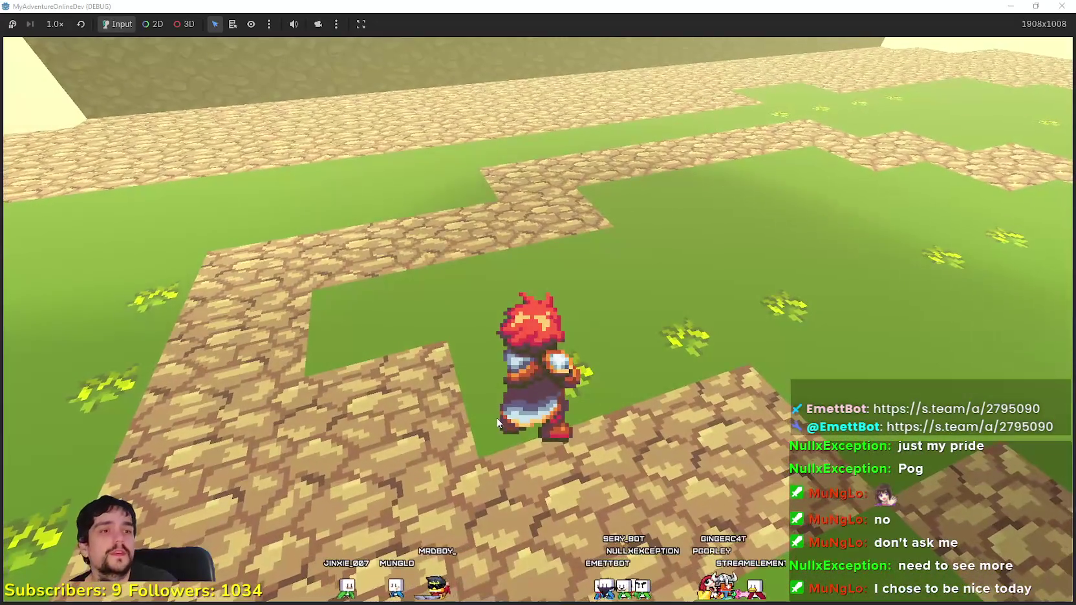
key("a")
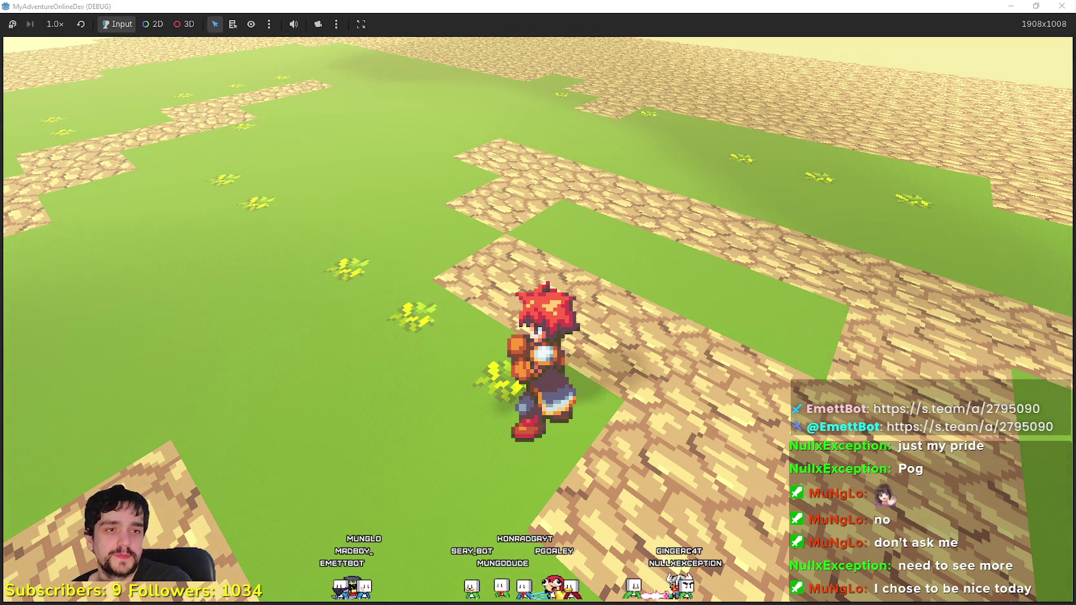
Step: Swing the camera to face the hero, then run forward across the grass to the wide cobblestone expanse
left_click_drag(274, 383, 582, 372)
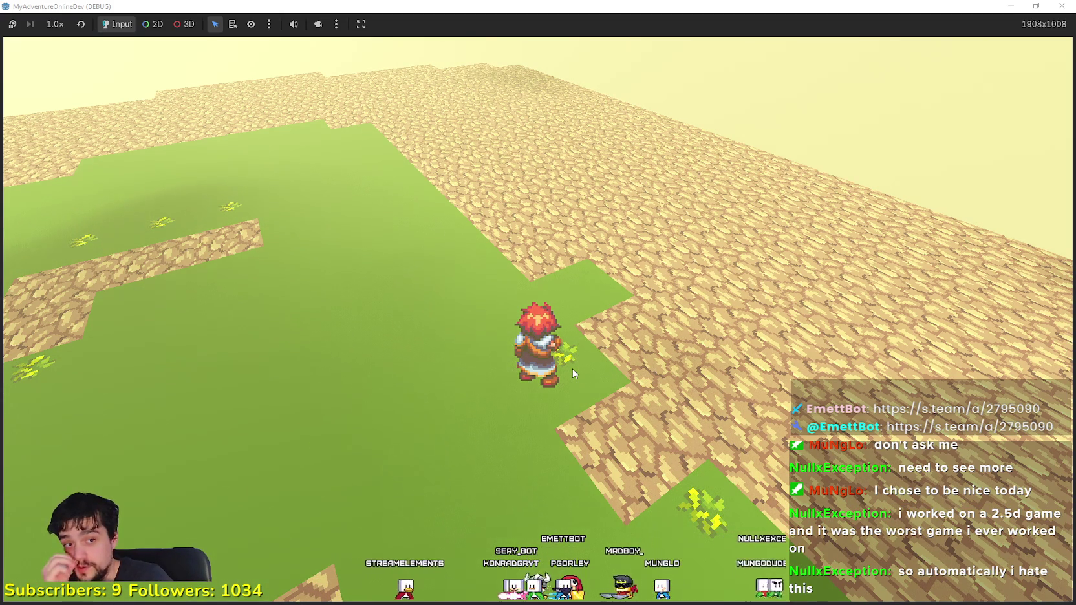
mouse_move(490, 356)
left_mouse_down()
mouse_move(648, 353)
mouse_move(550, 324)
left_mouse_up()
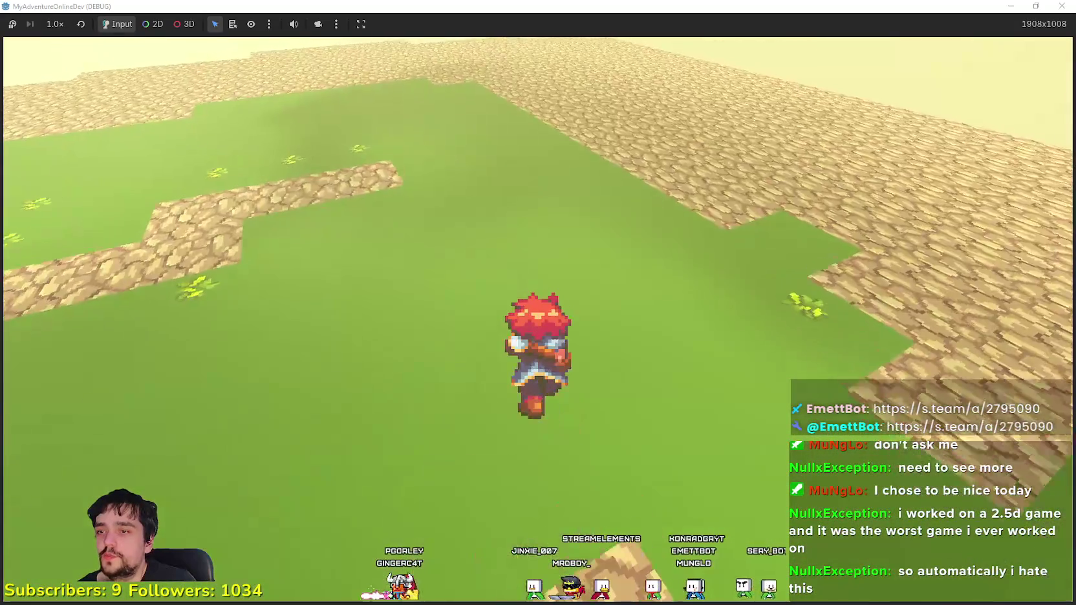
key("w")
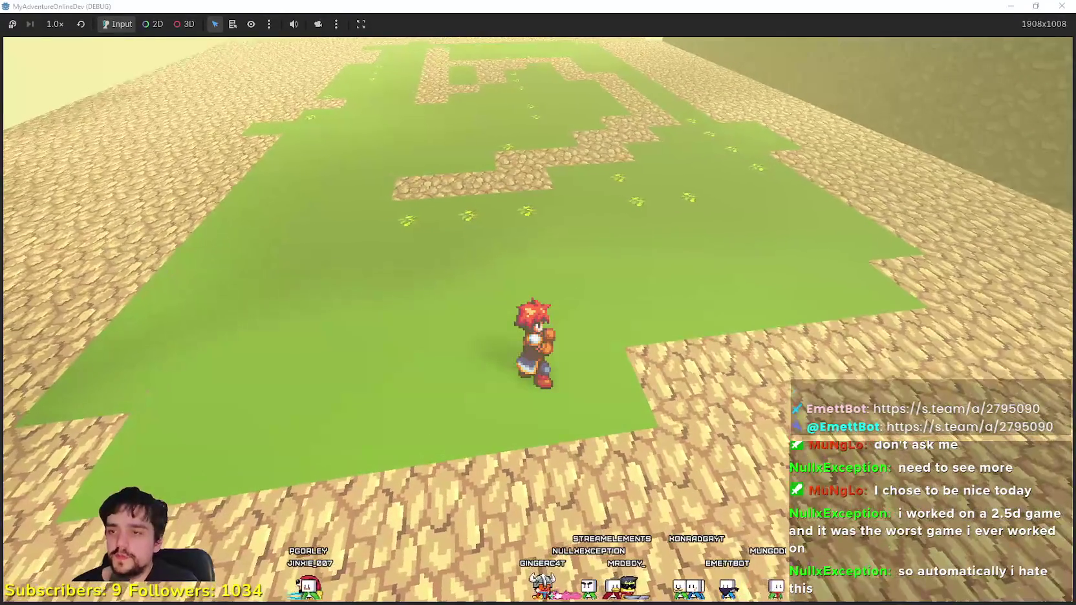
key("w")
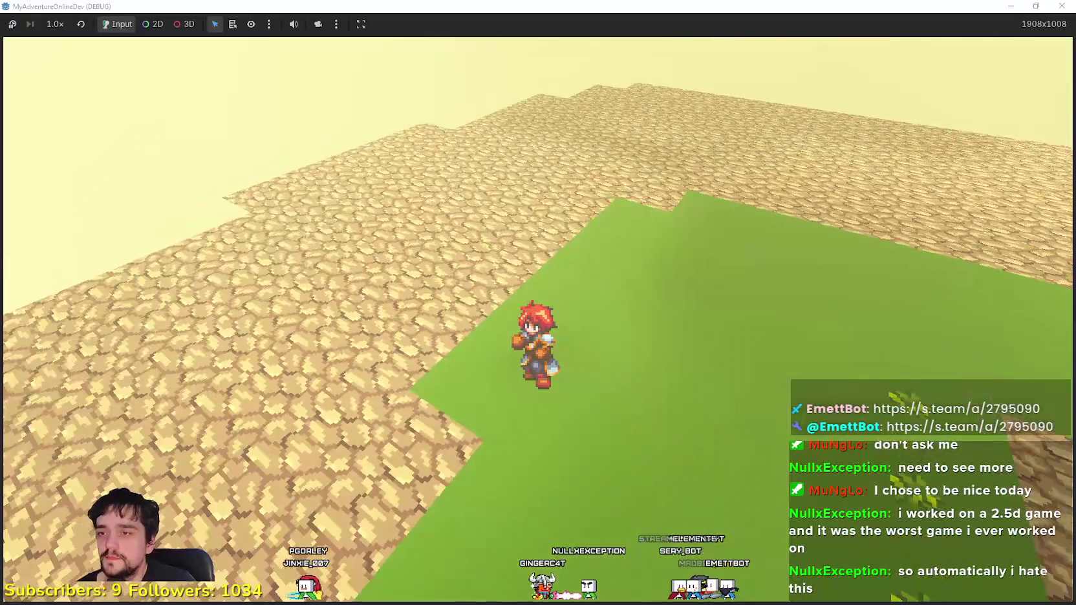
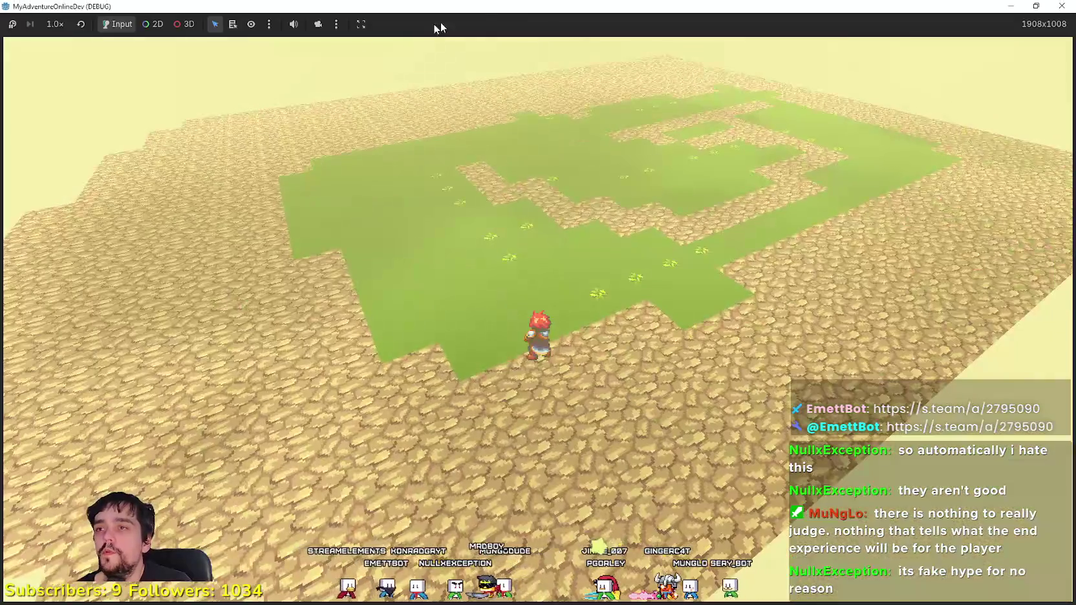
Step: Stop the MyAdventureOnlineDev test run and bring up MR.FARMBOY's base_crop_crop.gd script
double_click(440, 8)
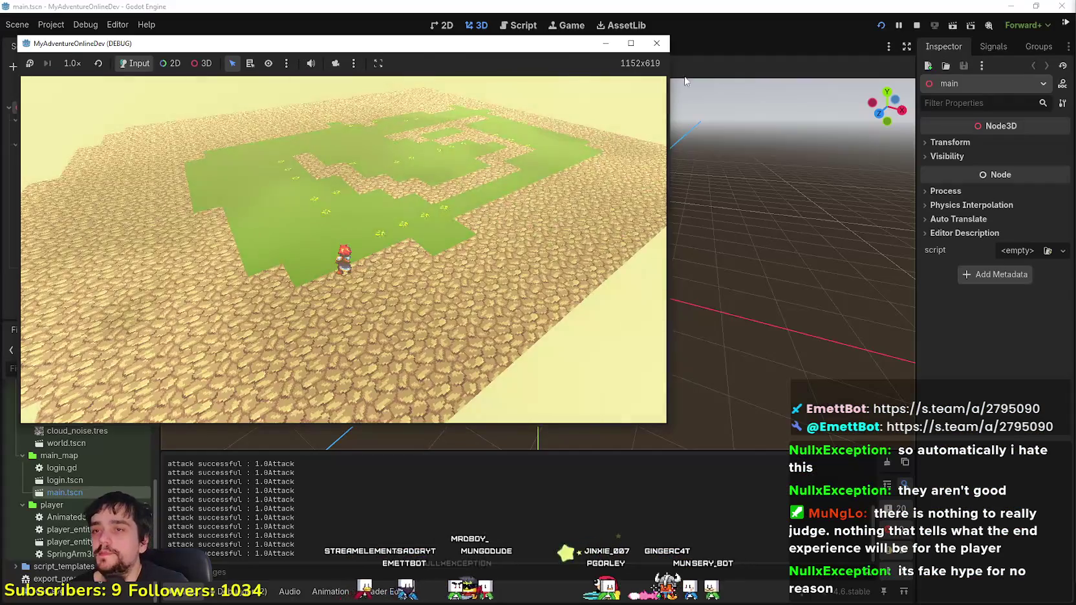
left_click(917, 25)
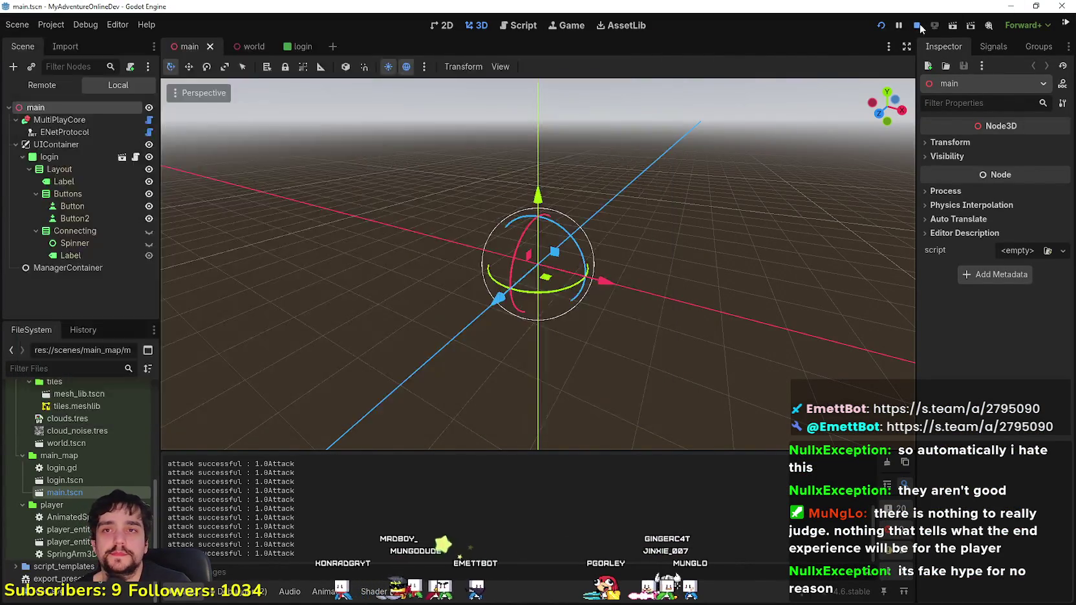
left_click(1012, 9)
left_click(604, 134)
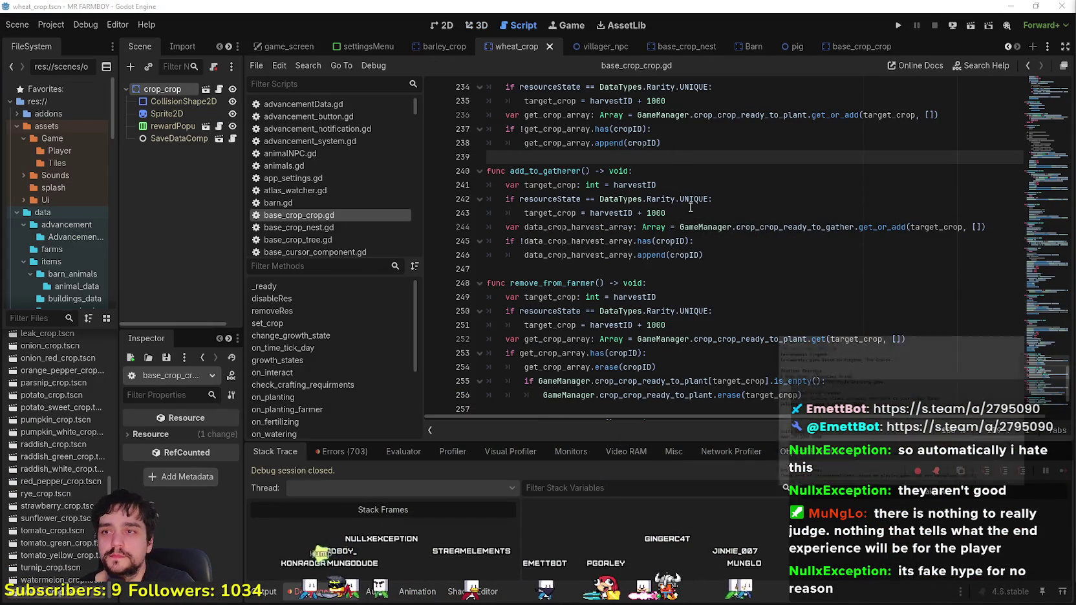
left_click(779, 256)
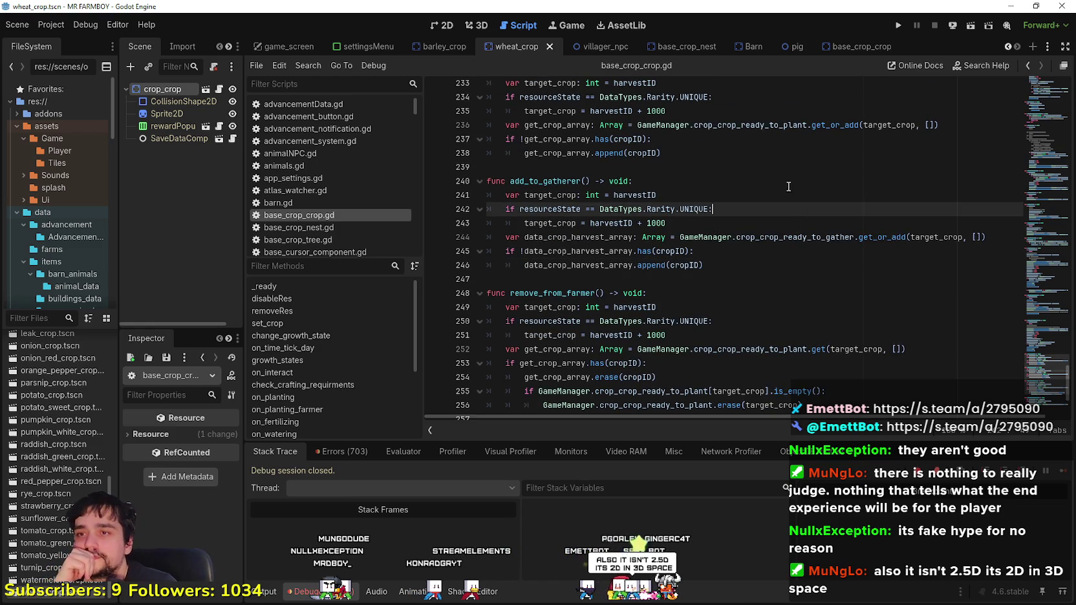
left_click(731, 172)
scroll(731, 177, "up", 1)
scroll(730, 178, "up", 1)
left_click(734, 167)
left_click(743, 192)
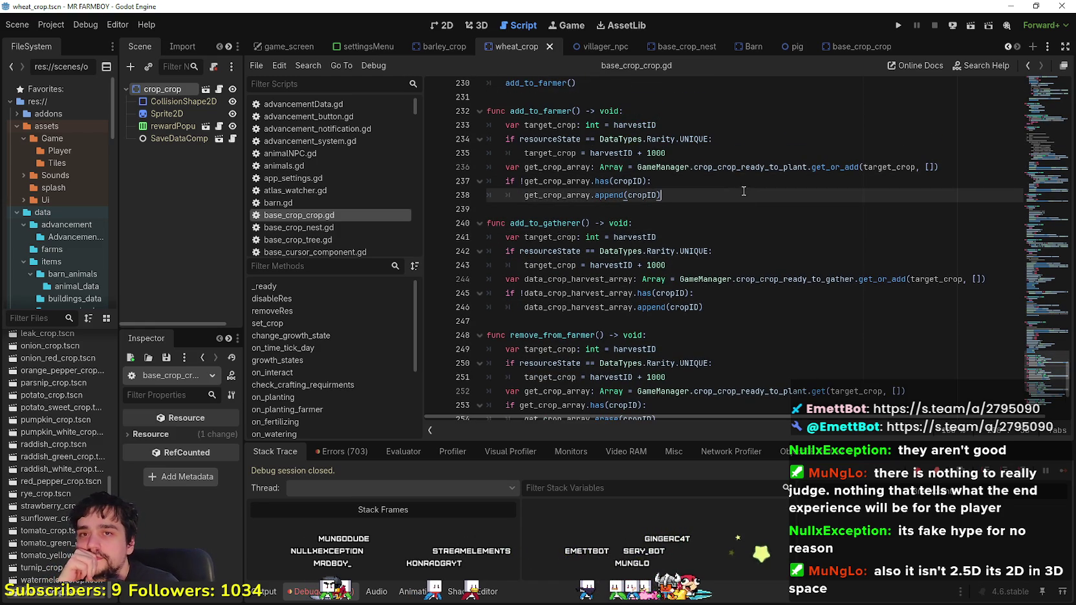
left_click(782, 235)
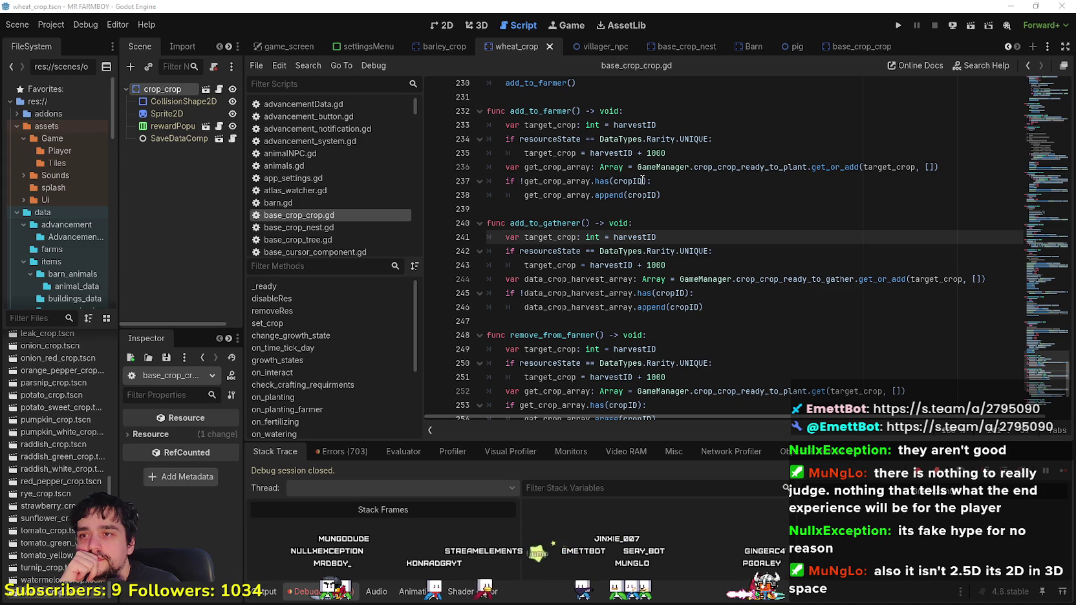
left_click(694, 197)
left_click(687, 221)
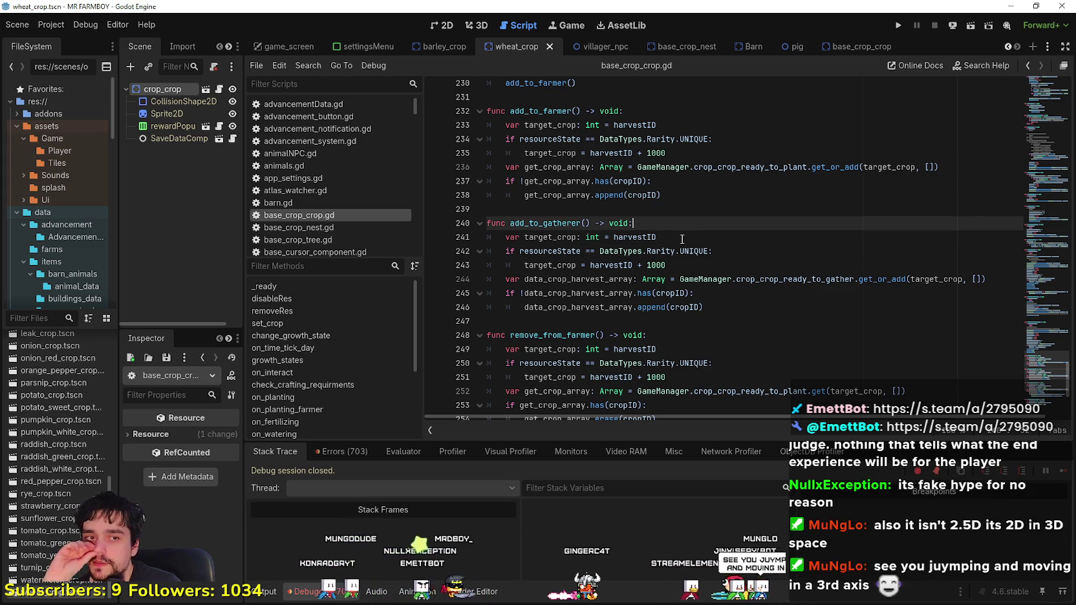
left_click(680, 246)
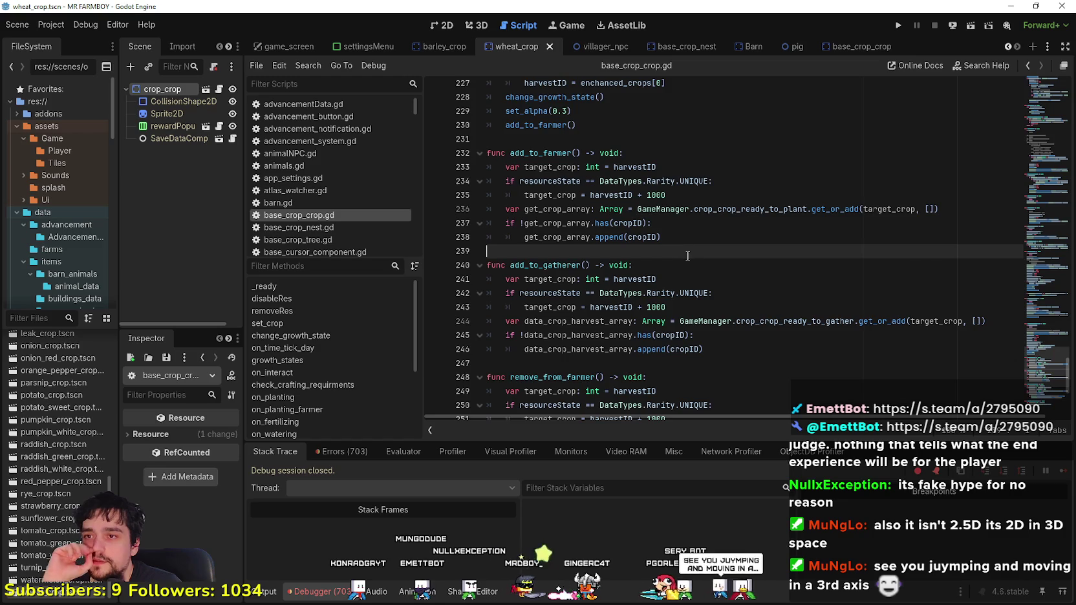
scroll(687, 253, "up", 3)
left_click(694, 272)
key("Up")
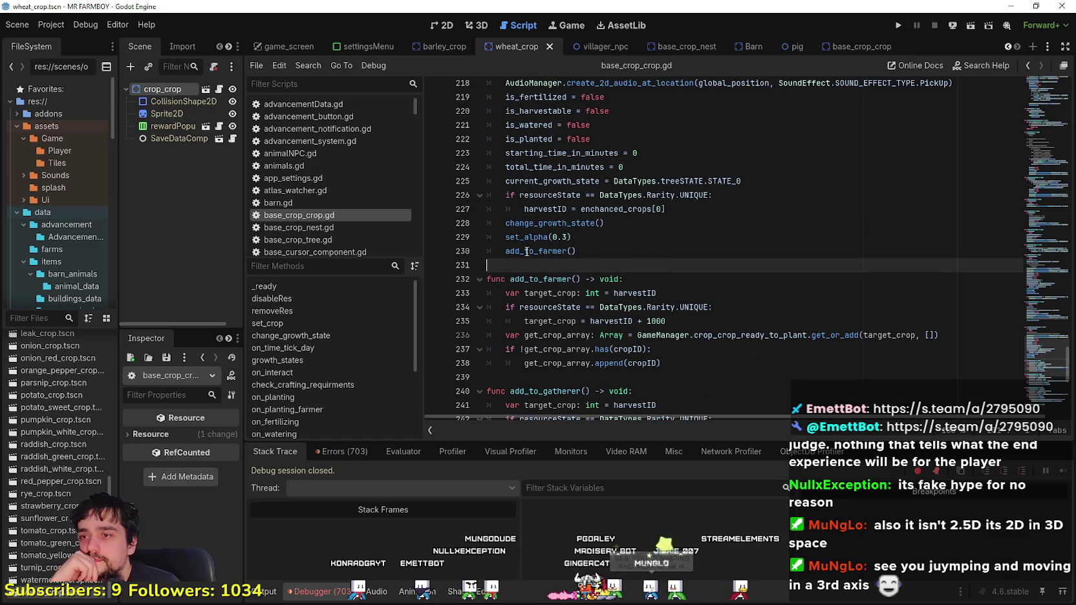
mouse_move(665, 321)
left_mouse_down()
mouse_move(549, 308)
mouse_move(506, 279)
left_mouse_up()
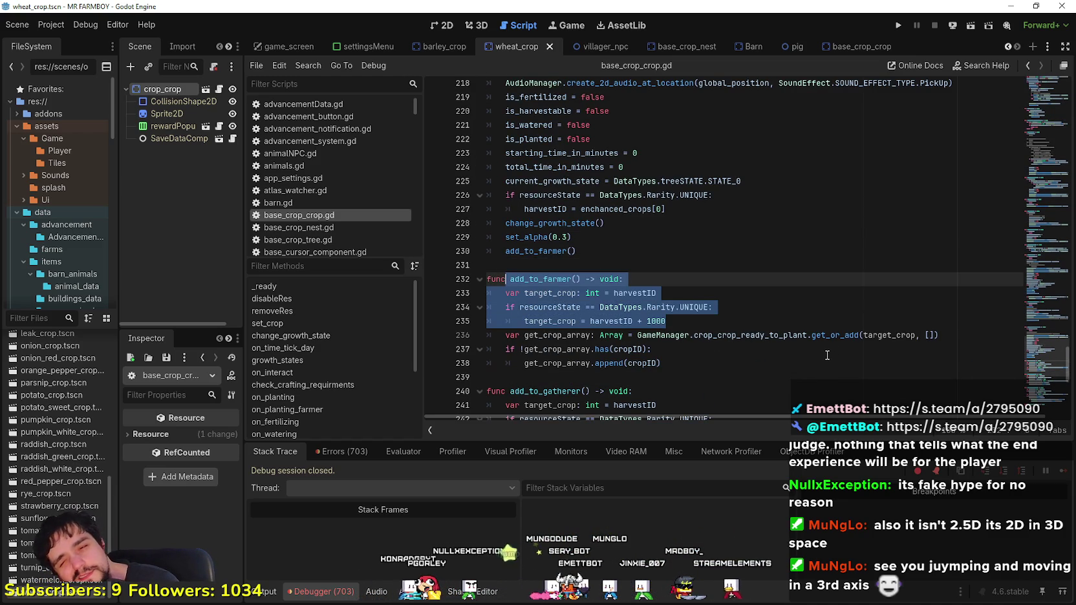
double_click(760, 336)
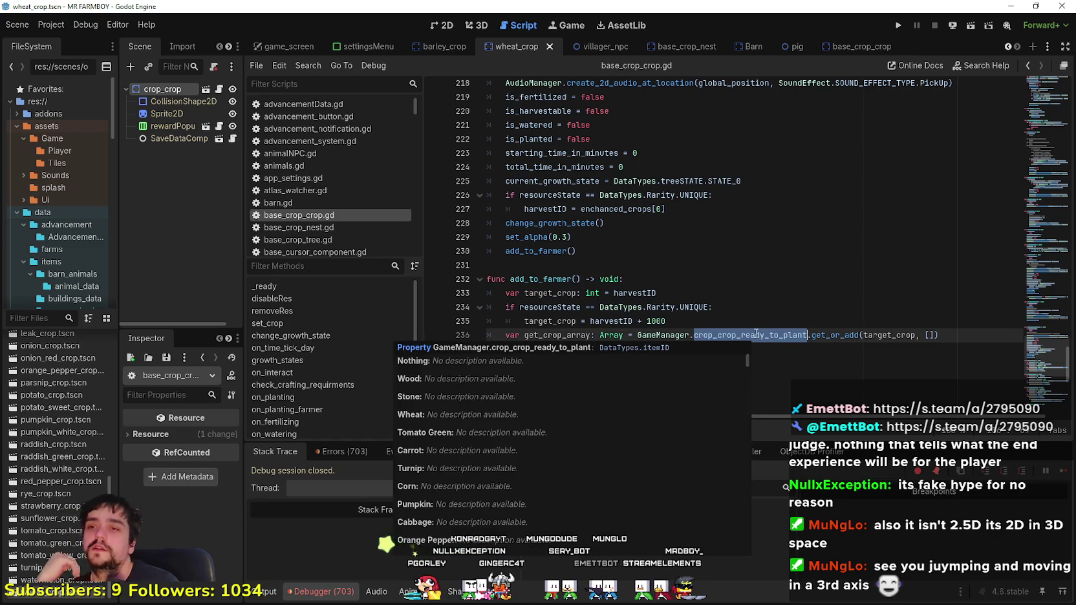
left_click(742, 322)
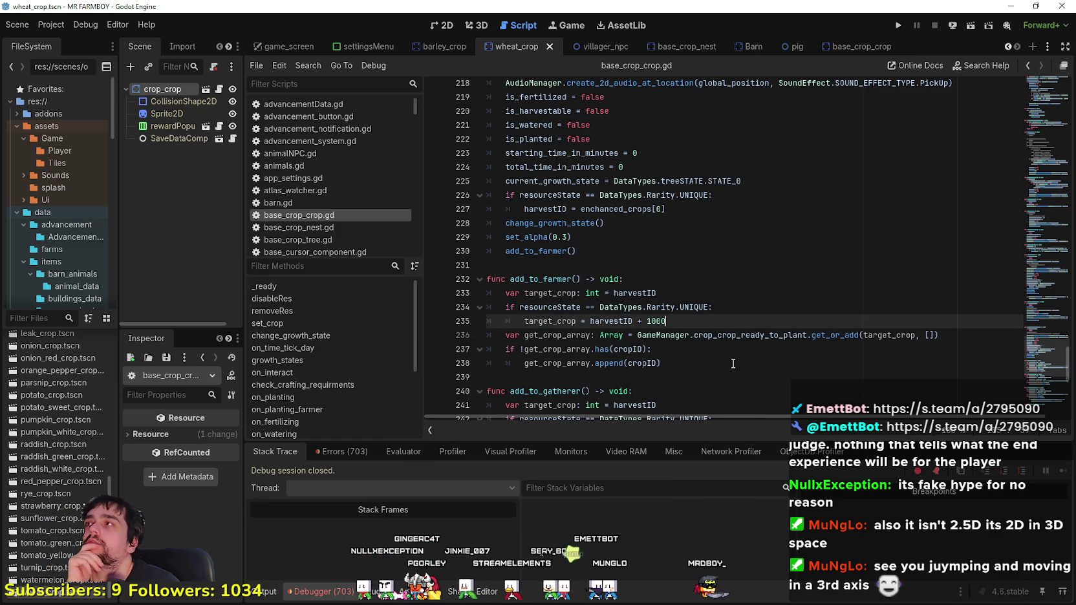
scroll(733, 363, "up", 1)
scroll(733, 377, "down", 4)
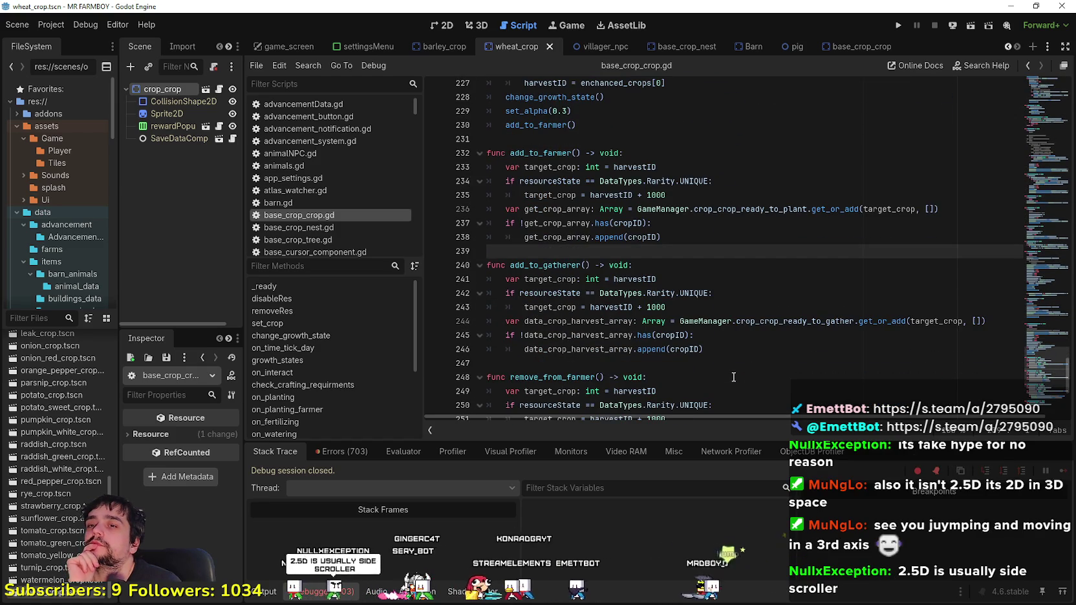
scroll(733, 377, "down", 6)
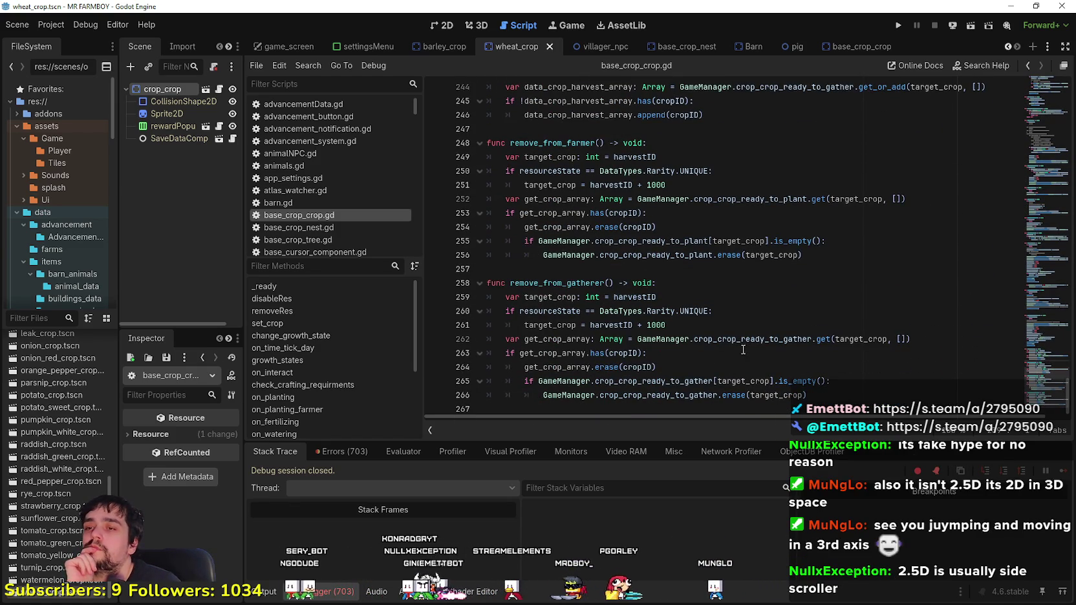
left_click(611, 339)
double_click(611, 326)
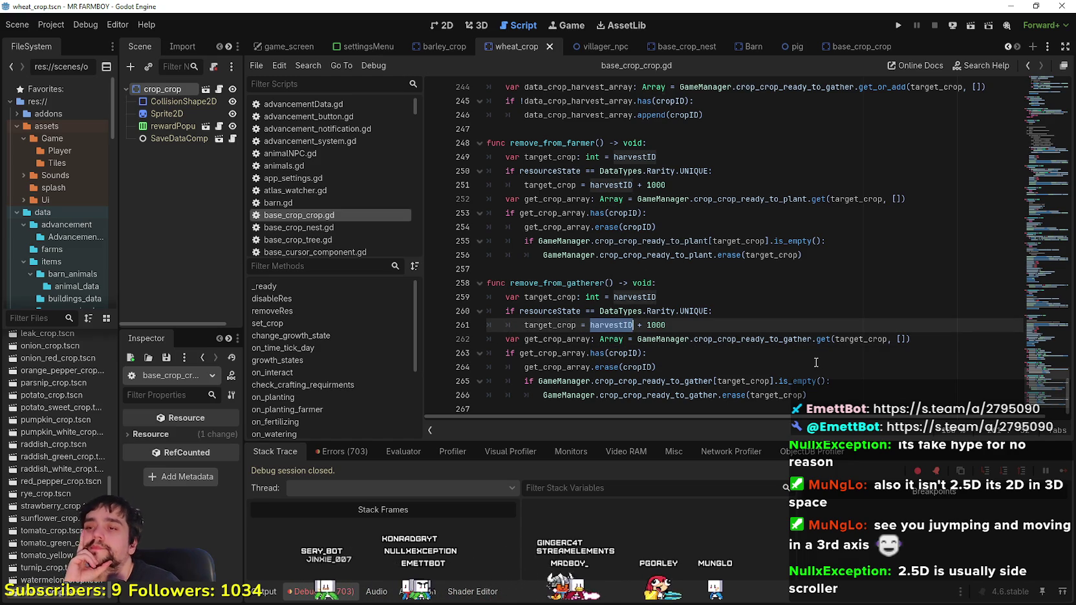
left_click(643, 297)
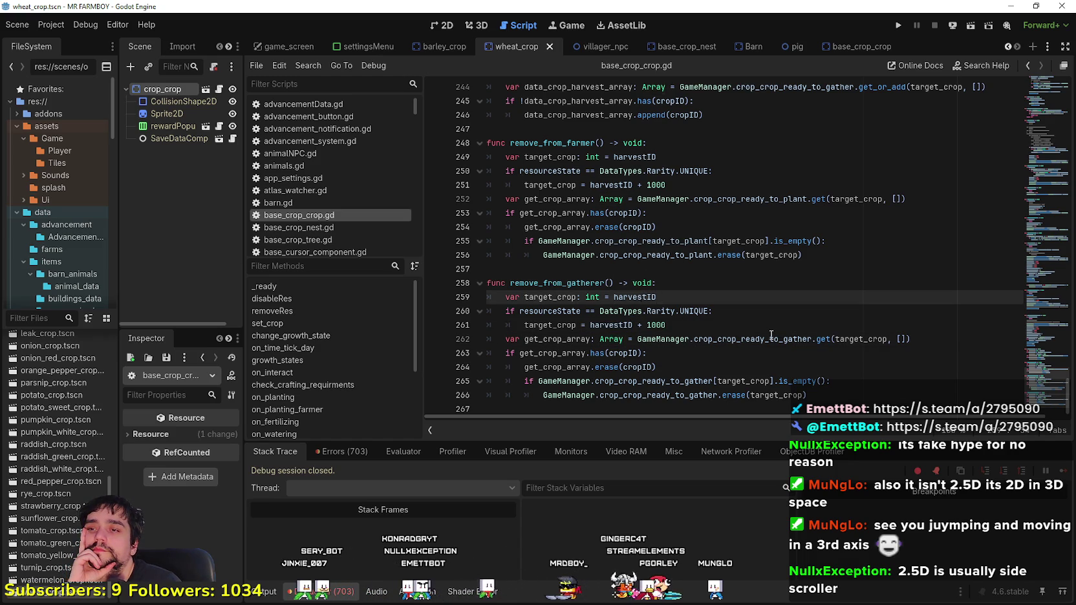
left_click(769, 338)
left_click(776, 325)
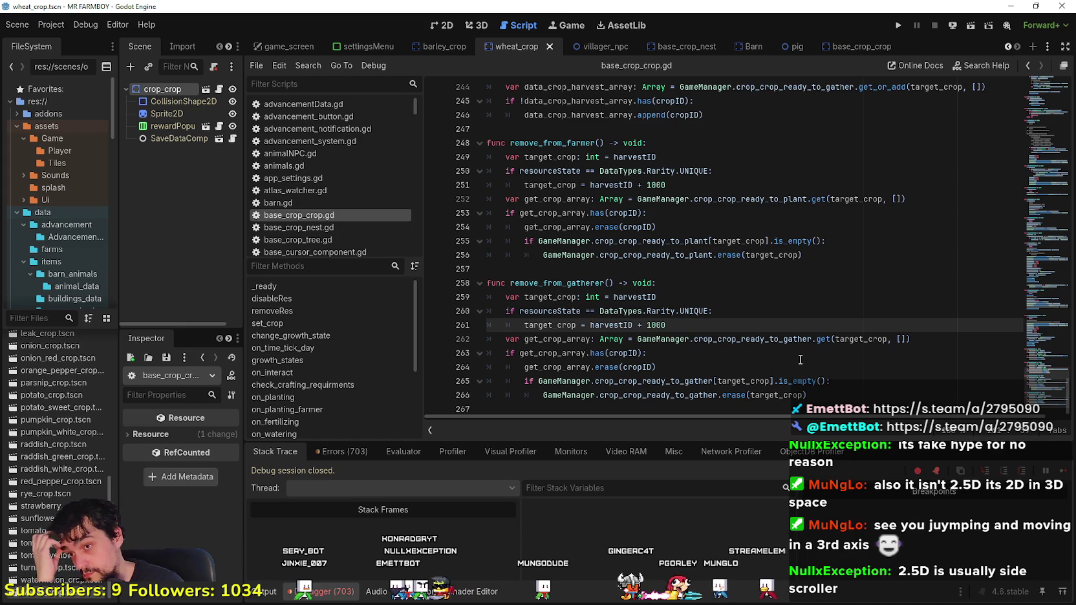
double_click(610, 325)
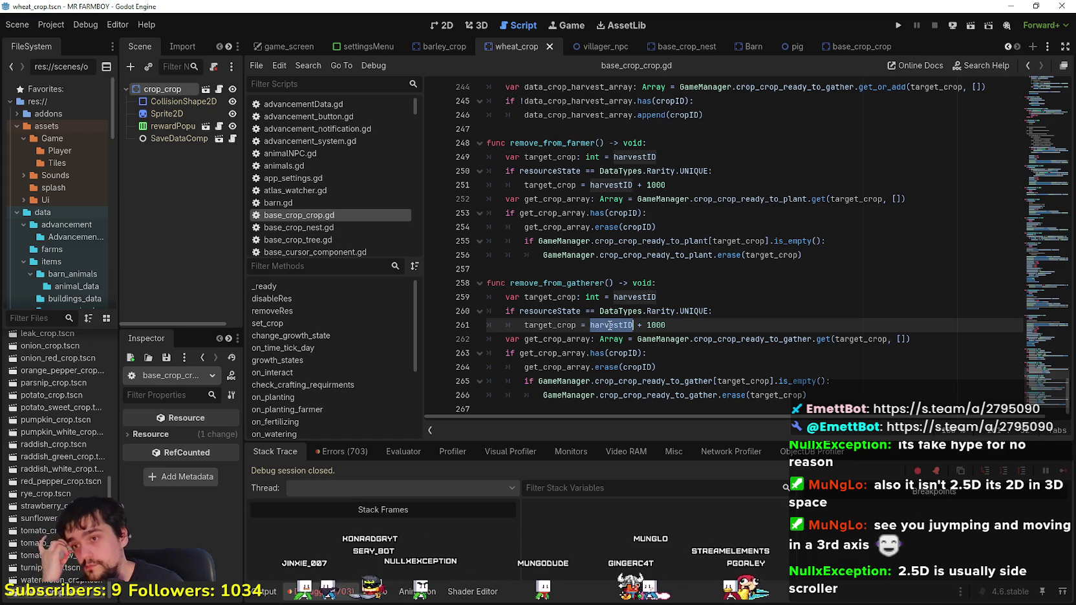
mouse_move(612, 320)
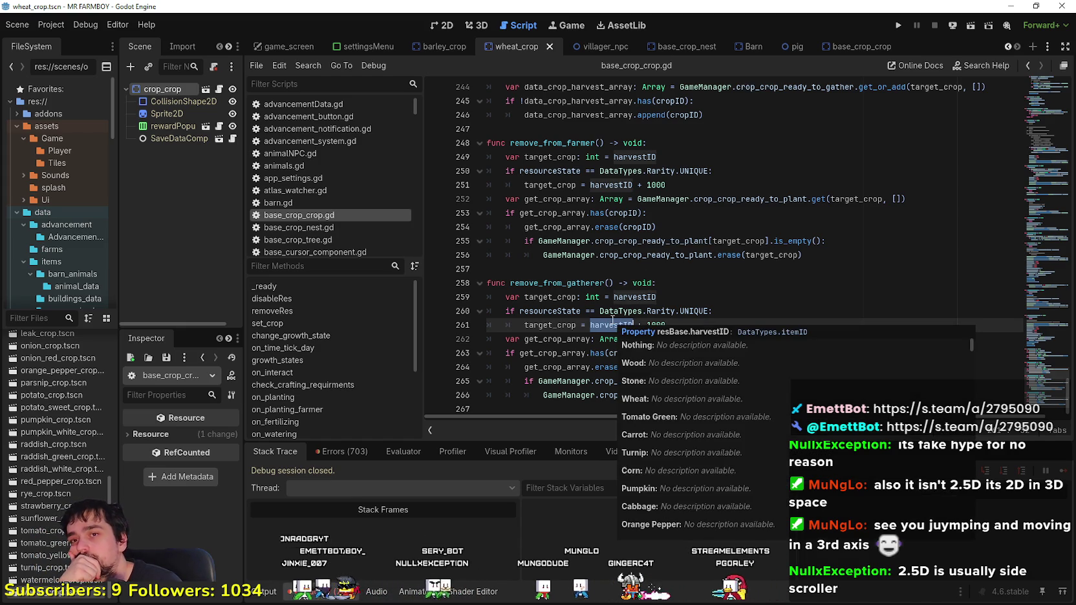
left_click(653, 270)
scroll(653, 280, "up", 3)
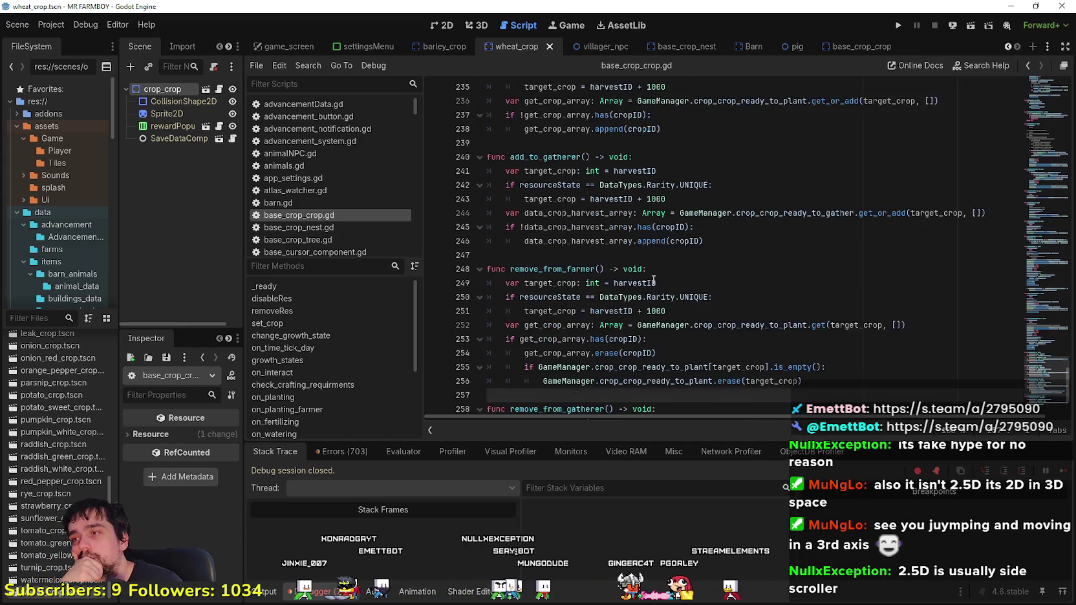
scroll(653, 279, "up", 6)
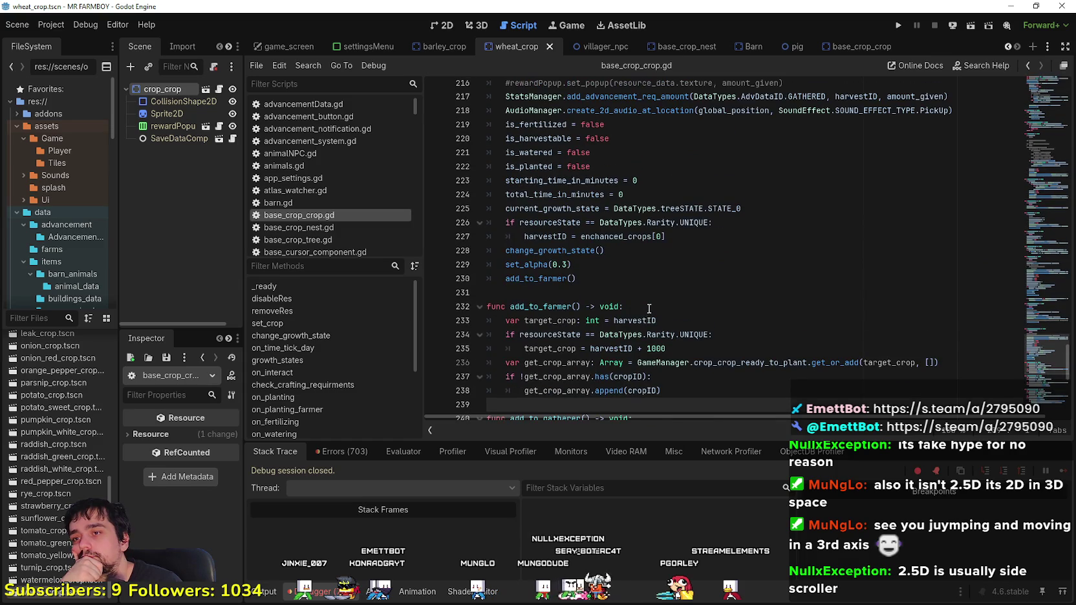
left_click(672, 296)
scroll(820, 387, "down", 5)
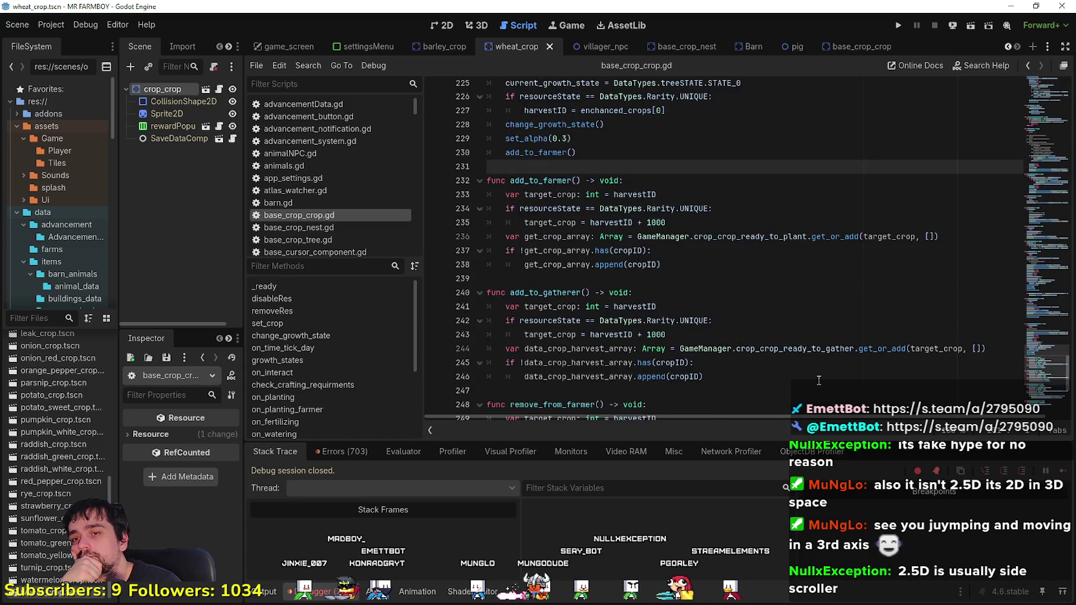
scroll(819, 380, "up", 2)
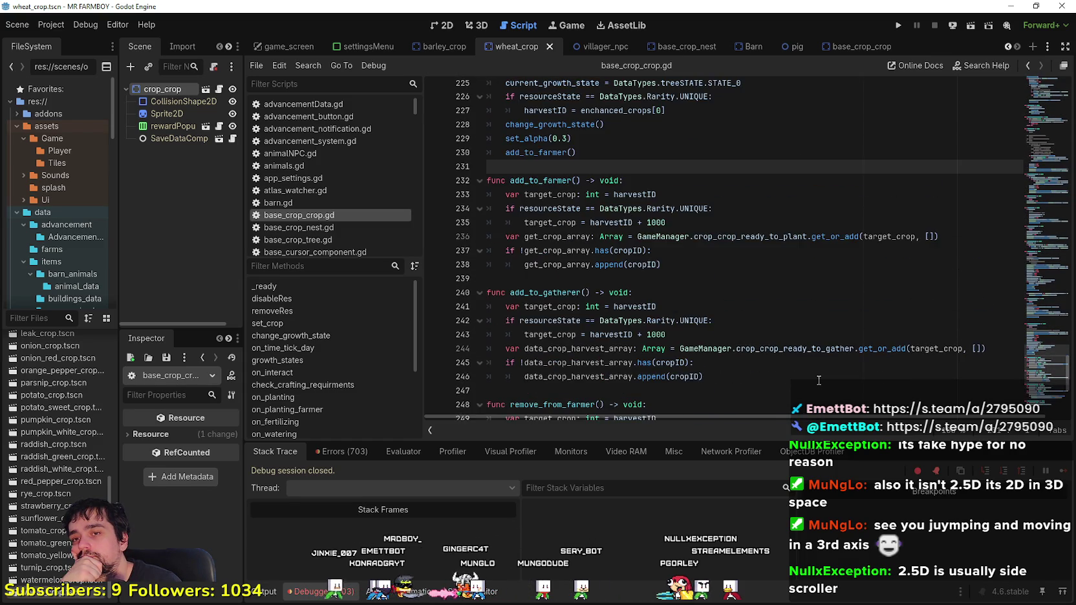
scroll(818, 380, "down", 2)
left_click(857, 355)
left_click(856, 310)
left_click(845, 298)
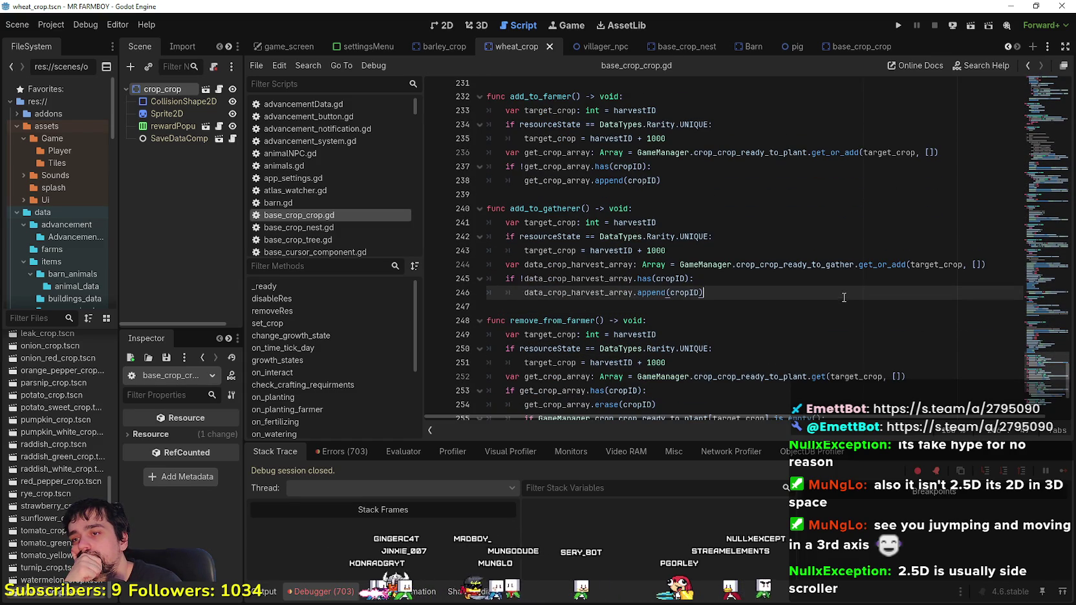
scroll(824, 301, "down", 2)
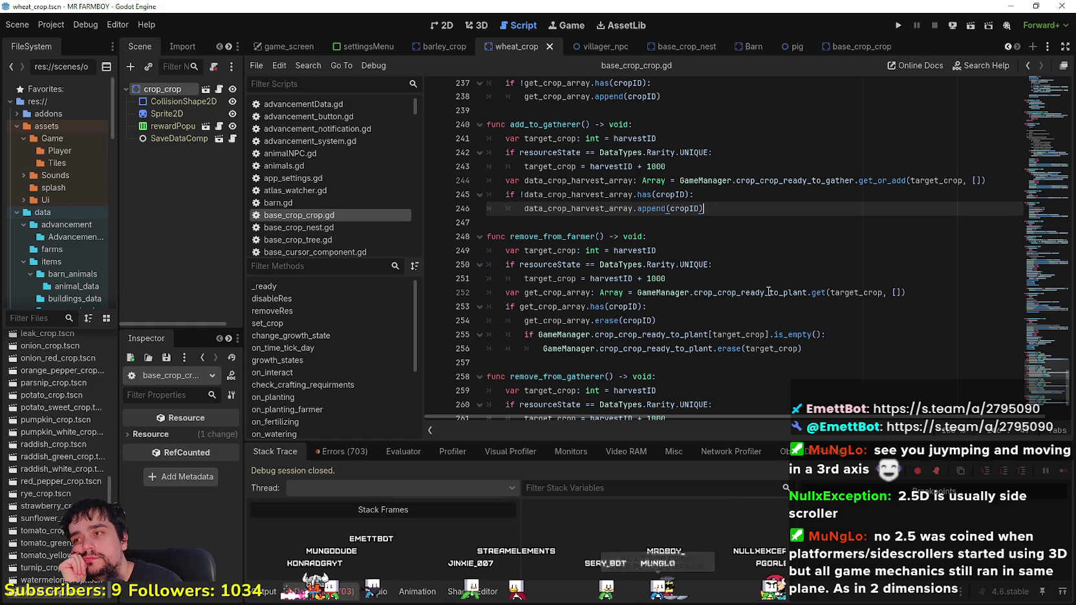
mouse_move(768, 291)
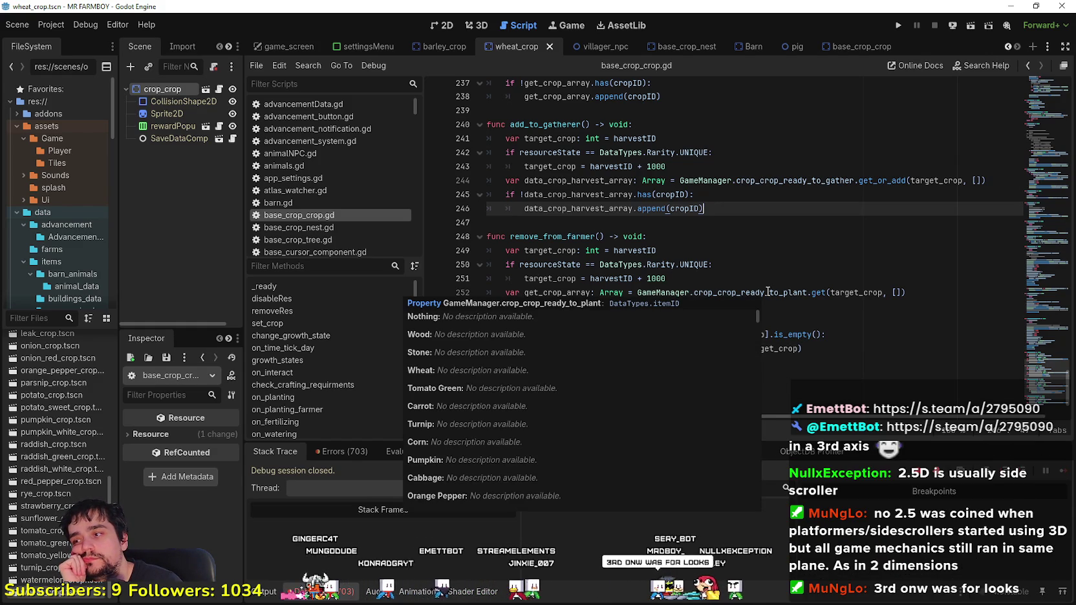
left_click(767, 230)
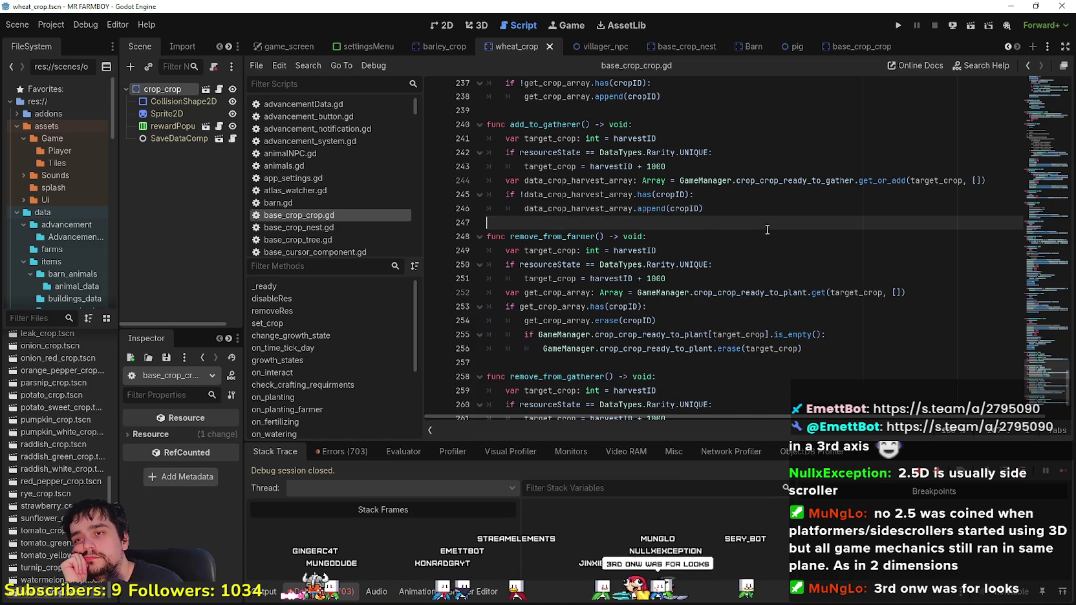
scroll(846, 371, "down", 2)
left_click(748, 268)
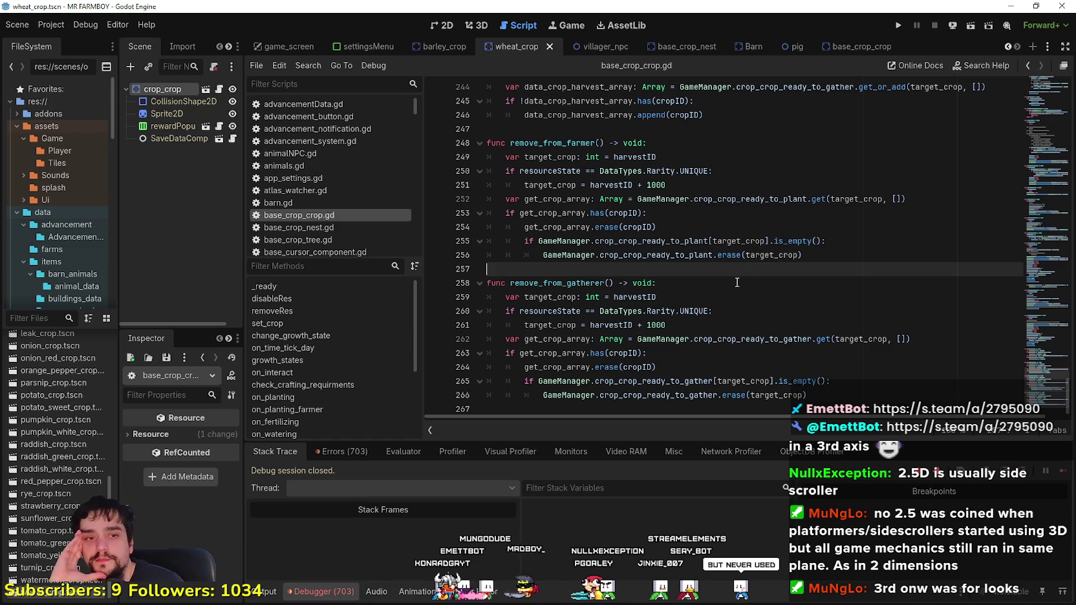
scroll(737, 283, "up", 2)
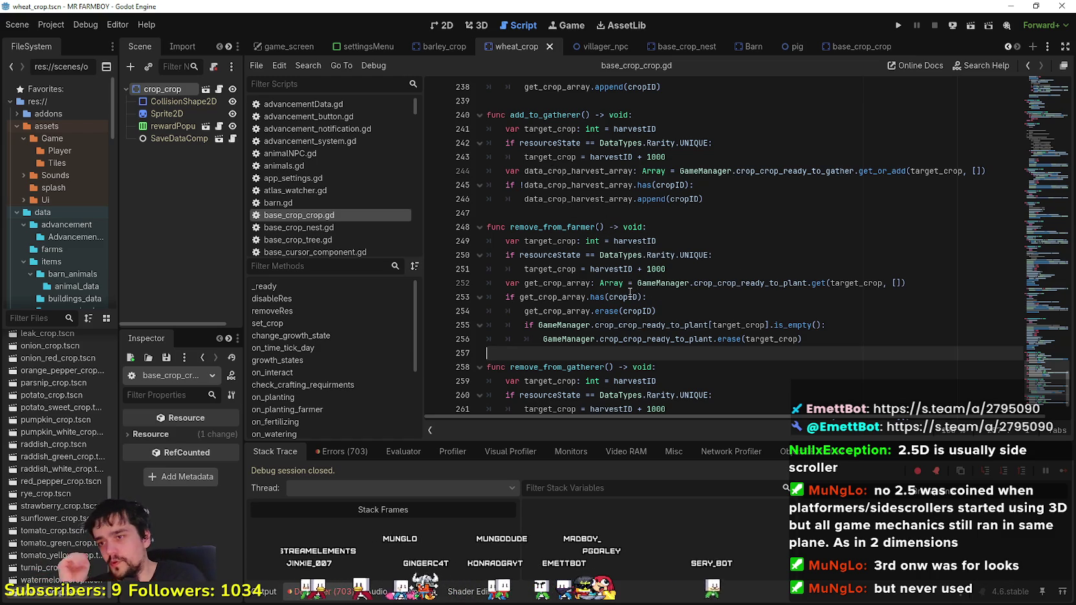
scroll(566, 296, "down", 1)
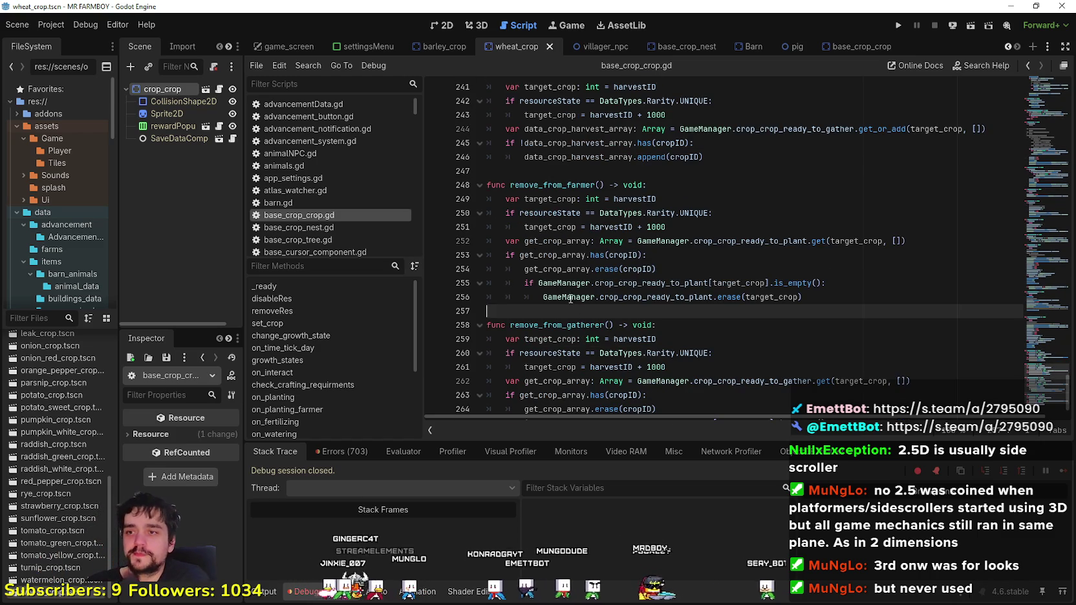
scroll(567, 297, "down", 1)
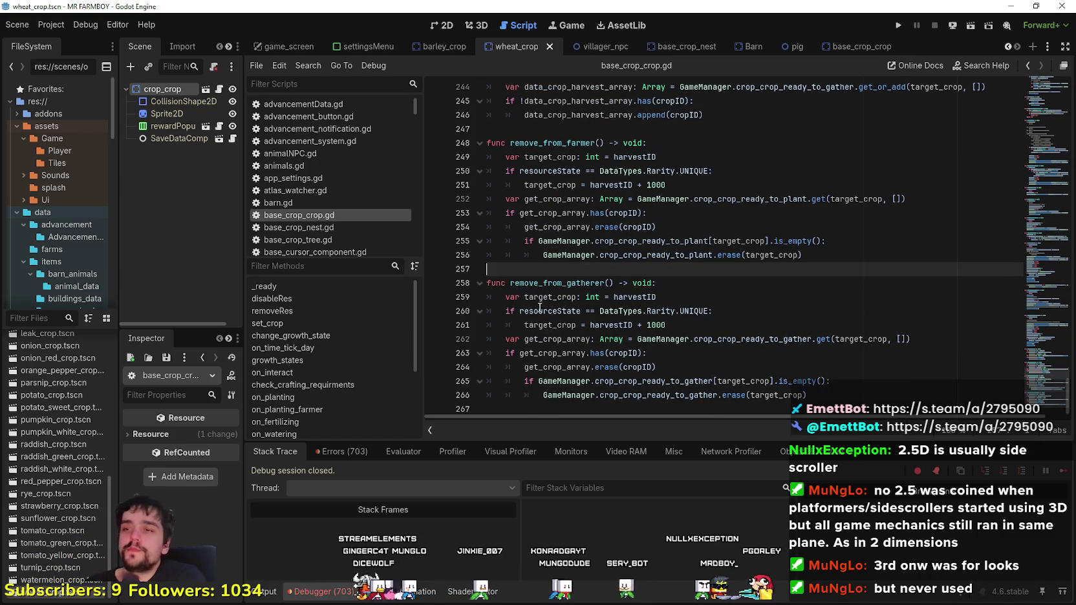
scroll(550, 317, "up", 1)
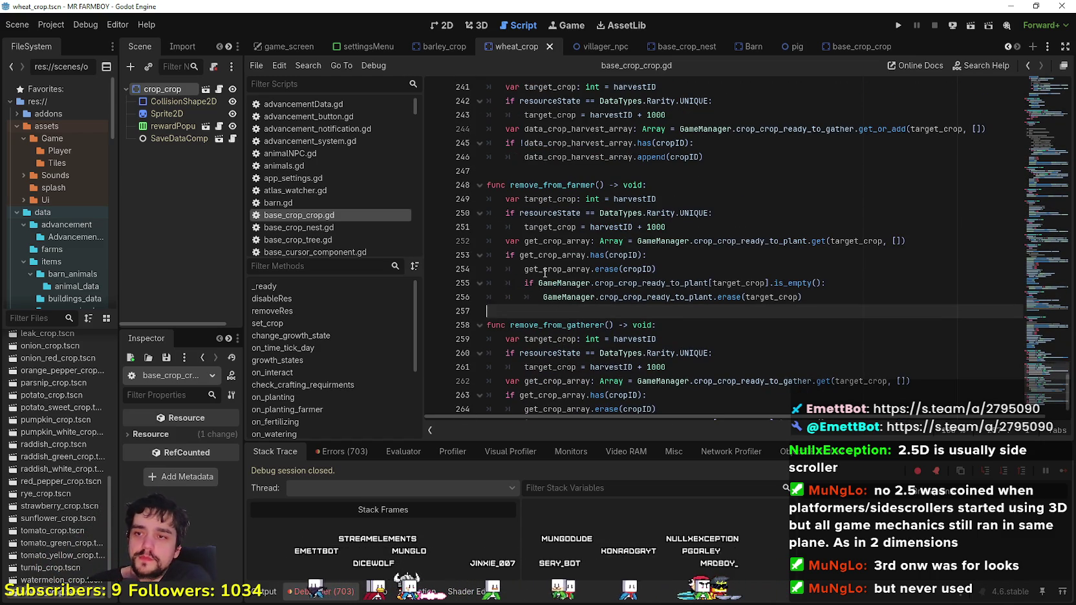
scroll(541, 274, "up", 2)
scroll(542, 268, "down", 2)
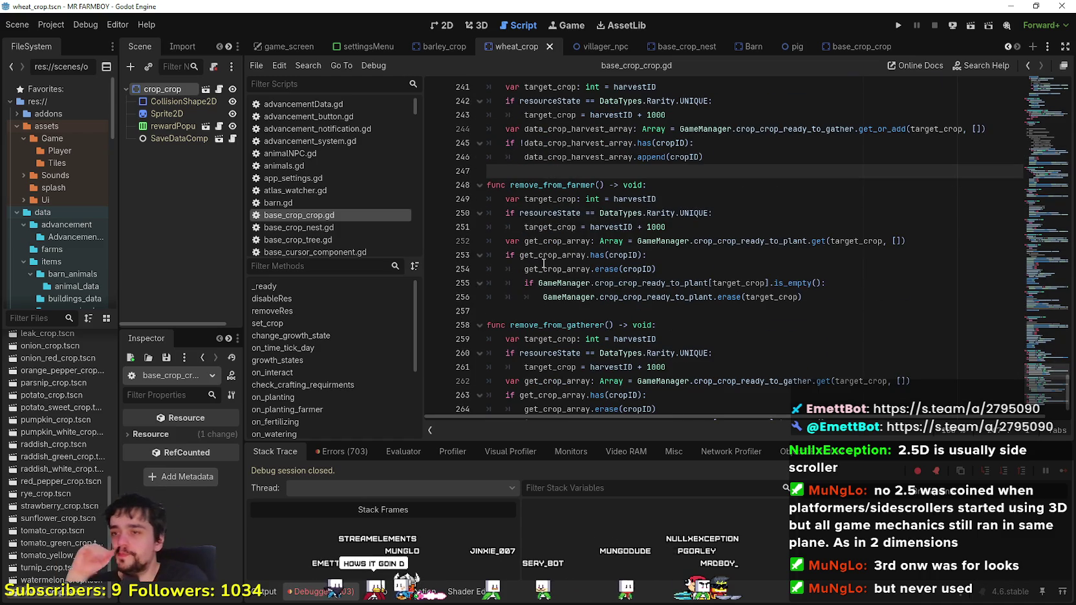
left_click(562, 312)
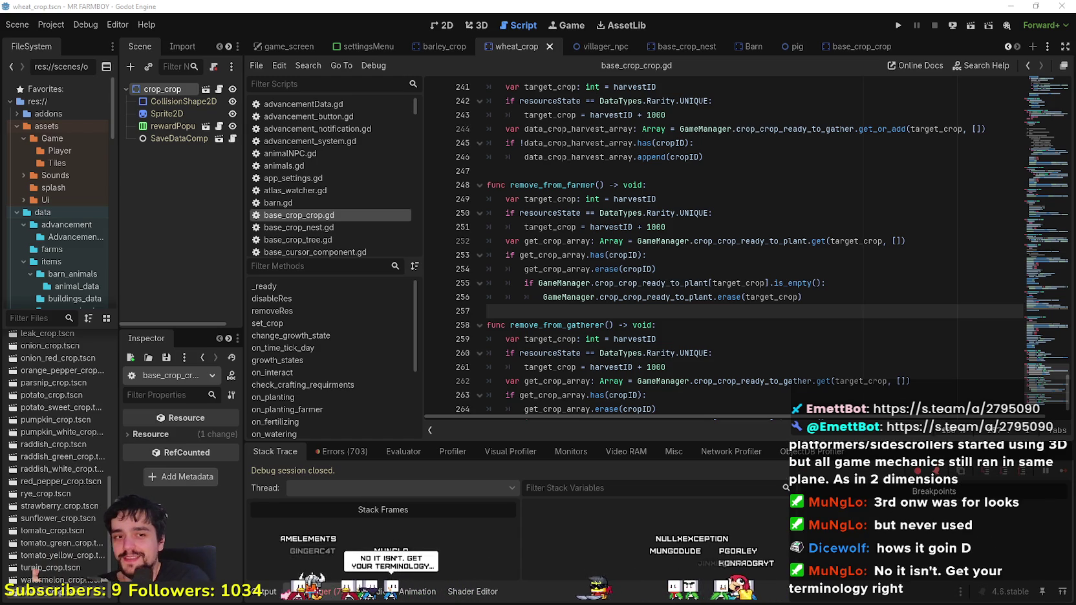
left_click(799, 158)
scroll(744, 194, "up", 2)
left_click(650, 266)
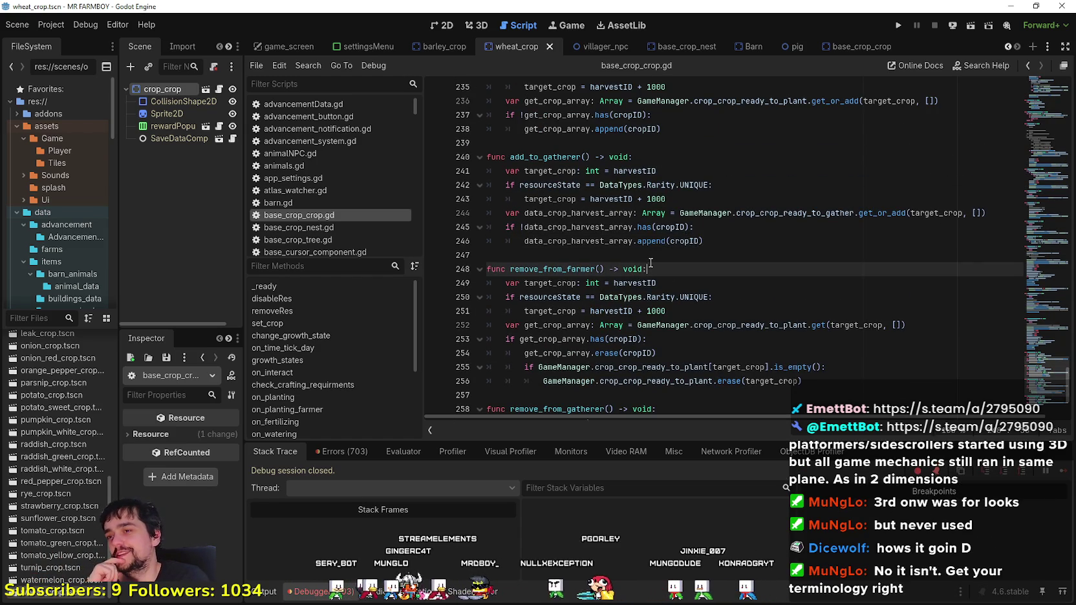
left_click(653, 258)
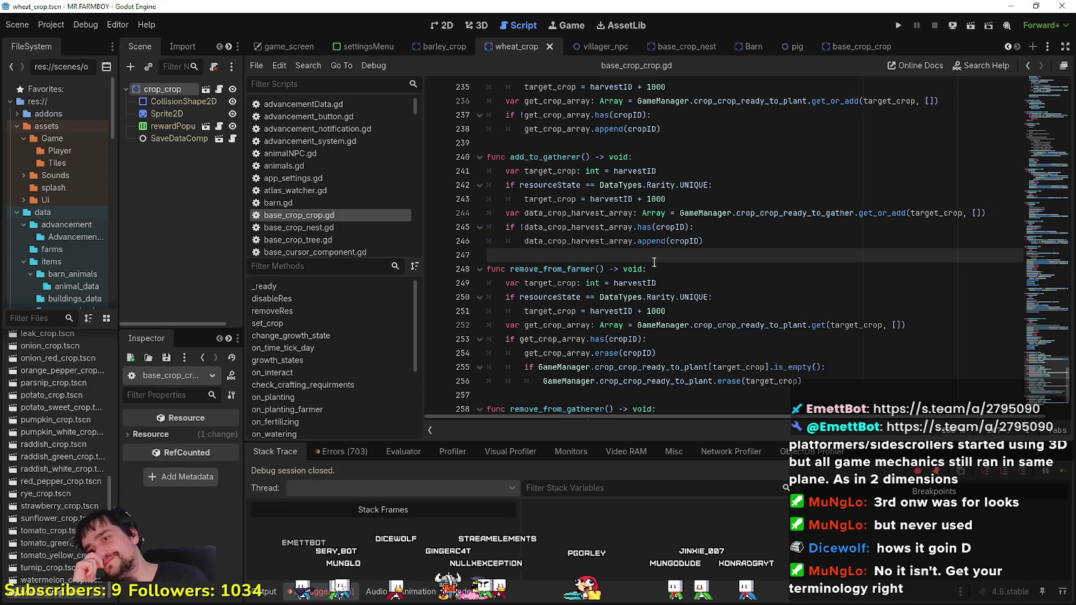
scroll(778, 339, "up", 2)
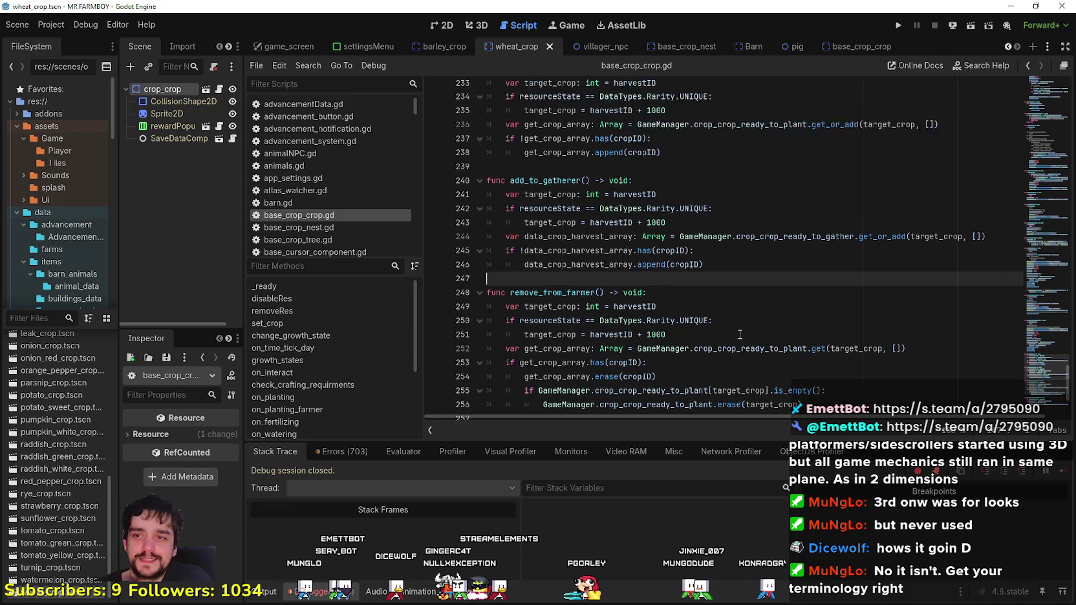
left_click(682, 216)
left_click(672, 230)
scroll(671, 234, "up", 2)
left_click(637, 180)
scroll(620, 214, "up", 3)
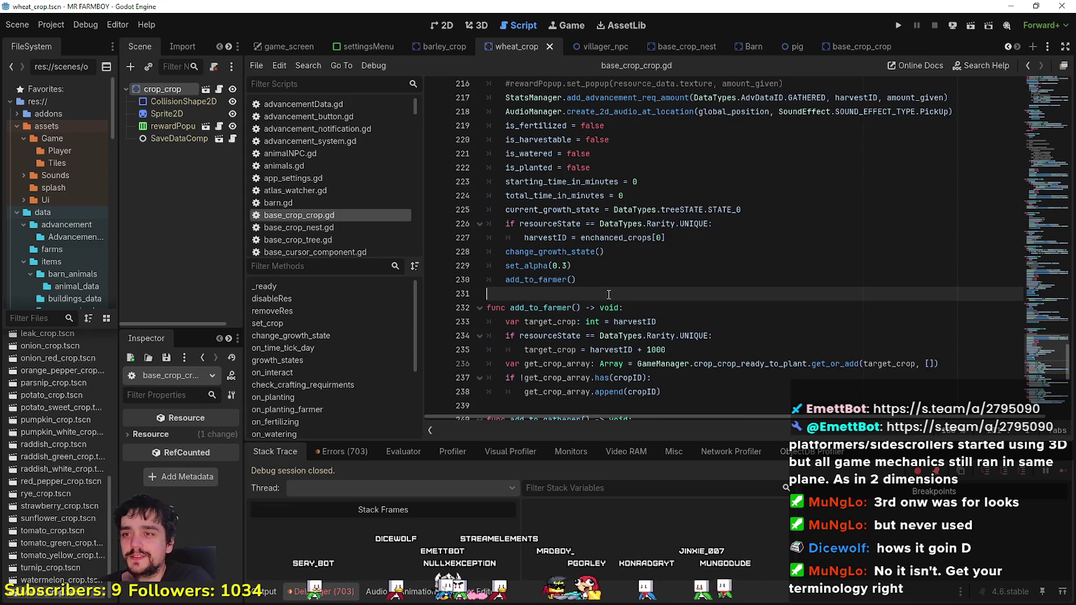
Step: Select the UNIQUE rarity check lines 233–235 in add_to_farmer
scroll(684, 275, "down", 1)
left_click(687, 293)
left_click_drag(681, 288, 500, 279)
left_click(733, 321)
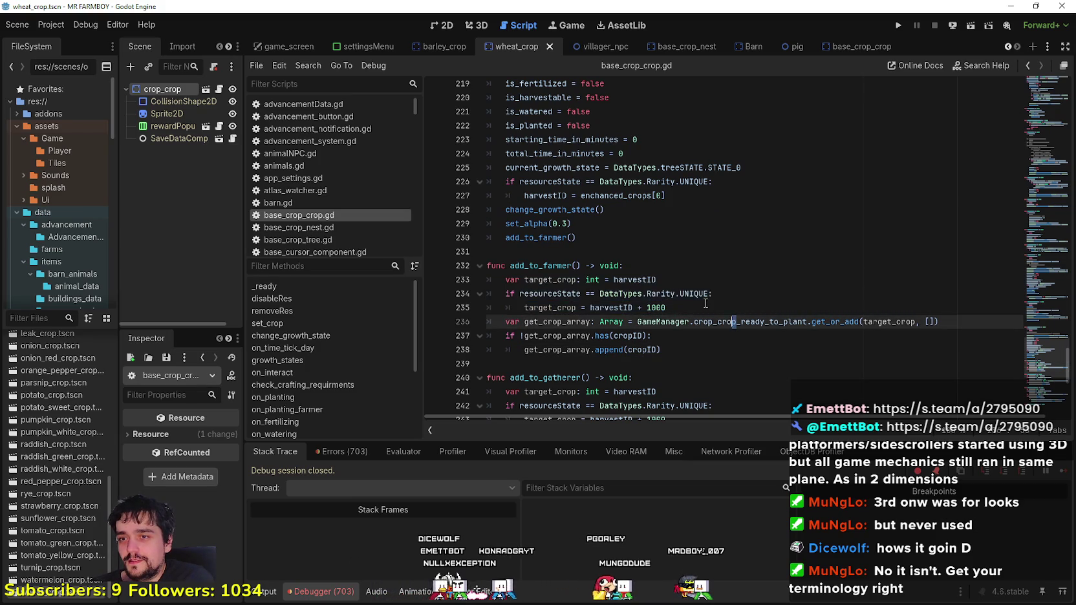
left_click_drag(705, 303, 501, 292)
left_click_drag(706, 303, 501, 292)
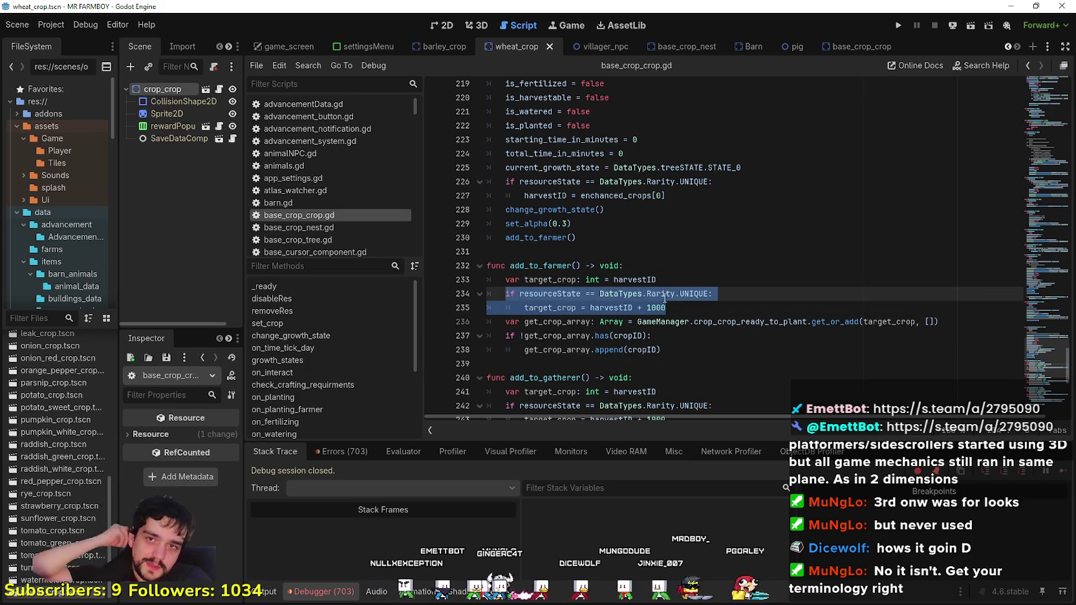
scroll(692, 284, "down", 3)
Step: Highlight every use of target_crop, then switch to the Google Images browser window
left_click(719, 223)
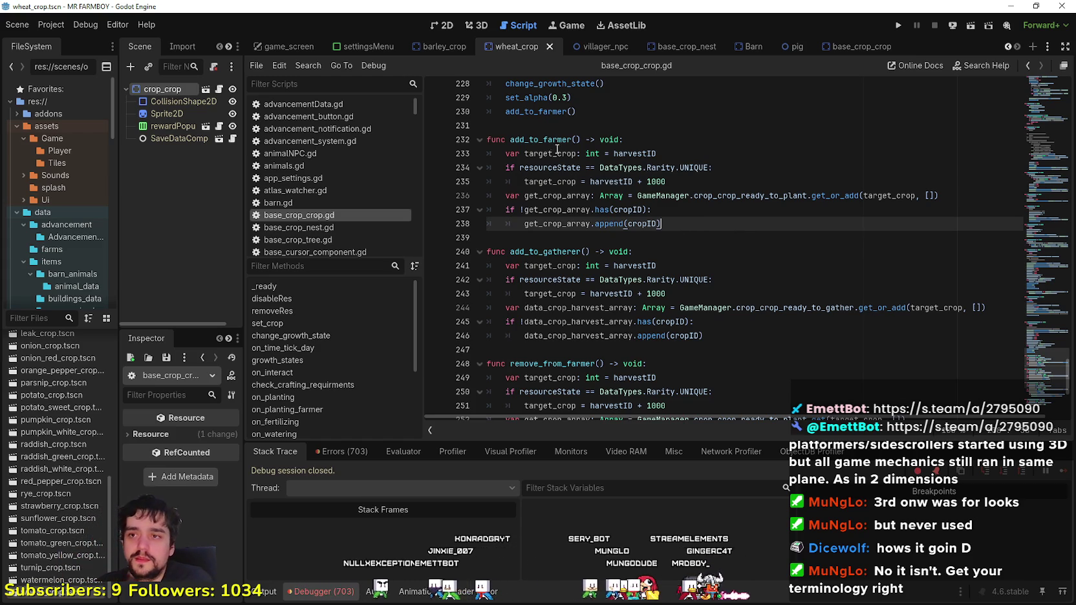
double_click(554, 153)
mouse_move(588, 149)
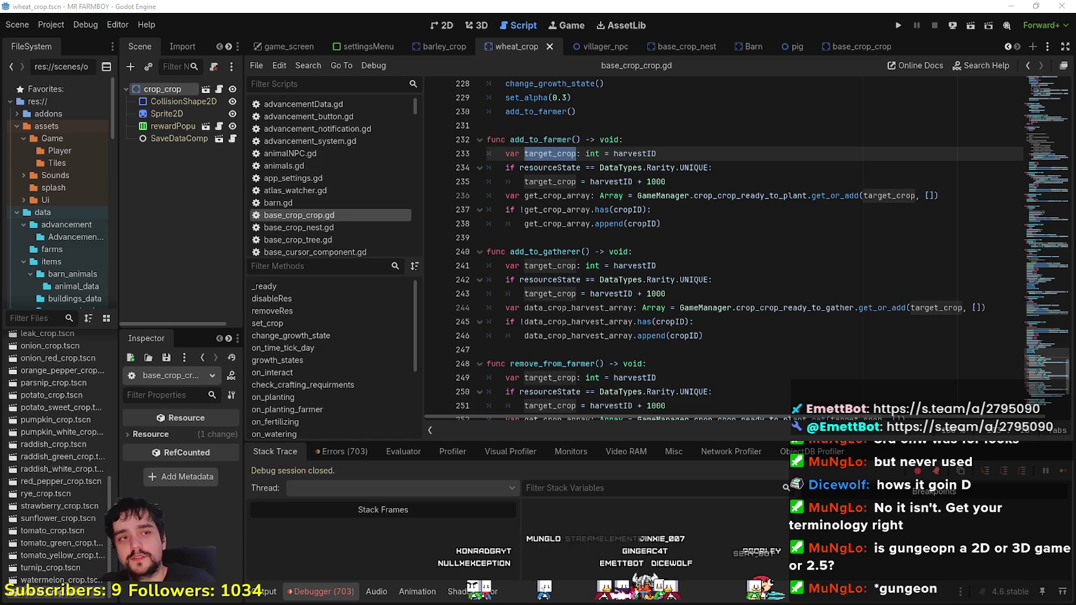
key("alt+Tab")
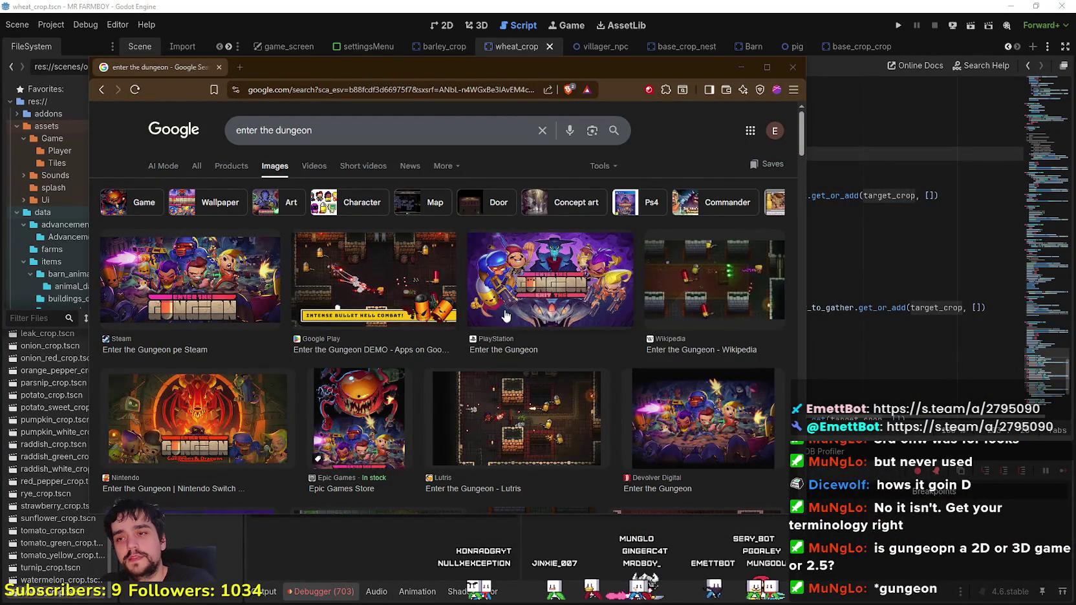
Step: Preview the Google Play, Wikipedia and Lutris images, open Lutris in a tab, then close it
left_click(390, 294)
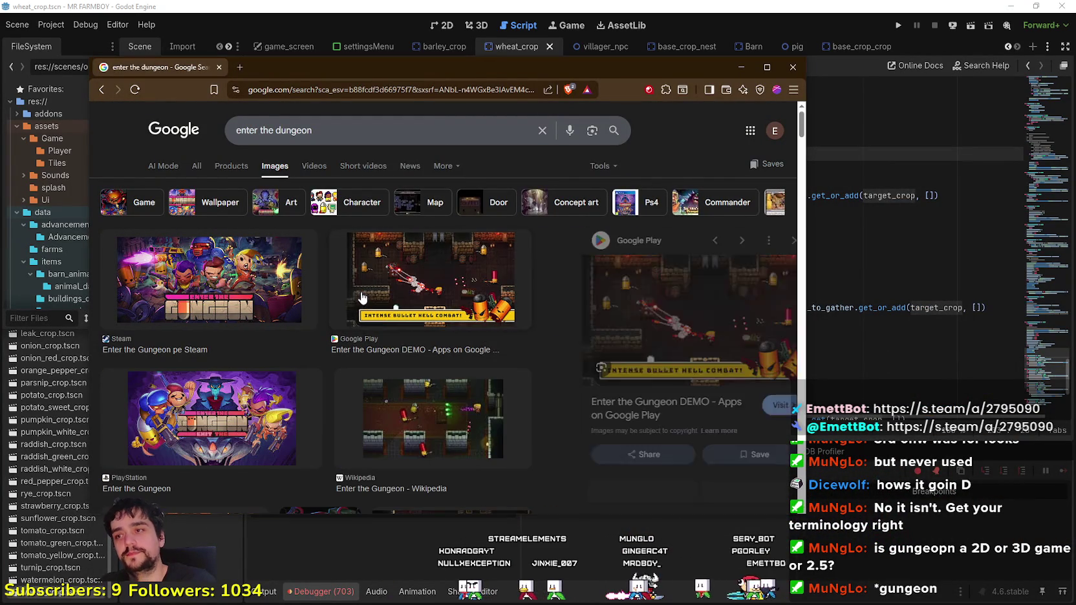
left_click(397, 451)
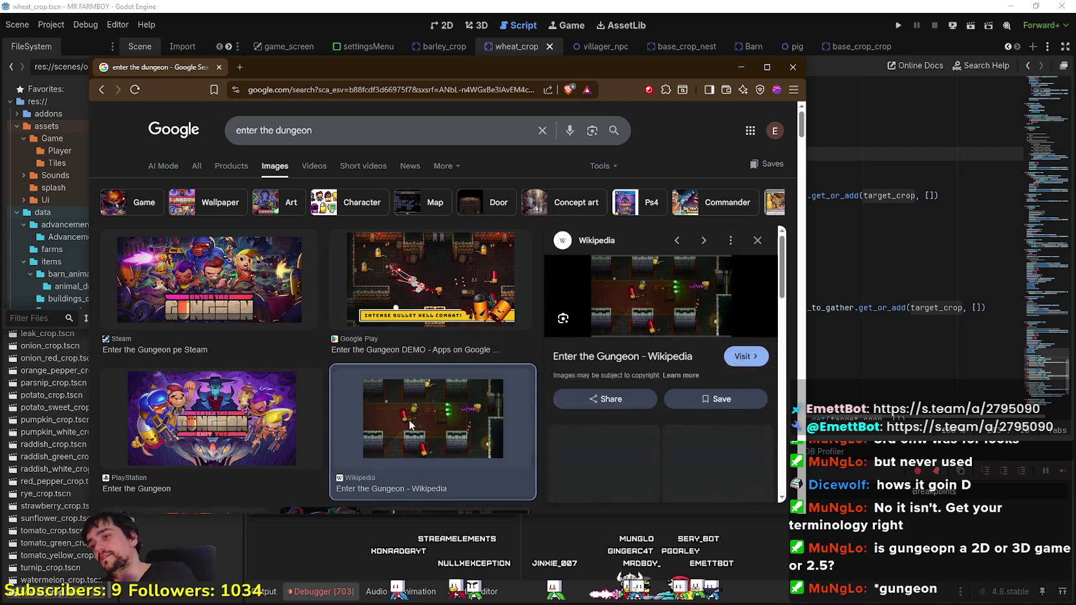
scroll(517, 362, "down", 5)
left_click(503, 251)
right_click(636, 226)
left_click(716, 429)
left_click(318, 65)
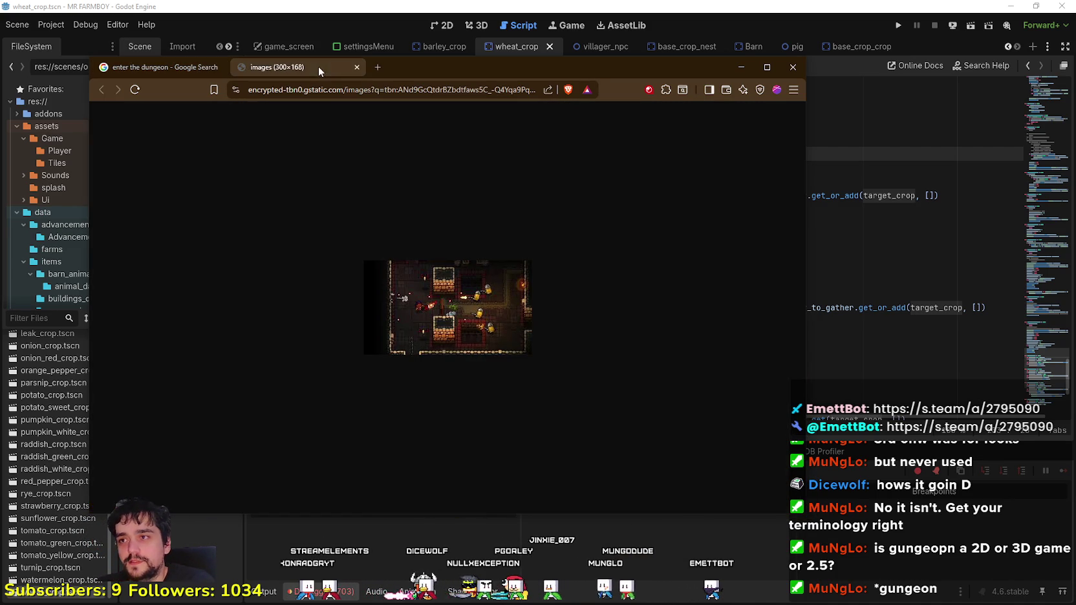
left_click(358, 67)
Step: Browse further down, previewing the Amazon, VG247, New Game Network and Xbox image results
scroll(405, 323, "down", 5)
scroll(405, 323, "down", 5)
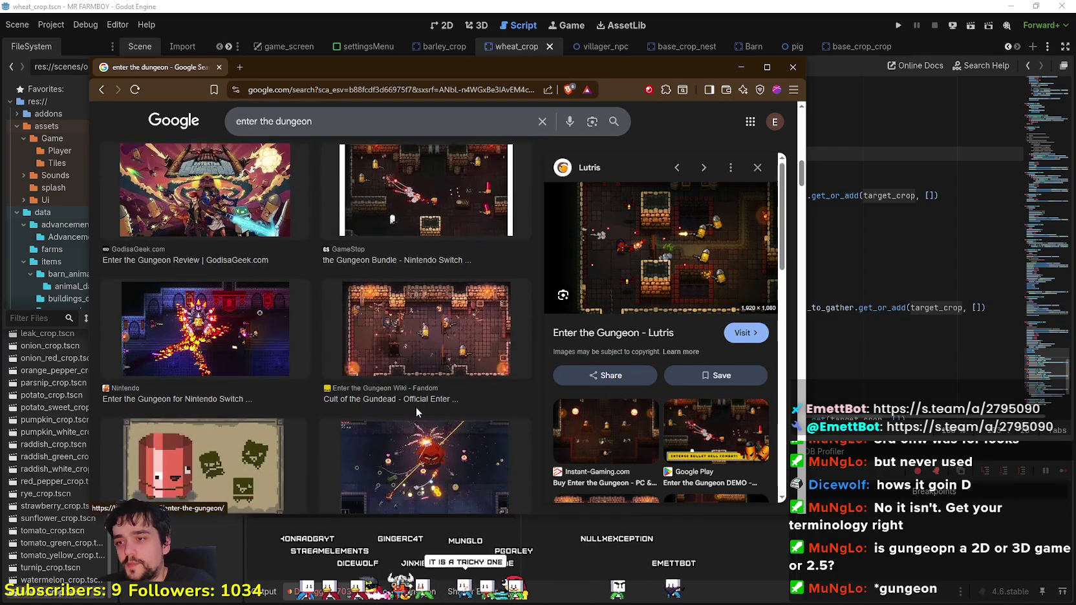
scroll(390, 386, "down", 3)
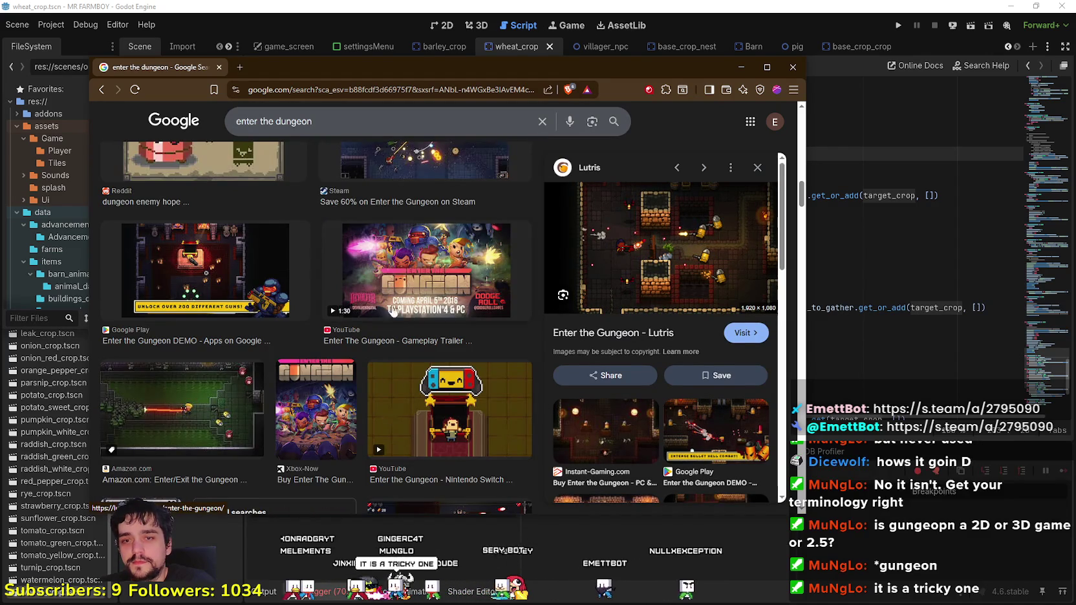
left_click(179, 414)
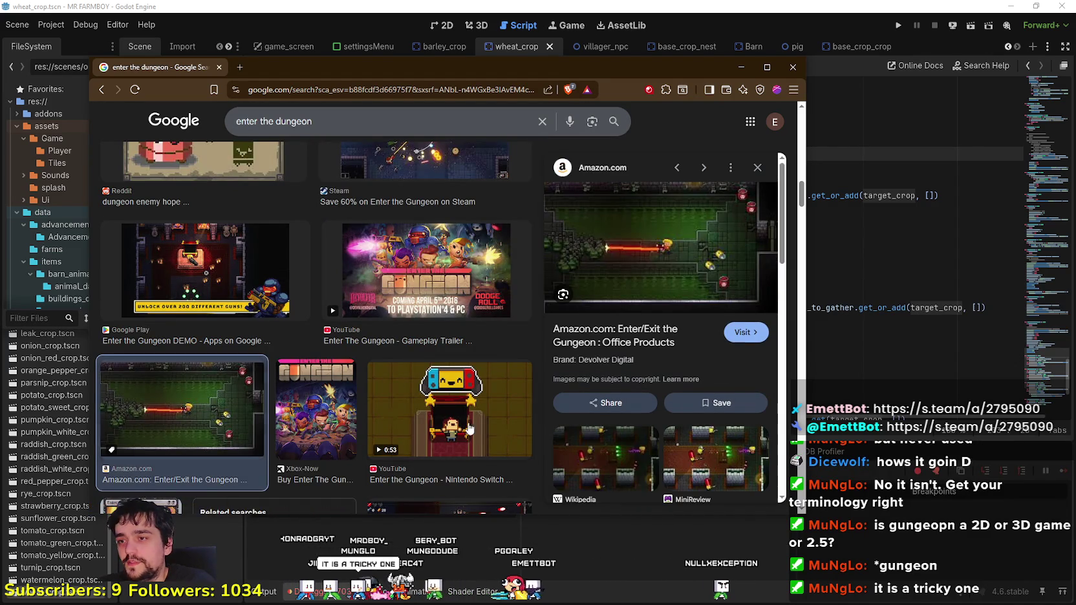
scroll(431, 314, "down", 6)
left_click(431, 313)
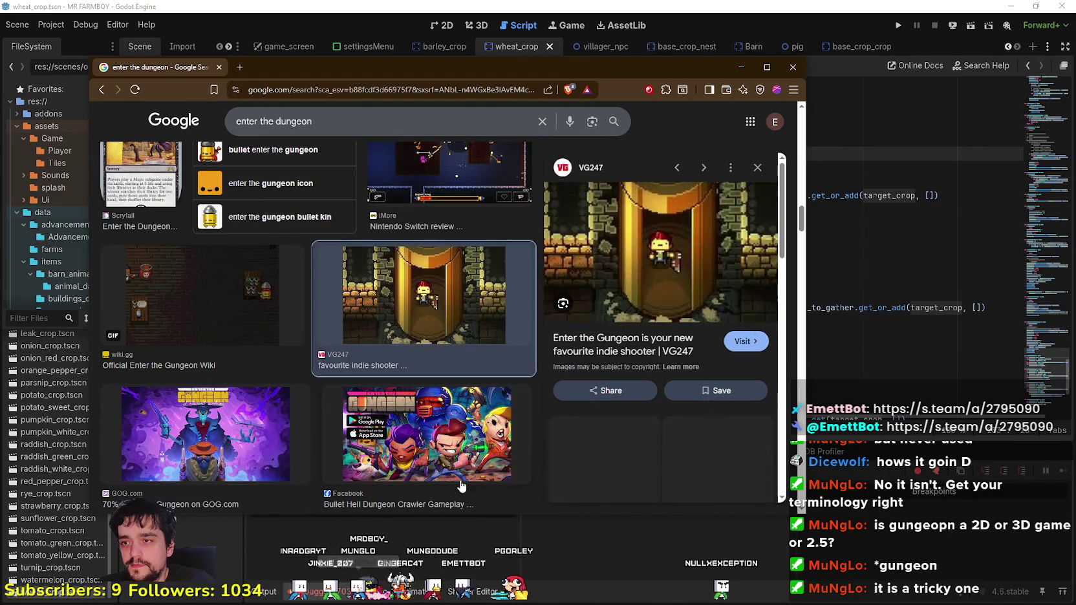
scroll(440, 298, "down", 3)
left_click(488, 386)
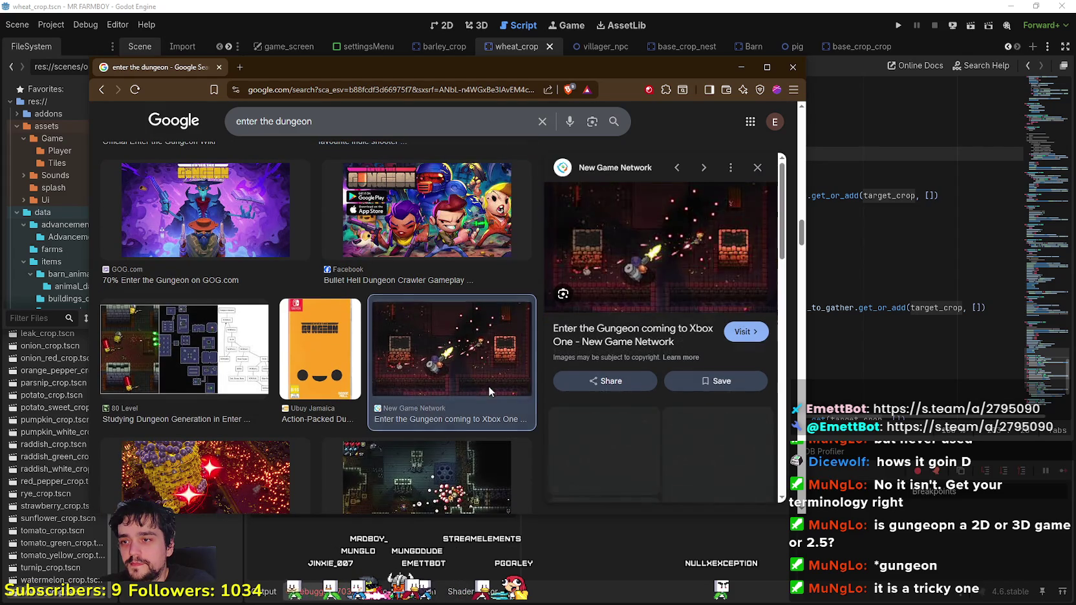
scroll(488, 386, "down", 5)
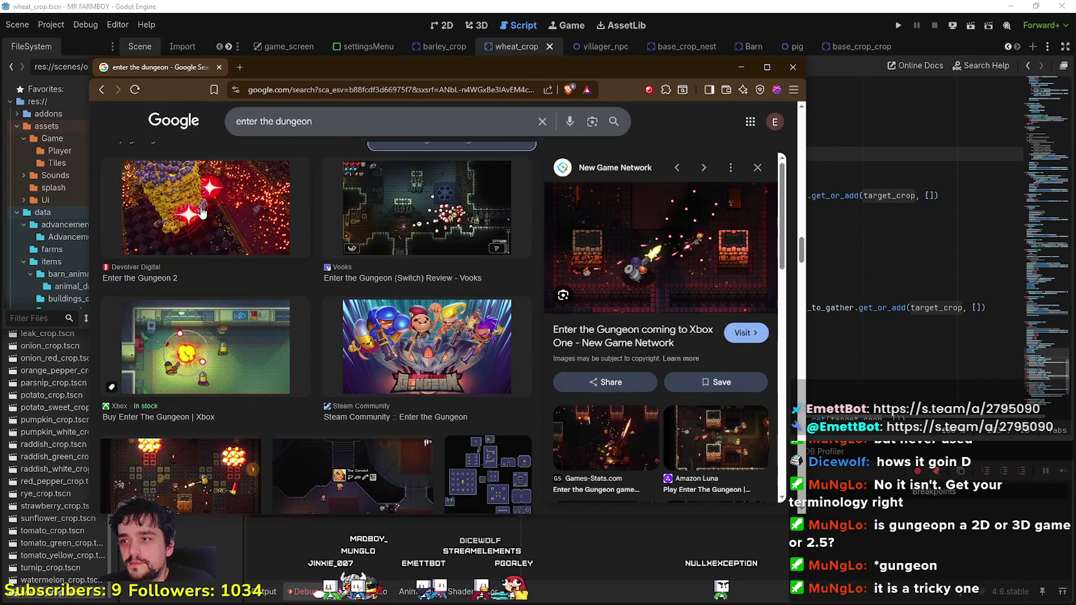
left_click(233, 382)
scroll(242, 369, "down", 3)
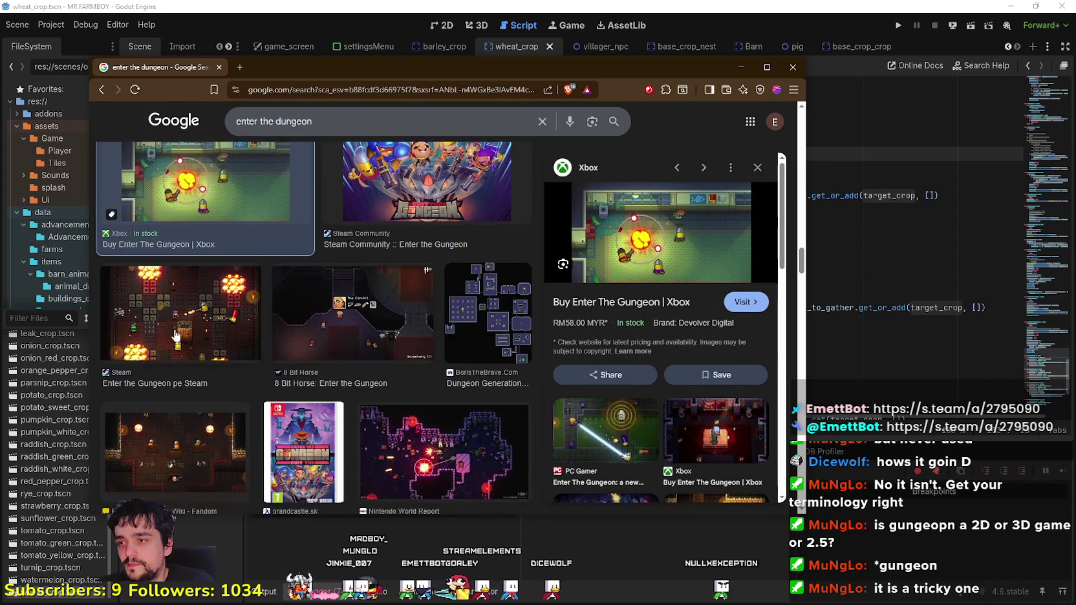
Step: Open the Steam Enter the Gungeon screenshot full-size in a new tab
left_click(162, 328)
right_click(621, 244)
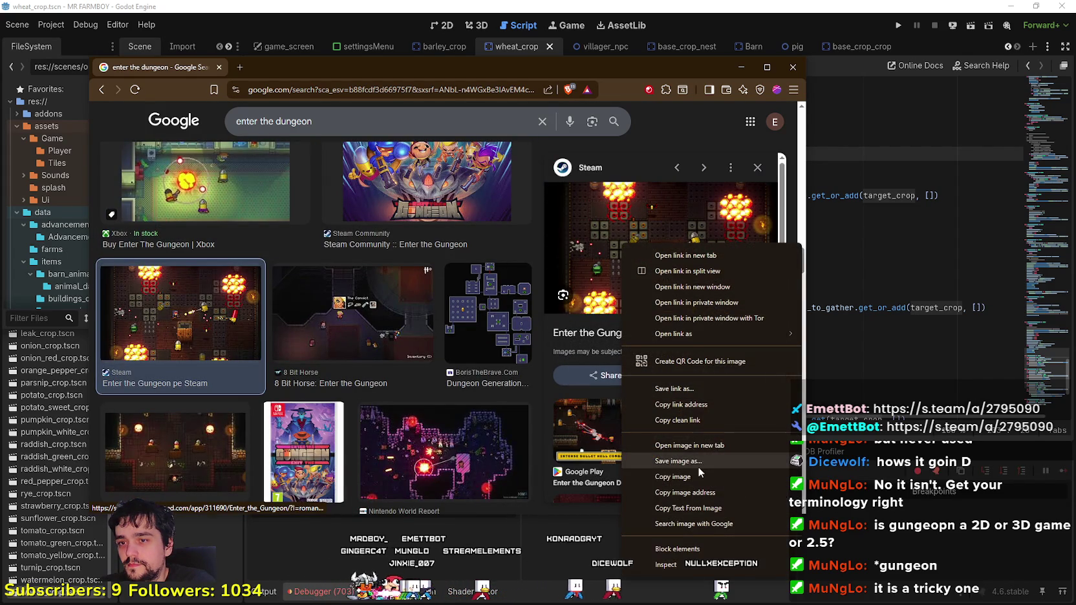
left_click(698, 445)
left_click(303, 68)
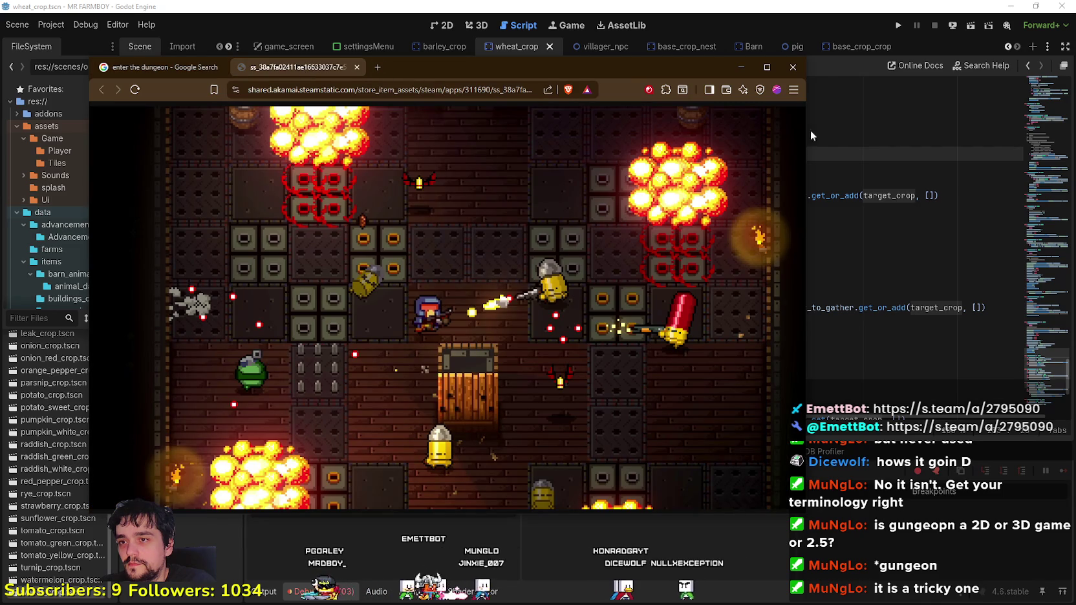
Step: View the screenshot full-screen, close its tab, move the browser aside and return to Godot
left_click(767, 67)
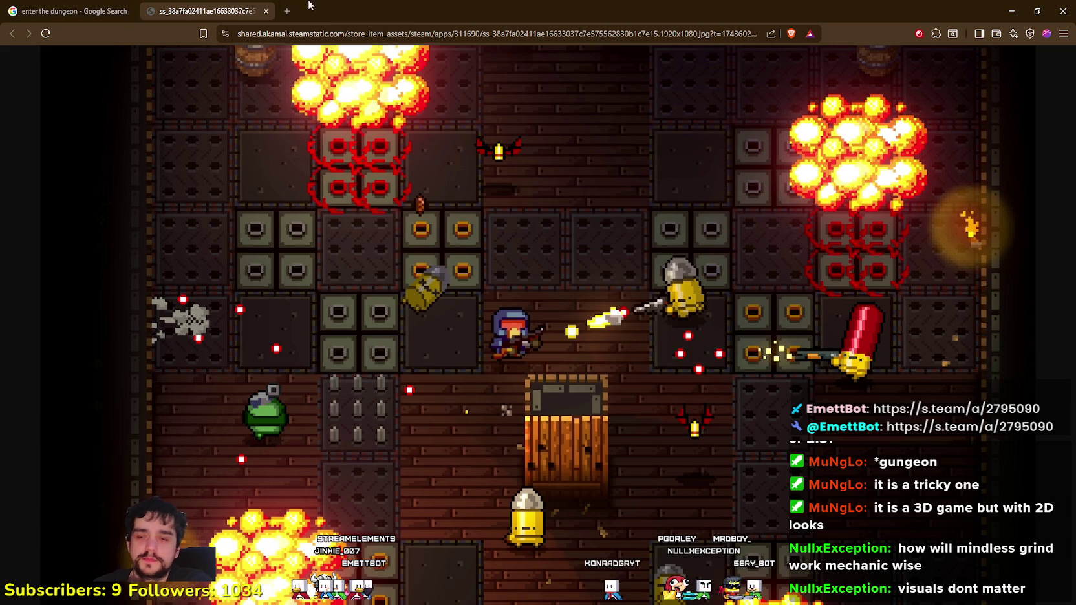
double_click(116, 9)
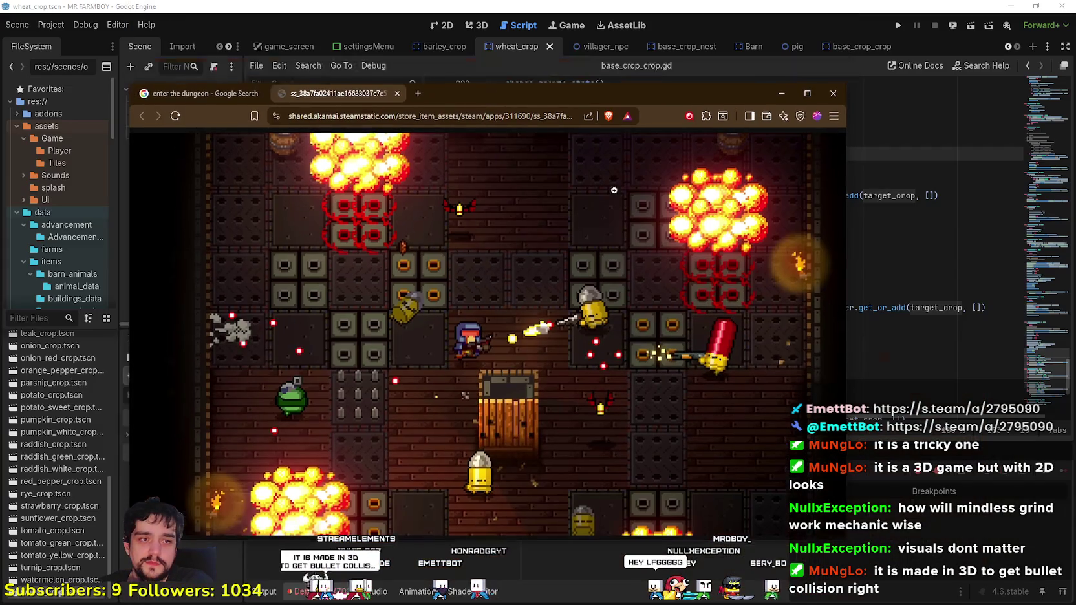
left_click(397, 94)
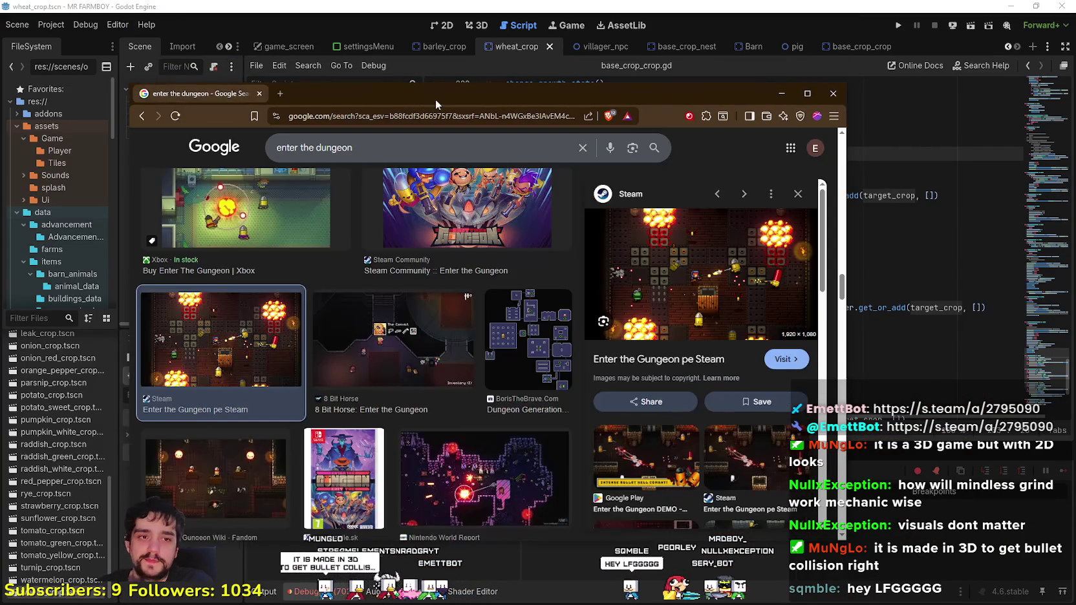
left_click_drag(435, 99, 554, 82)
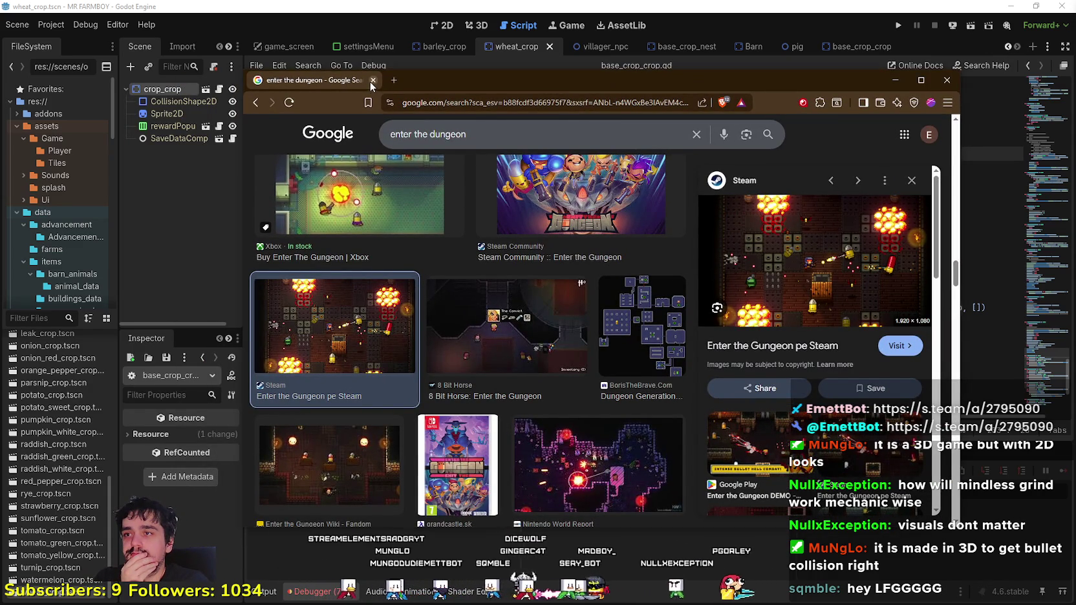
key("alt+Tab")
left_click(727, 230)
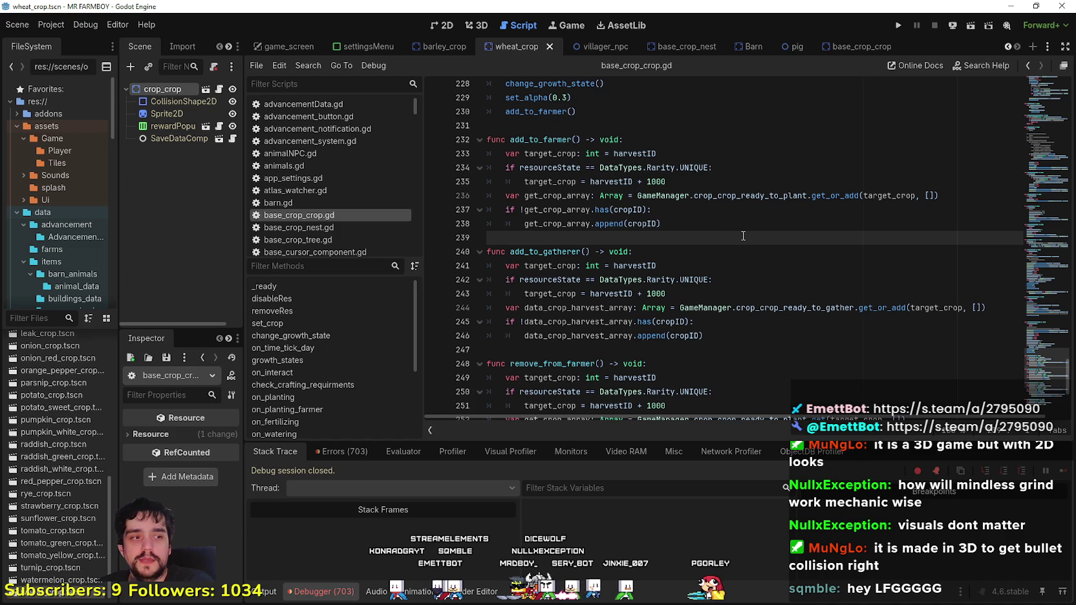
left_click(742, 210)
left_click(707, 226)
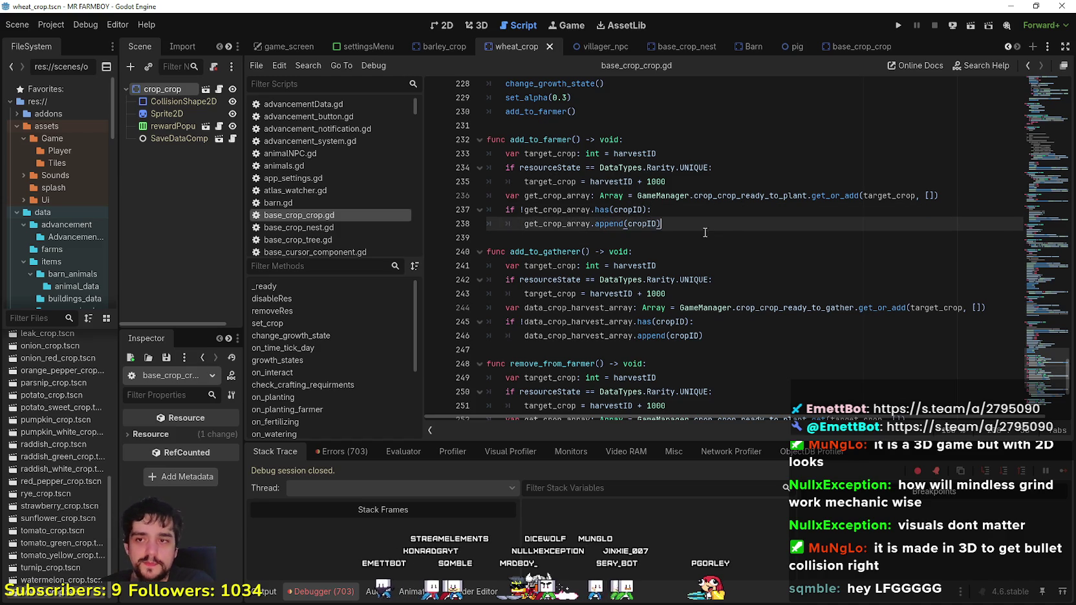
left_click(693, 239)
left_click(700, 222)
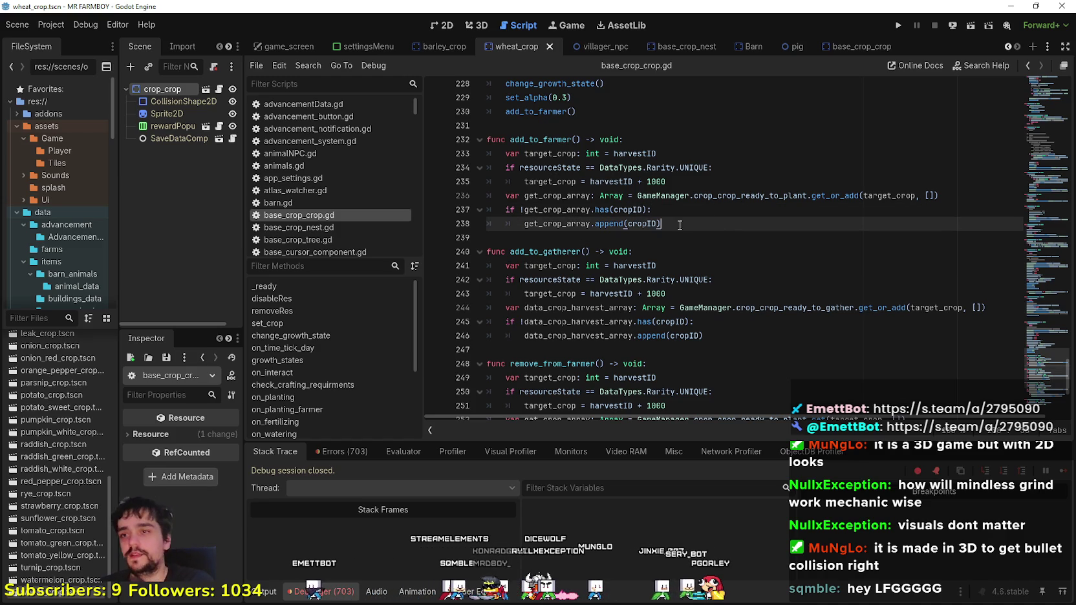
left_click(653, 238)
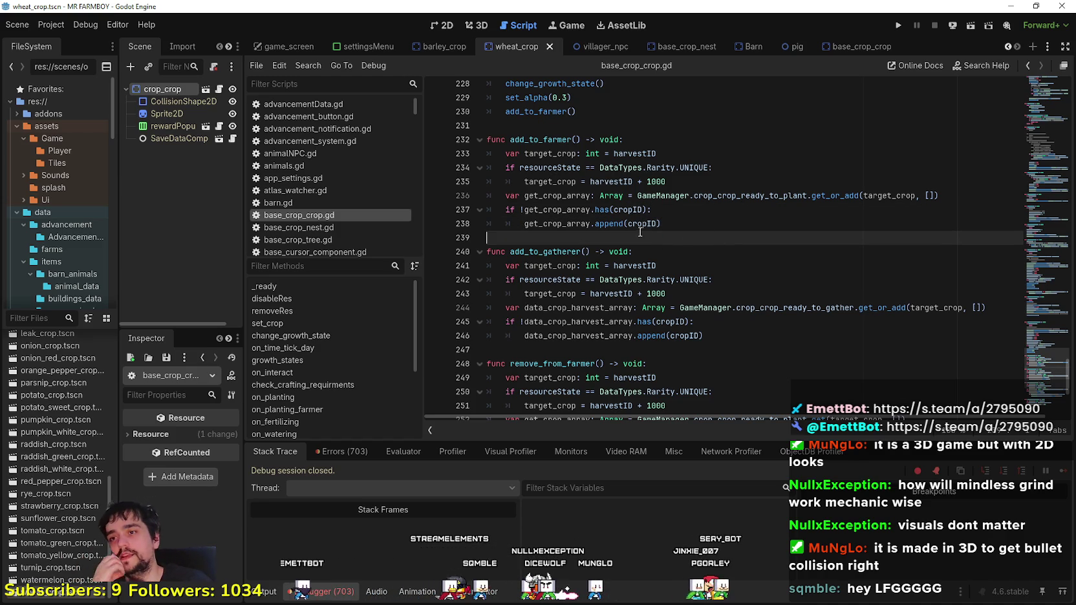
left_click(695, 343)
left_click(693, 354)
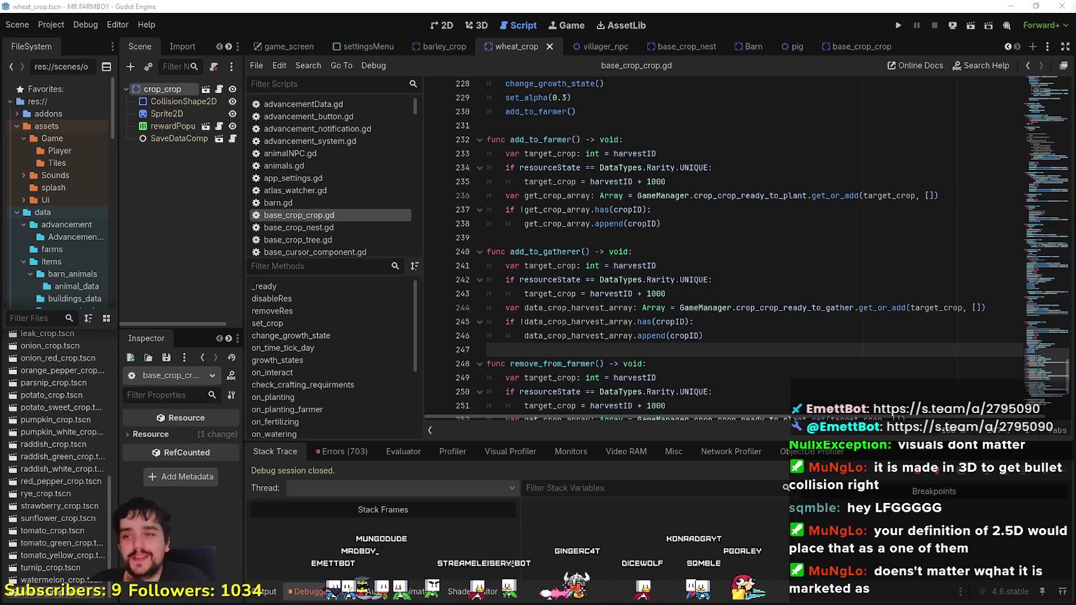
left_click(721, 250)
left_click(705, 237)
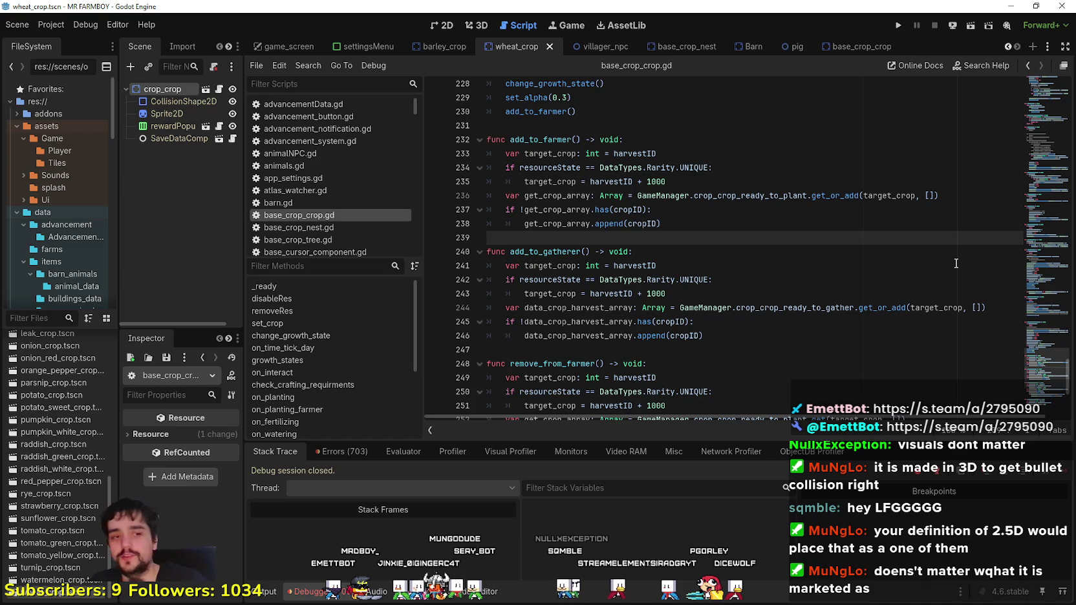
left_click(708, 208)
left_click(687, 226)
left_click(695, 239)
scroll(747, 229, "up", 2)
scroll(670, 297, "down", 3)
left_click(674, 279)
left_click(690, 307)
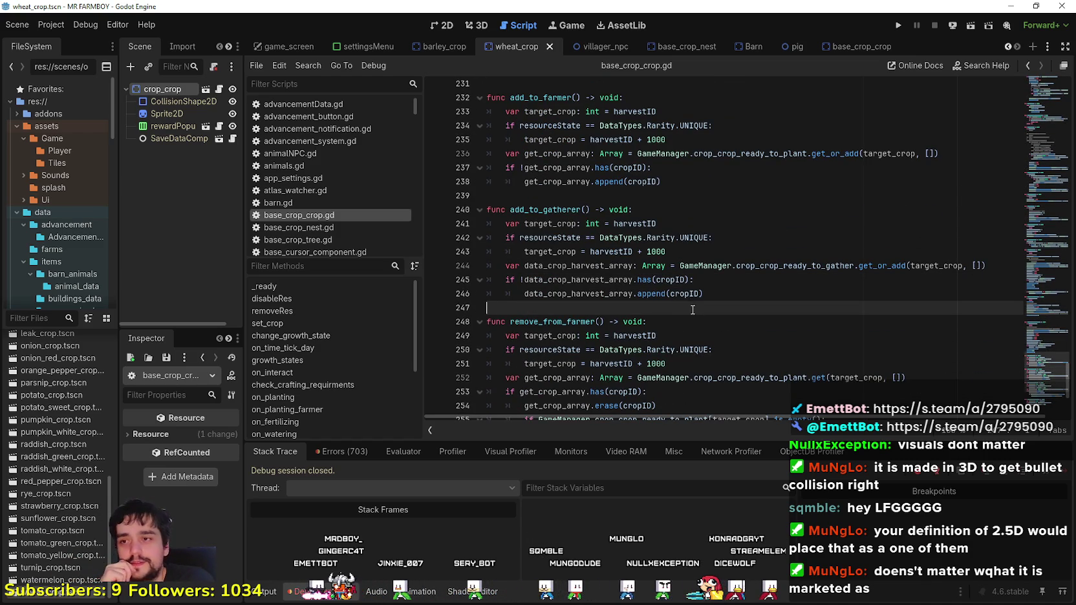
left_click_drag(698, 307, 481, 226)
left_click_drag(708, 253, 474, 228)
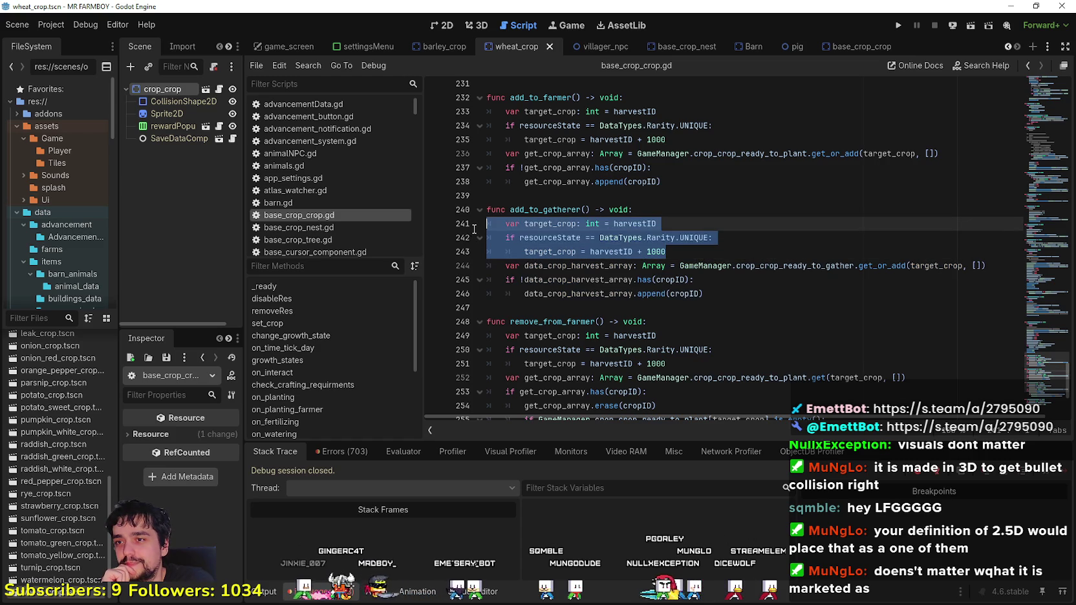
scroll(535, 246, "down", 3)
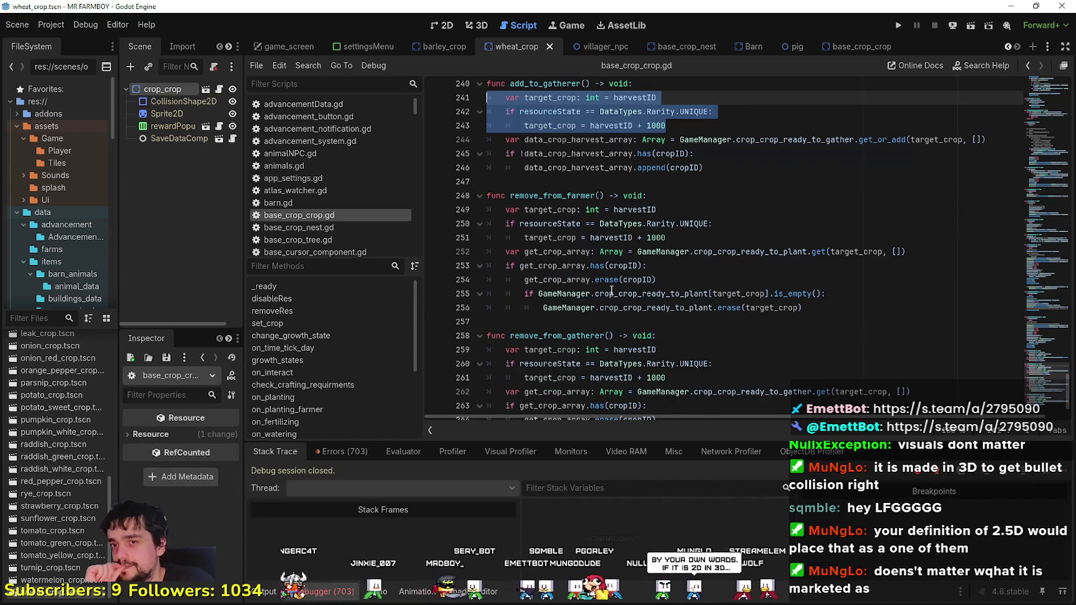
scroll(800, 351, "up", 3)
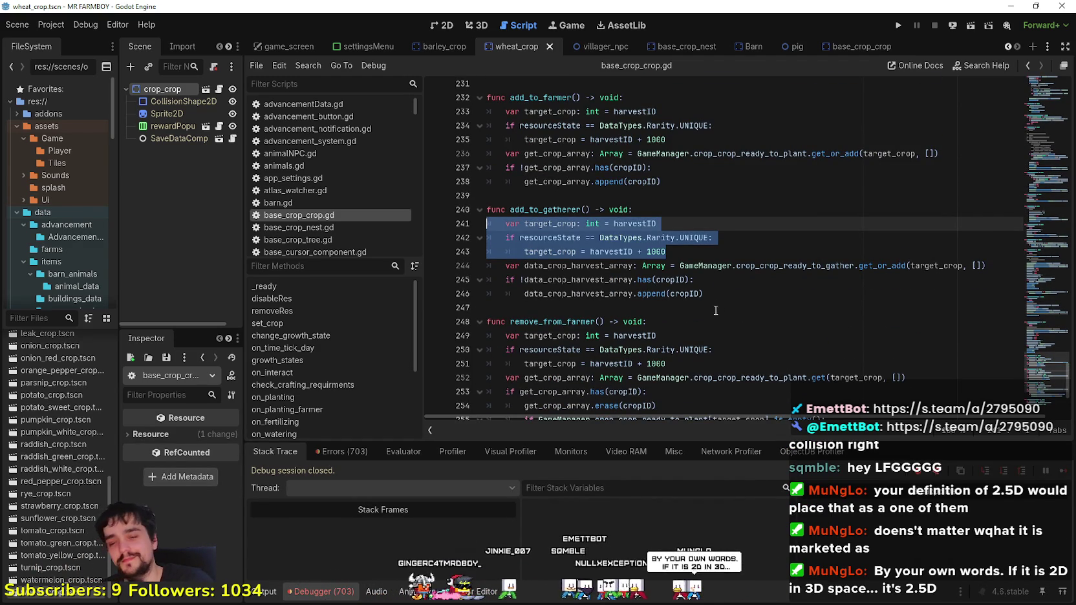
scroll(713, 290, "down", 2)
left_click(688, 169)
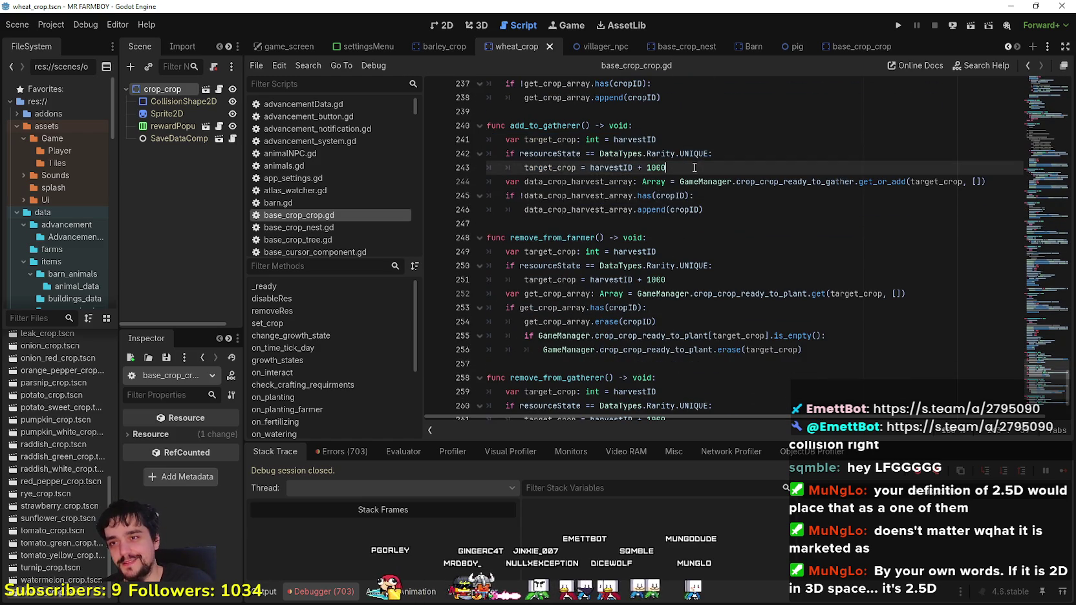
scroll(688, 170, "up", 1)
scroll(689, 170, "up", 2)
left_click_drag(671, 293, 486, 252)
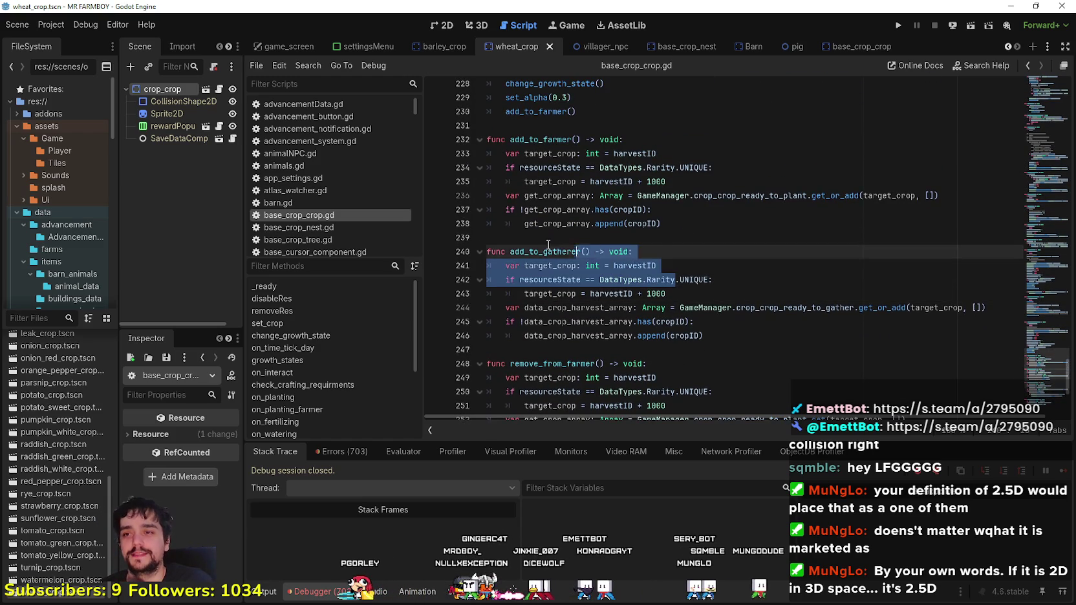
left_click(704, 308)
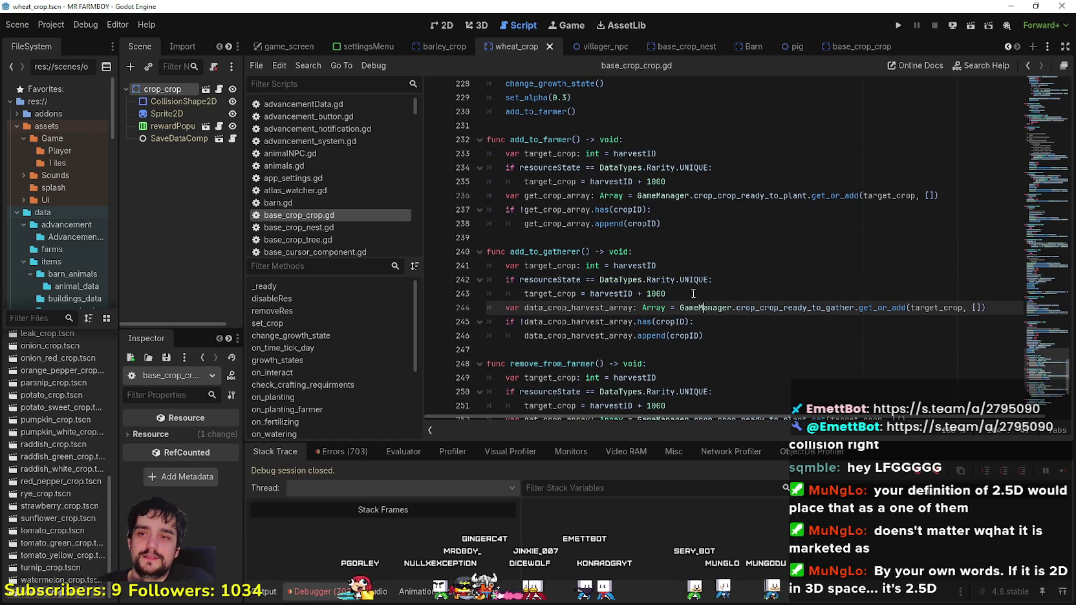
left_click(693, 295)
left_click_drag(672, 294, 491, 265)
left_click(756, 301)
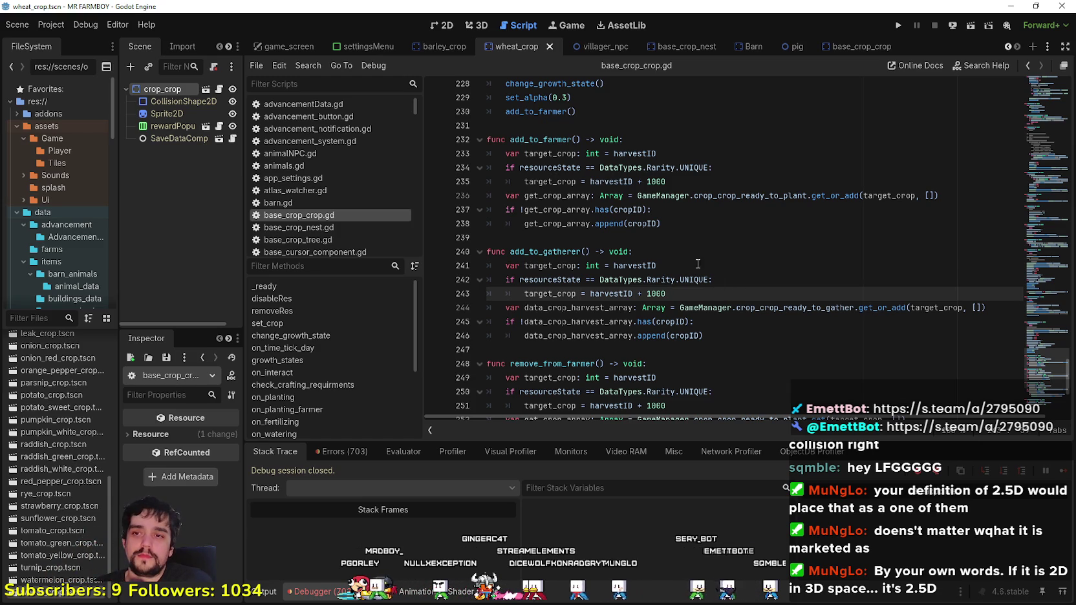
left_click(687, 238)
scroll(687, 259, "up", 2)
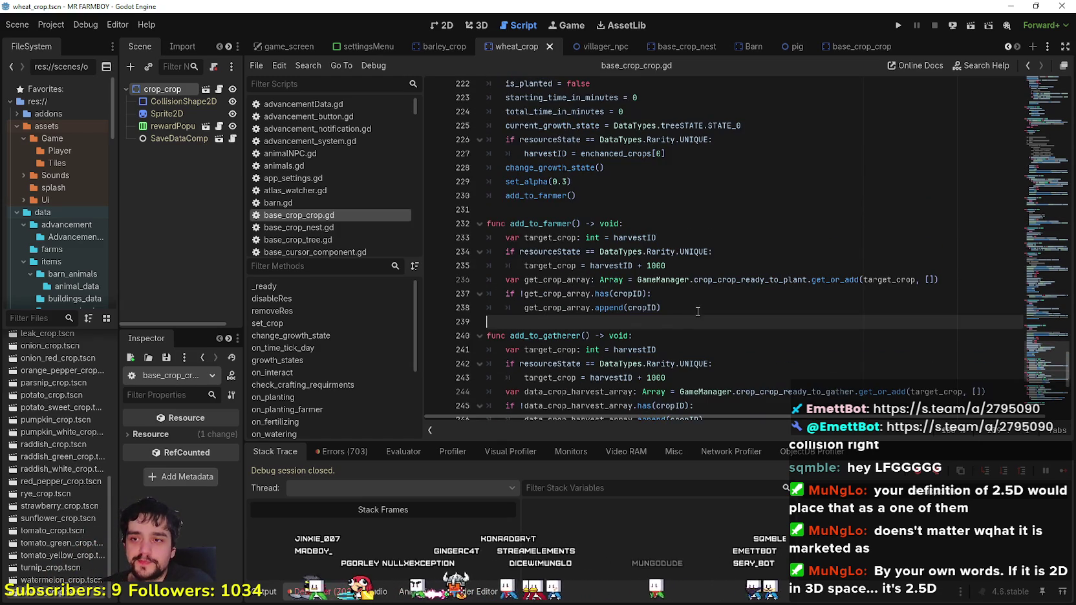
left_click(698, 311)
key("Up")
key("Up")
key("Up")
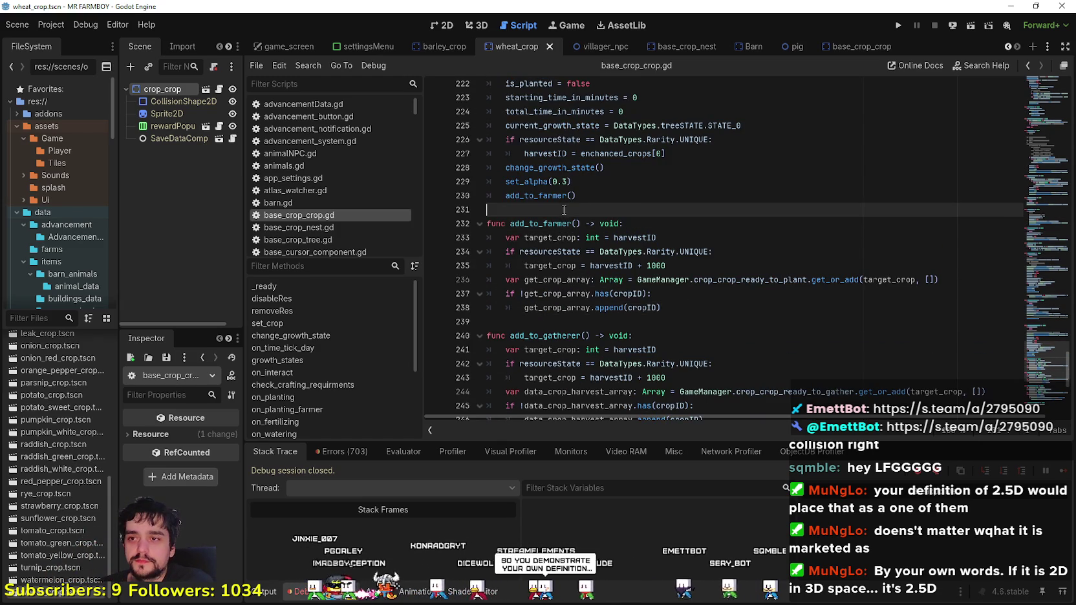
left_click(708, 319)
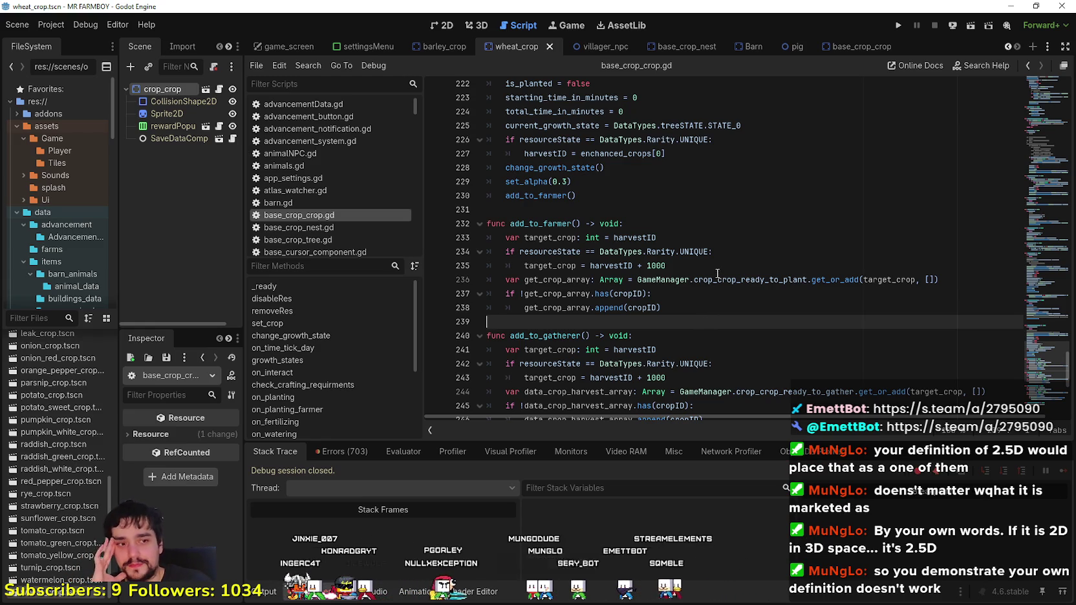
left_click(605, 206)
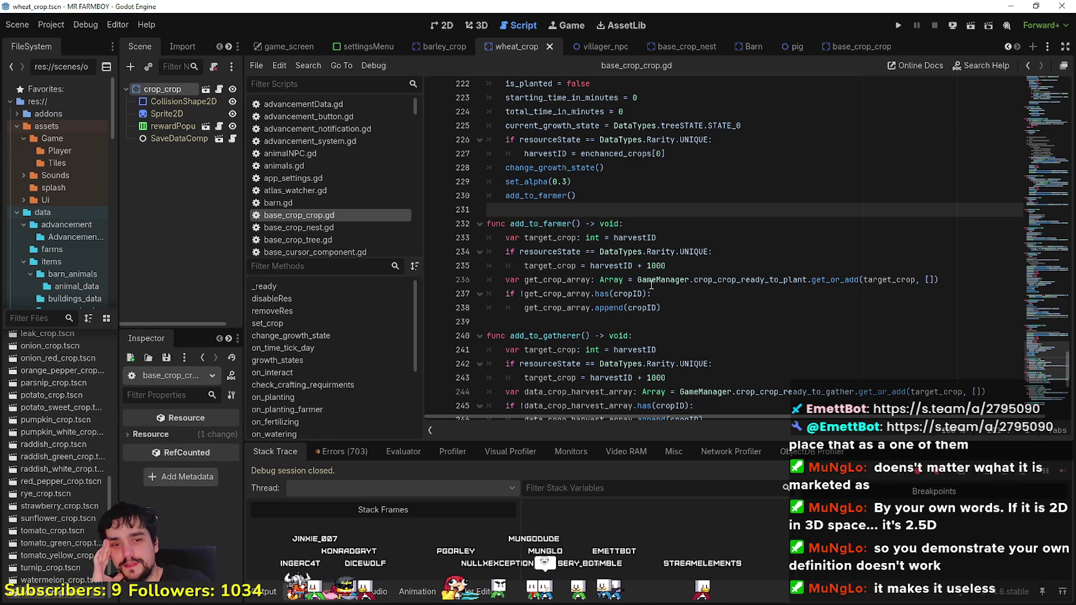
scroll(653, 303, "up", 3)
left_click(593, 323)
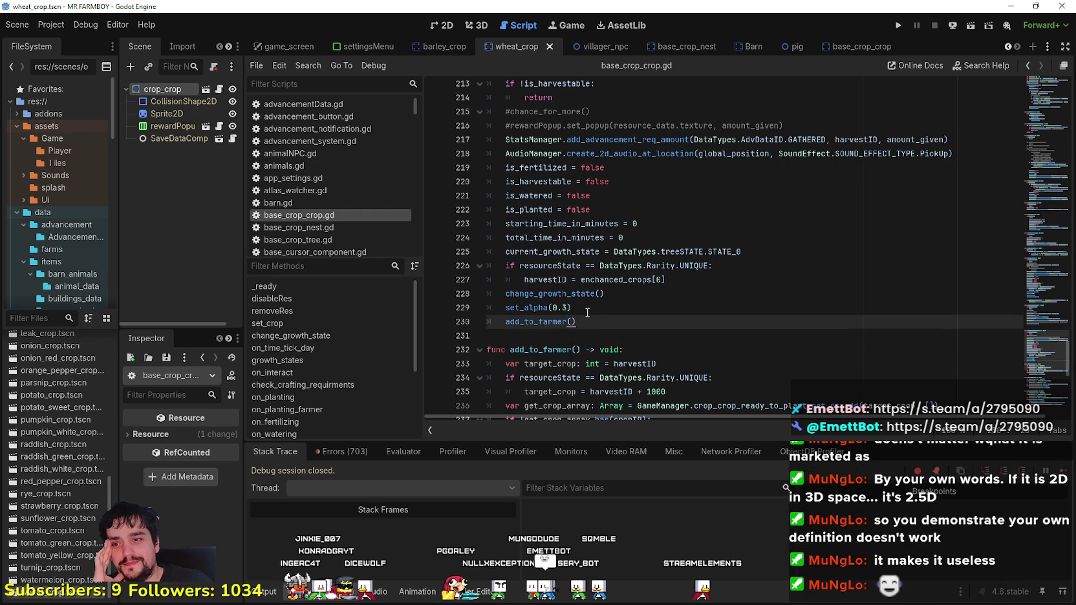
scroll(592, 313, "up", 1)
scroll(597, 313, "down", 1)
scroll(567, 311, "up", 1)
scroll(646, 290, "down", 8)
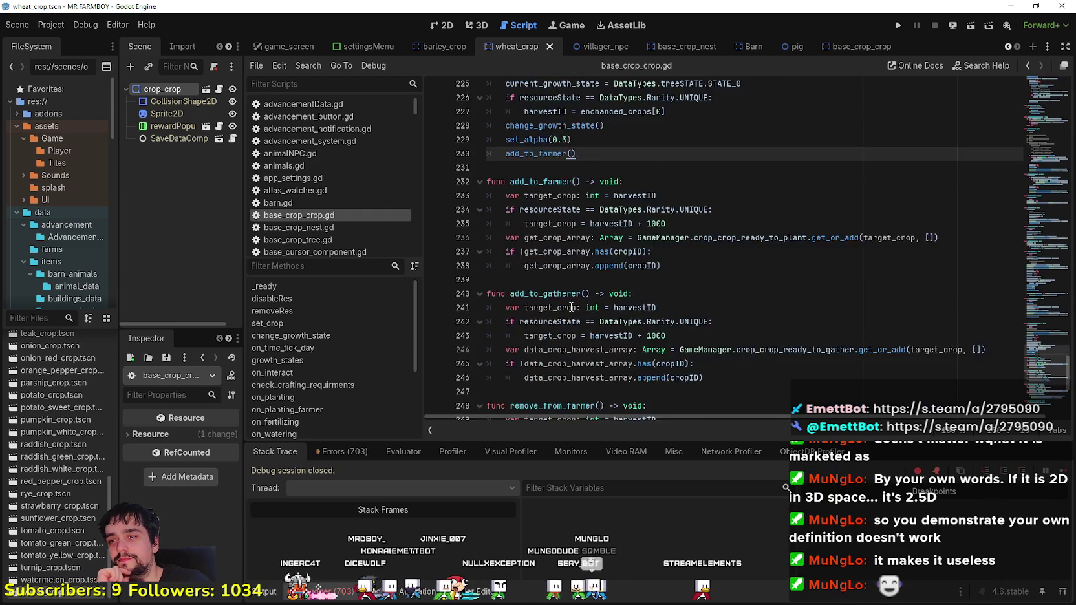
Step: Select the rarity check in add_to_gatherer and the start of remove_from_farmer
left_click(744, 266)
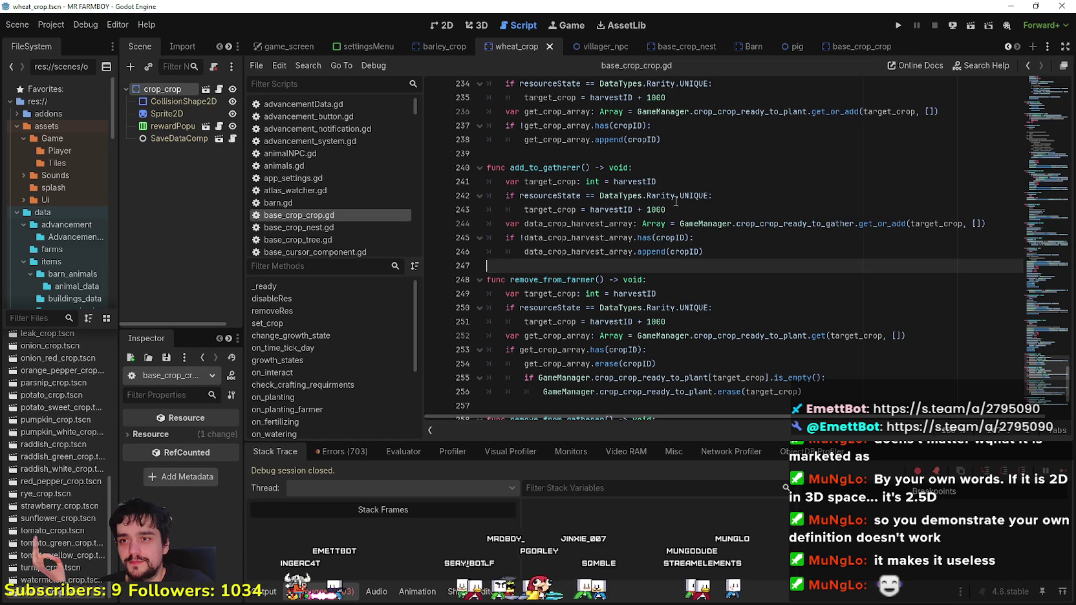
left_click_drag(665, 209, 557, 195)
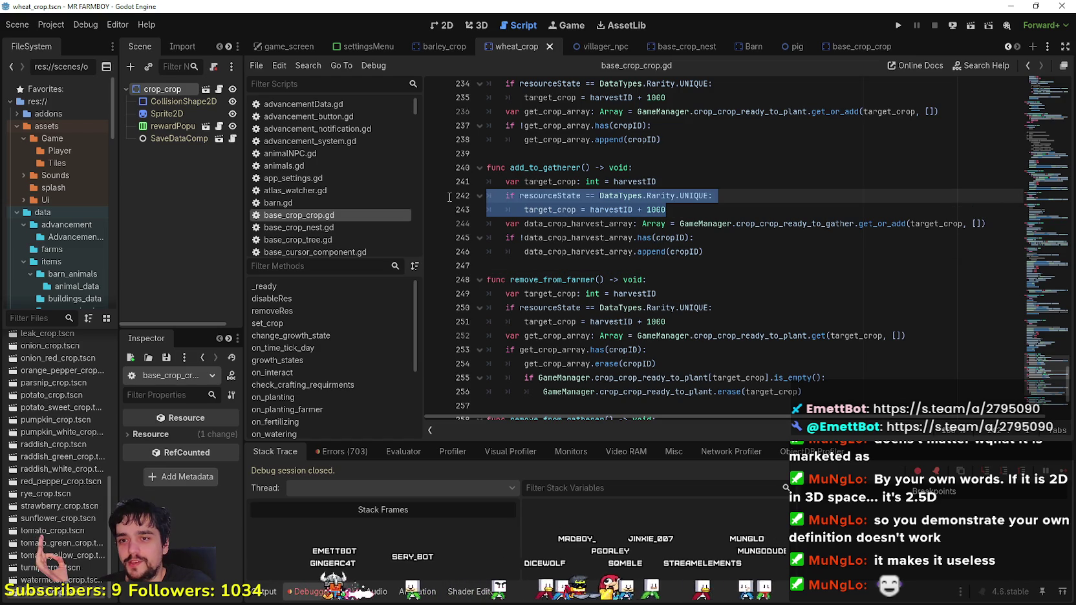
left_click_drag(731, 294, 731, 283)
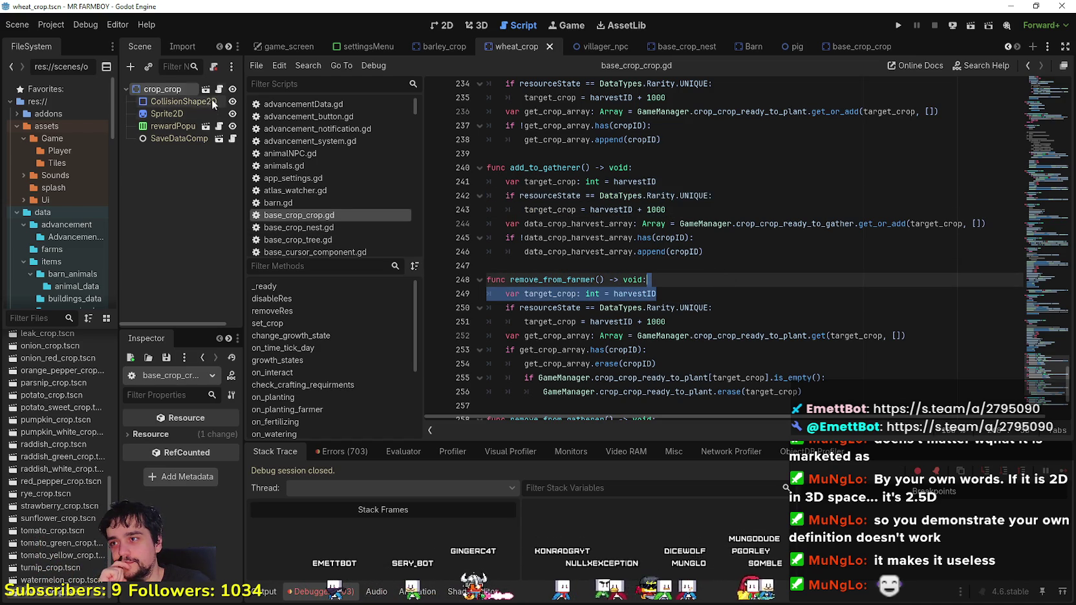
key("Up")
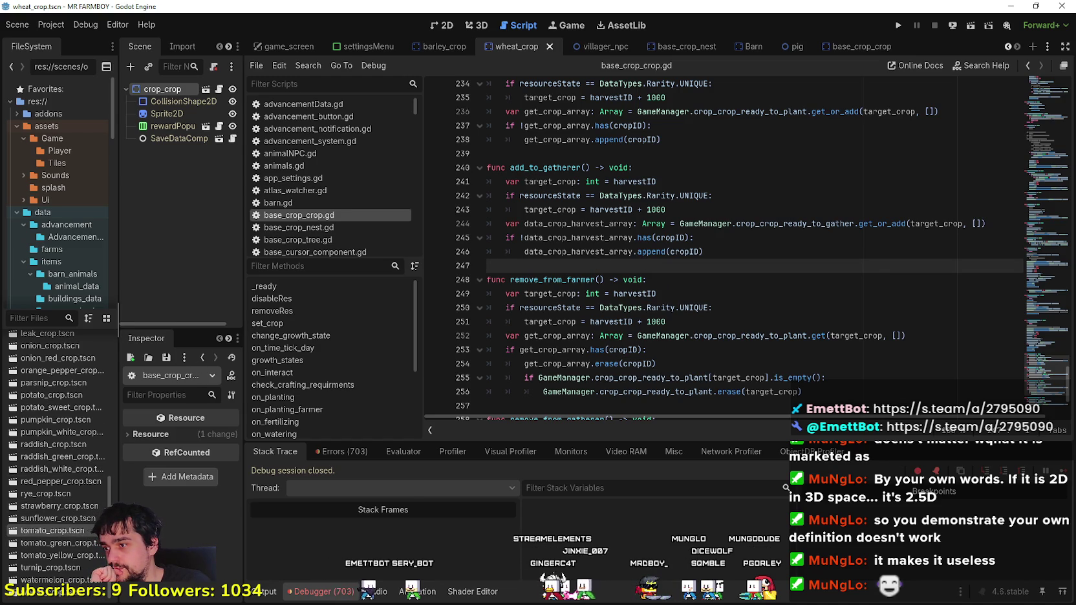
Step: Widen the FileSystem dock and select remove_from_farmer's rarity check through line 249
left_click_drag(116, 530, 162, 530)
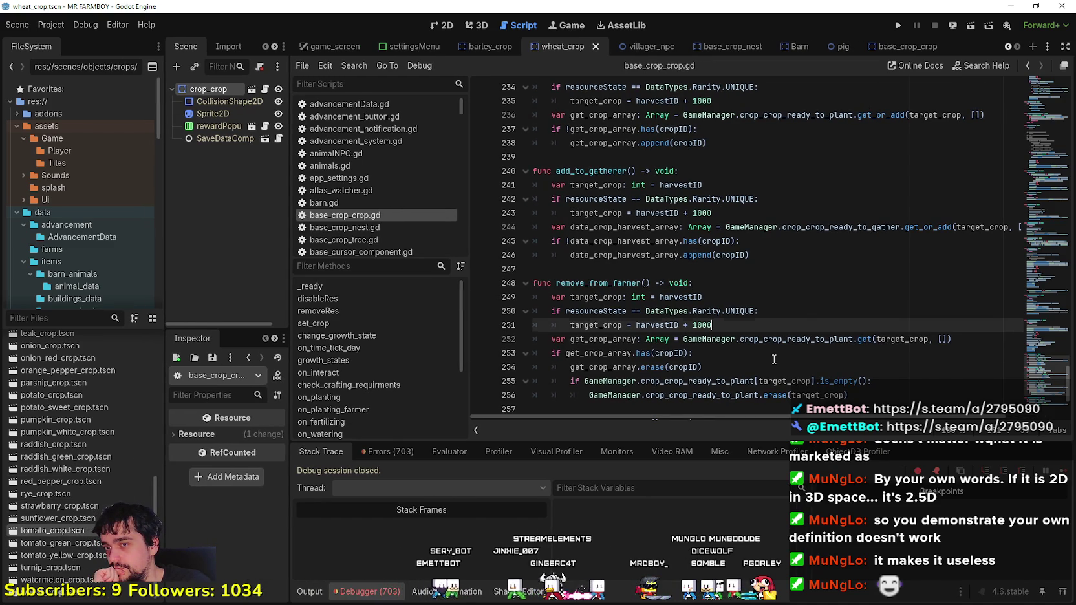
left_click(757, 322)
left_click_drag(757, 322, 532, 310)
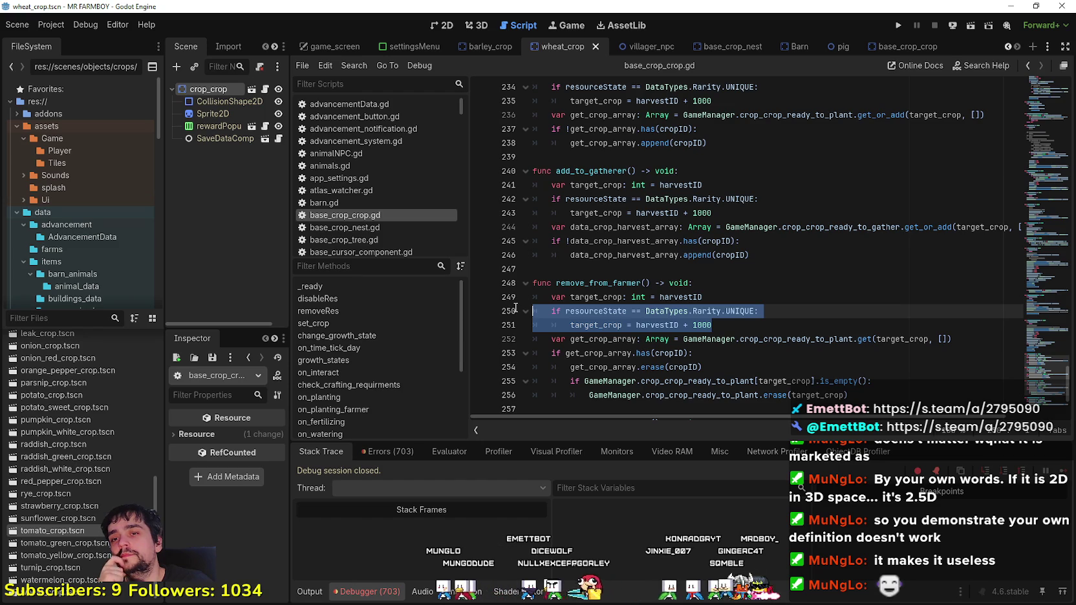
scroll(757, 338, "up", 10)
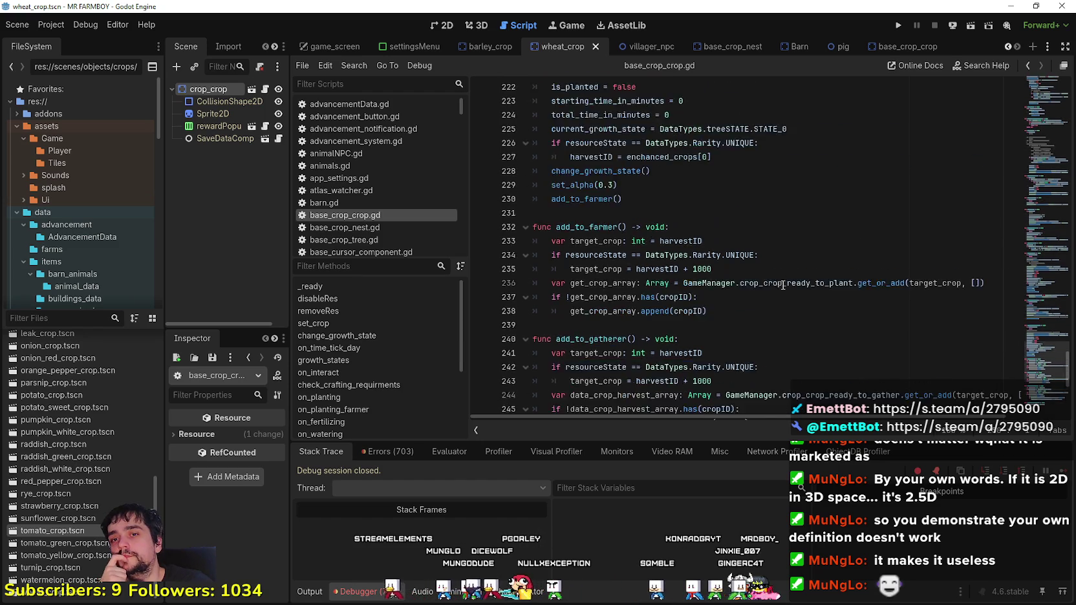
scroll(758, 338, "up", 10)
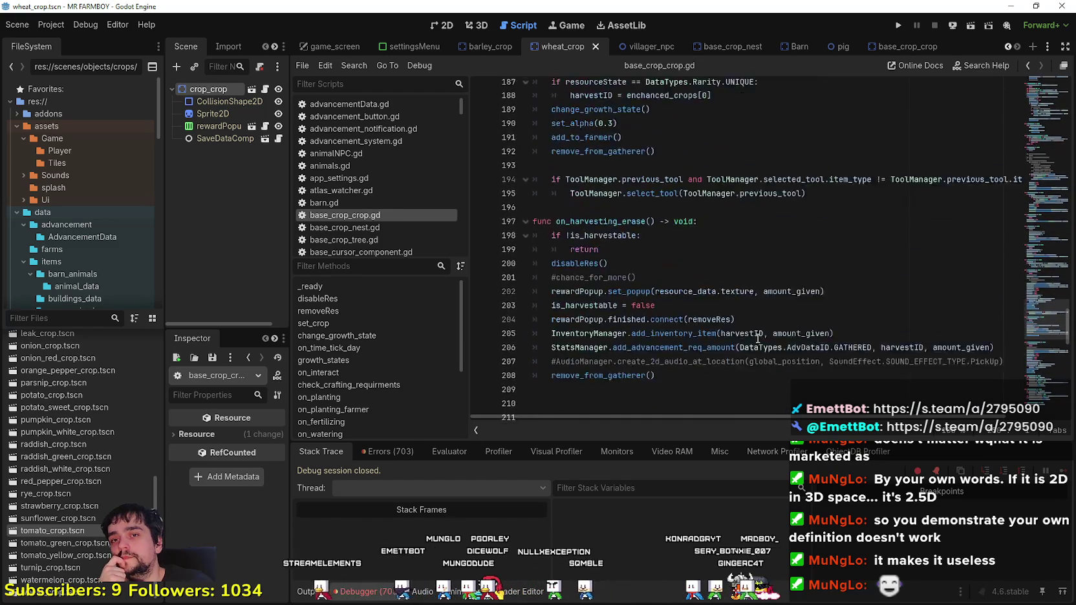
left_click_drag(1044, 303, 1048, 411)
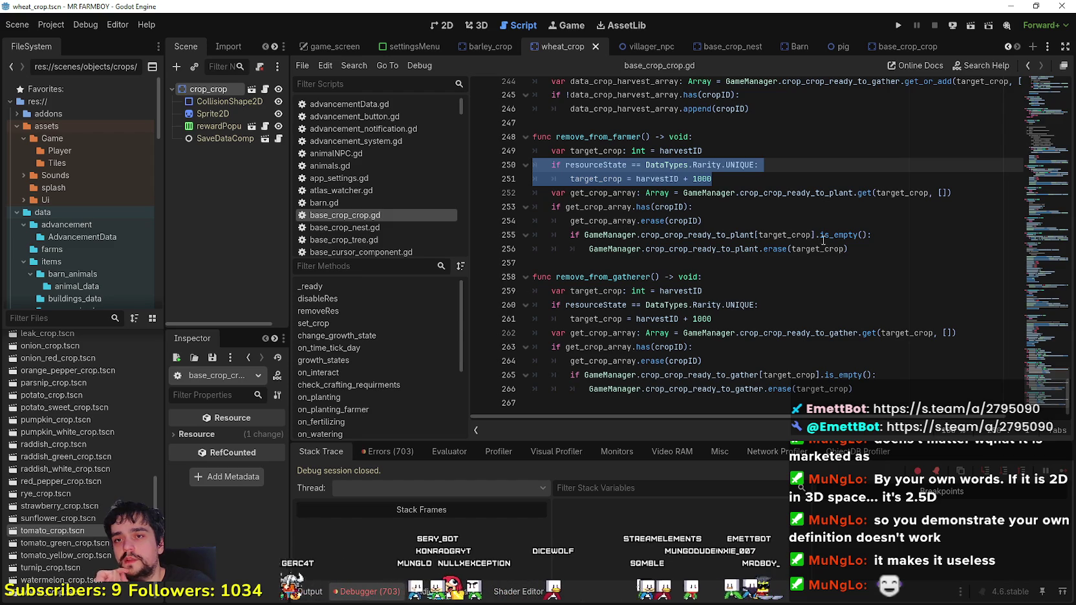
left_click(531, 152, "shift")
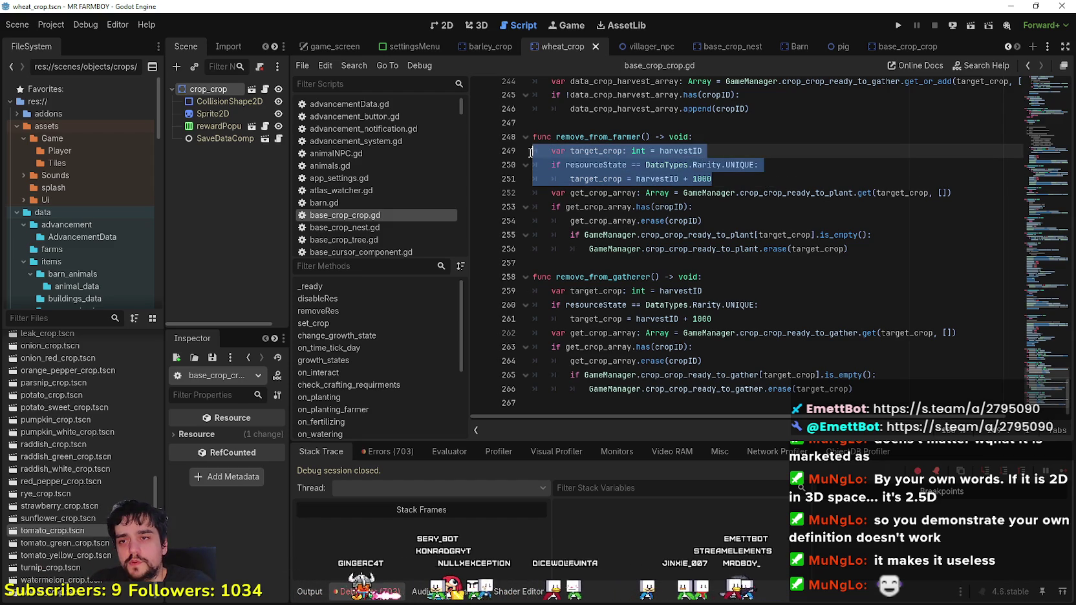
Step: Replace target_crop with harvestID in the farmer and gatherer get calls
left_click_drag(712, 179, 515, 162)
scroll(706, 213, "up", 1)
double_click(680, 193)
double_click(902, 236)
type("harvestID")
scroll(813, 358, "down", 1)
double_click(907, 338)
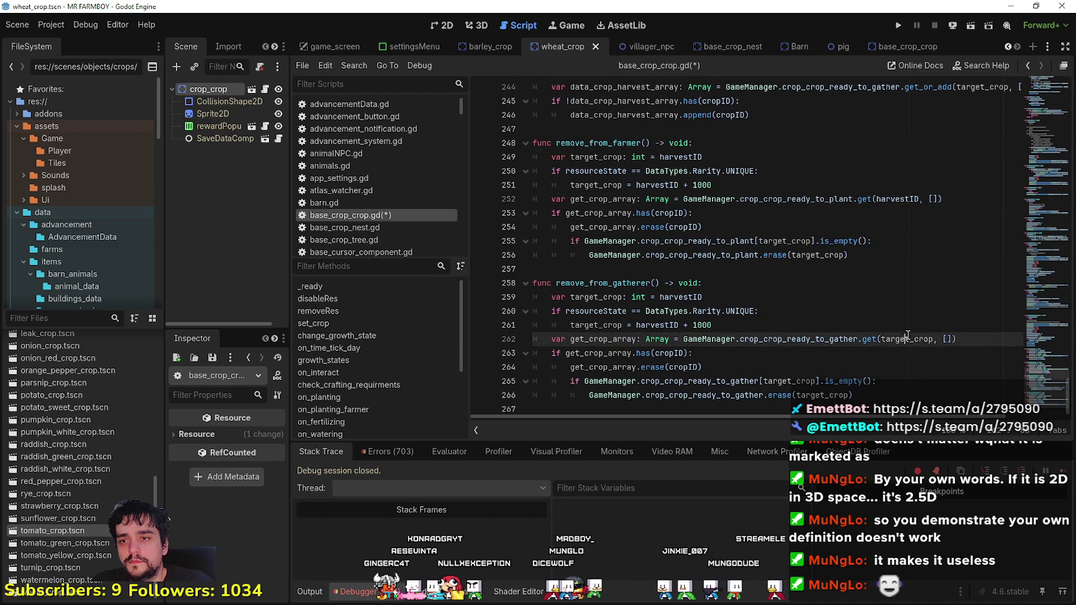
type("harvestID")
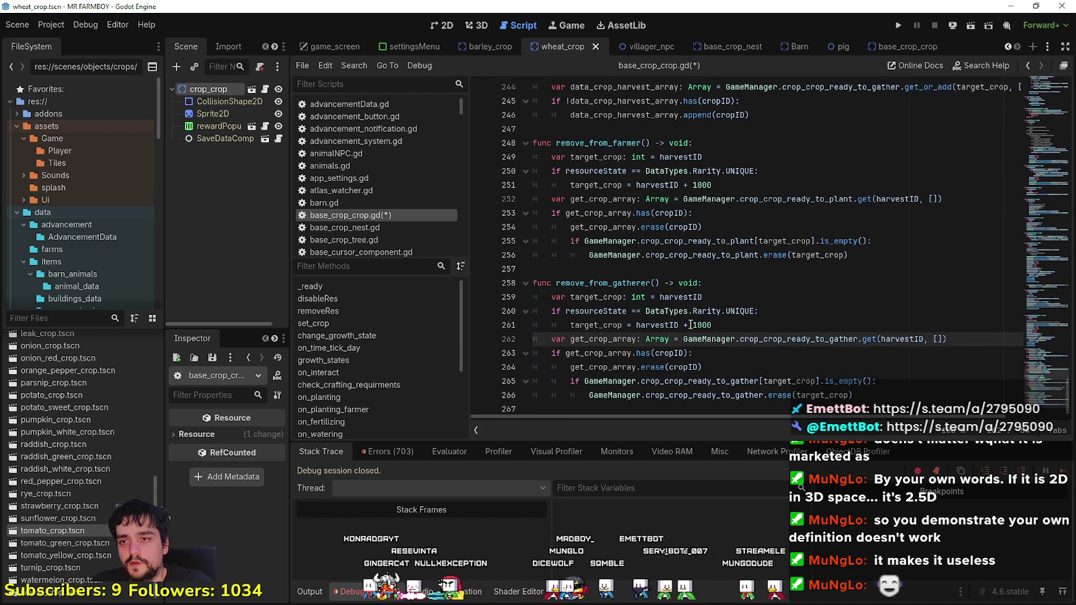
Step: Comment out the three target_crop lines in remove_from_gatherer with Ctrl+K
left_click_drag(714, 325, 506, 316)
mouse_move(735, 313)
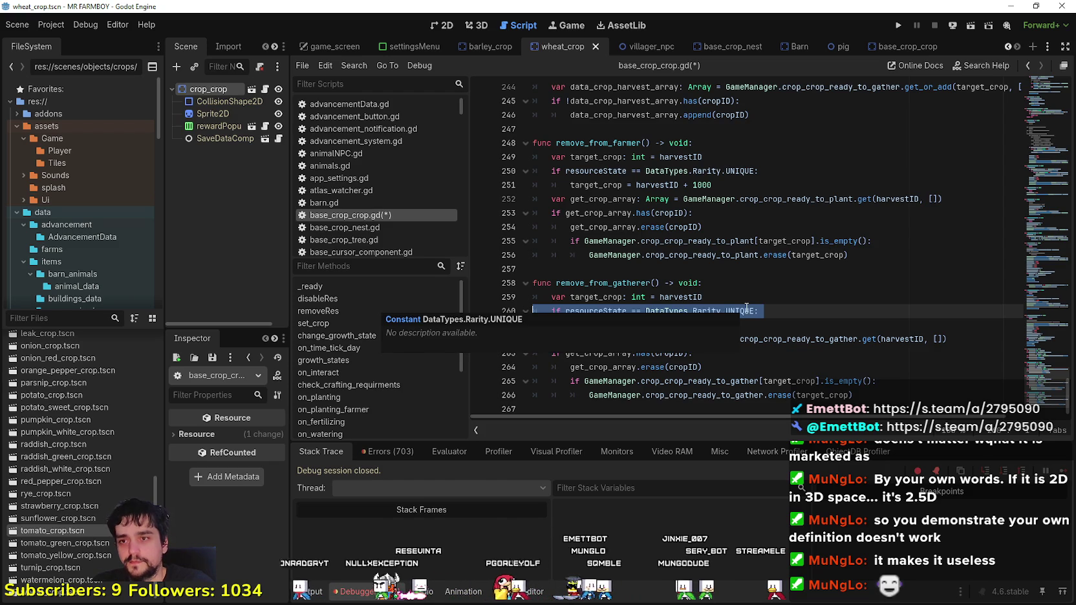
key("shift+Up")
key("ctrl+k")
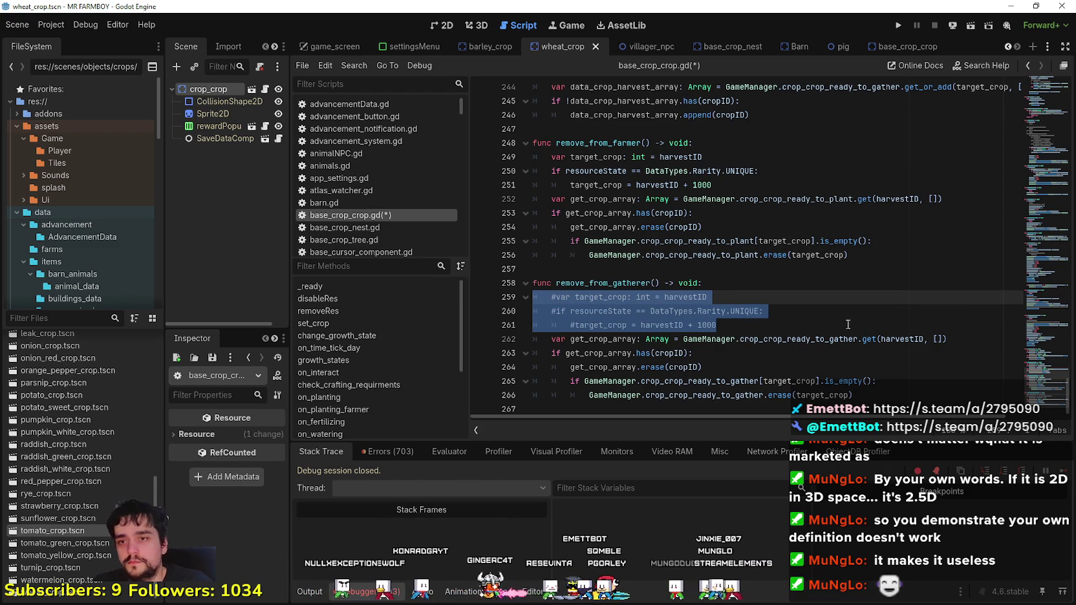
Step: Replace target_crop with harvestID on lines 265 and 266
left_click(765, 351)
double_click(901, 339)
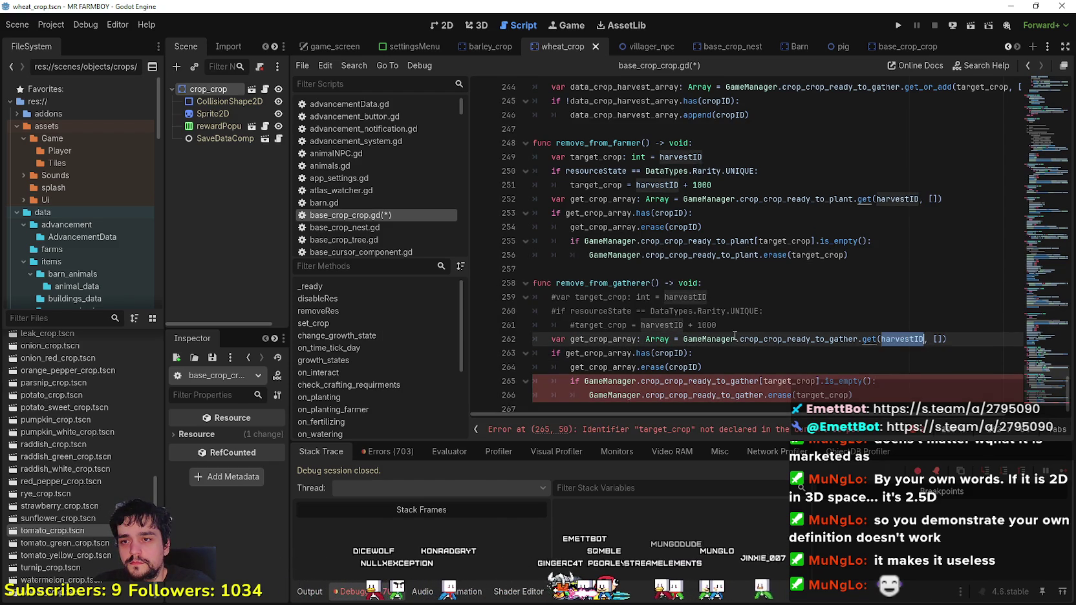
key("ctrl+c")
double_click(797, 374)
key("ctrl+v")
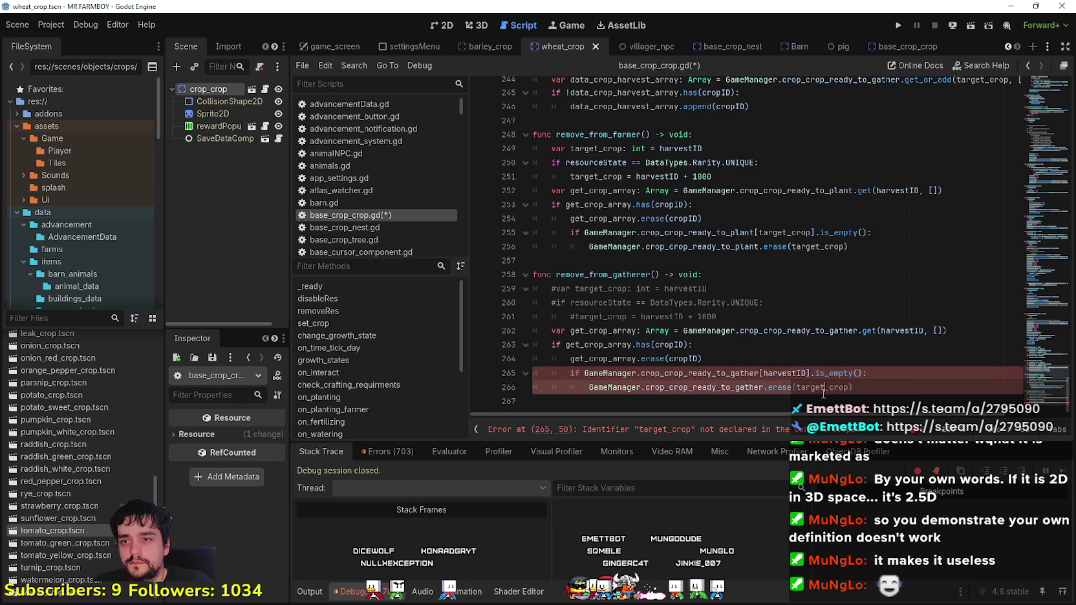
double_click(824, 387)
key("ctrl+v")
left_click(738, 345)
scroll(738, 345, "up", 1)
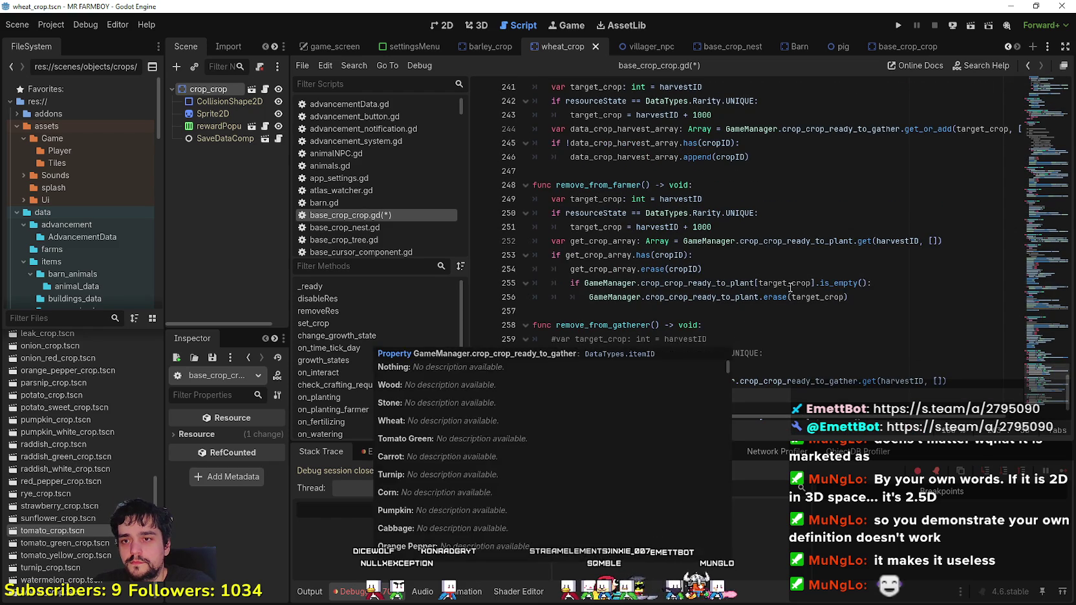
Step: Comment out the target_crop setup lines in remove_from_farmer
double_click(902, 245)
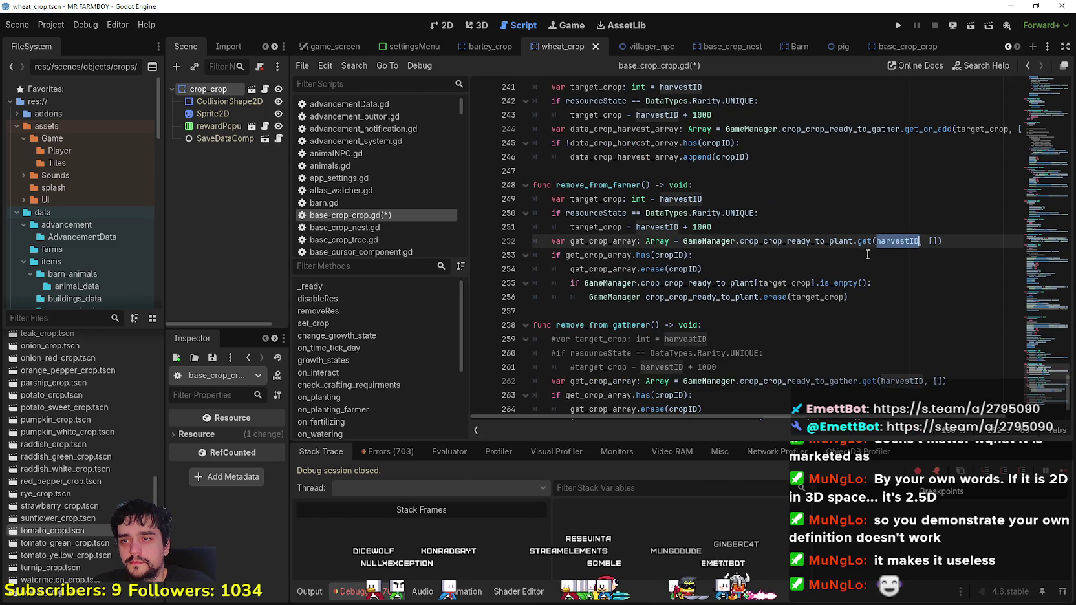
double_click(778, 283)
left_click_drag(711, 223, 698, 199)
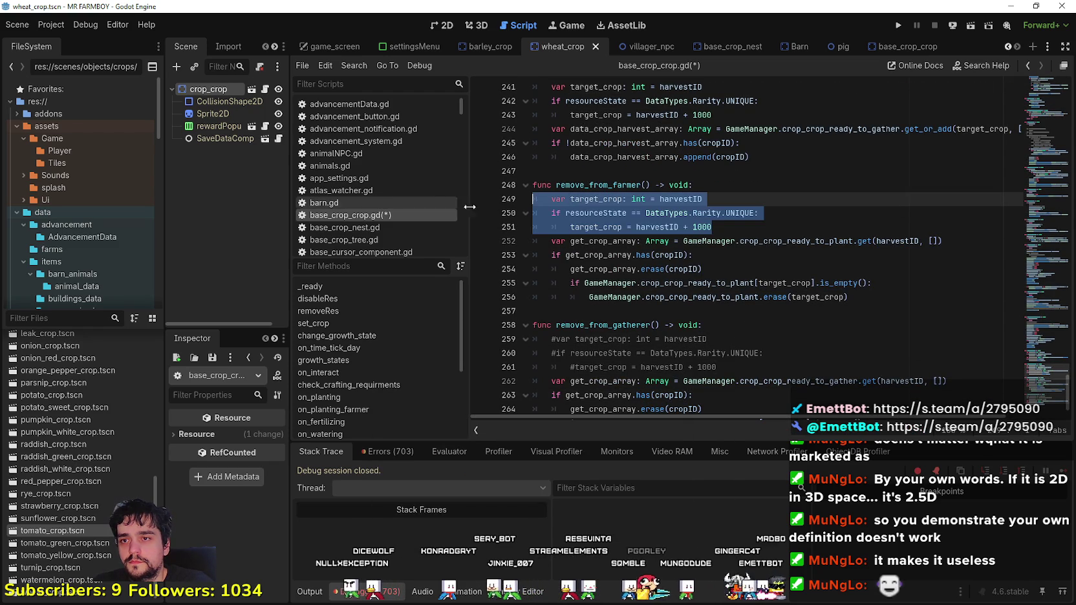
key("ctrl+k")
Step: Replace target_crop with harvestID on lines 255 and 256 of remove_from_farmer
double_click(898, 241)
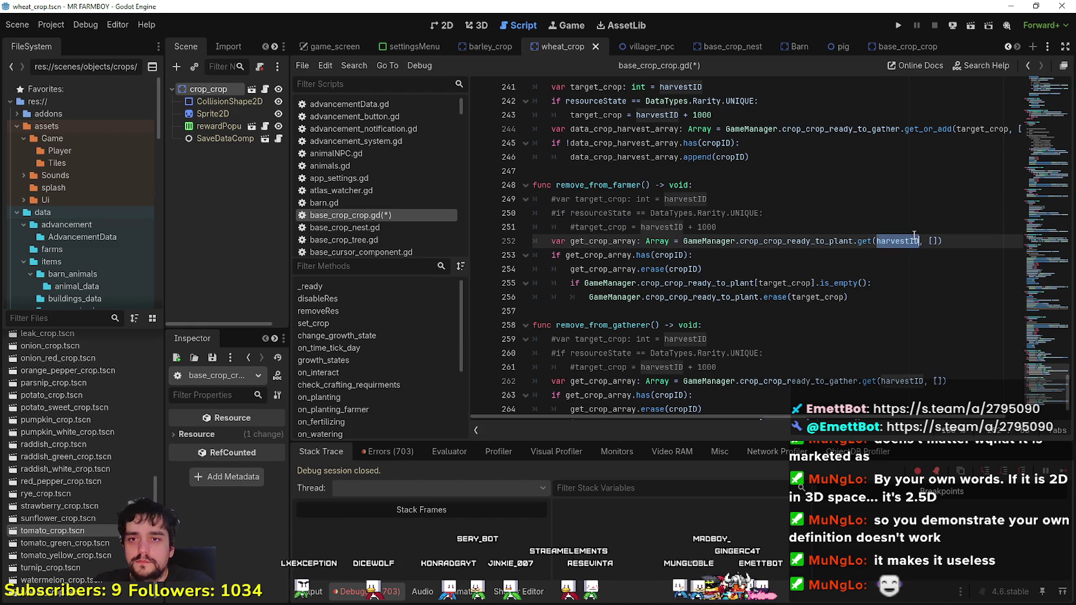
double_click(784, 283)
key("ctrl+v")
double_click(818, 296)
key("ctrl+v")
left_click(726, 269)
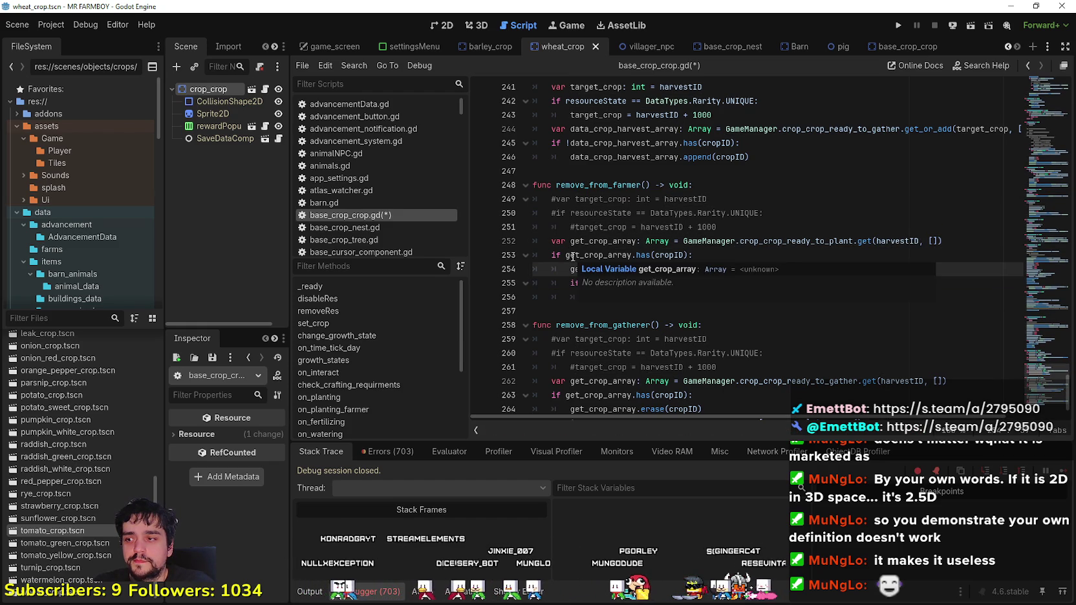
mouse_move(572, 256)
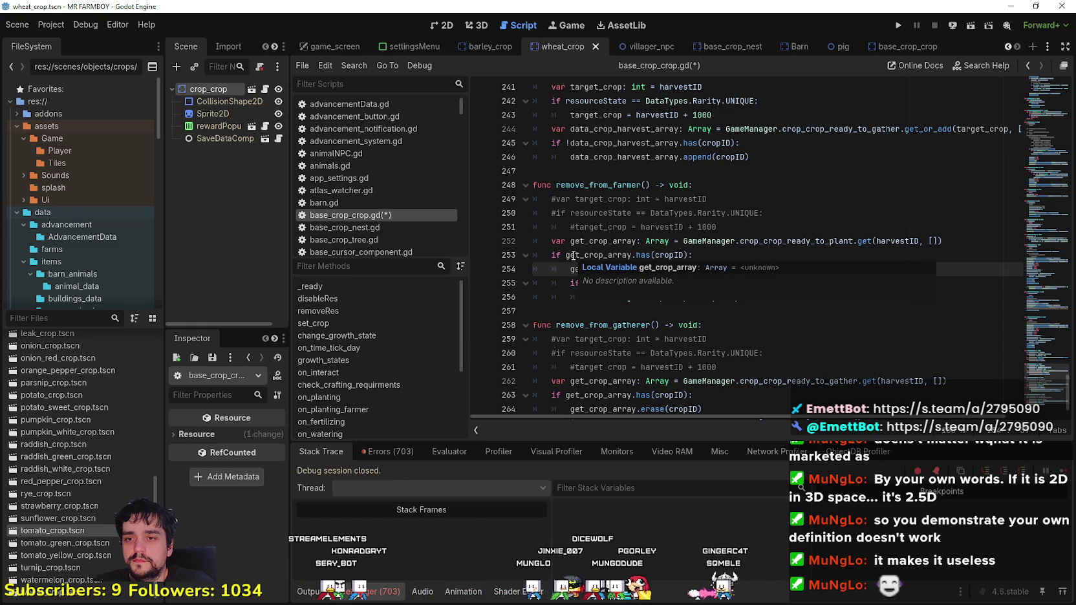
scroll(573, 256, "down", 1)
left_click(578, 272)
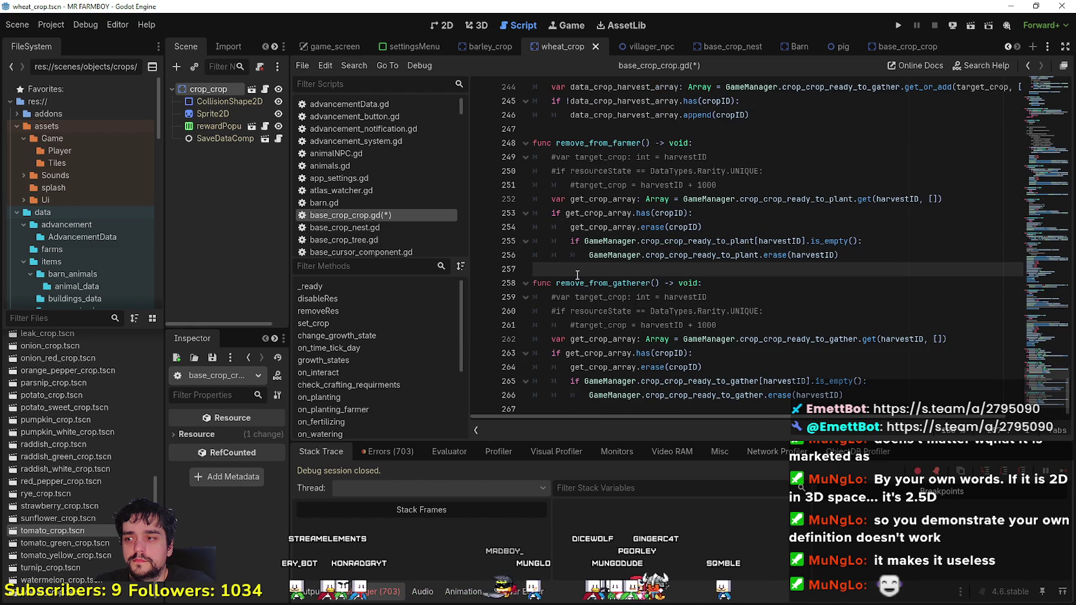
Step: In add_to_gatherer, comment out lines 241–243 and use harvestID on line 244
left_click(714, 407)
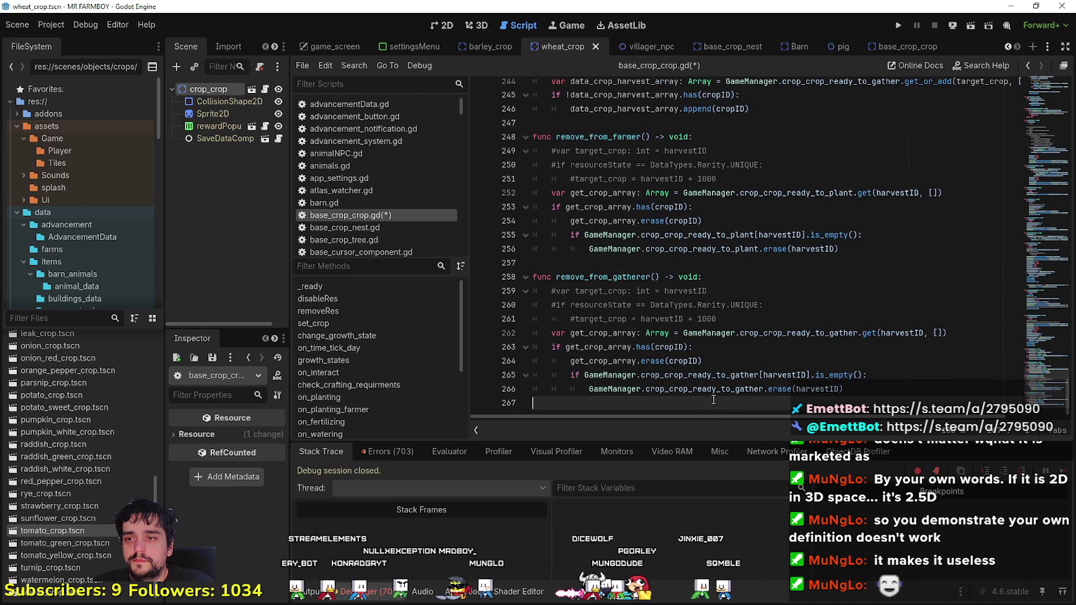
scroll(712, 305, "up", 2)
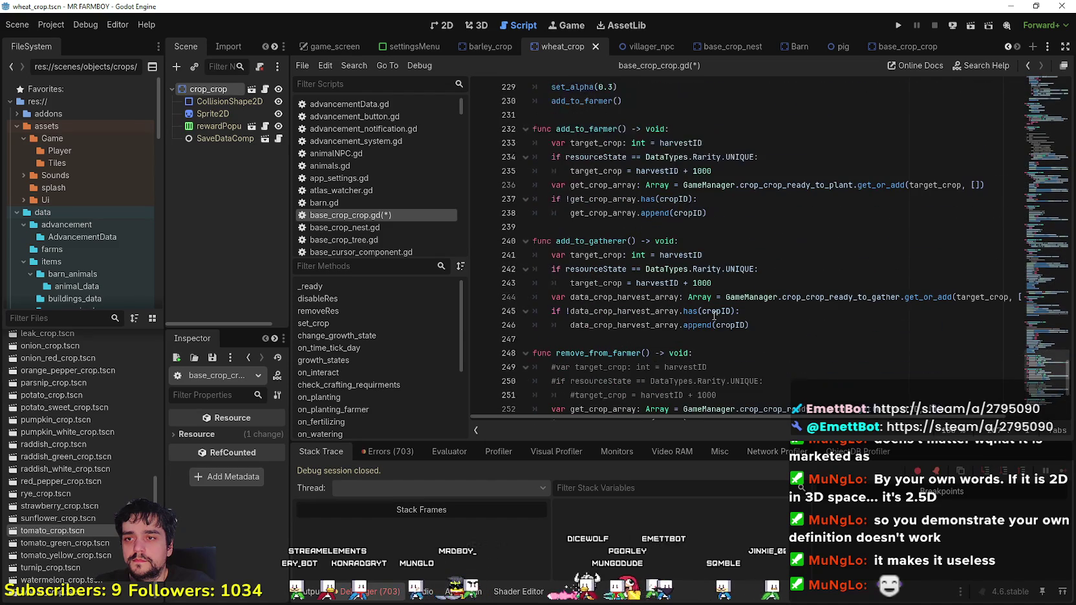
scroll(736, 299, "down", 1)
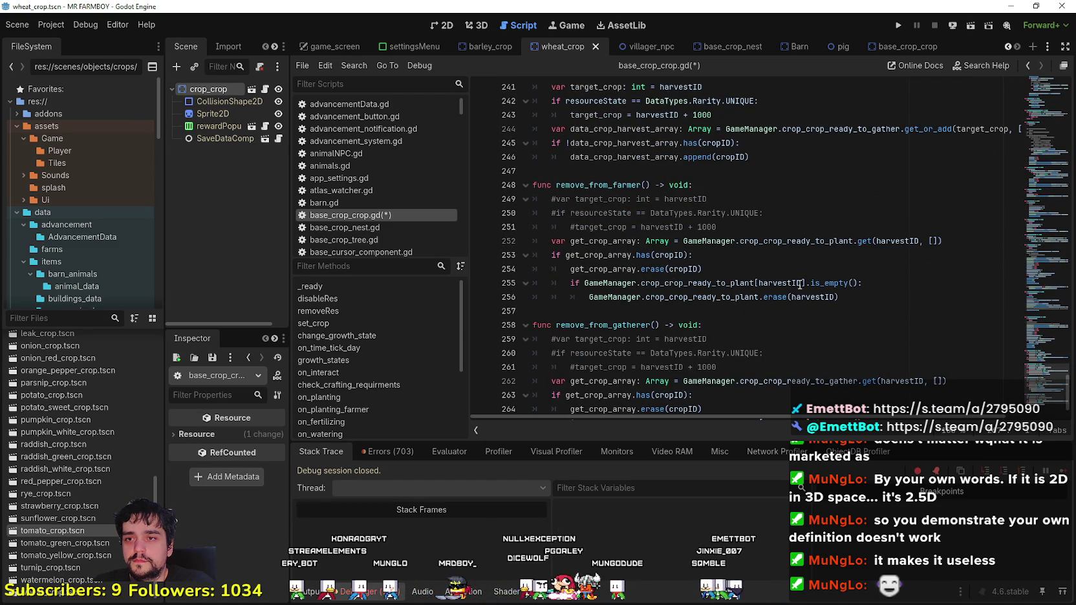
scroll(767, 253, "up", 3)
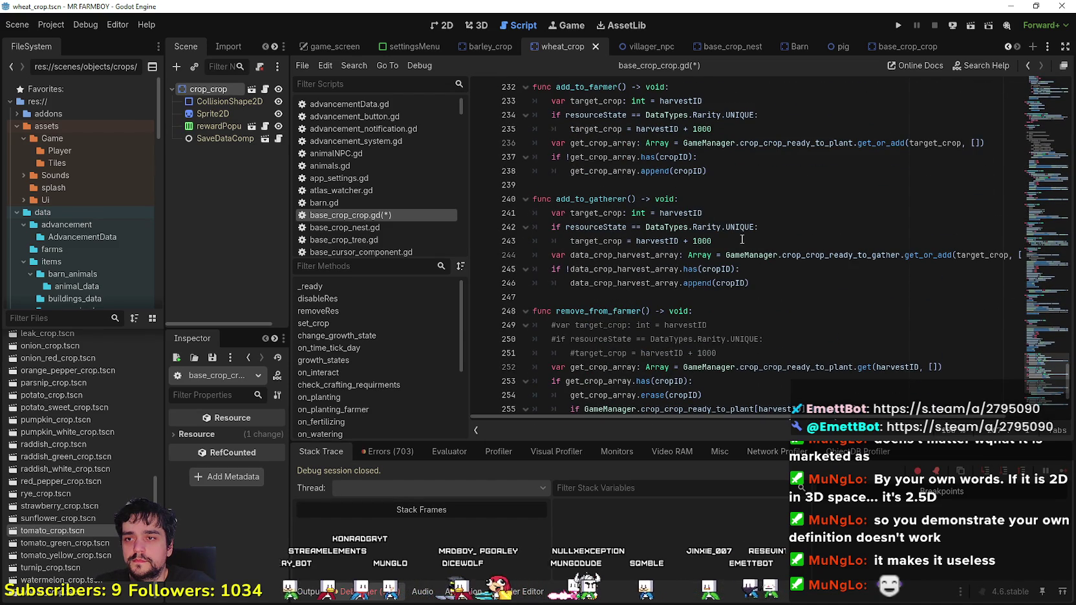
left_click_drag(712, 241, 545, 213)
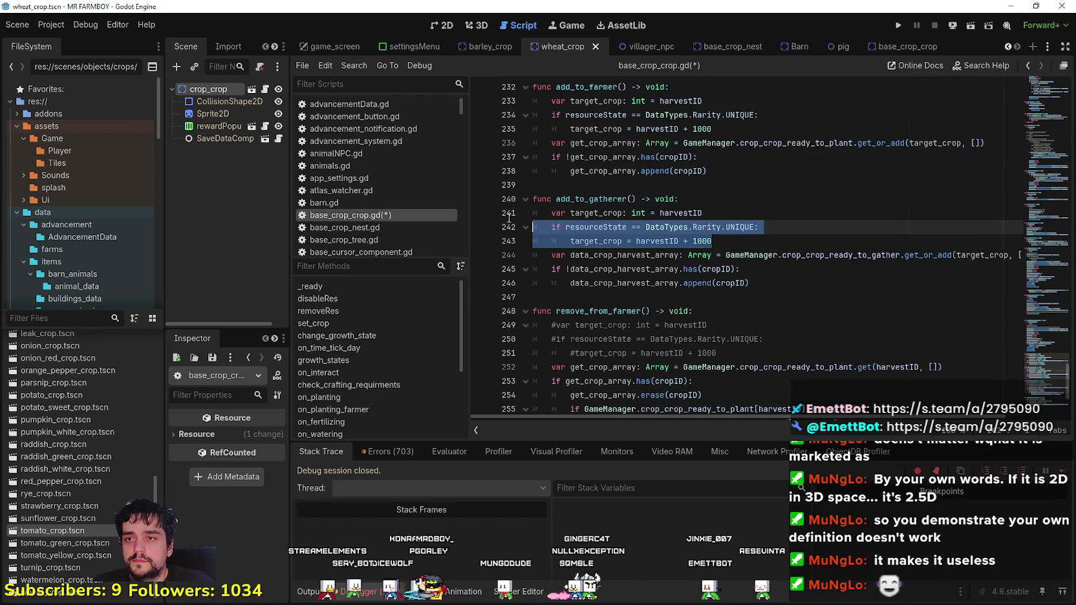
key("shift+Home")
key("ctrl+k")
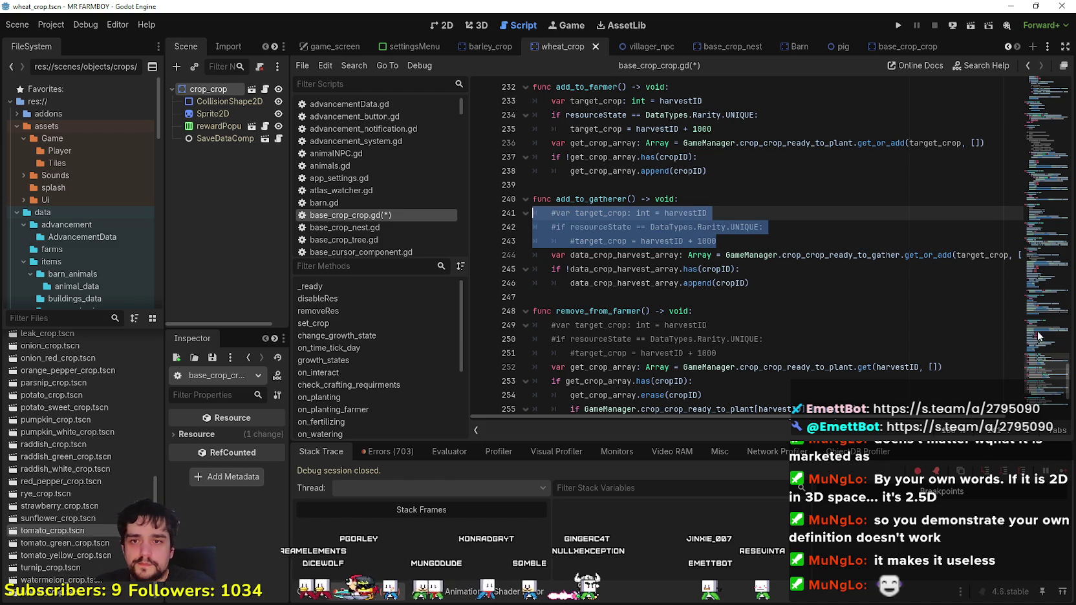
double_click(974, 254)
key("ctrl+v")
Step: In add_to_farmer, comment out lines 233–235, use harvestID on line 236, and save
scroll(717, 234, "up", 2)
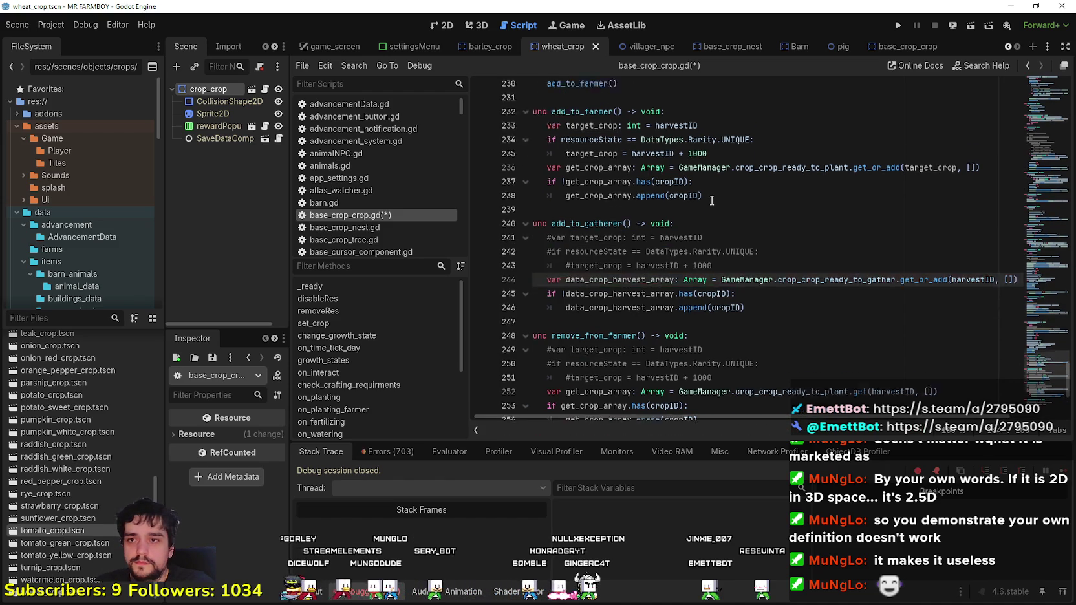
left_click_drag(717, 215, 555, 188)
key("ctrl+k")
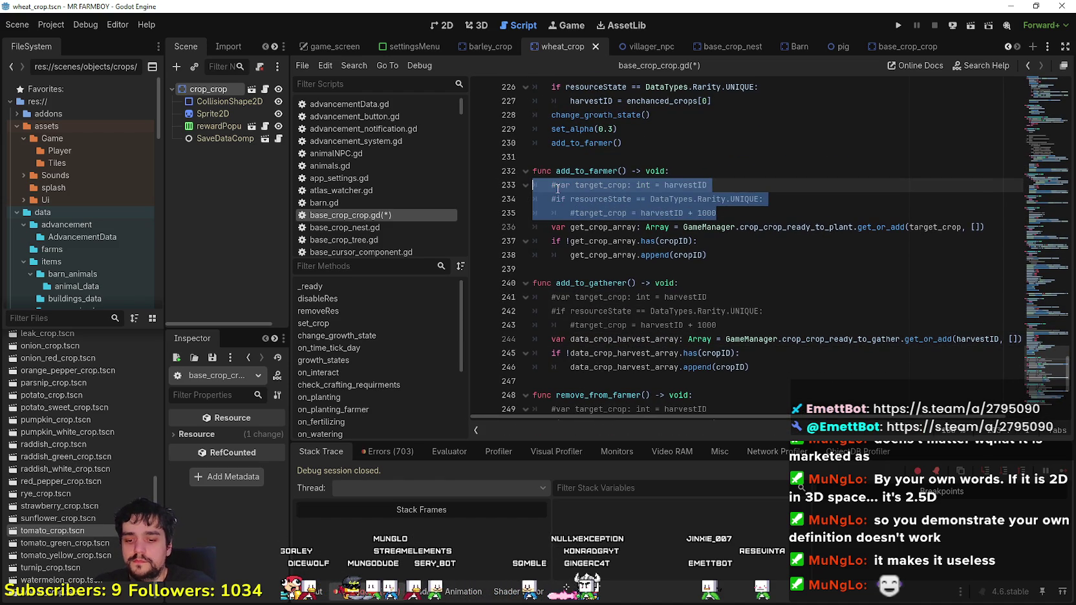
double_click(935, 227)
key("ctrl+v")
left_click(817, 197)
key("ctrl+s")
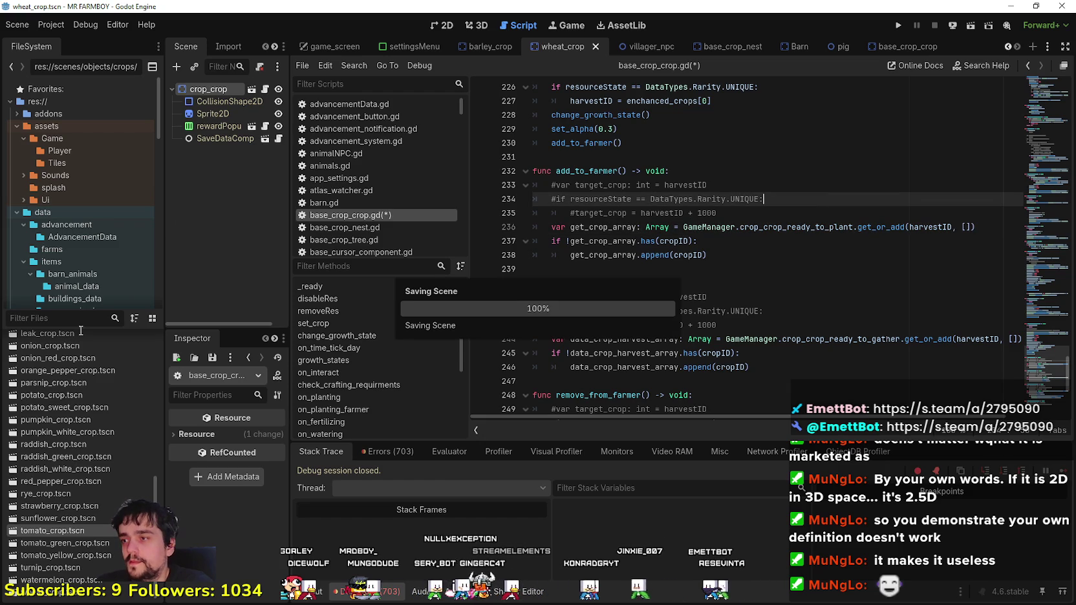
left_click(62, 318)
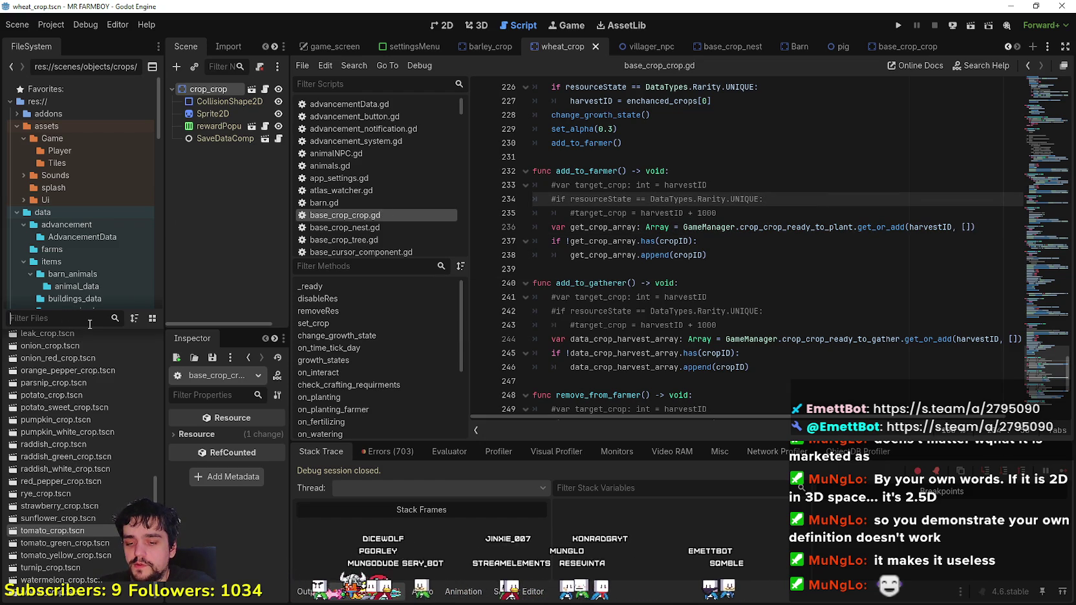
Step: Filter the FileSystem dock by 'inventory' and open inventory_manager.gd
type("ta")
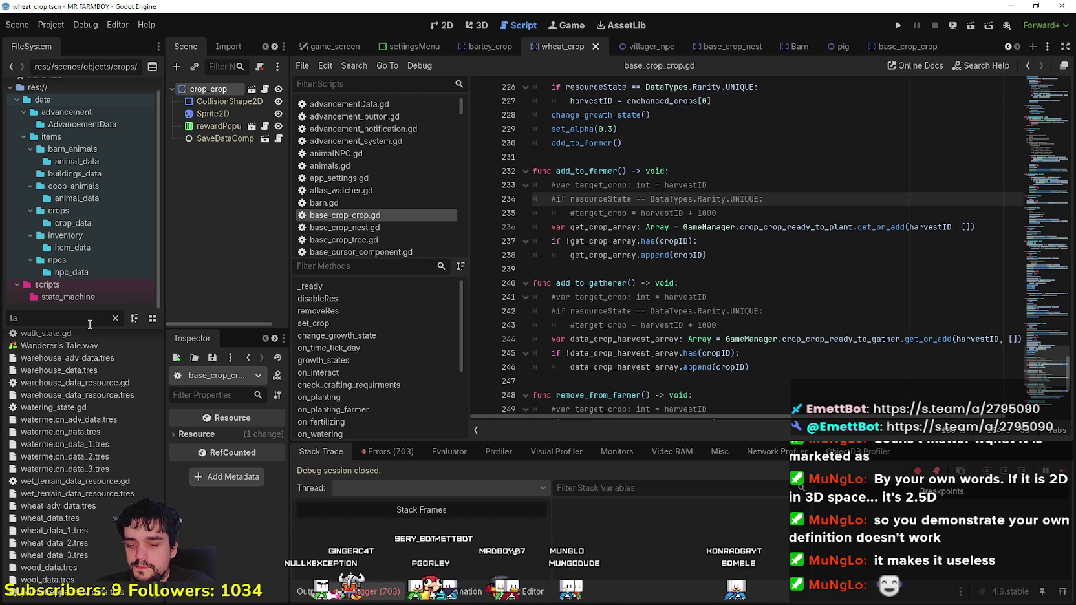
key("BackSpace")
key("BackSpace")
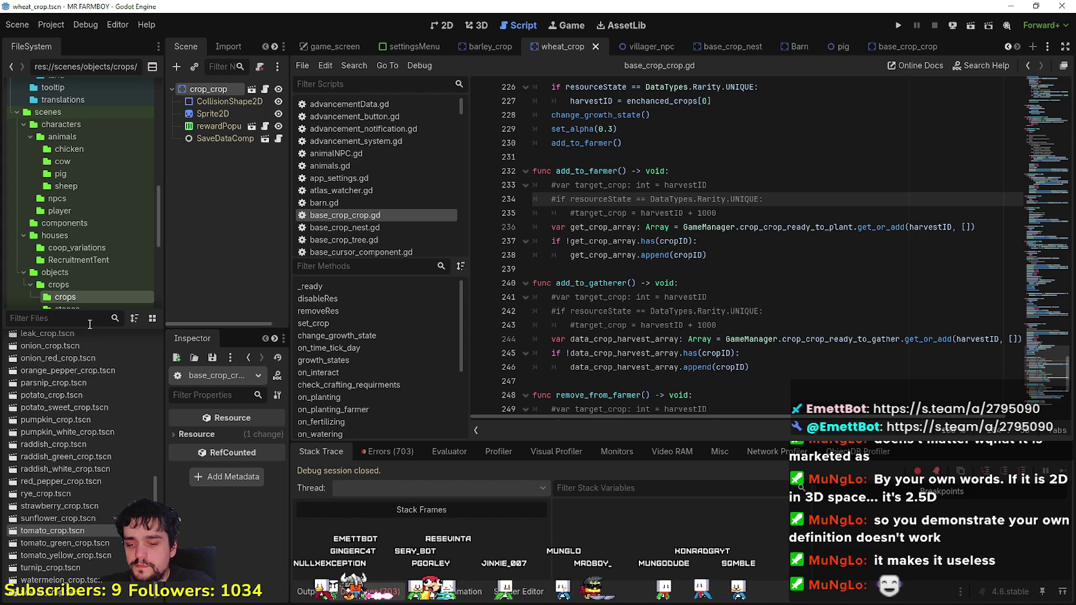
type("inventory")
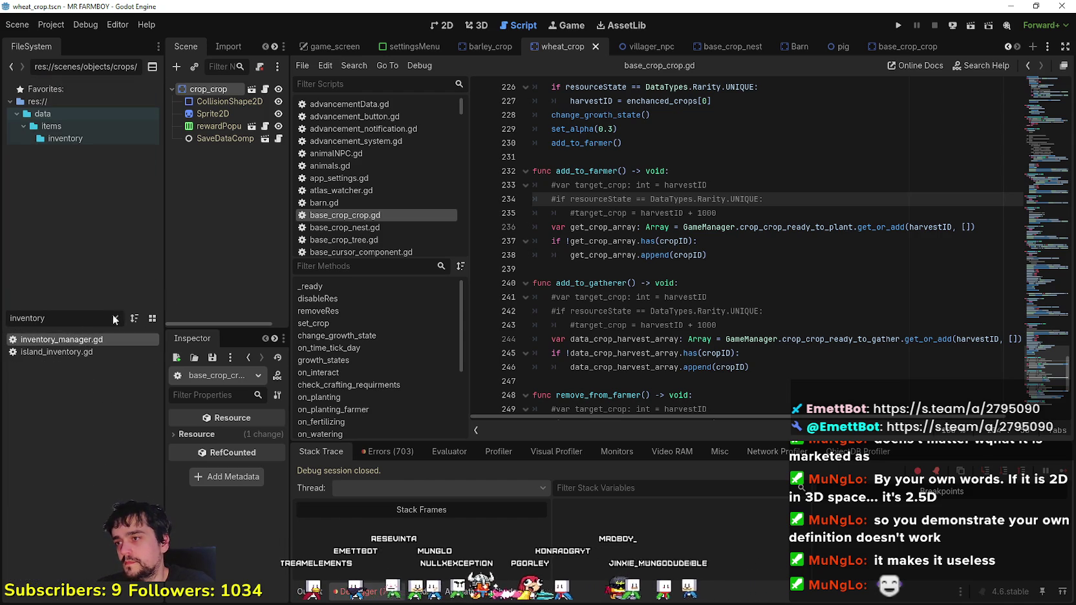
key("Return")
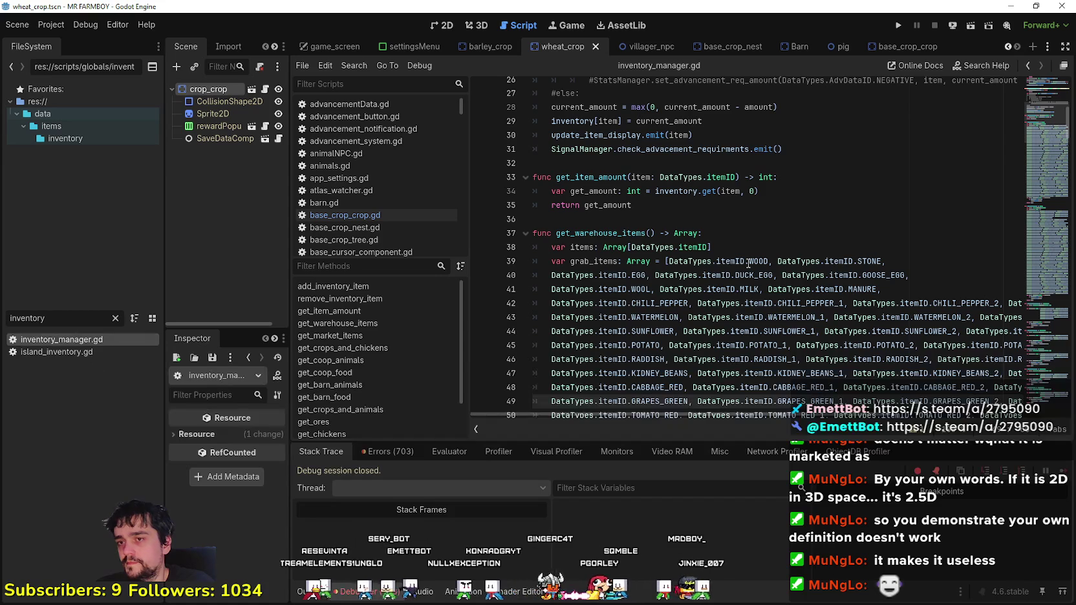
Step: Paste a duplicate of the get_warehouse_items function at empty line 36
left_click(552, 224)
mouse_move(552, 224)
left_mouse_down()
mouse_move(562, 261)
mouse_move(590, 228)
mouse_move(711, 235)
mouse_move(779, 310)
mouse_move(767, 322)
left_mouse_up()
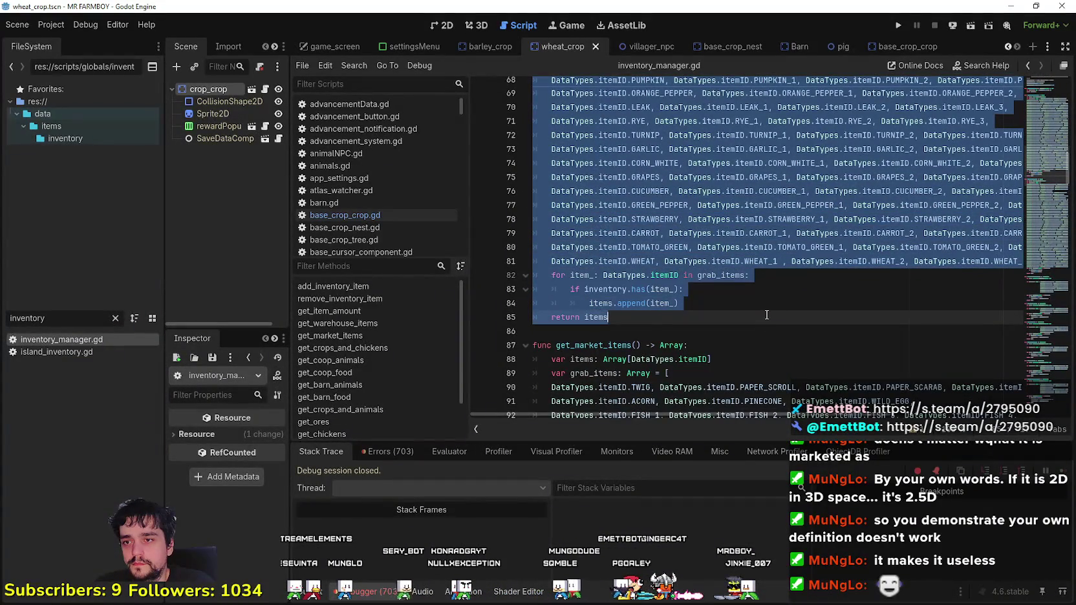
scroll(582, 291, "up", 15)
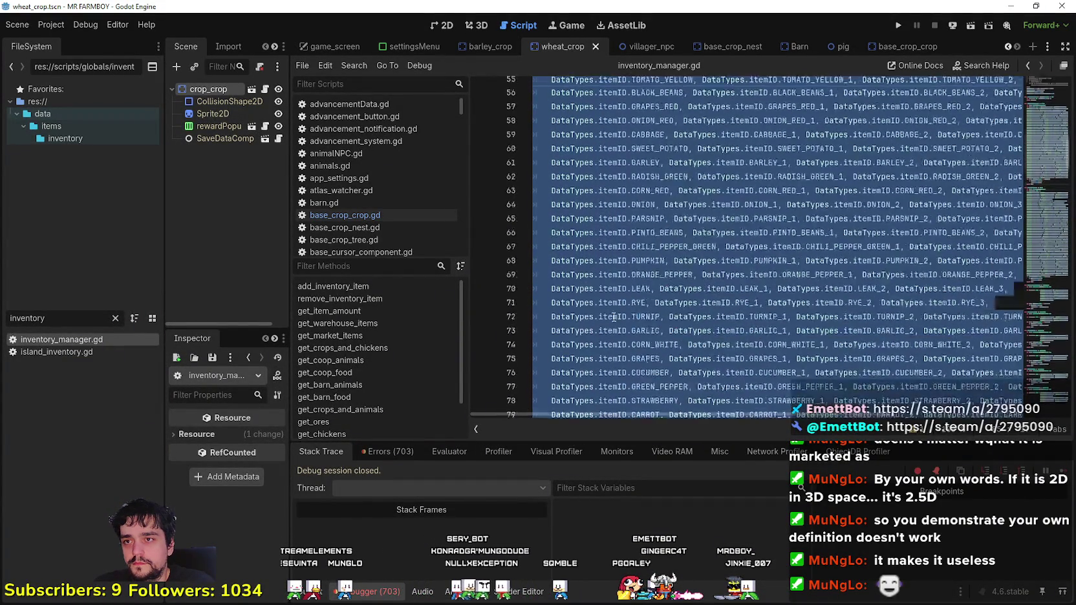
left_click(560, 245)
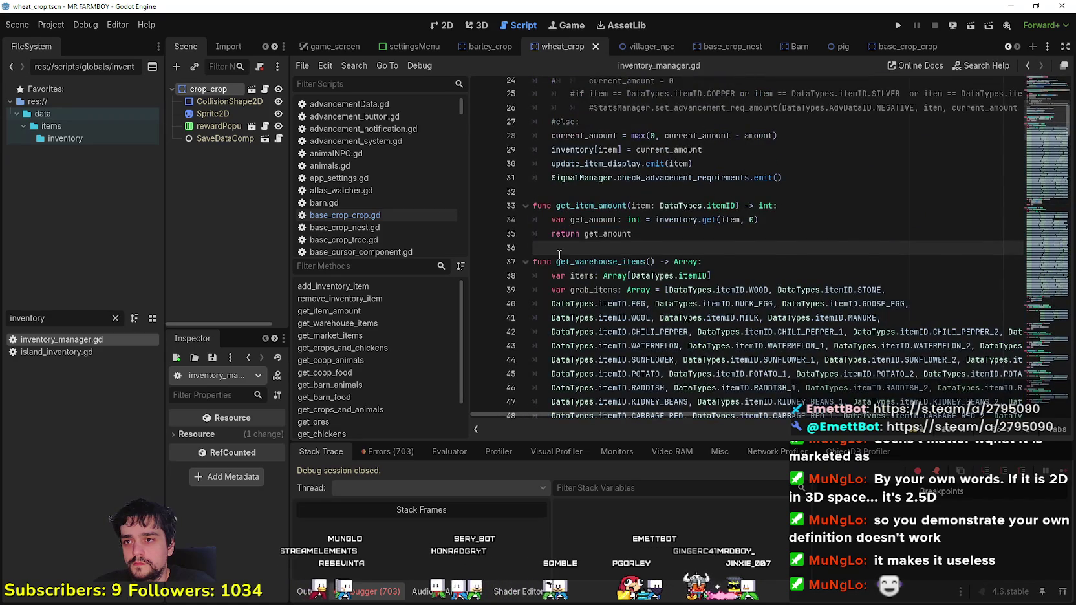
key("ctrl+v")
scroll(614, 242, "up", 15)
scroll(635, 231, "down", 15)
scroll(614, 229, "up", 15)
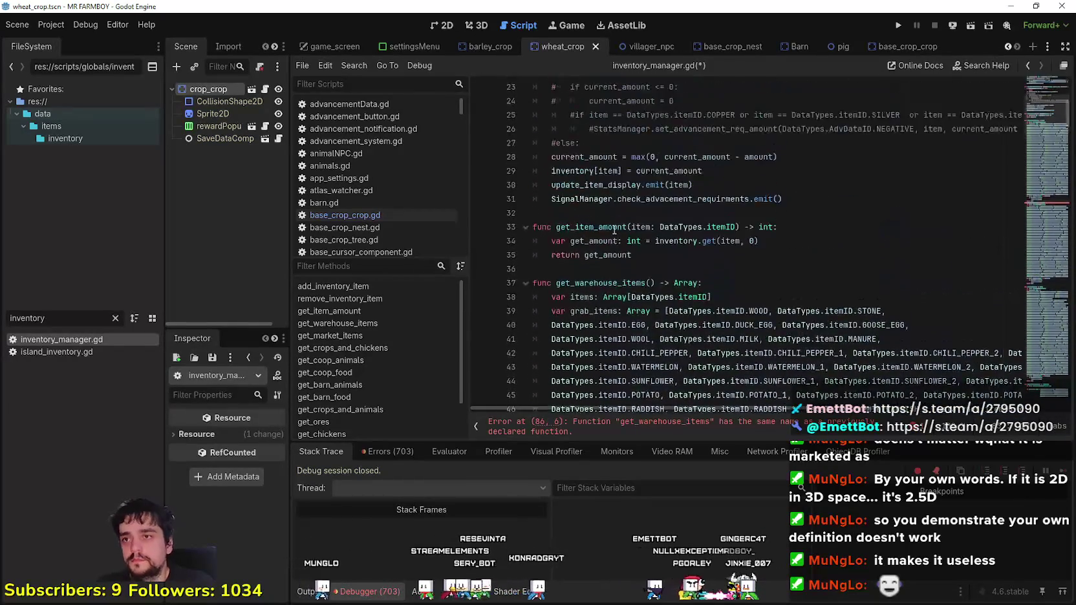
scroll(614, 229, "down", 3)
Step: Rename the duplicated function to get_priority_items, fixing the misspelled header
left_click(619, 157)
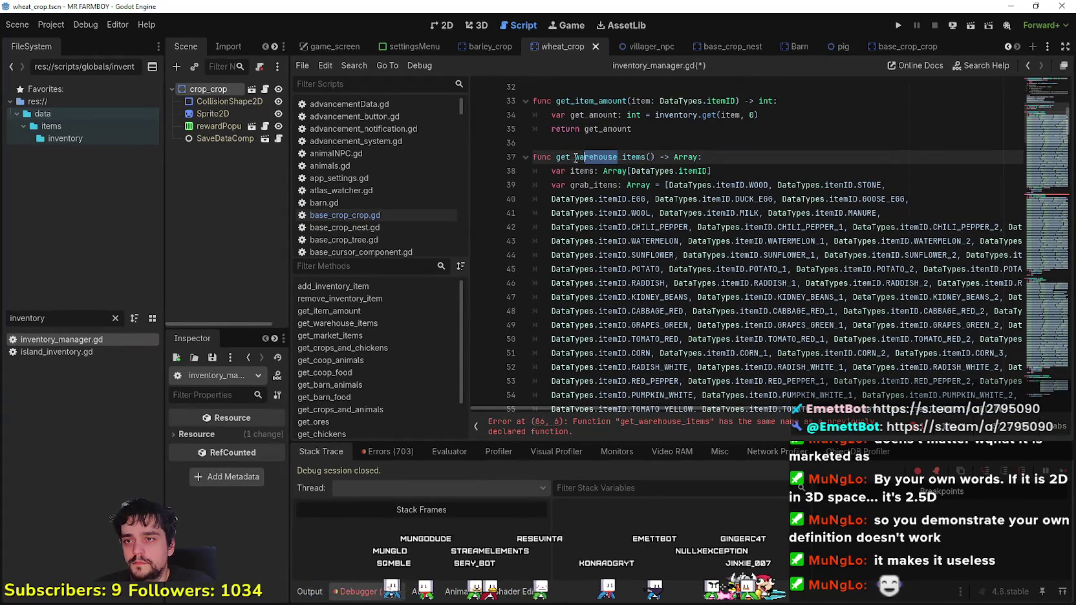
type("pro")
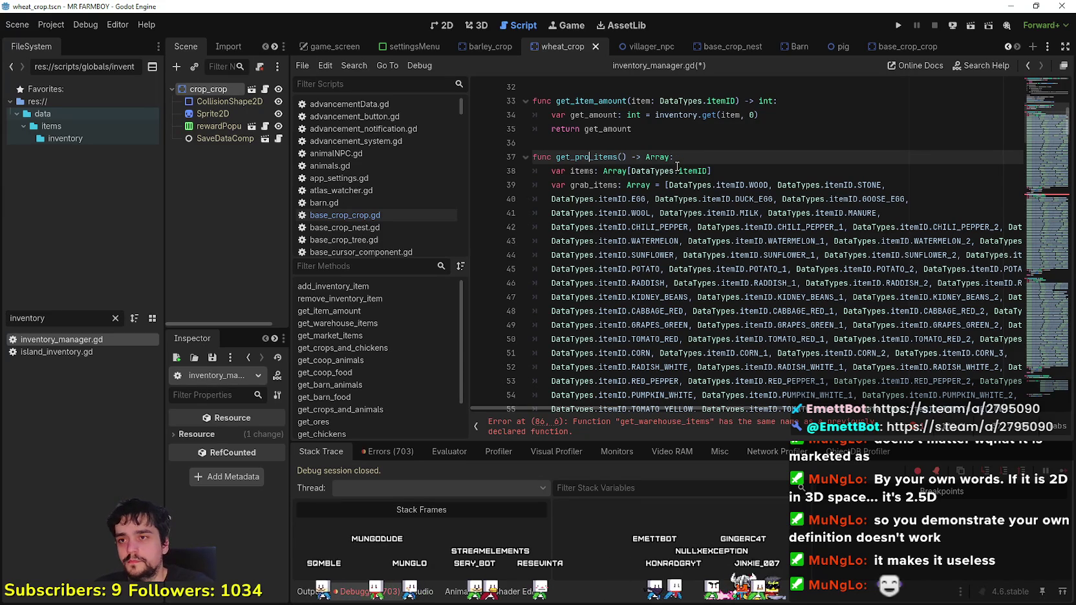
key("BackSpace")
type("i")
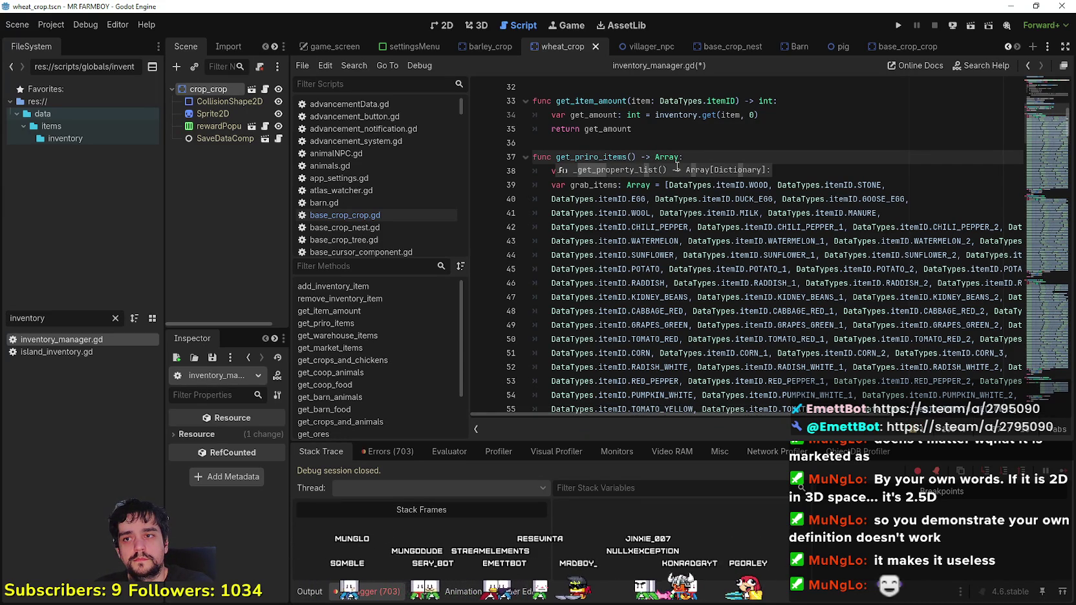
key("BackSpace")
key("BackSpace")
type("ority")
key("BackSpace")
key("BackSpace")
key("BackSpace")
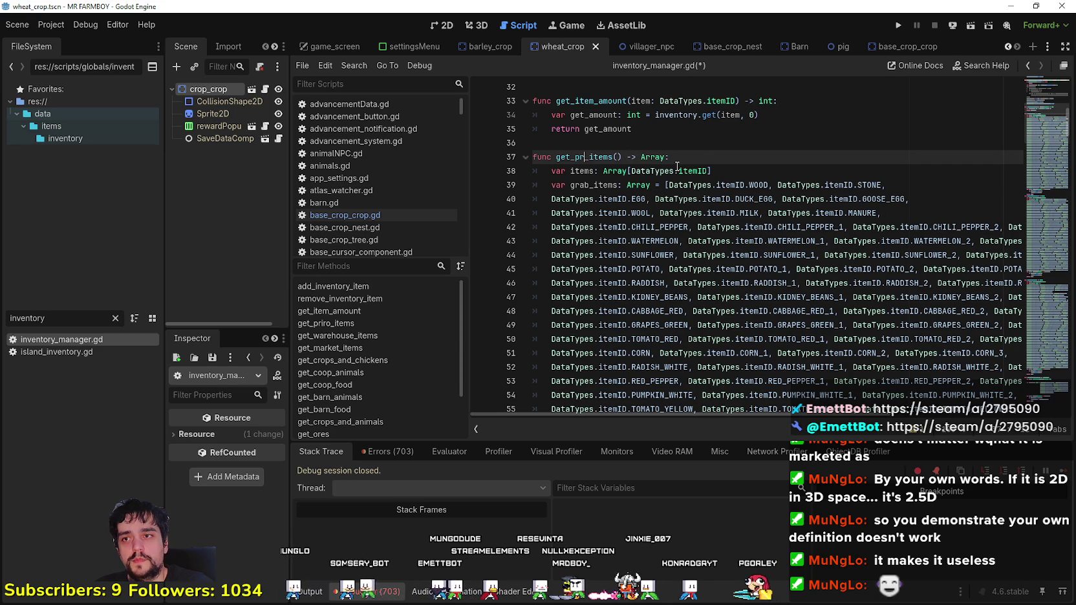
key("BackSpace")
key("BackSpace")
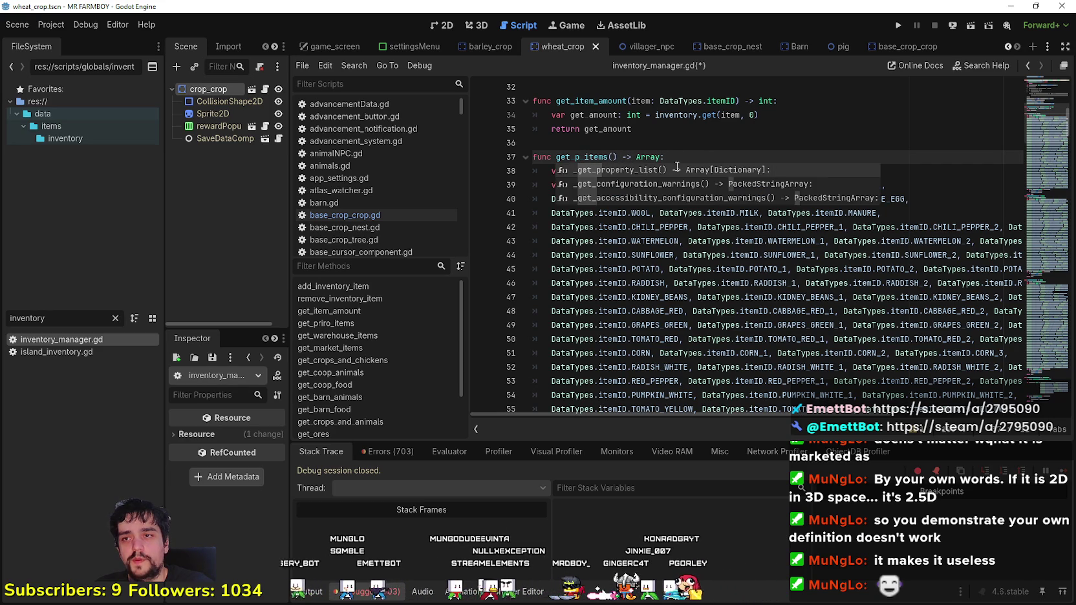
type("ririo")
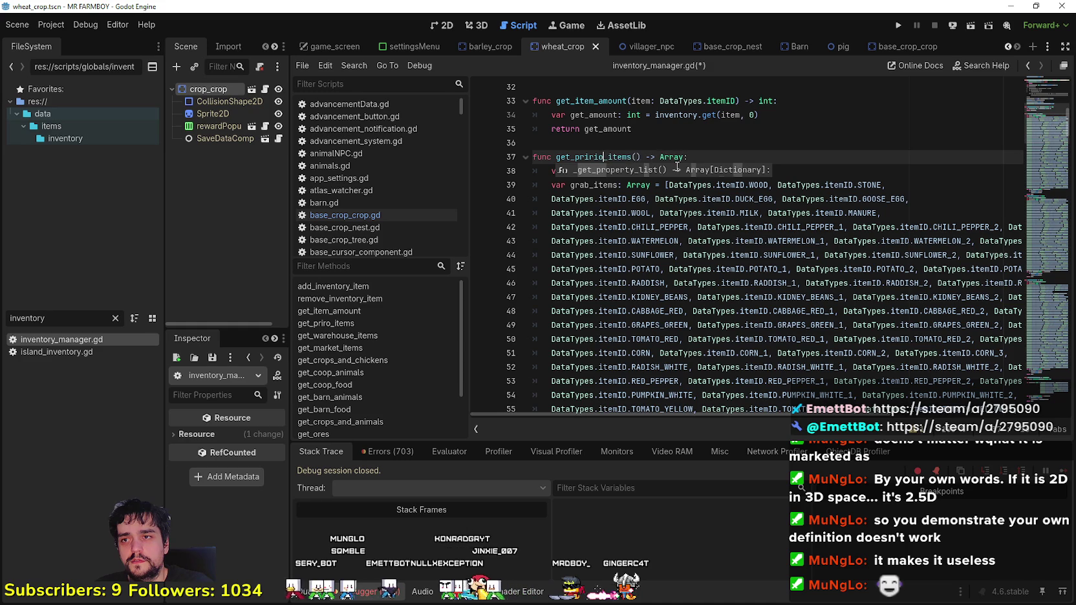
type("rty")
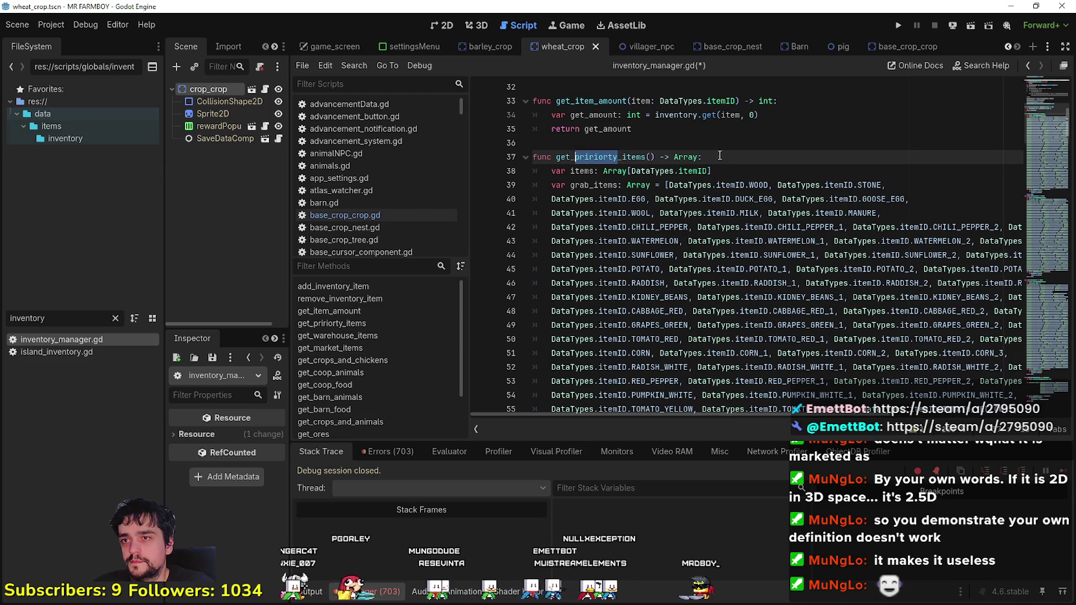
type("priority")
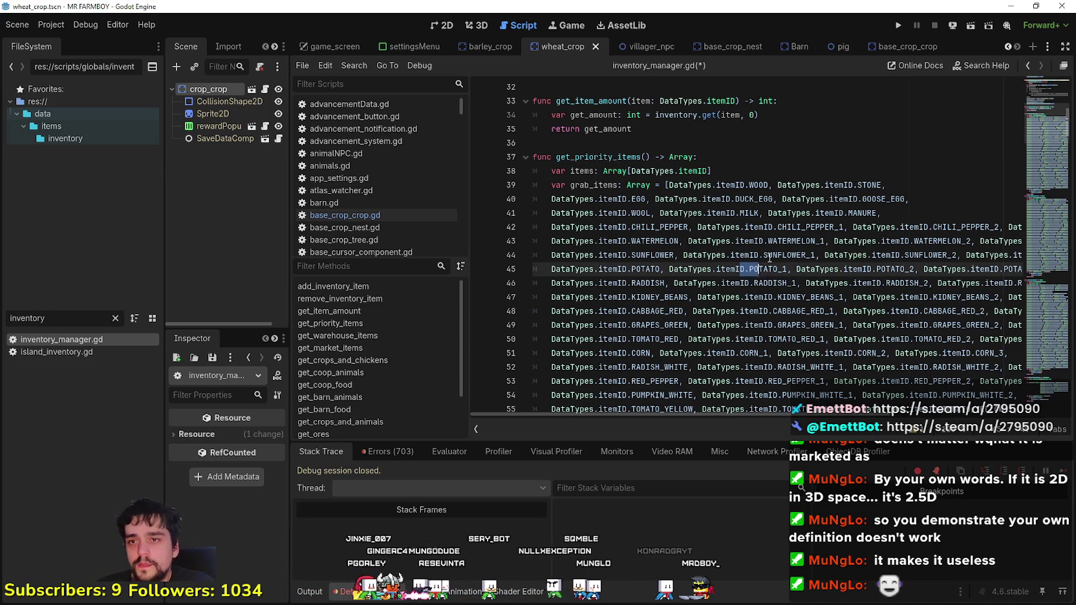
left_click(897, 214)
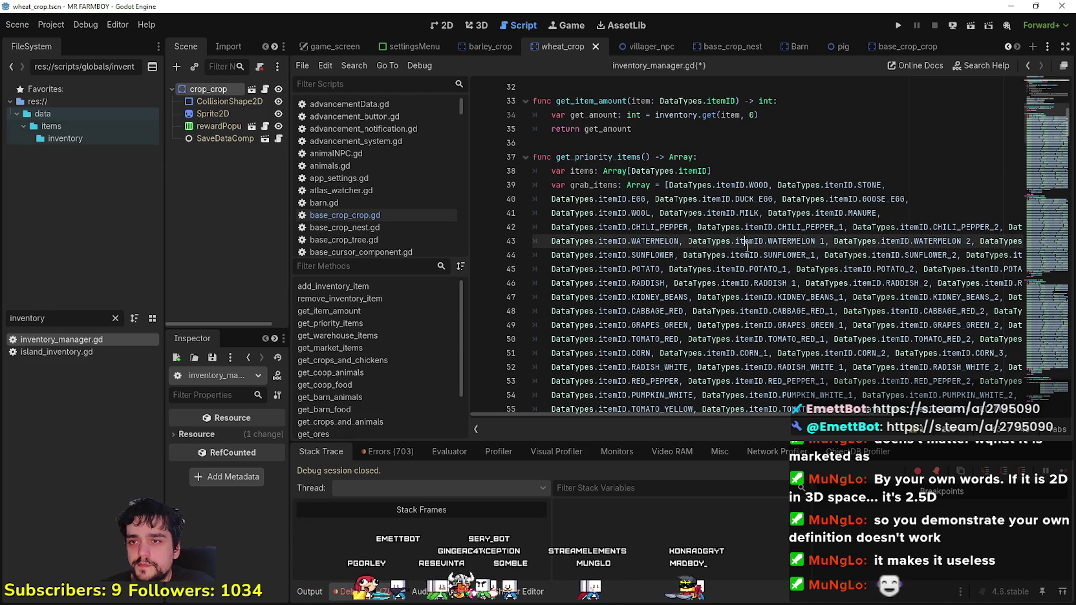
Step: Delete the CHILI_PEPPER_1, _2 and _3 entries on line 42, keeping CHILI_PEPPER
left_click_drag(843, 227, 713, 231)
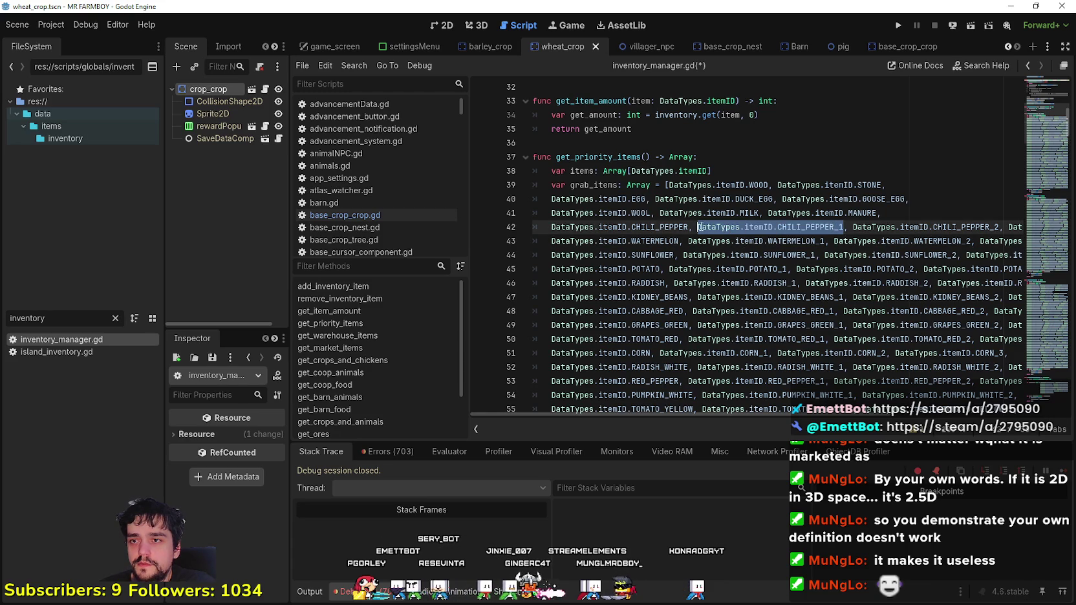
key("BackSpace")
key("BackSpace")
key("BackSpace")
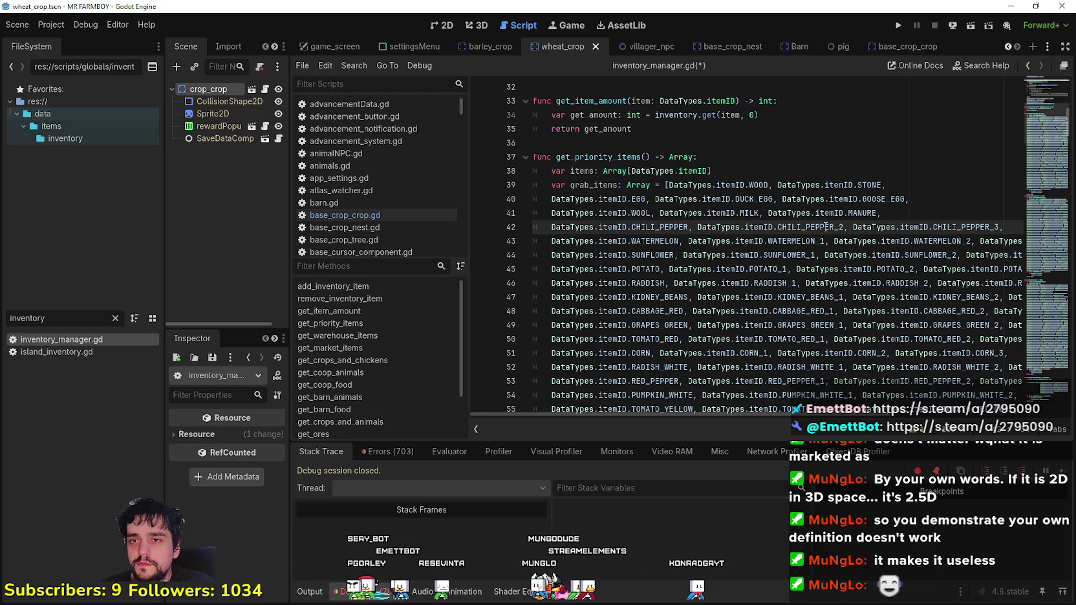
double_click(831, 226)
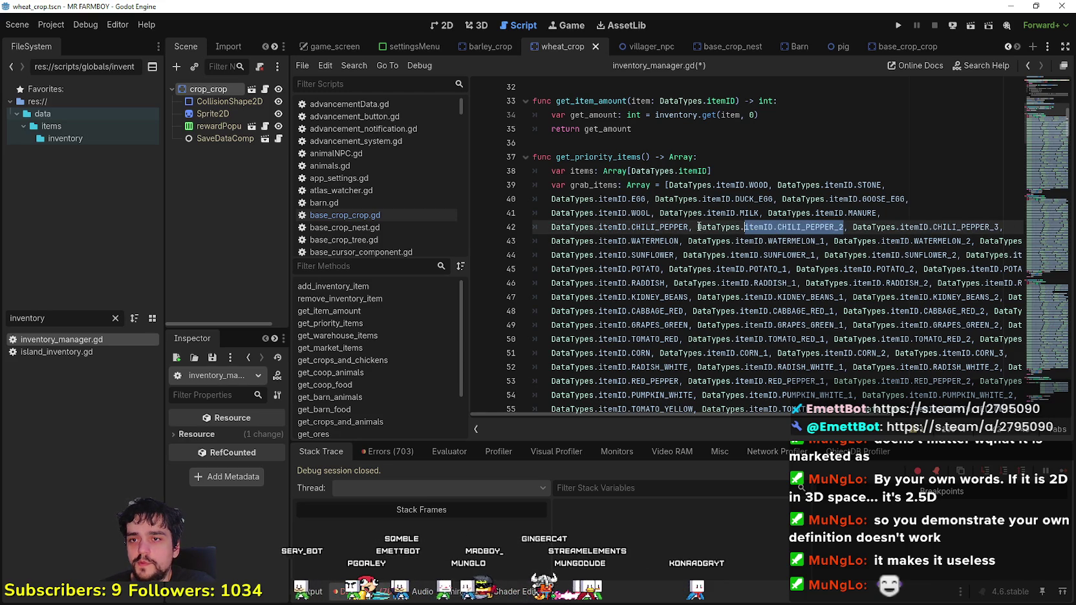
left_click_drag(699, 227, 696, 227)
key("BackSpace")
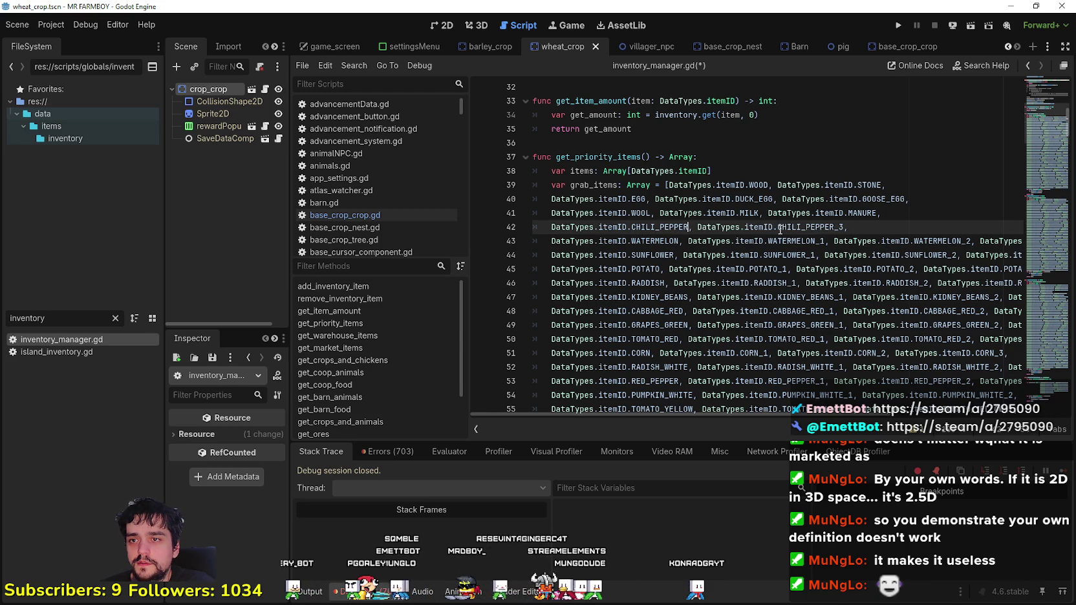
mouse_move(825, 226)
left_mouse_down()
mouse_move(630, 227)
mouse_move(692, 226)
left_mouse_up()
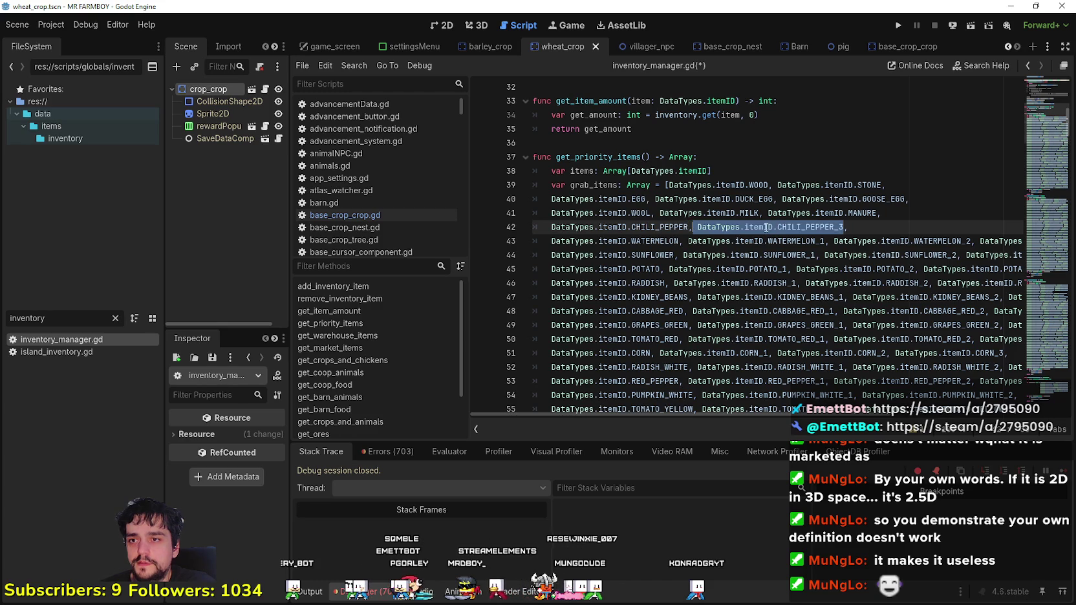
key("ctrl+shift+Left")
key("BackSpace")
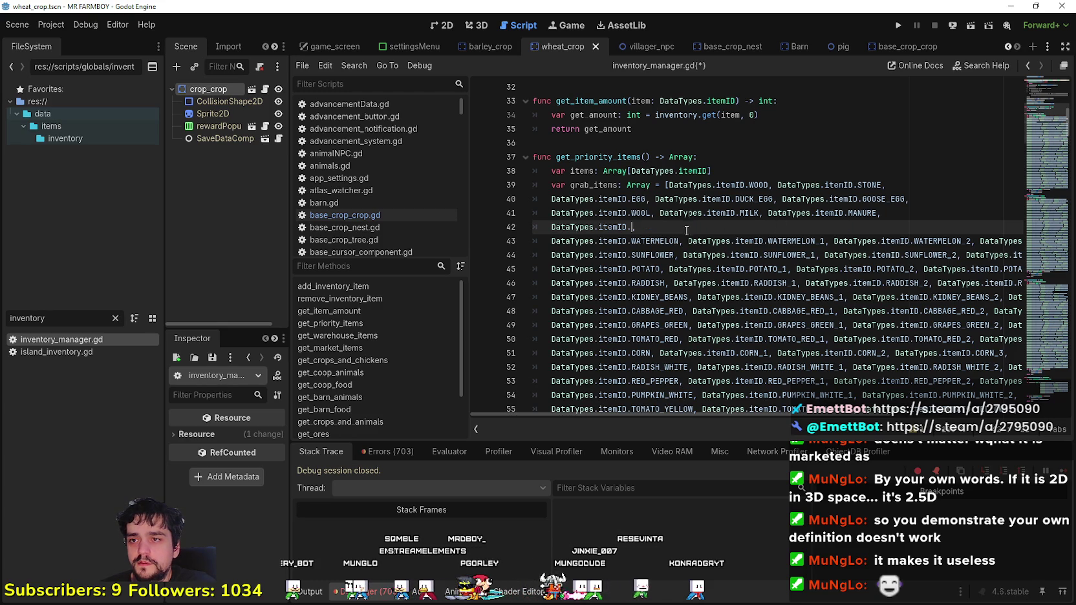
Step: Remove the numbered WATERMELON variants from line 43
left_click(1025, 242)
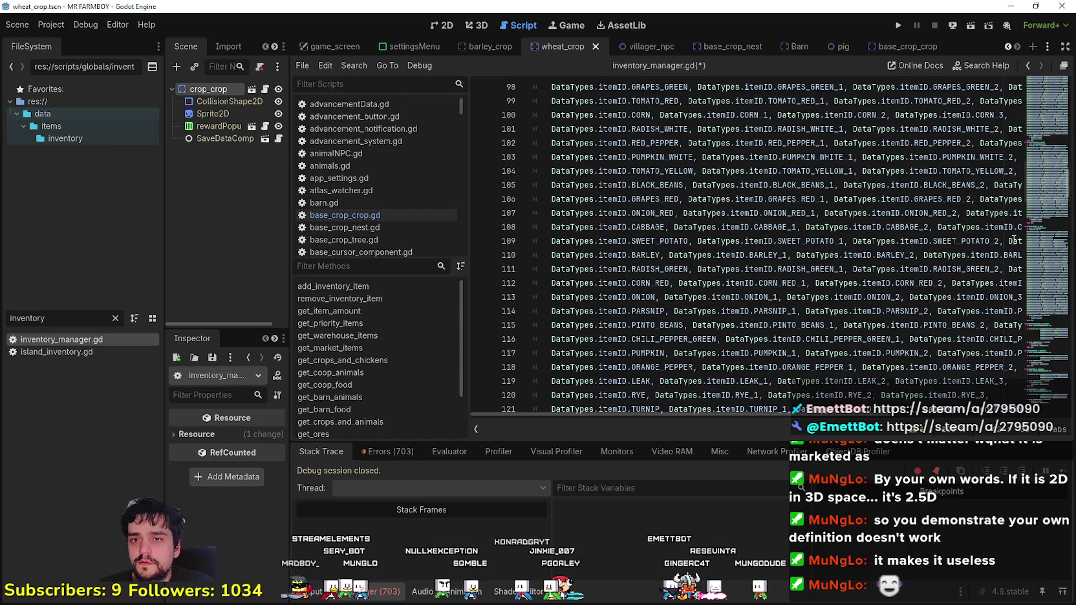
scroll(582, 262, "up", 7)
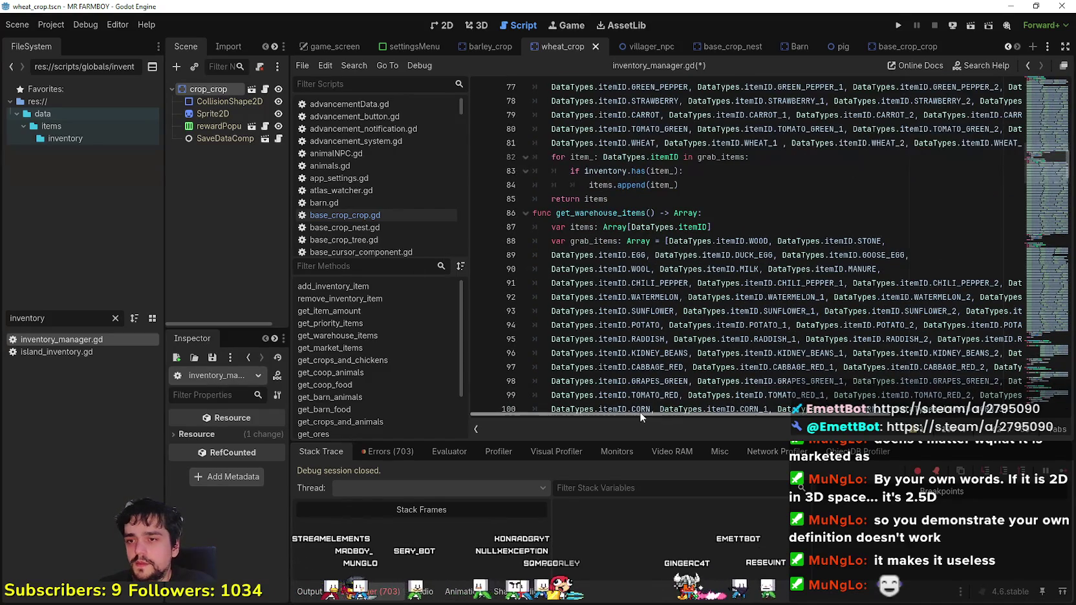
scroll(712, 297, "up", 1)
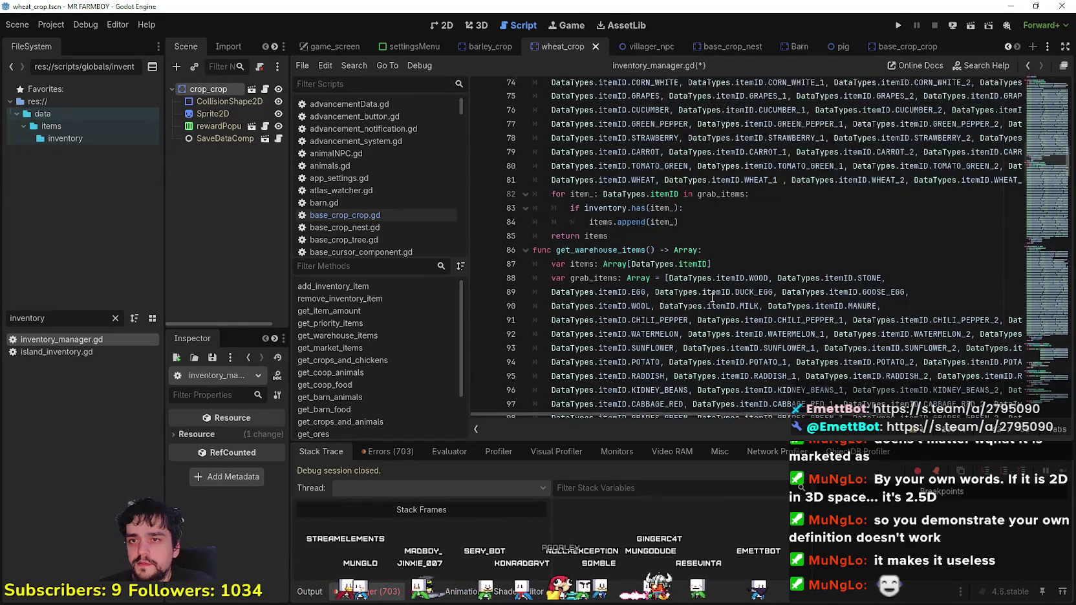
scroll(713, 297, "up", 17)
left_click(751, 335)
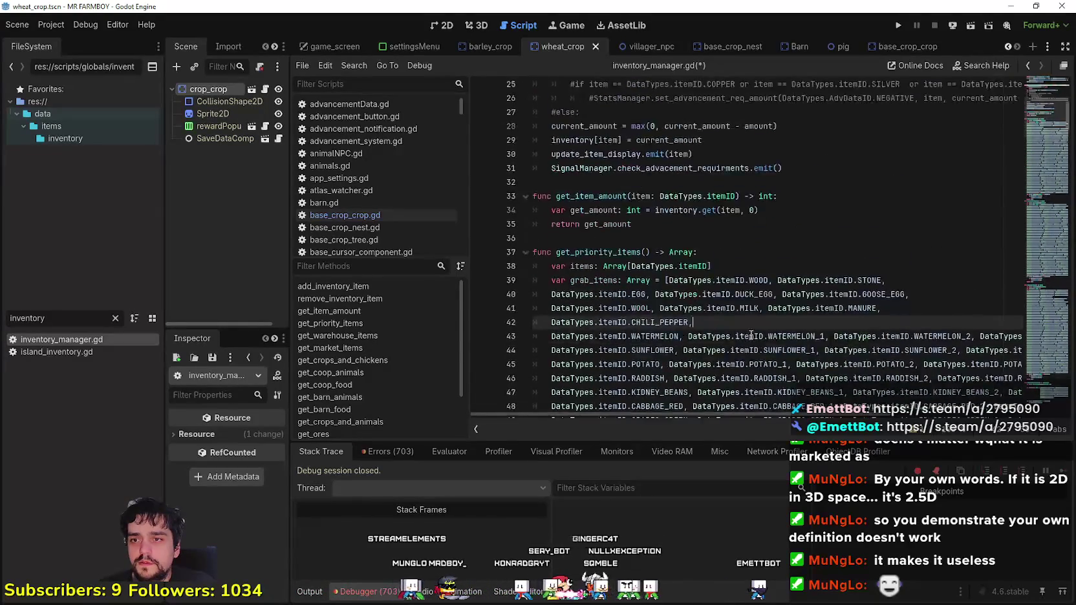
scroll(751, 335, "down", 2)
left_click_drag(705, 411, 821, 420)
left_click(966, 266)
mouse_move(966, 267)
left_mouse_down()
mouse_move(577, 271)
mouse_move(684, 267)
left_mouse_up()
key("BackSpace")
Step: Remove the numbered SUNFLOWER variants from line 44
left_click_drag(917, 280, 987, 284)
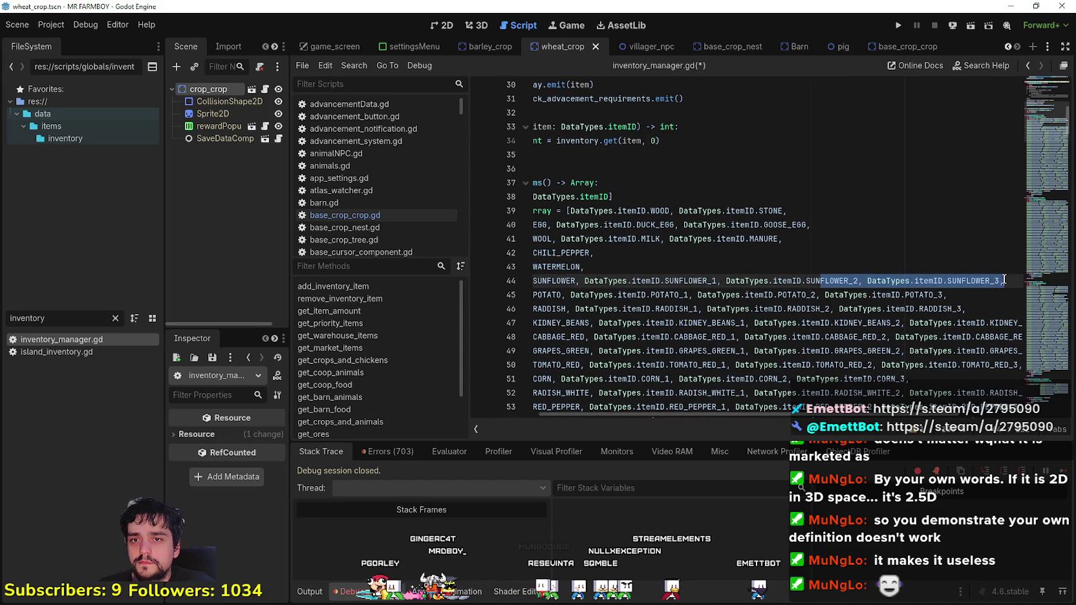
left_click(1006, 281)
key("ctrl+shift+Left")
key("ctrl+shift+Left")
key("ctrl+shift+Left")
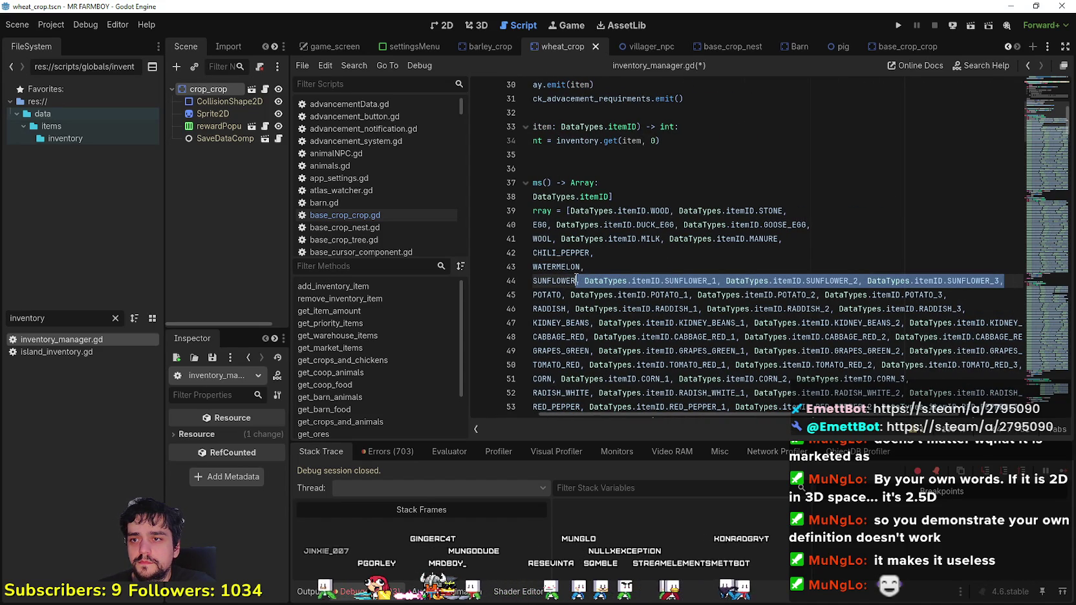
key("Left")
left_click_drag(1003, 282, 576, 282)
key("BackSpace")
Step: Delete the POTATO and RADISH variant entries on lines 45 and 46
left_click_drag(967, 297, 646, 296)
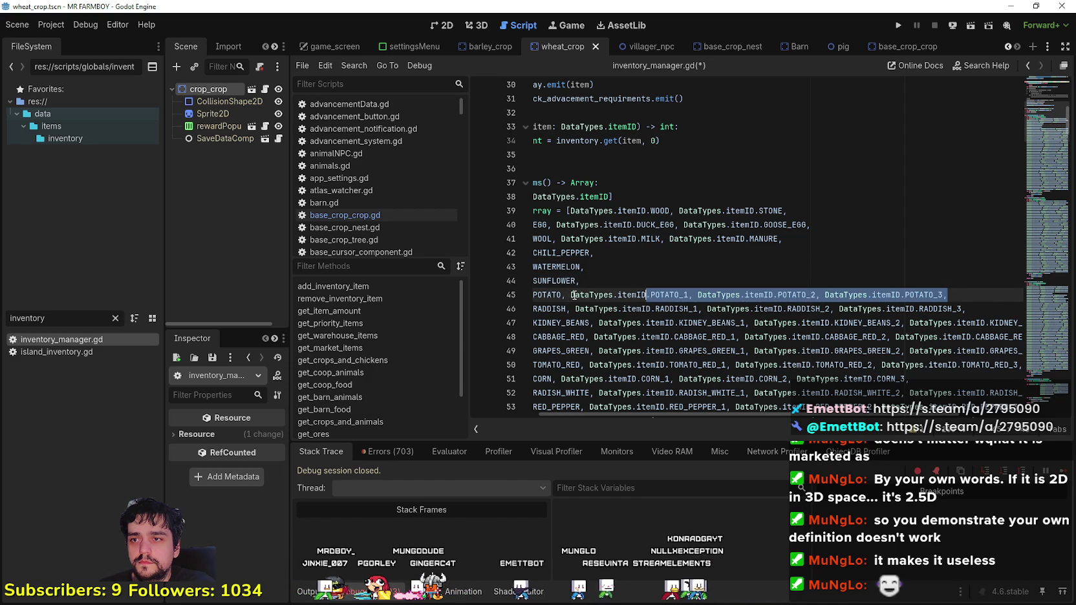
left_click_drag(573, 295, 570, 296)
key("BackSpace")
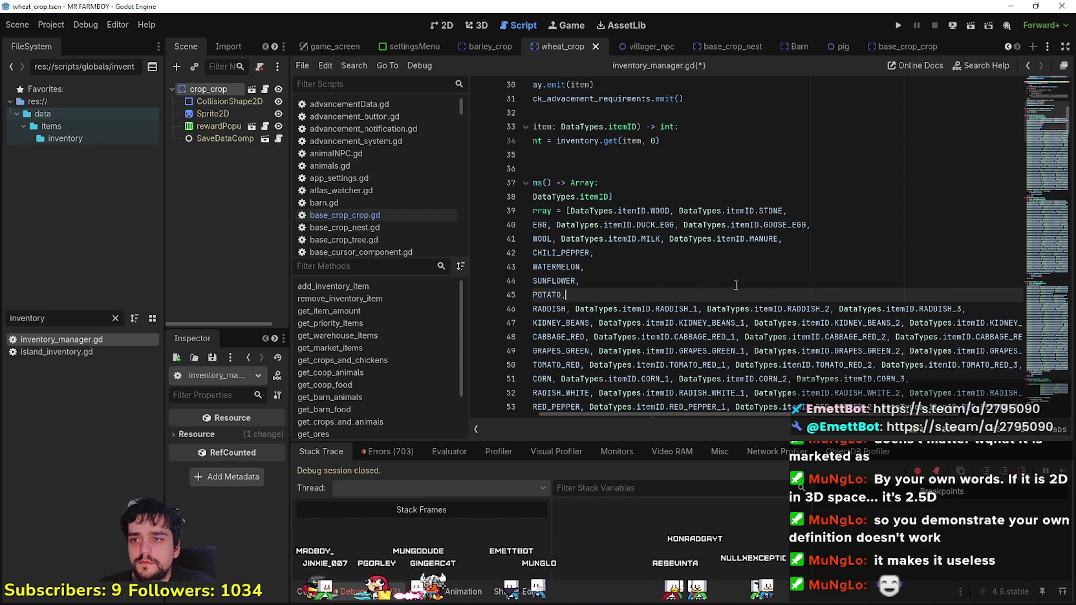
left_click_drag(965, 309, 684, 309)
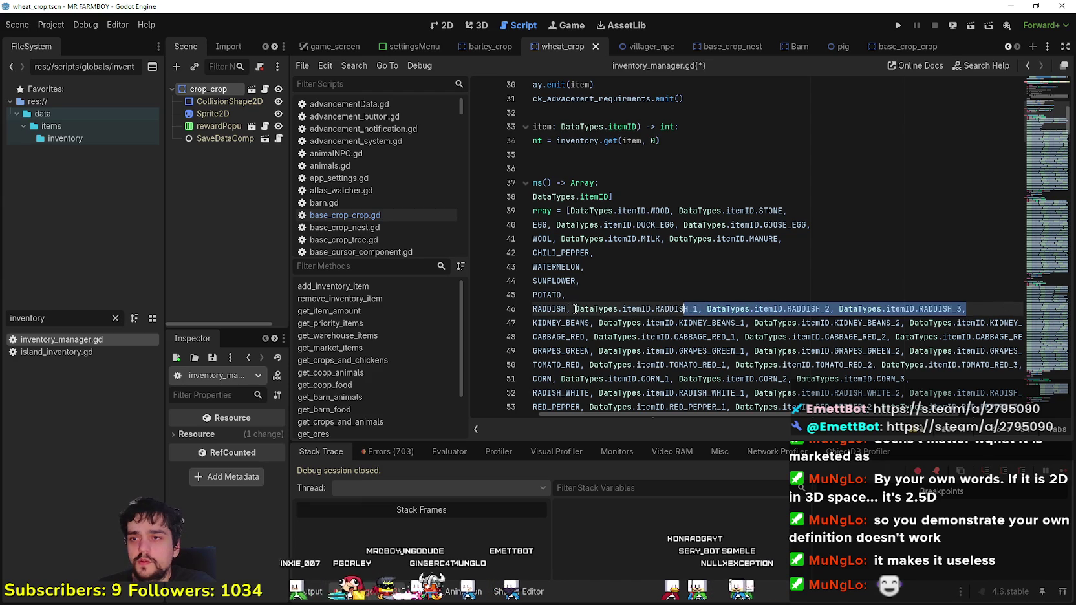
key("Delete")
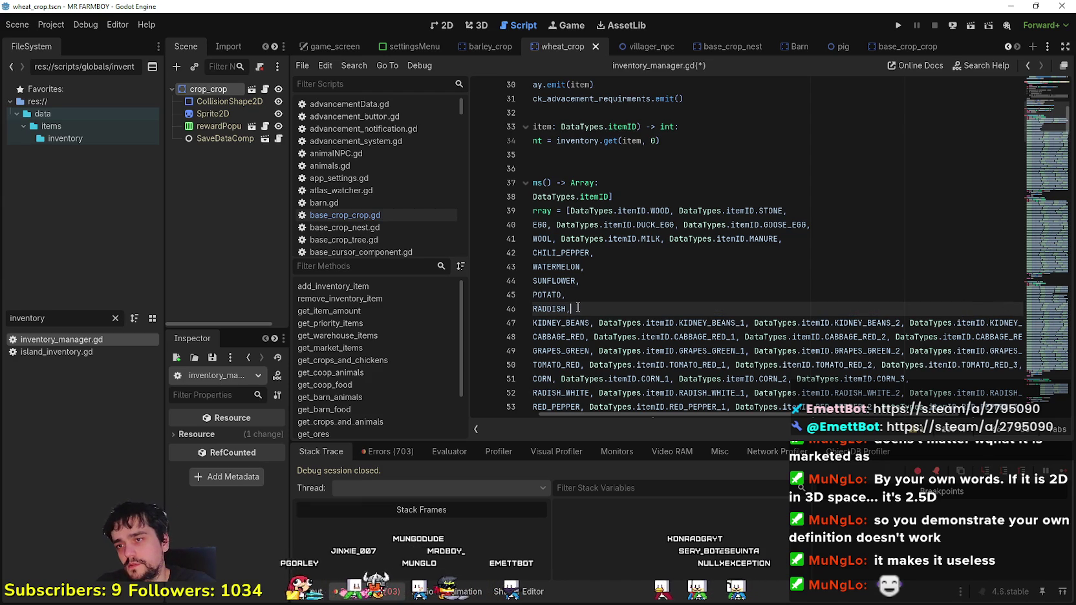
Step: Delete the KIDNEY_BEANS and CABBAGE_RED variant entries on lines 47 and 48
left_click_drag(975, 337, 1062, 331)
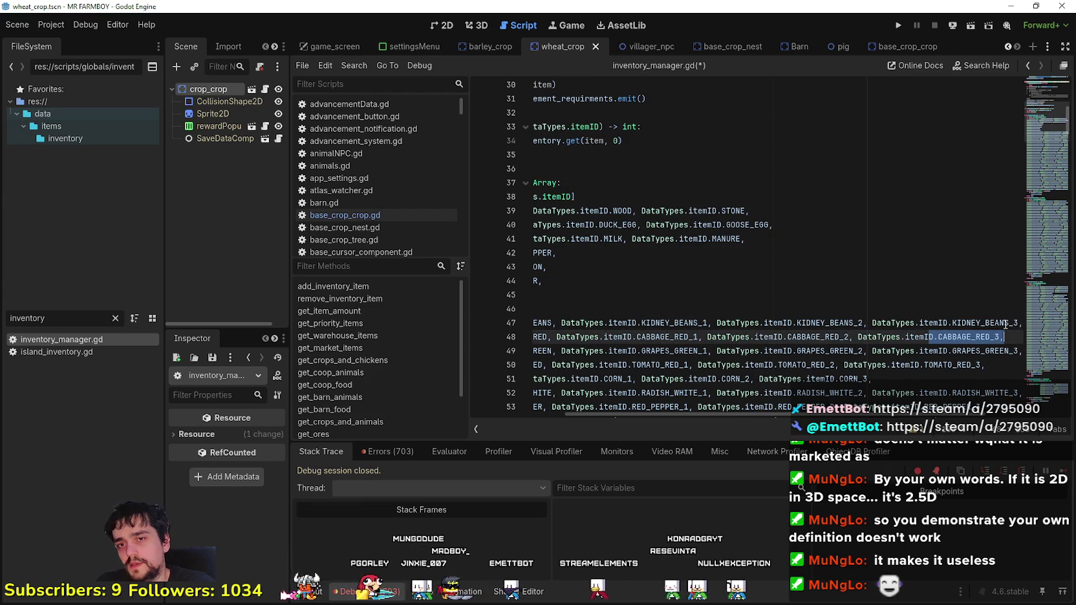
left_click(905, 323)
mouse_move(1021, 322)
left_mouse_down()
mouse_move(615, 334)
mouse_move(531, 322)
mouse_move(1057, 342)
left_mouse_up()
key("BackSpace")
left_click(1009, 337)
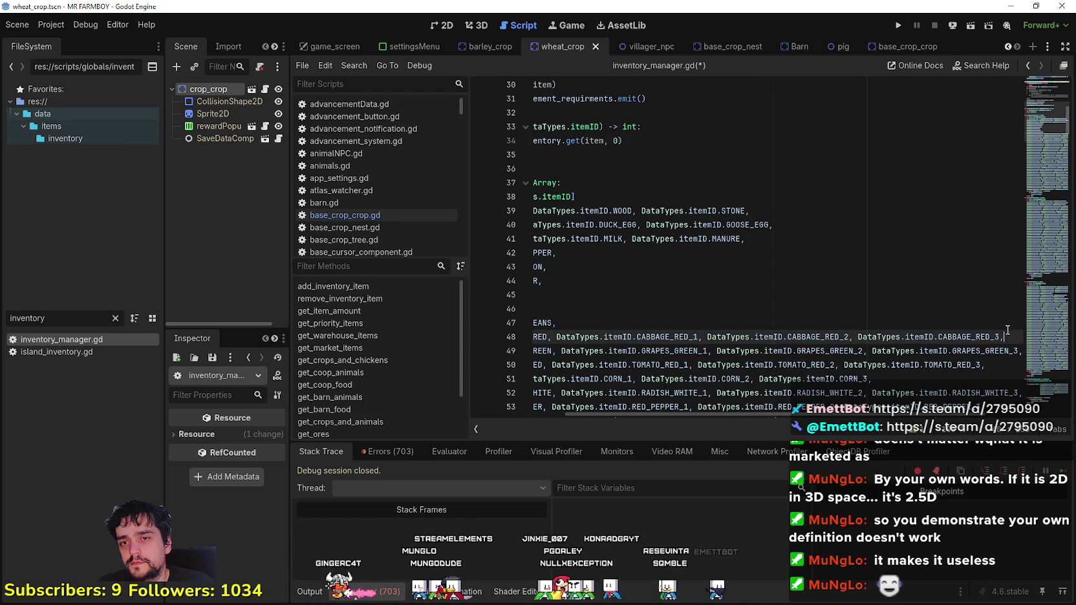
mouse_move(903, 339)
left_mouse_down()
mouse_move(535, 338)
mouse_move(693, 339)
left_mouse_up()
key("Delete")
mouse_move(809, 349)
left_mouse_down()
mouse_move(1052, 353)
mouse_move(530, 351)
mouse_move(691, 351)
left_mouse_up()
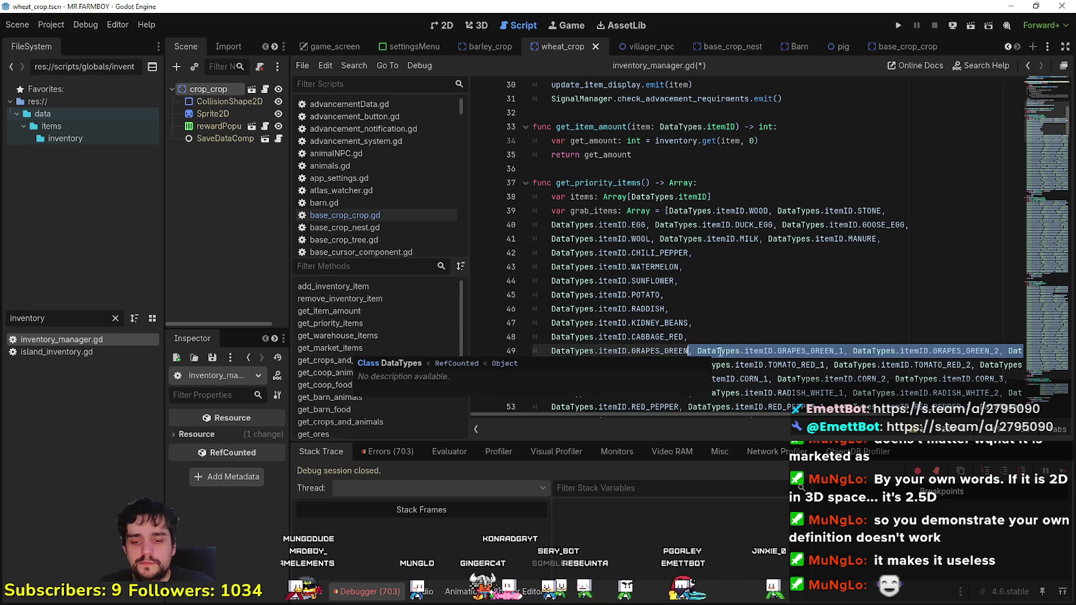
Step: Strip the numbered variants from the TOMATO_RED and CORN lines
type(",")
left_click(703, 367)
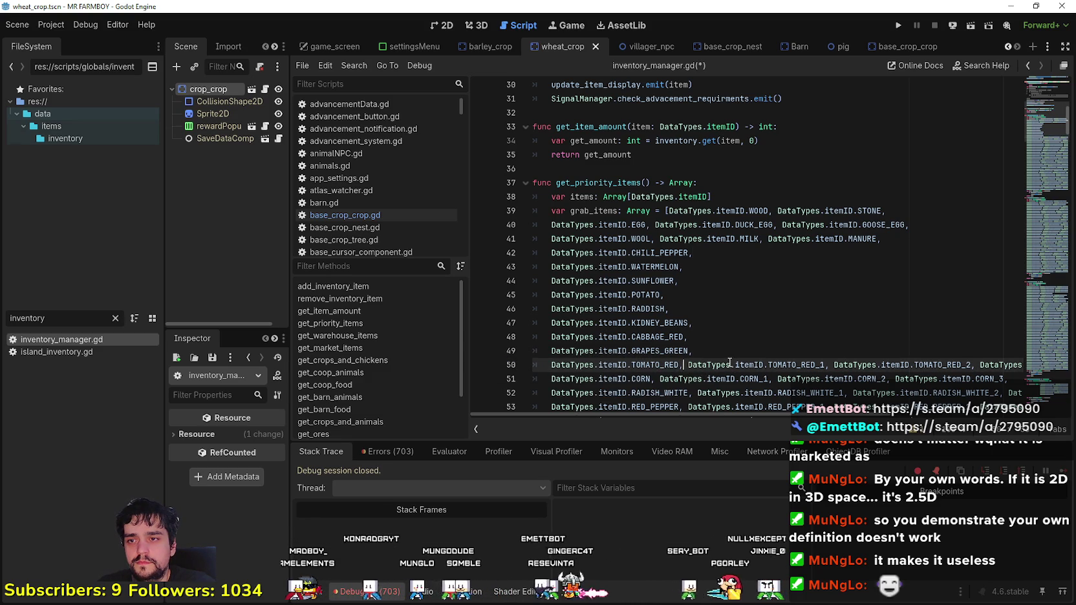
left_click_drag(684, 363, 1050, 365)
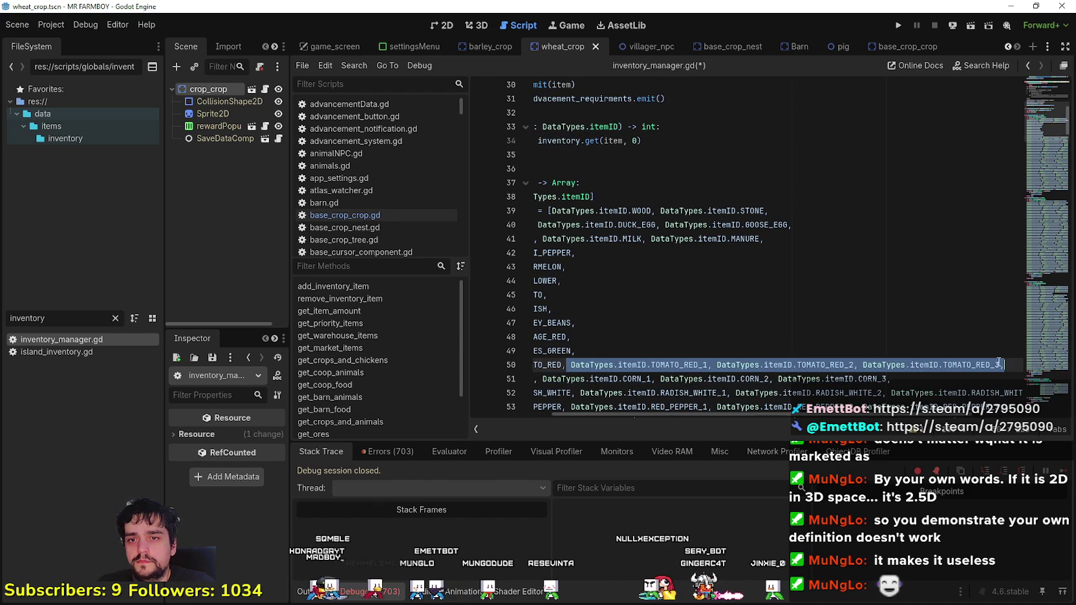
key("BackSpace")
scroll(627, 355, "down", 1)
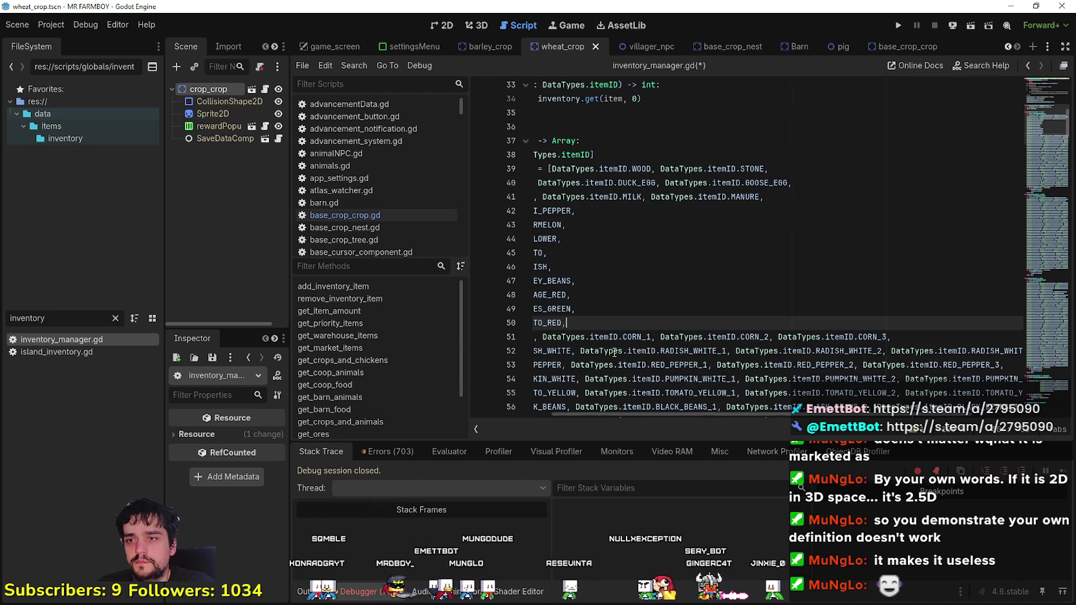
mouse_move(720, 336)
left_mouse_down()
mouse_move(595, 350)
mouse_move(527, 337)
left_mouse_up()
left_click(709, 336)
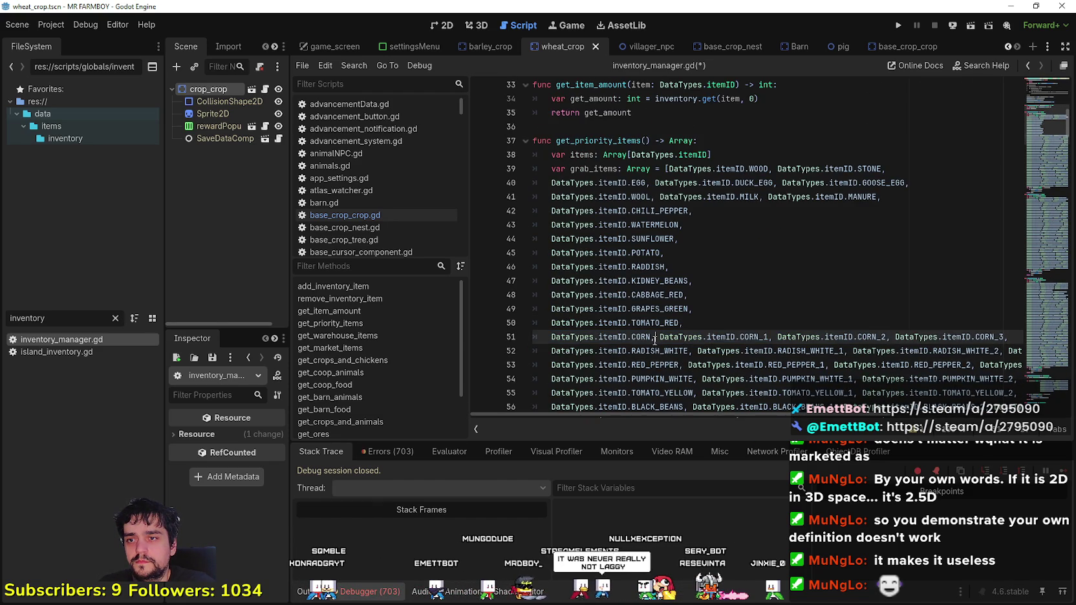
key("shift+End")
key("BackSpace")
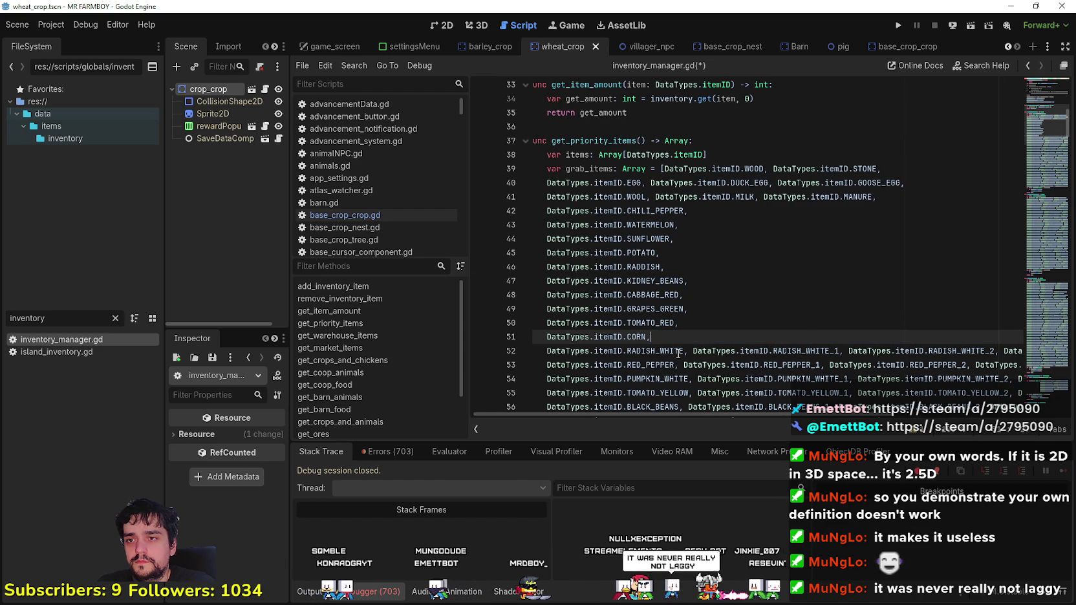
Step: Delete the RADISH_WHITE and RED_PEPPER variant entries, leaving the base IDs
left_click(694, 355)
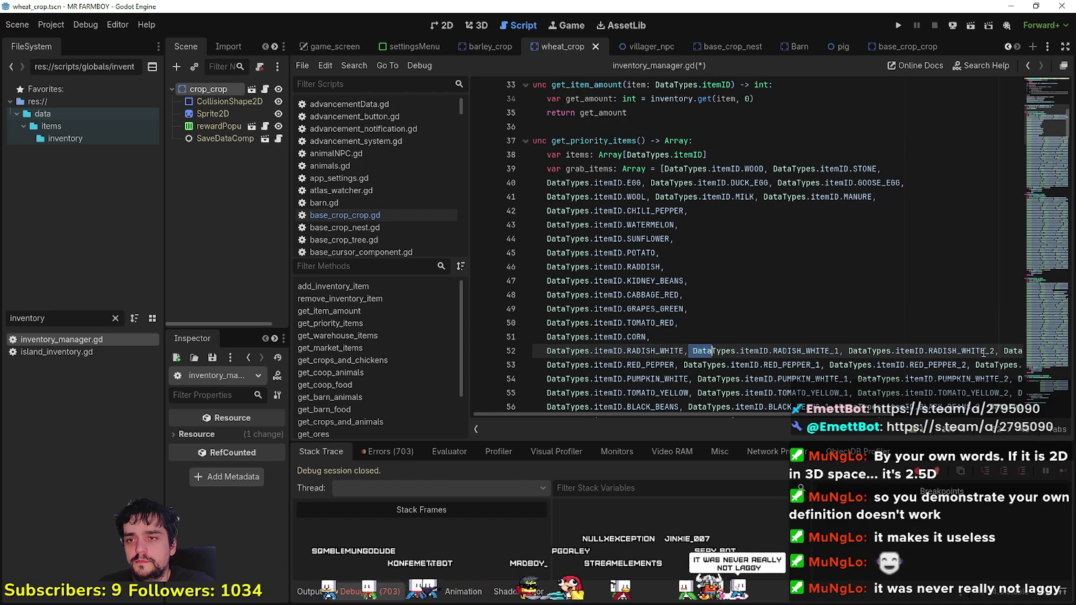
left_click_drag(970, 357, 1021, 350)
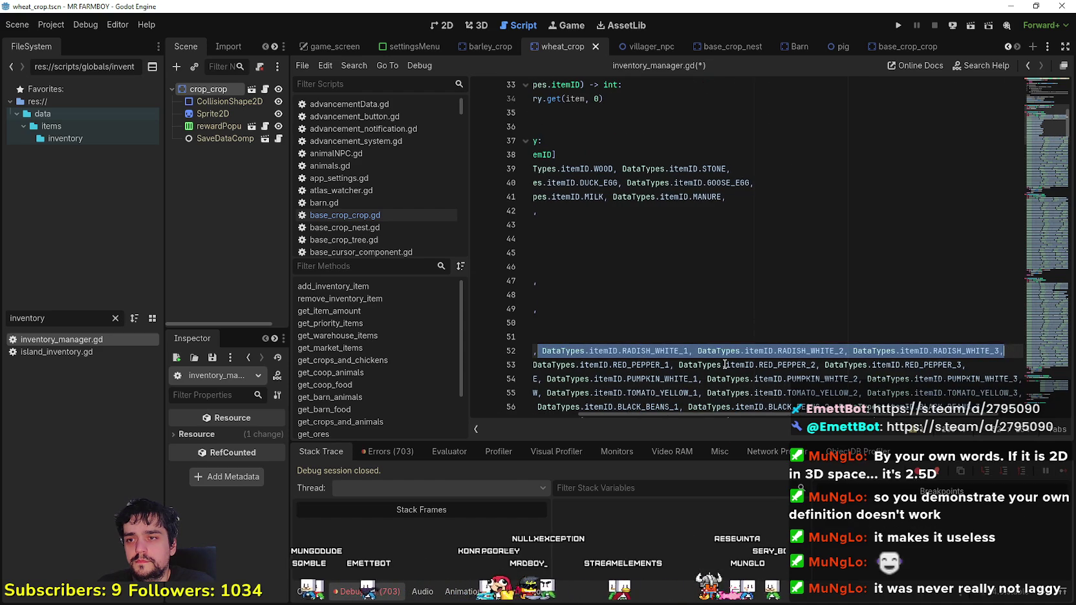
key("BackSpace")
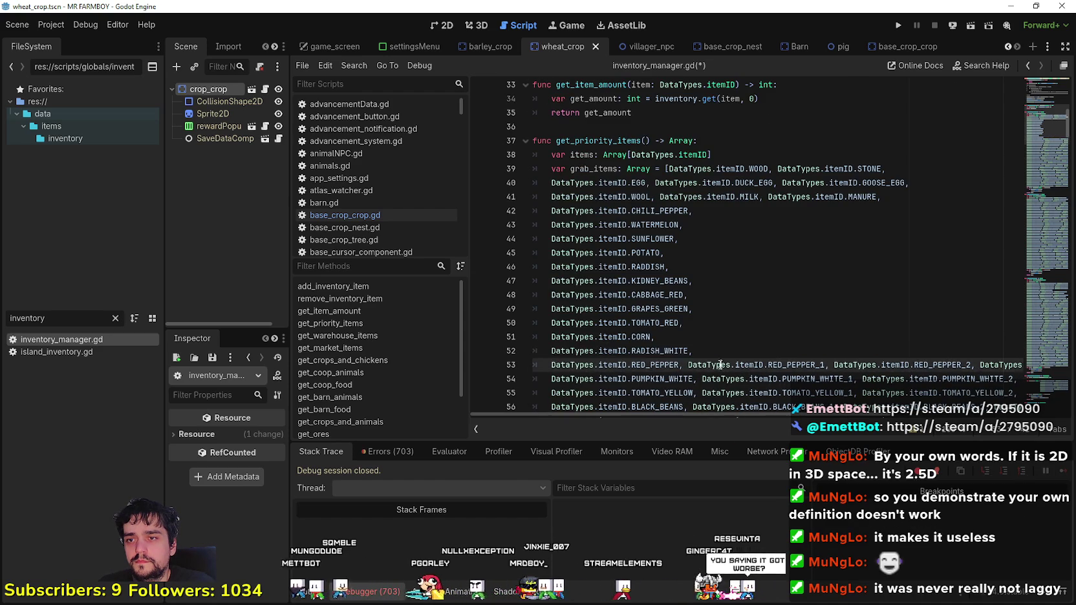
scroll(747, 300, "down", 3)
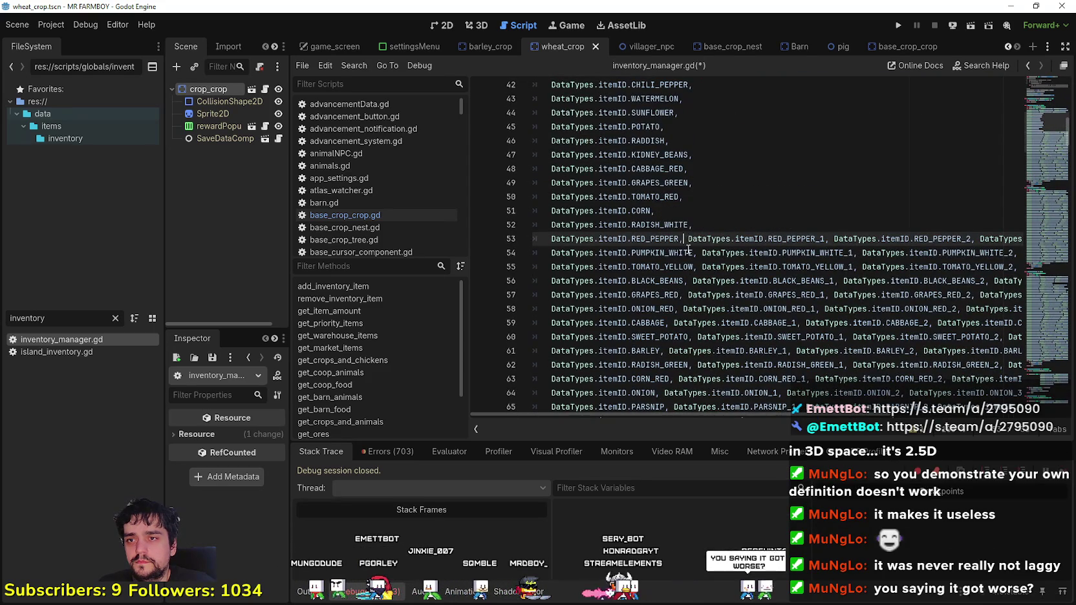
left_click_drag(685, 239, 1038, 239)
key("BackSpace")
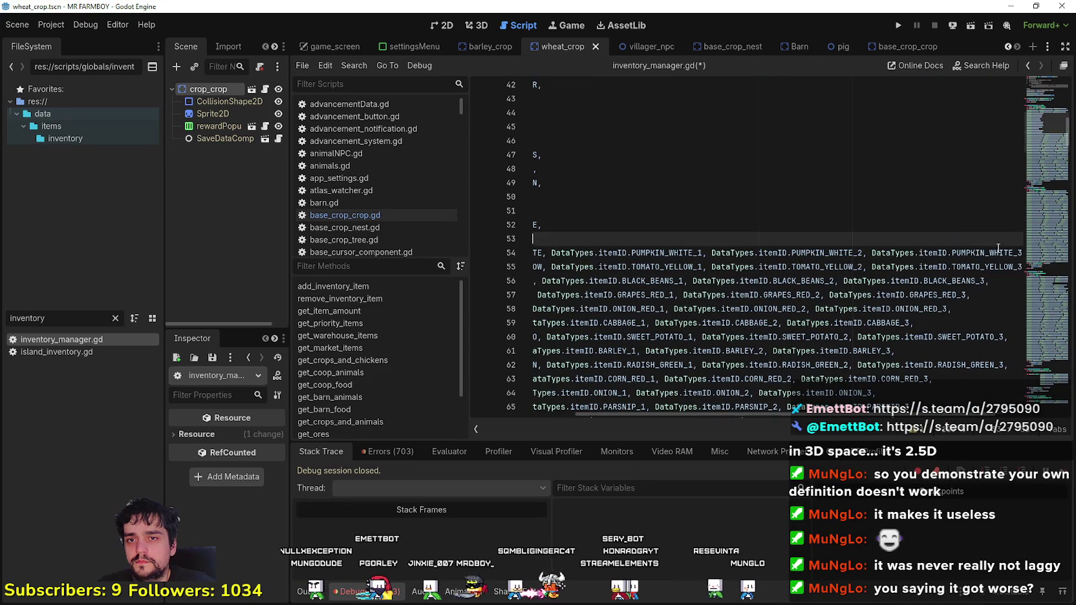
Step: Delete the numbered variants after PUMPKIN_WHITE on line 54 and TOMATO_YELLOW on line 55
double_click(554, 253)
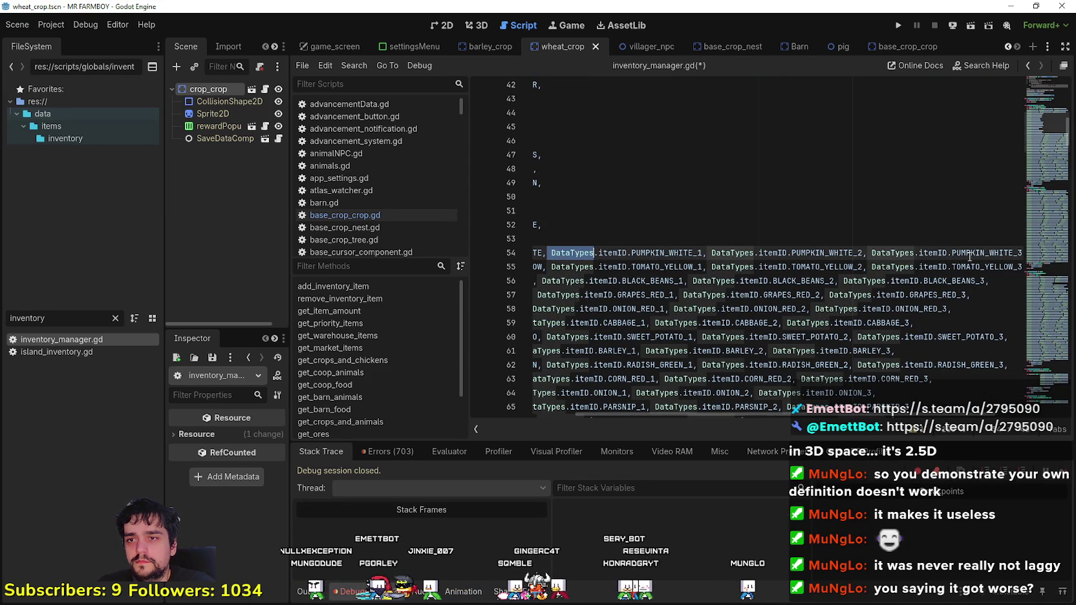
left_click(1012, 253, "shift")
key("BackSpace")
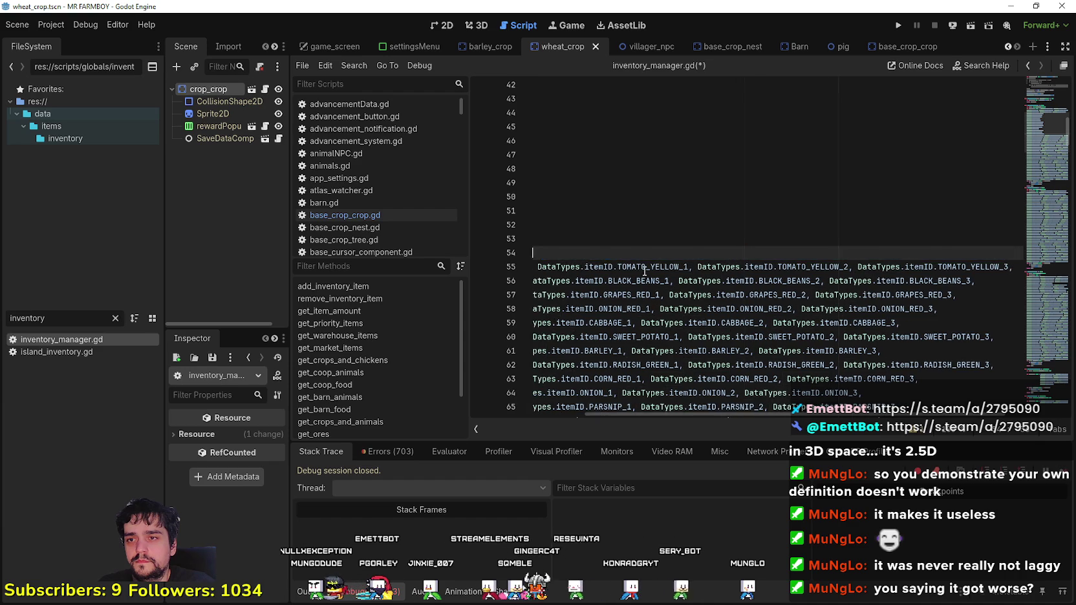
left_click_drag(701, 252, 749, 267)
left_click(743, 266)
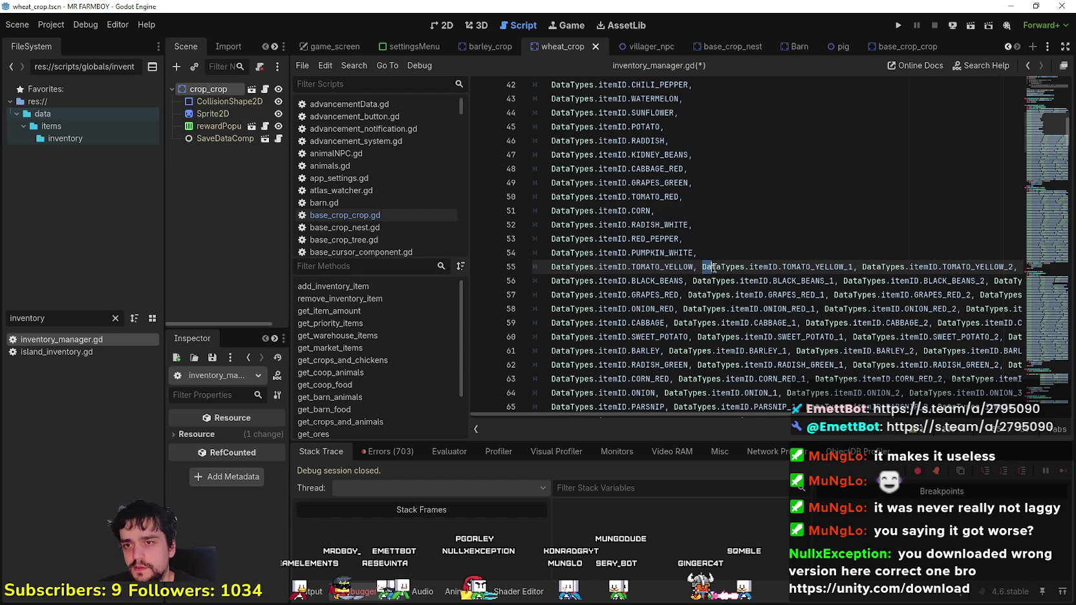
key("shift+End")
key("BackSpace")
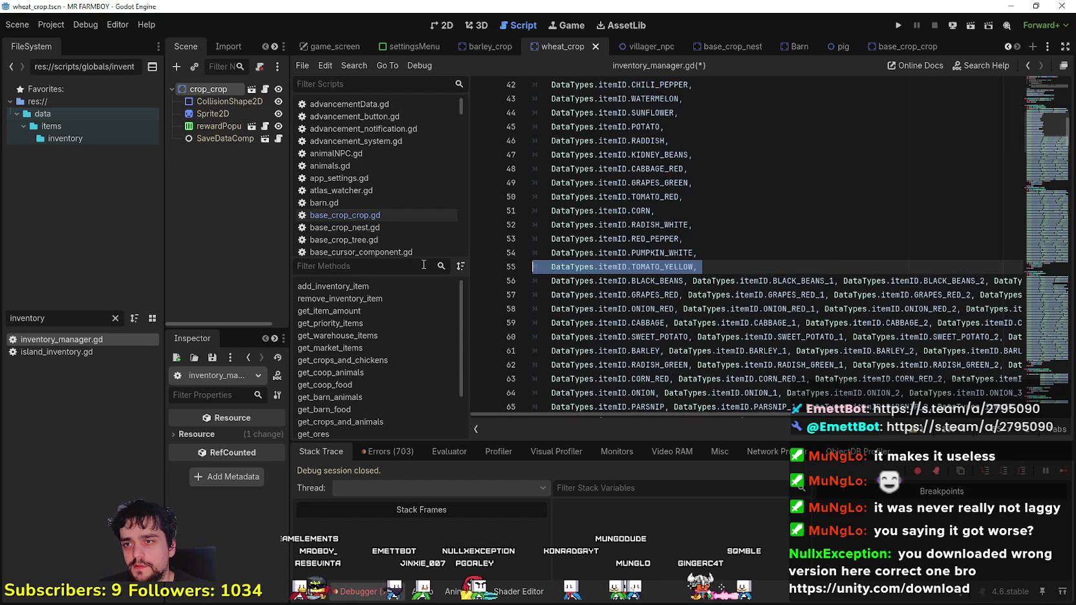
left_click(690, 279)
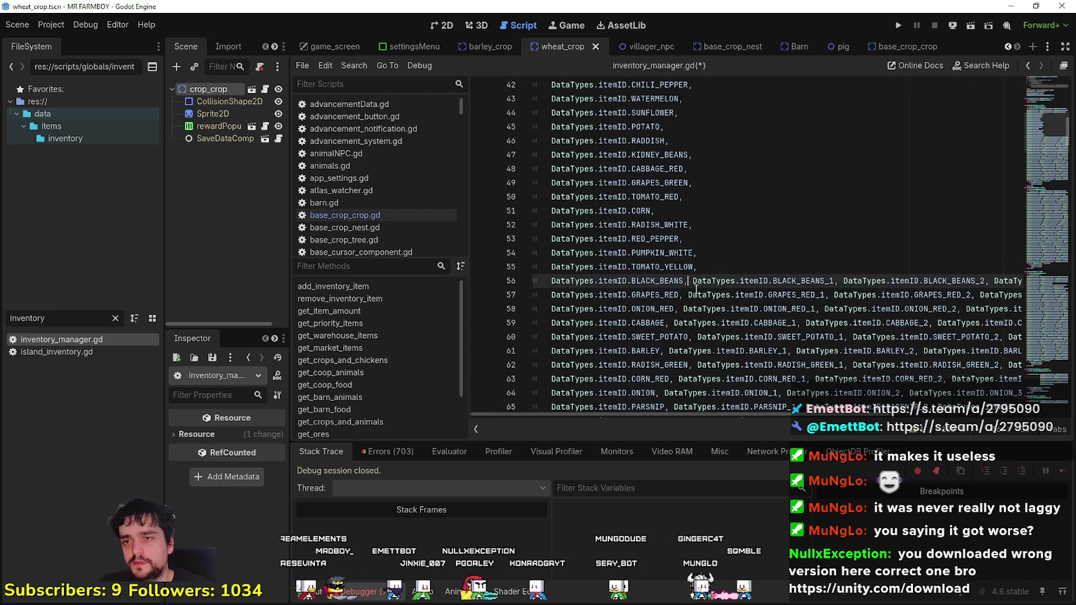
left_click(703, 267)
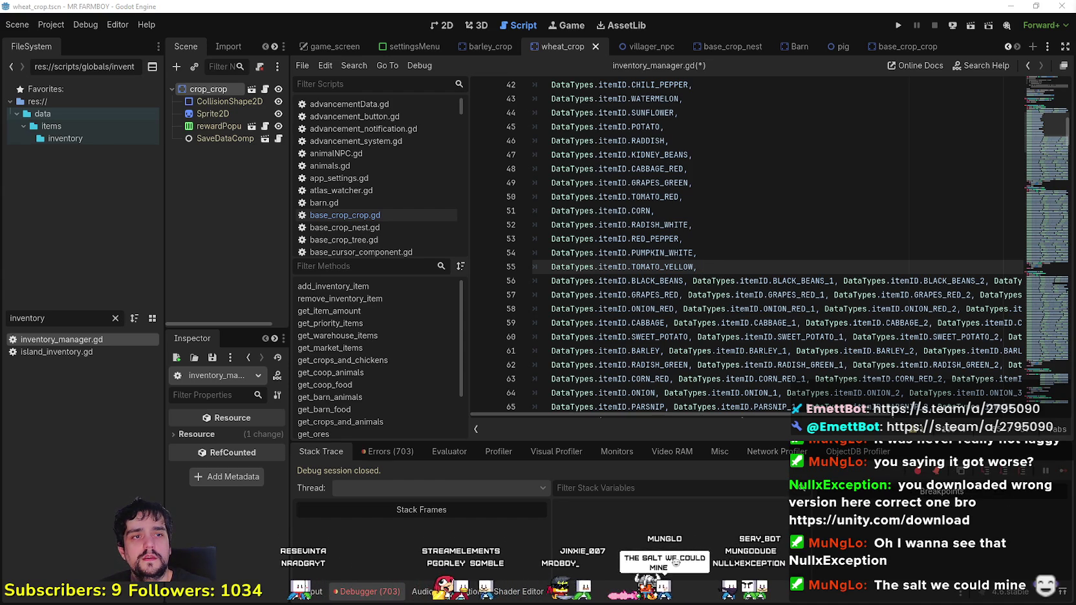
Step: Switch to Brave and scroll through the Unity download page
key("alt+Tab")
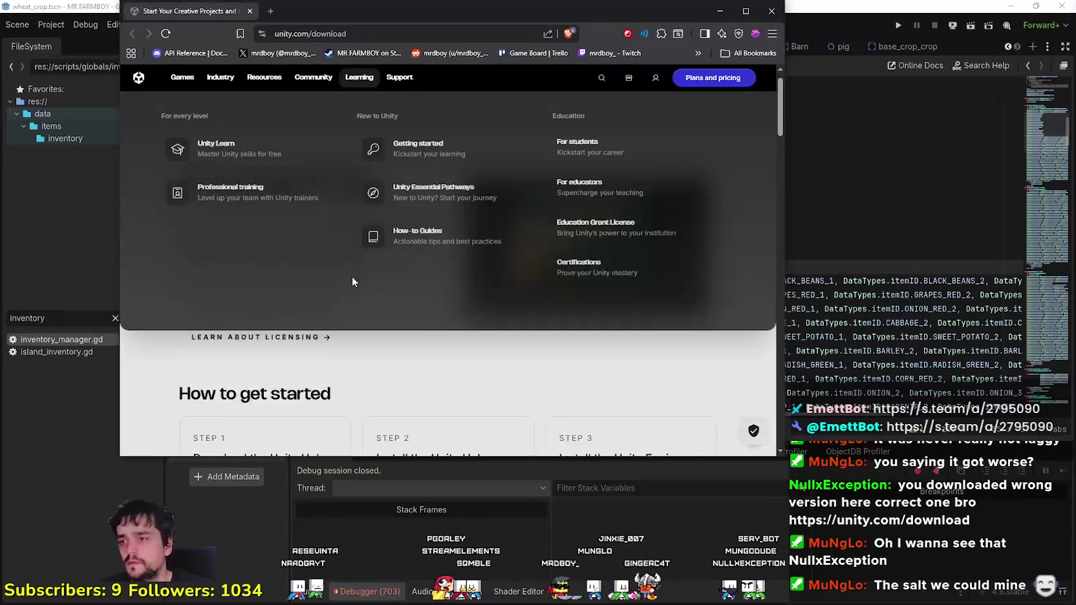
scroll(471, 410, "down", 3)
scroll(472, 409, "up", 2)
scroll(472, 409, "down", 2)
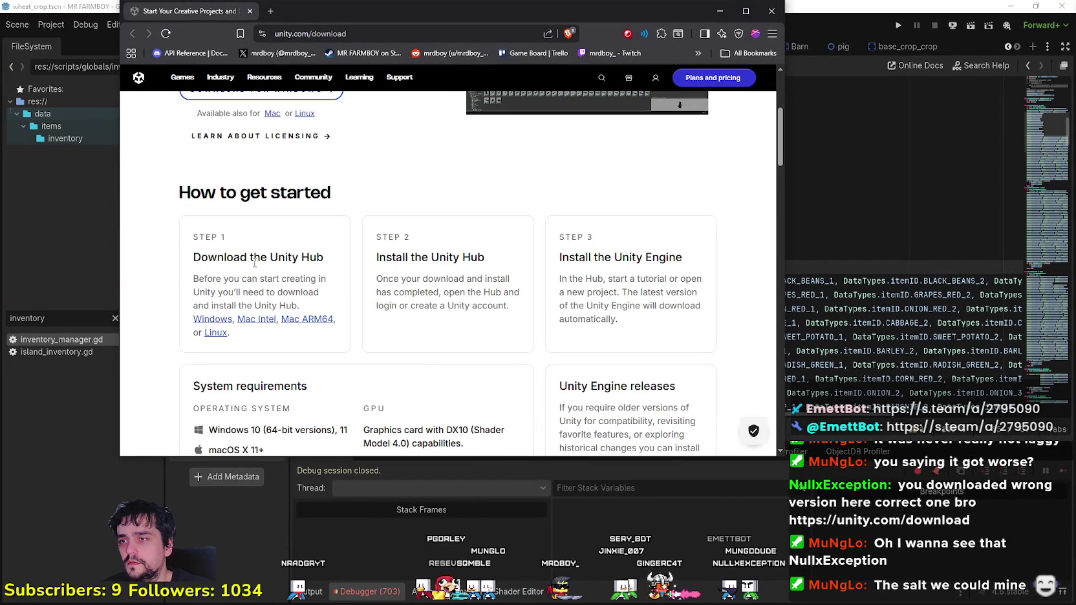
scroll(575, 383, "up", 3)
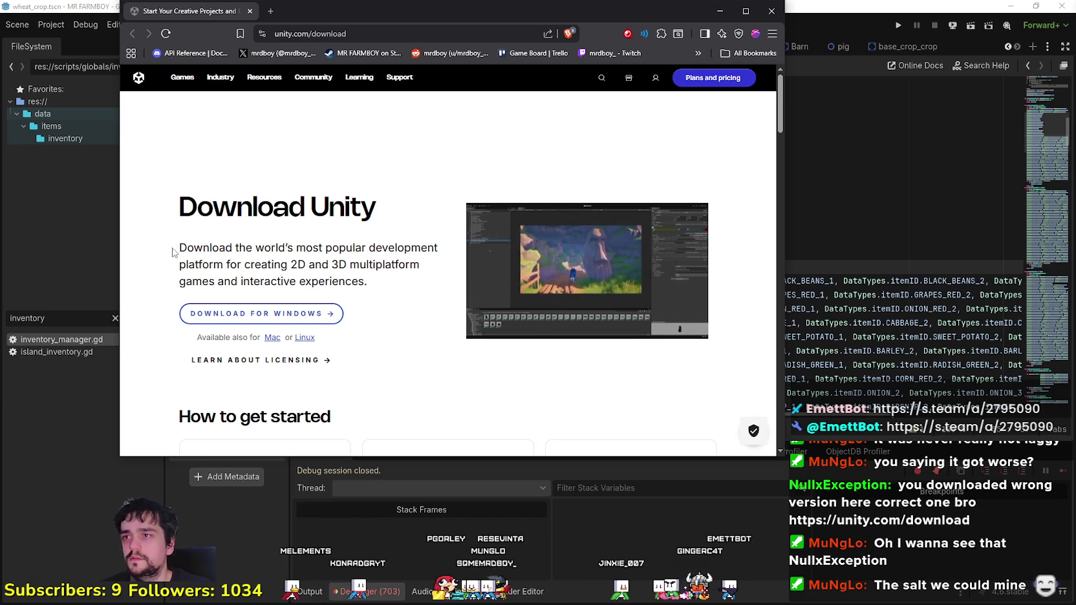
scroll(180, 253, "down", 2)
scroll(181, 253, "down", 2)
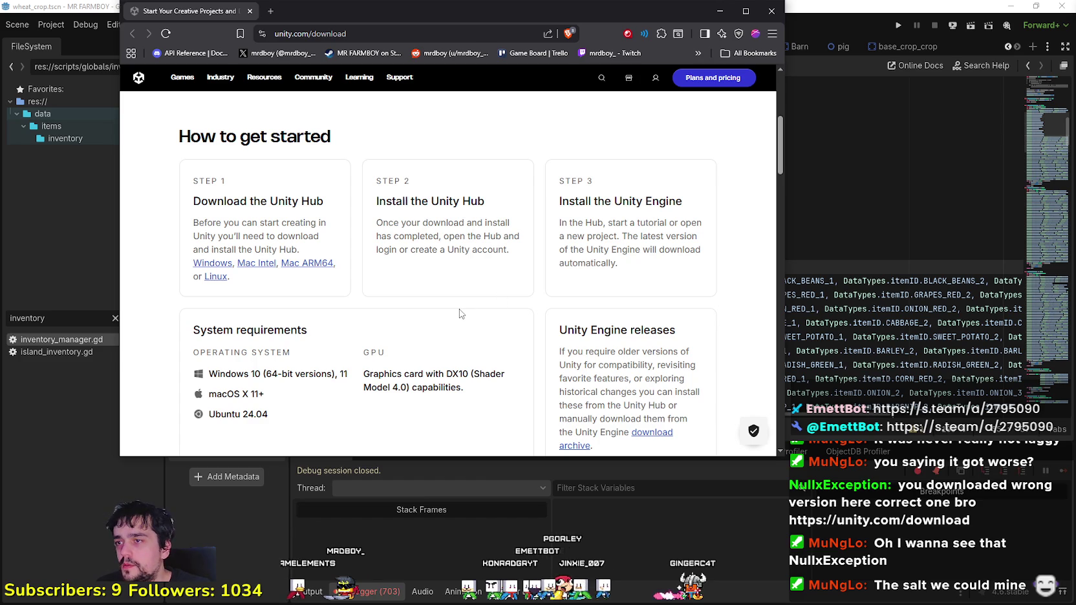
scroll(460, 314, "down", 3)
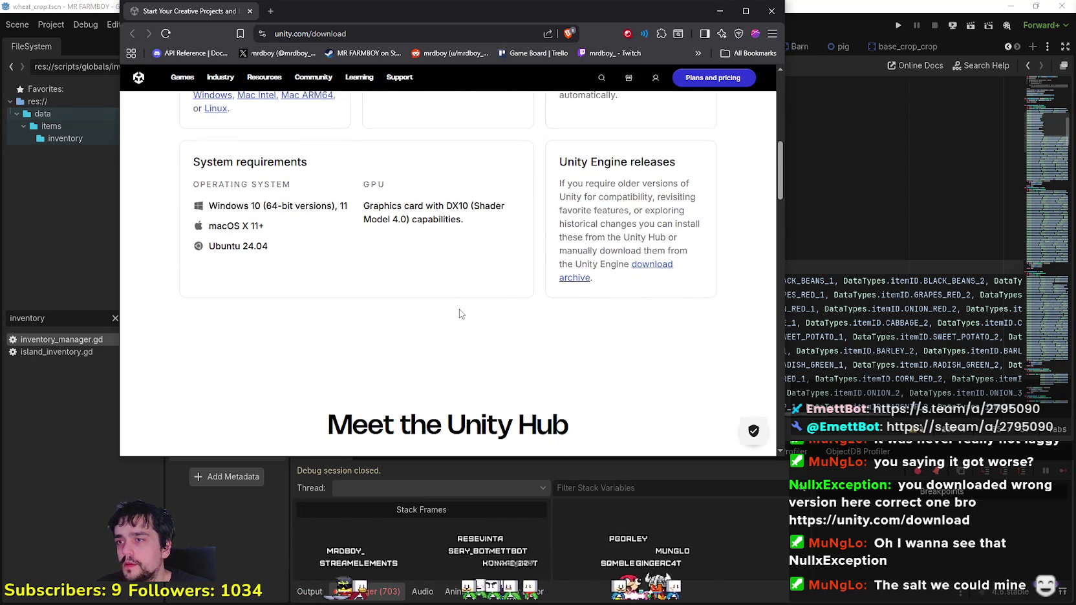
scroll(459, 310, "down", 5)
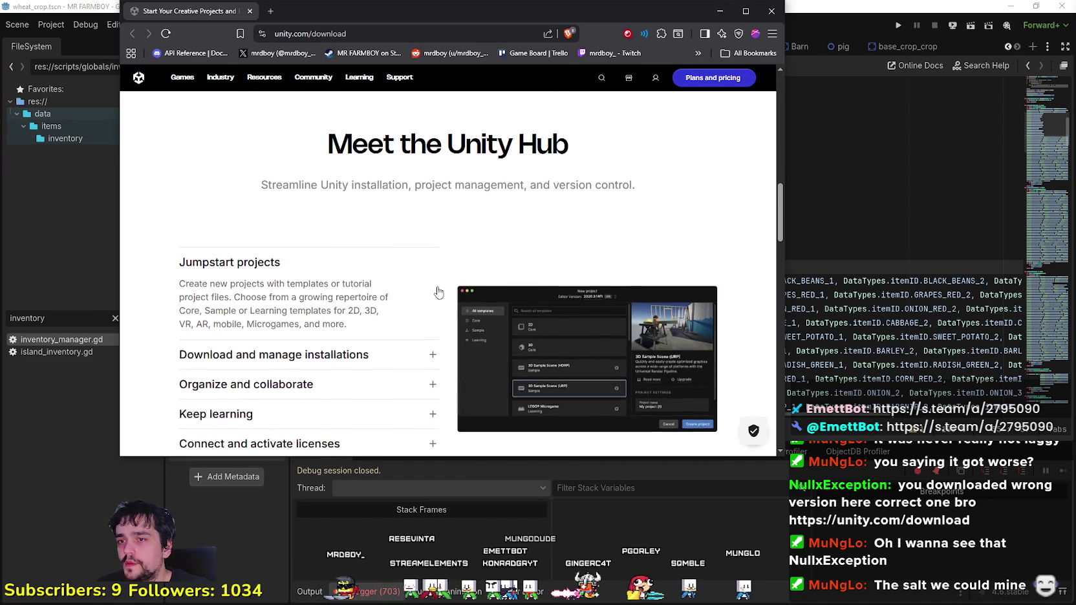
scroll(446, 298, "down", 3)
scroll(438, 292, "down", 4)
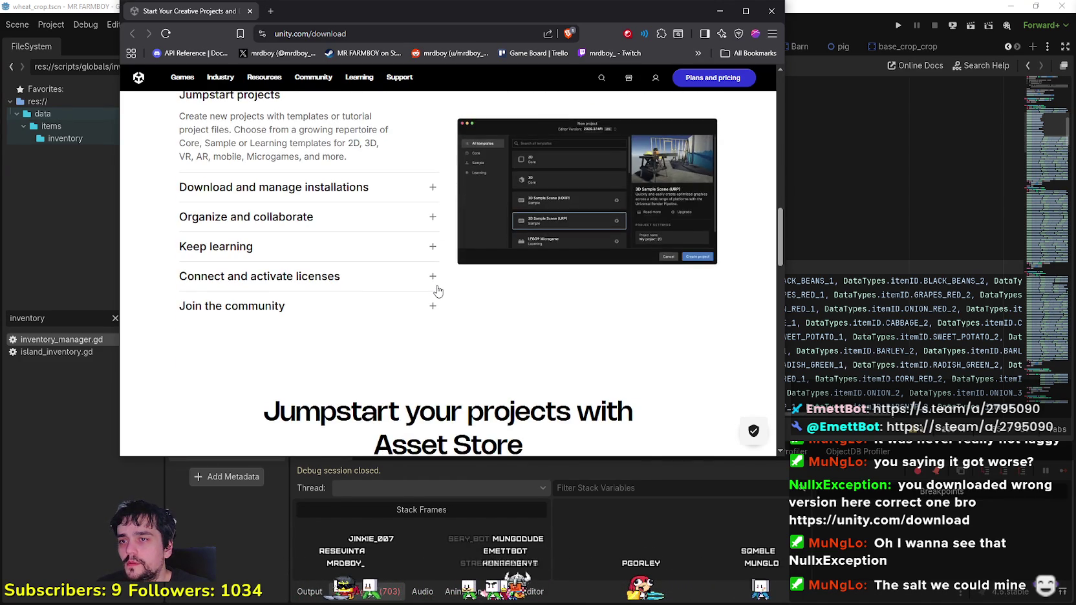
scroll(446, 297, "down", 10)
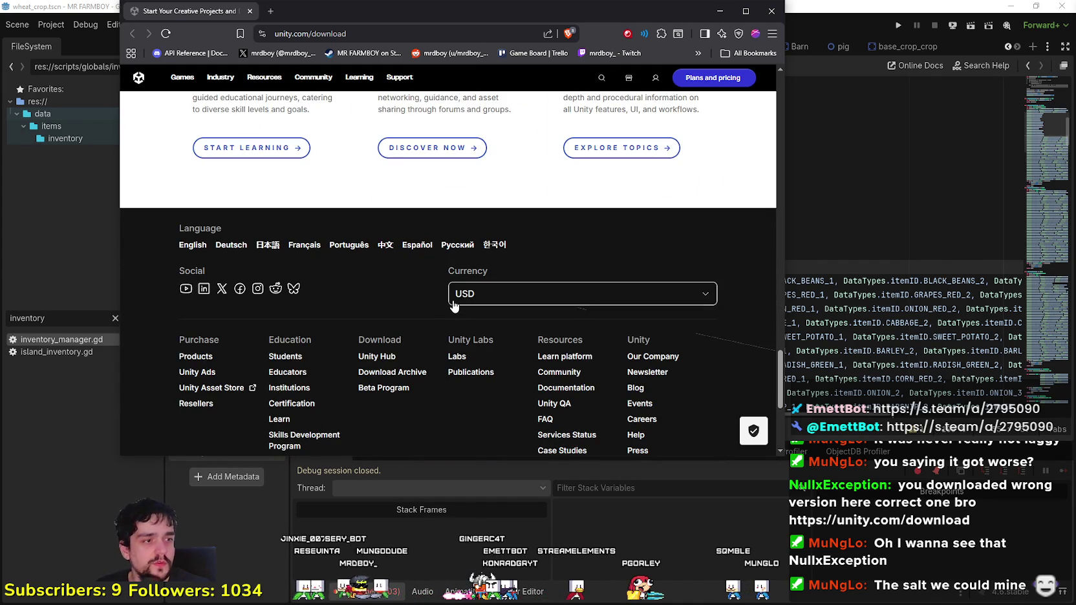
scroll(453, 301, "up", 10)
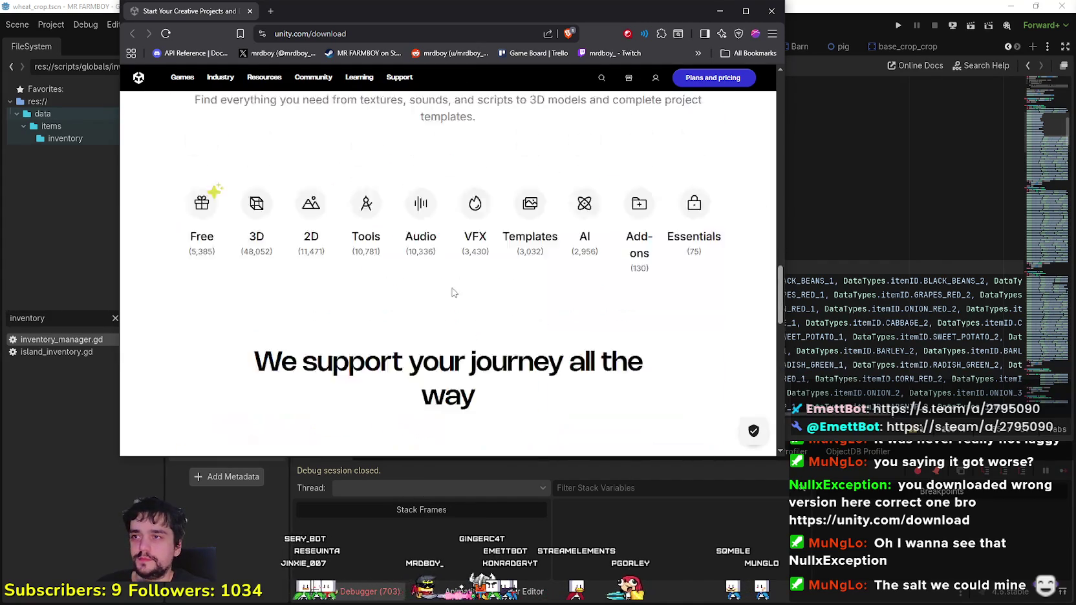
Step: Load the Godot download archive in a new tab, then close the browser and all its tabs
left_click(270, 11)
type("godotengine.org/download/archive/")
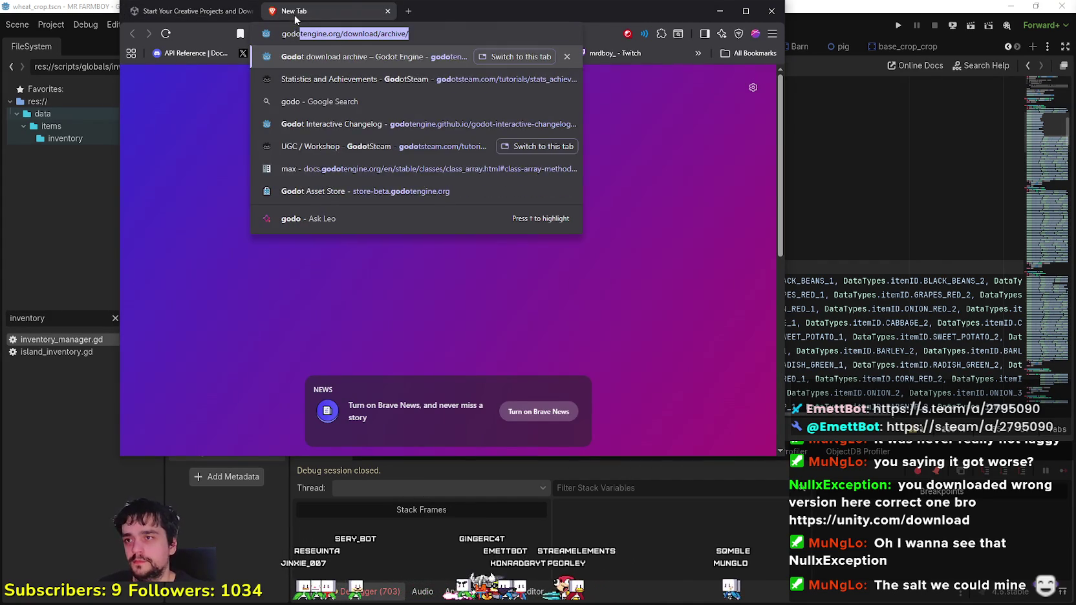
key("Return")
scroll(368, 246, "down", 2)
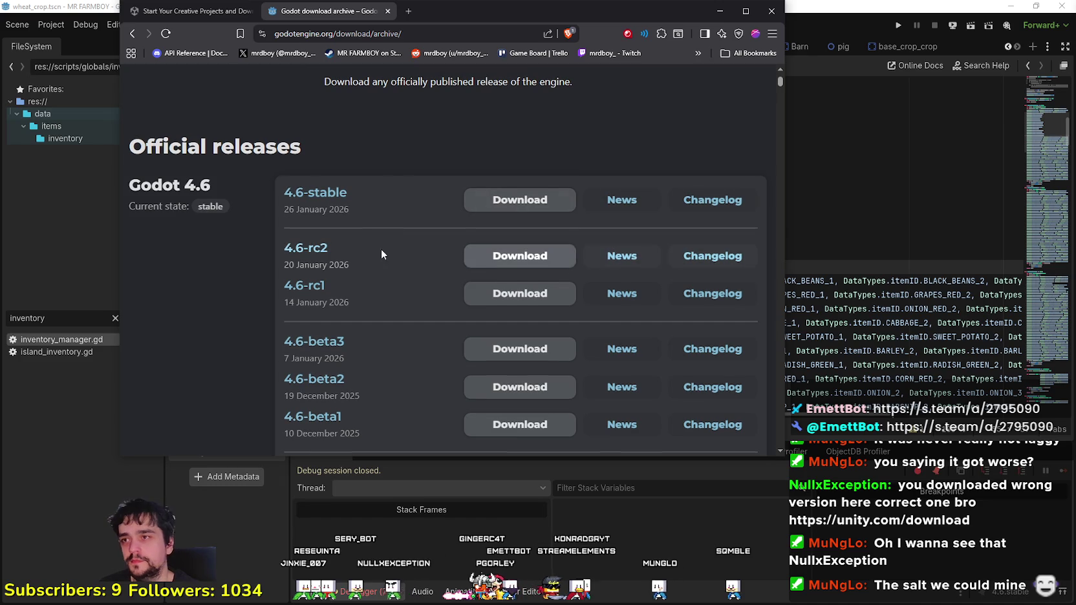
left_click(771, 11)
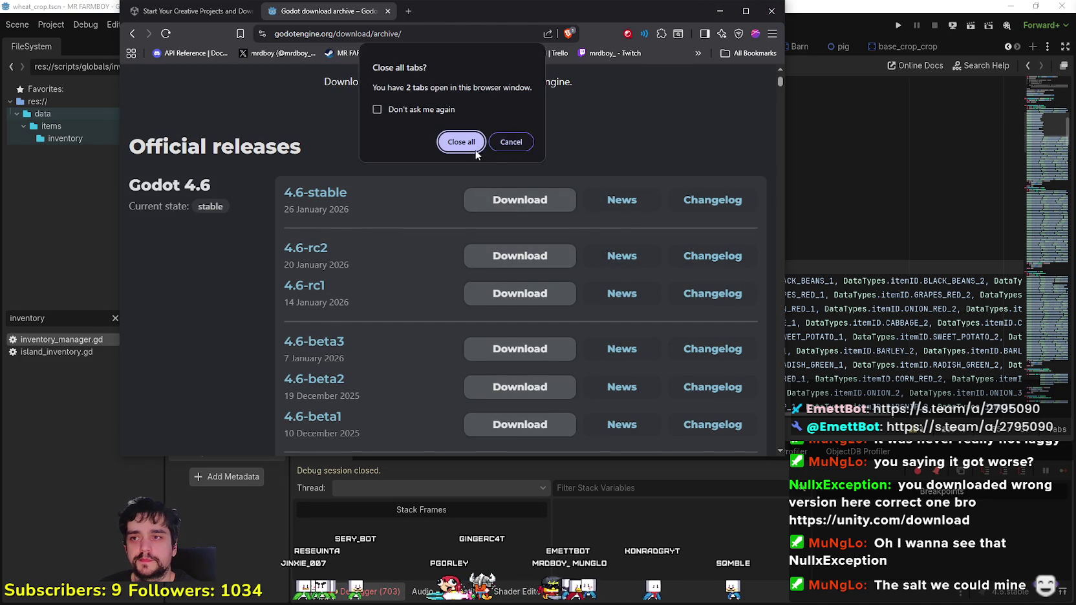
left_click(462, 140)
mouse_move(683, 280)
left_mouse_down()
mouse_move(1070, 275)
mouse_move(640, 271)
mouse_move(687, 278)
mouse_move(718, 299)
left_mouse_up()
Step: Delete the variants after BLACK_BEANS, GRAPES_RED and ONION_RED on lines 56–58
key("Delete")
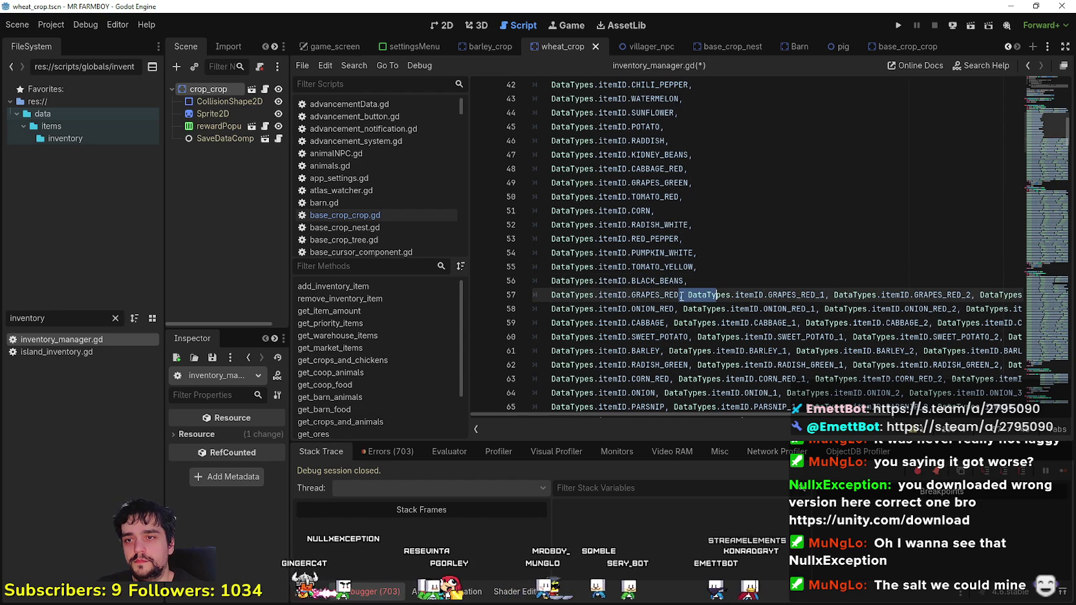
left_click(683, 296)
key("shift+End")
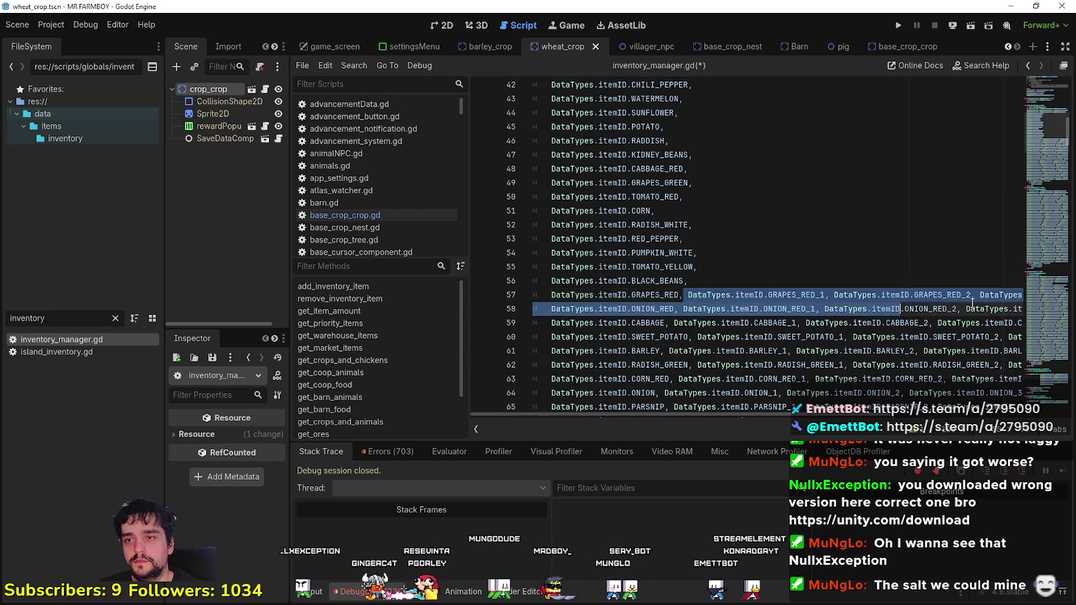
key("Delete")
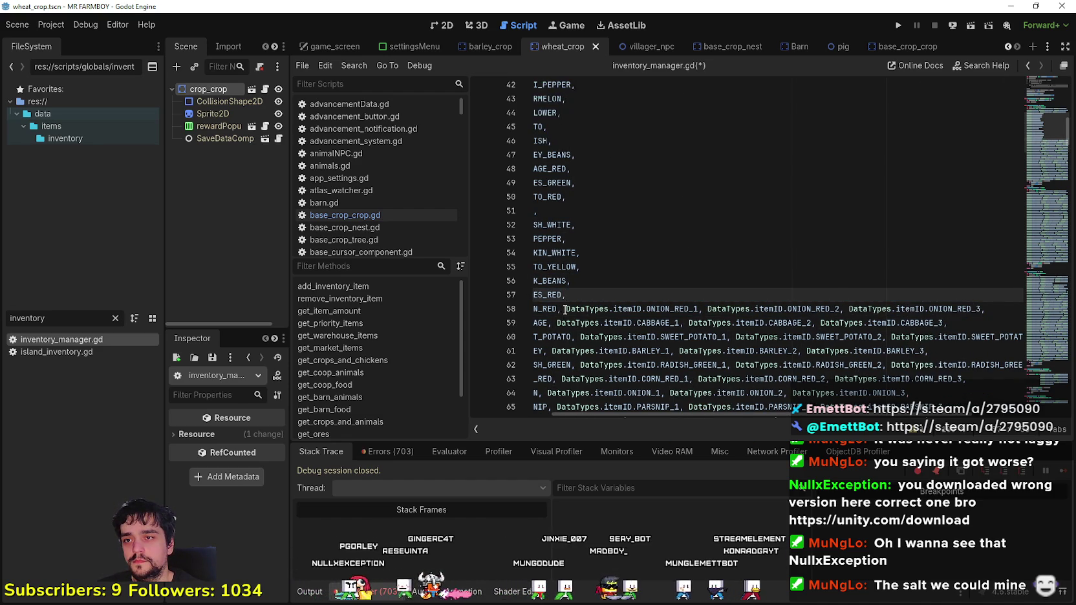
left_click_drag(565, 310, 870, 323)
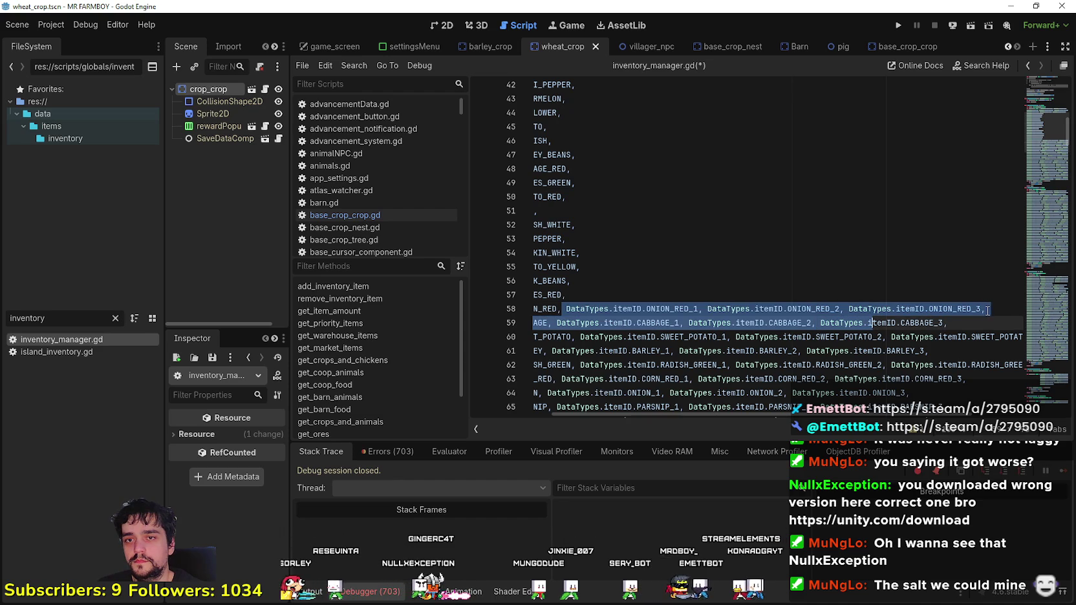
left_click(987, 310, "shift")
key("Delete")
Step: Delete the CABBAGE and SWEET_POTATO variant entries on lines 59 and 60
left_click_drag(557, 328, 978, 330)
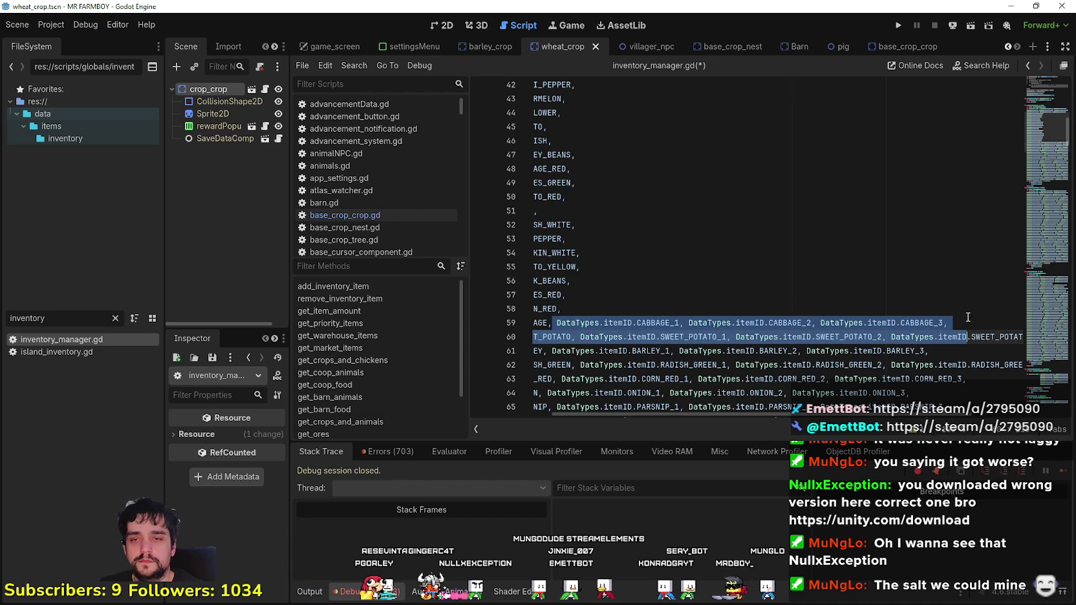
left_click(952, 325, "shift")
key("Delete")
left_click_drag(573, 335, 639, 337)
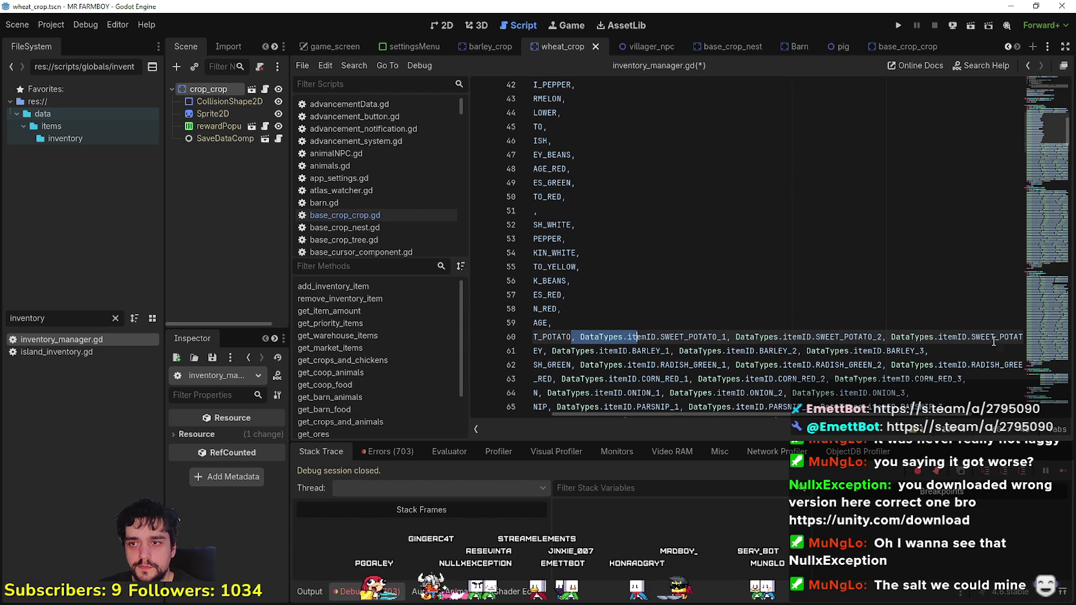
left_click(896, 337)
left_click_drag(575, 336, 1034, 336)
key("Delete")
Step: Delete the BARLEY variants on line 61, leaving BARLEY alone
mouse_move(626, 351)
left_mouse_down()
mouse_move(537, 346)
mouse_move(646, 353)
left_mouse_up()
left_click(763, 365)
left_click(666, 351)
left_click_drag(671, 352, 1034, 353)
key("Delete")
left_click_drag(552, 354, 536, 352)
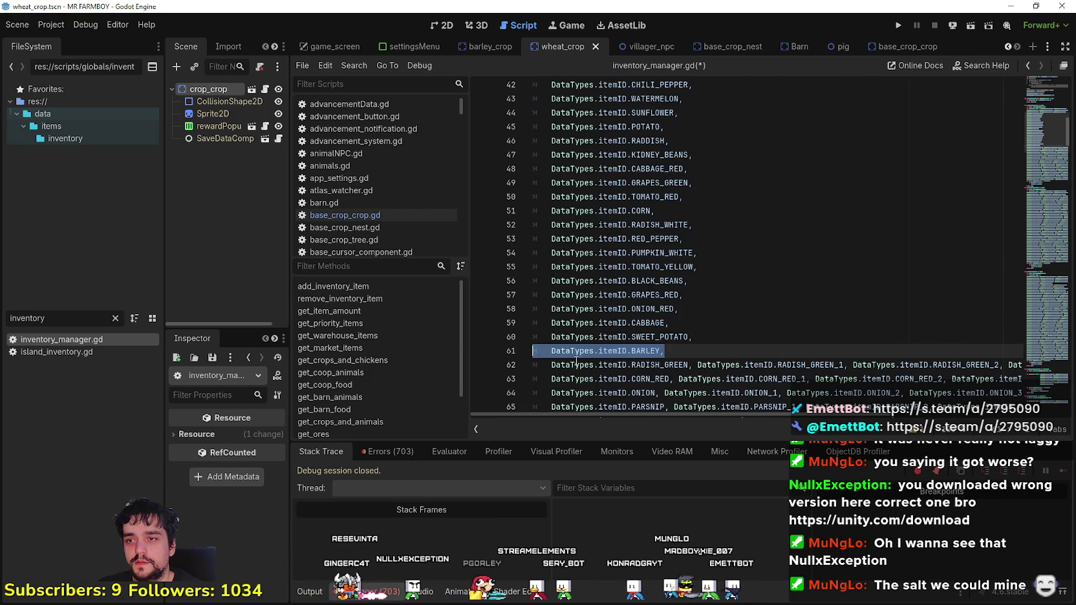
left_click(686, 365)
Step: Delete the RADISH_GREEN and CORN_RED variant entries on lines 62 and 63
scroll(714, 278, "down", 4)
key("Right")
key("Right")
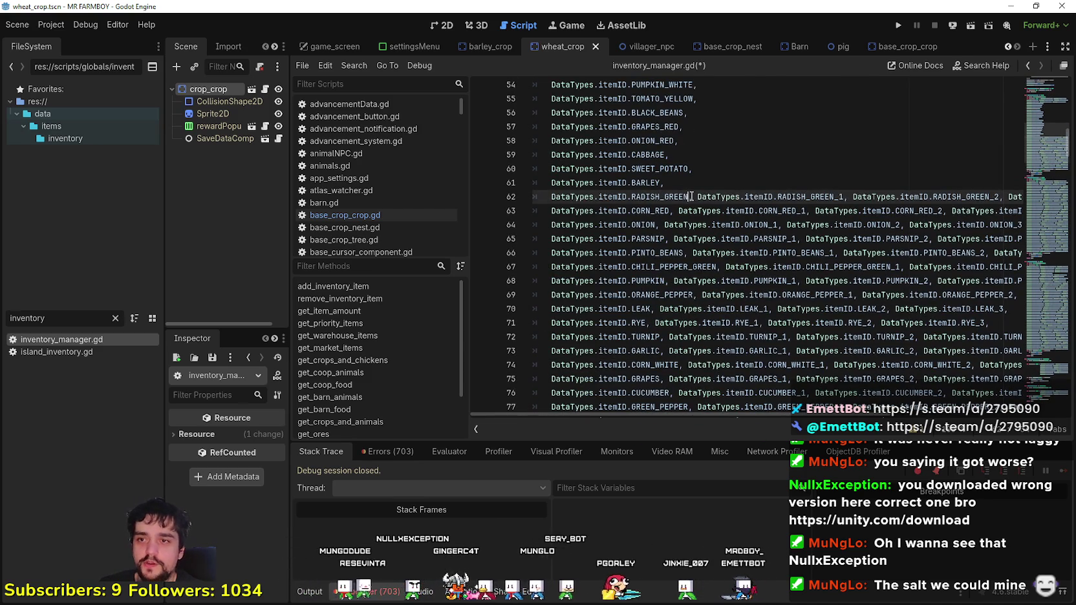
left_click_drag(735, 206, 988, 201)
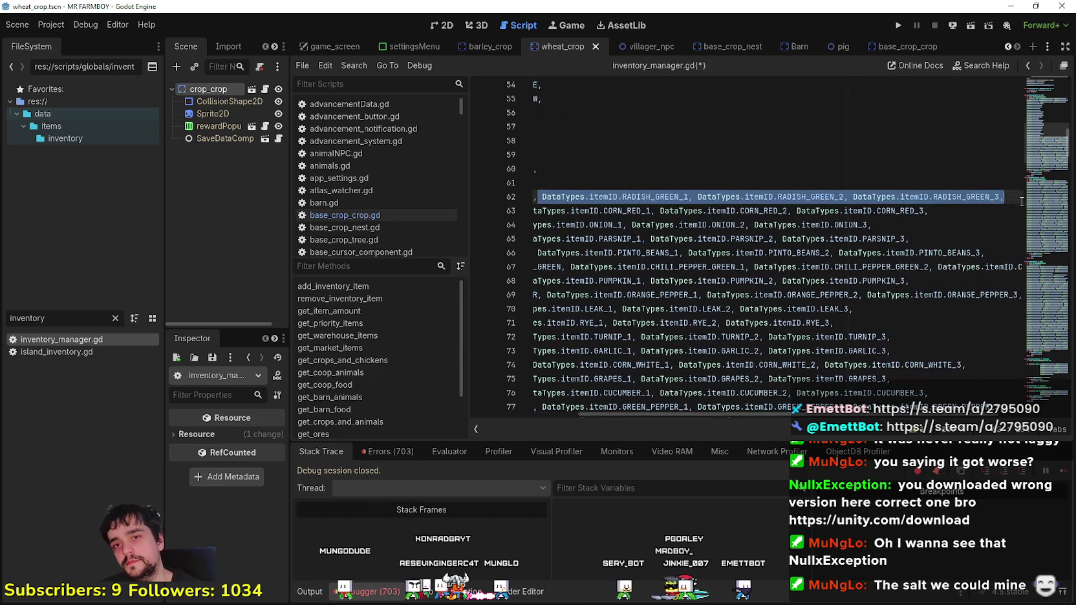
key("Delete")
left_click_drag(590, 213, 543, 213)
left_click(751, 211)
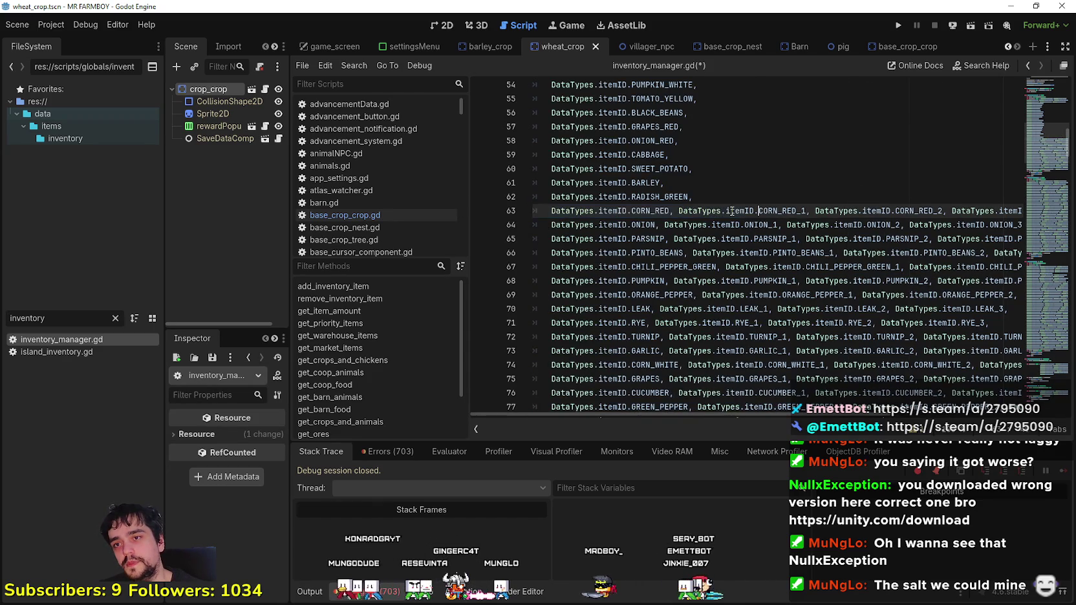
left_click(830, 198)
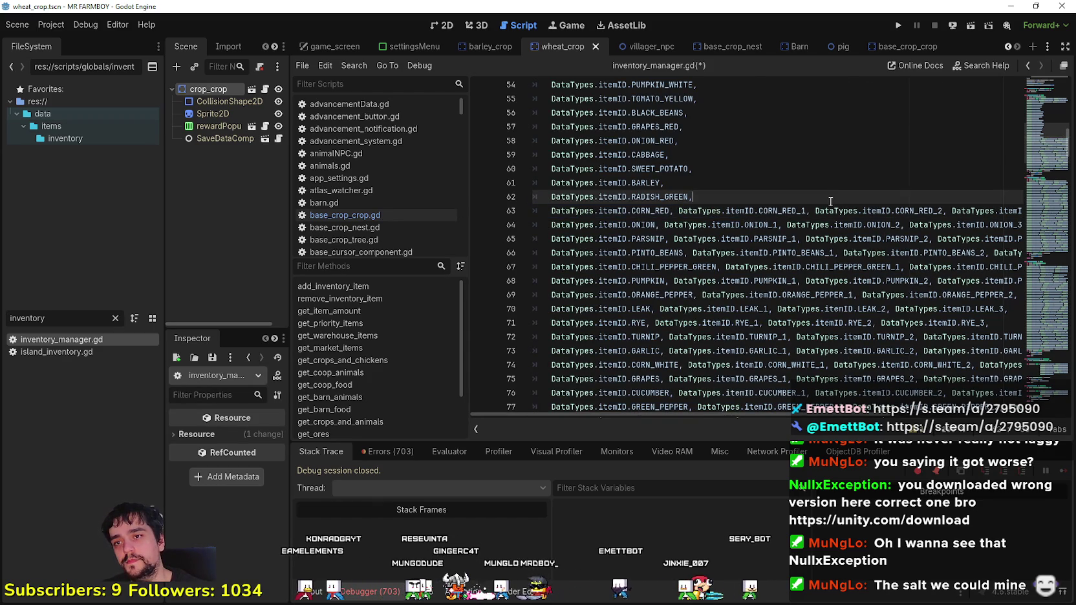
left_click_drag(677, 214, 1018, 213)
key("Delete")
Step: Strip the numbered variants from the ONION, PARSNIP and PINTO_BEANS lines 64–66
left_click_drag(580, 224, 891, 224)
left_click_drag(966, 228, 966, 228)
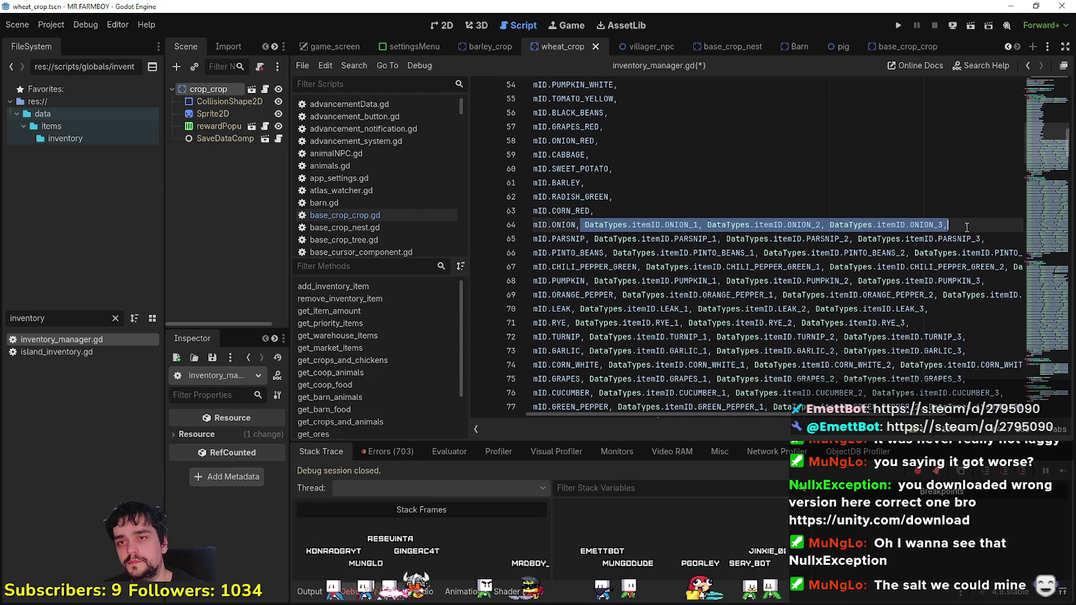
key("Delete")
left_click_drag(591, 239, 1007, 245)
key("Delete")
left_click_drag(611, 253, 690, 253)
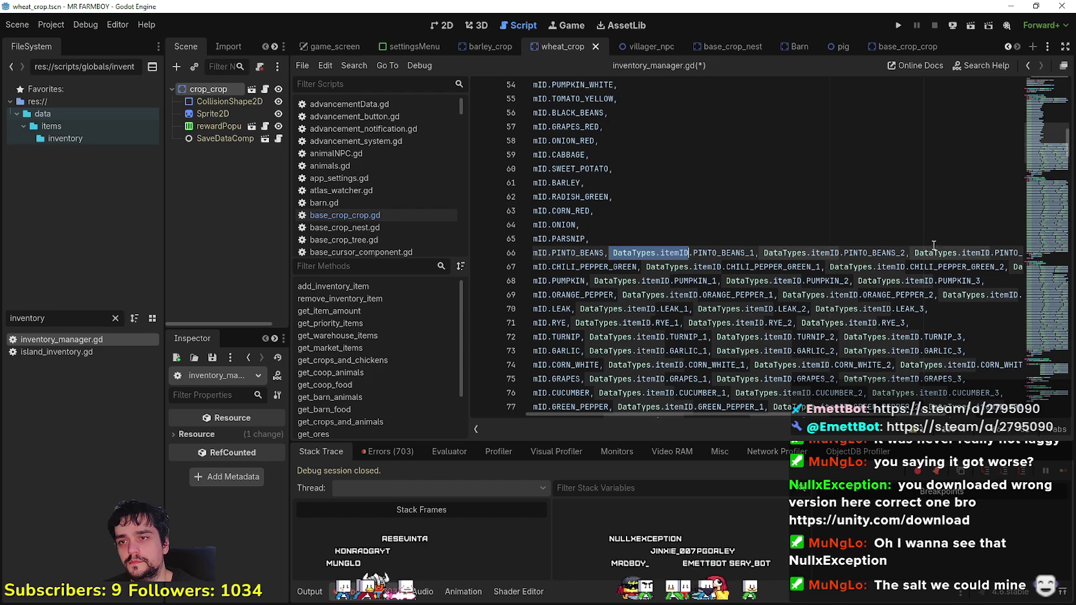
key("shift+End")
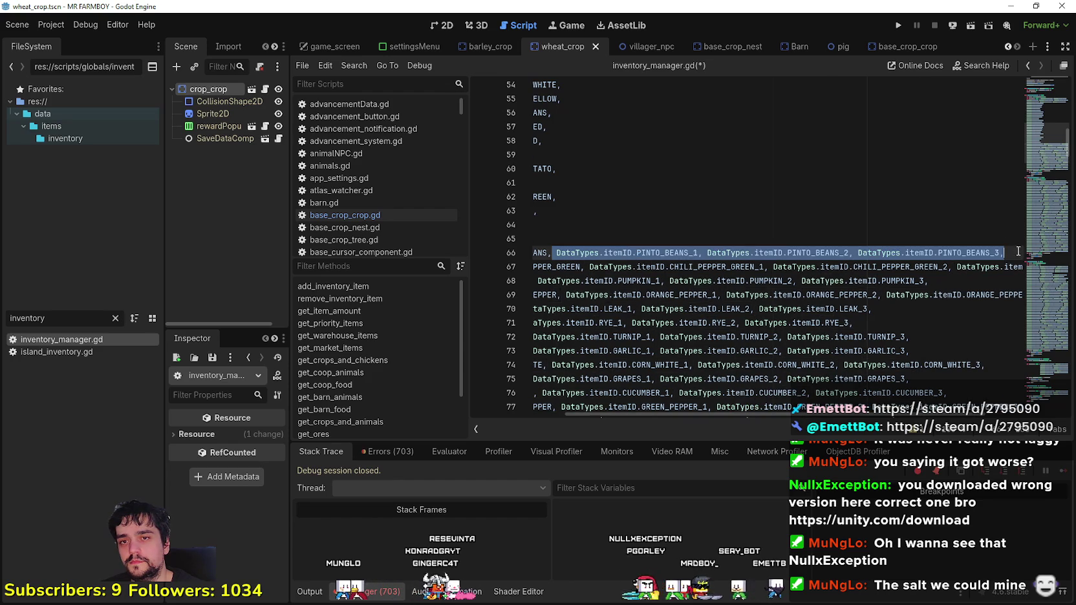
key("Delete")
Step: Delete the CHILI_PEPPER_GREEN and PUMPKIN variant entries on lines 67 and 68
left_click_drag(588, 267, 910, 267)
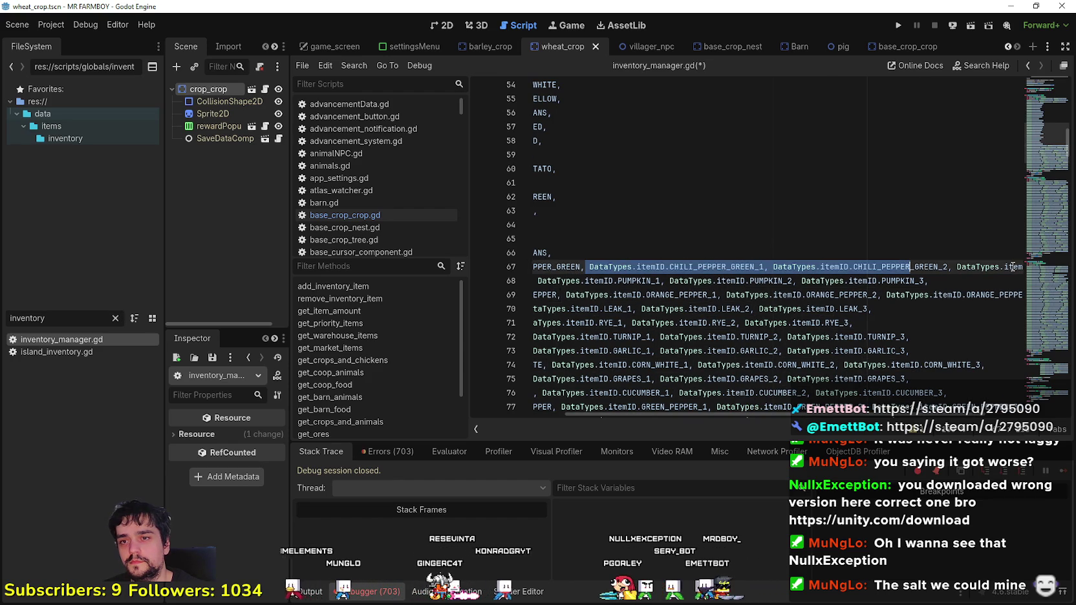
left_click_drag(1039, 262, 1033, 265)
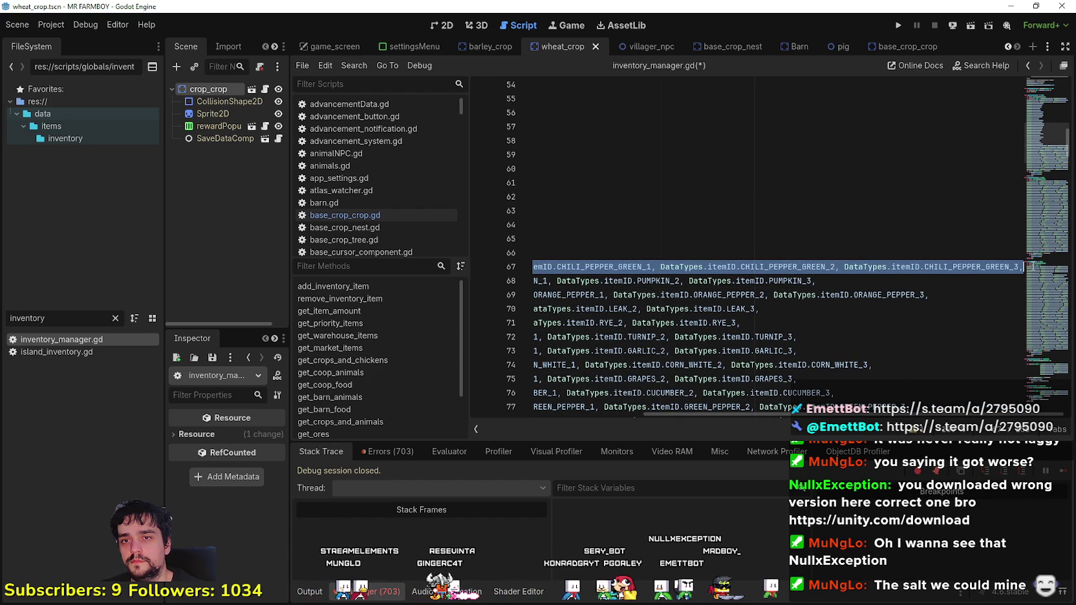
key("Delete")
left_click_drag(596, 281, 586, 282)
left_click_drag(671, 280, 1028, 280)
key("Delete")
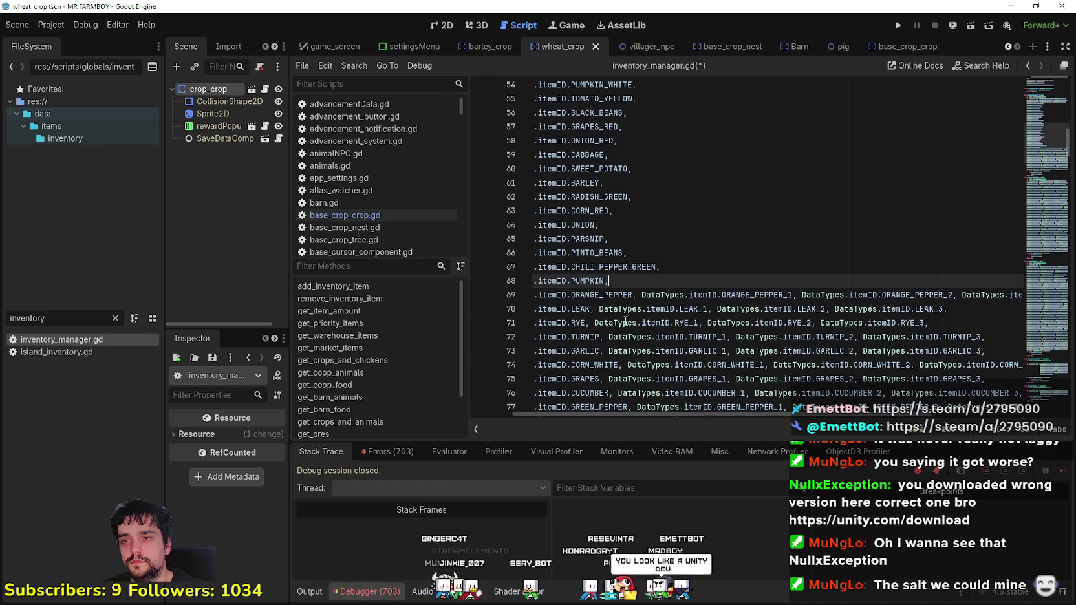
Step: Delete a selection spanning ORANGE_PEPPER to RYE, merging those lines and raising an error
left_click_drag(640, 295, 1058, 291)
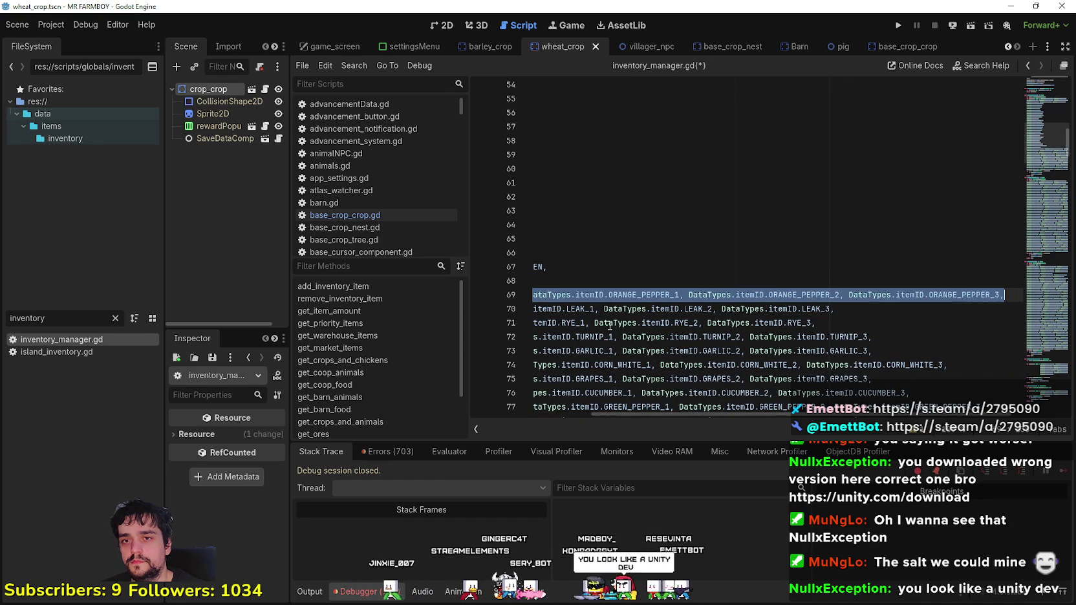
left_click(564, 317, "shift")
key("Delete")
mouse_move(534, 309)
left_mouse_down()
mouse_move(852, 311)
mouse_move(737, 318)
left_mouse_up()
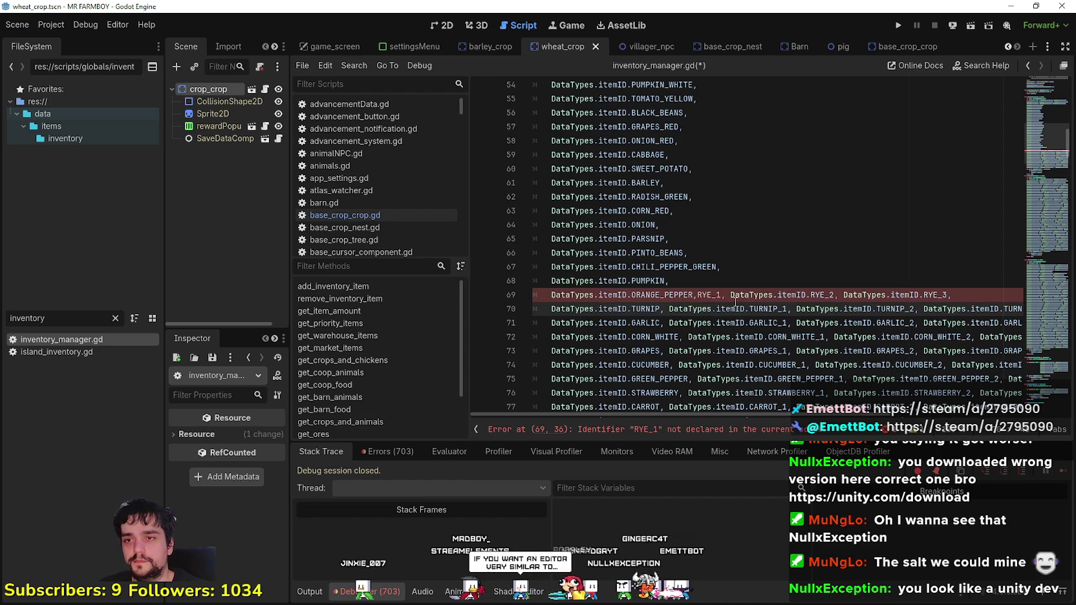
Step: Undo the accidental deletion of lines 69–71, then delete the ORANGE_PEPPER variant entries
key("ctrl+z")
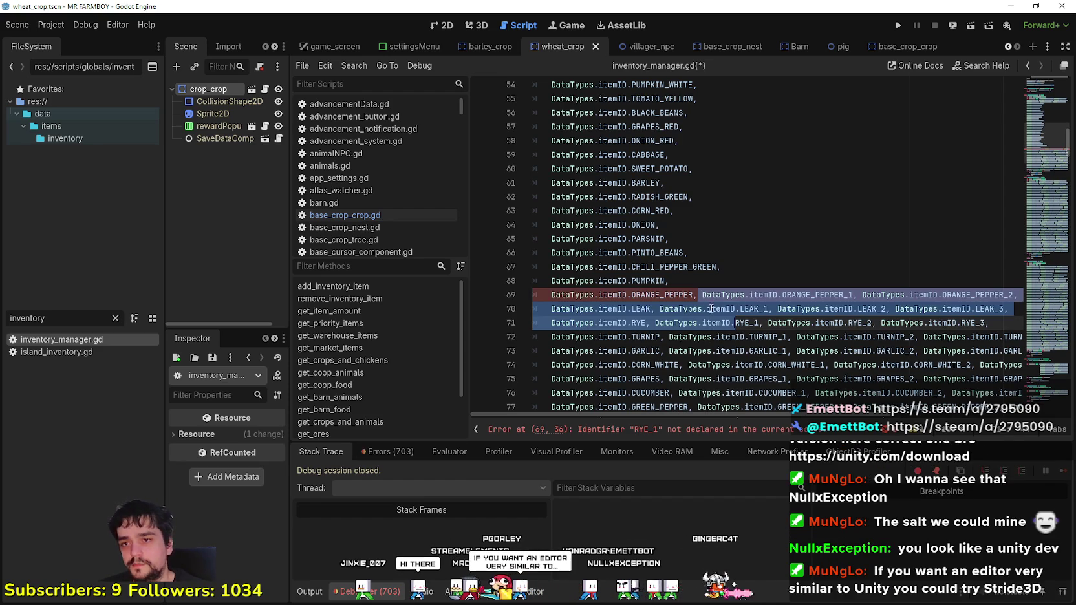
left_click(701, 295)
left_click_drag(702, 295, 778, 295)
key("shift+End")
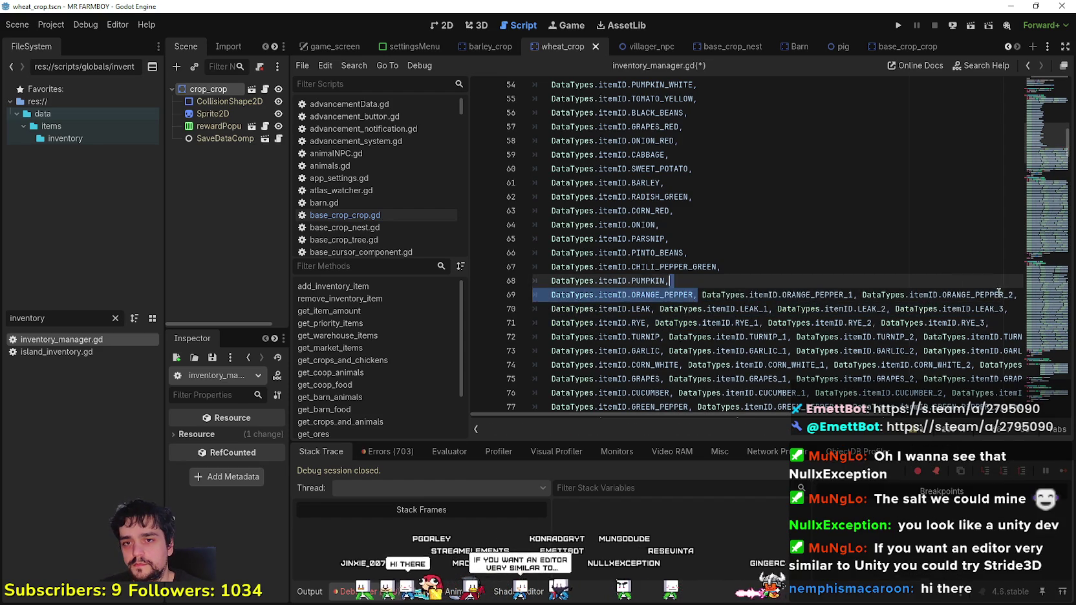
key("Delete")
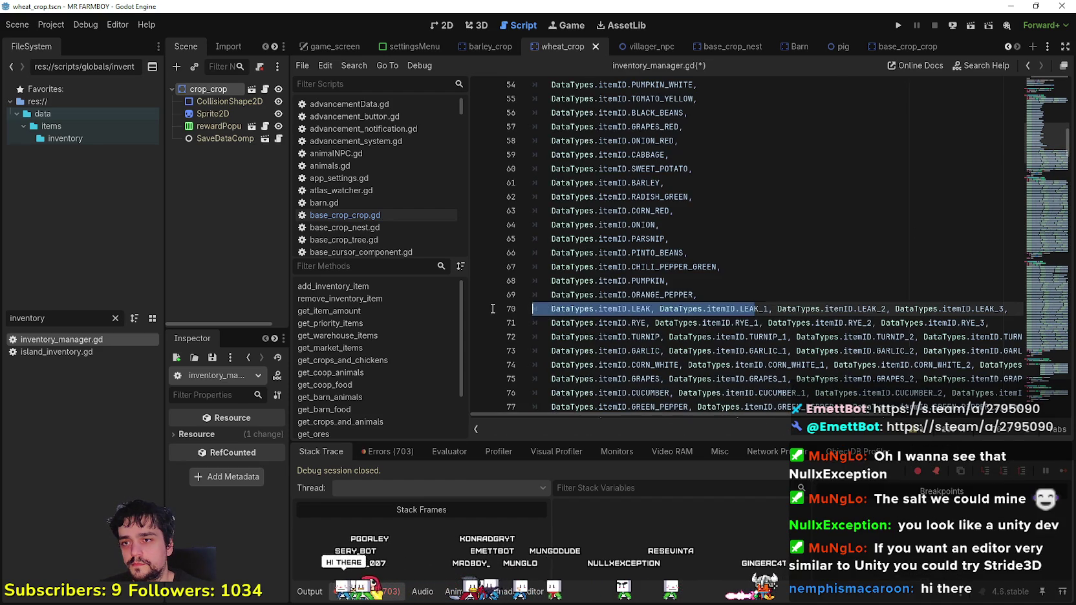
Step: Delete the LEAK variant entries so only LEAK remains on line 70
left_click(756, 322)
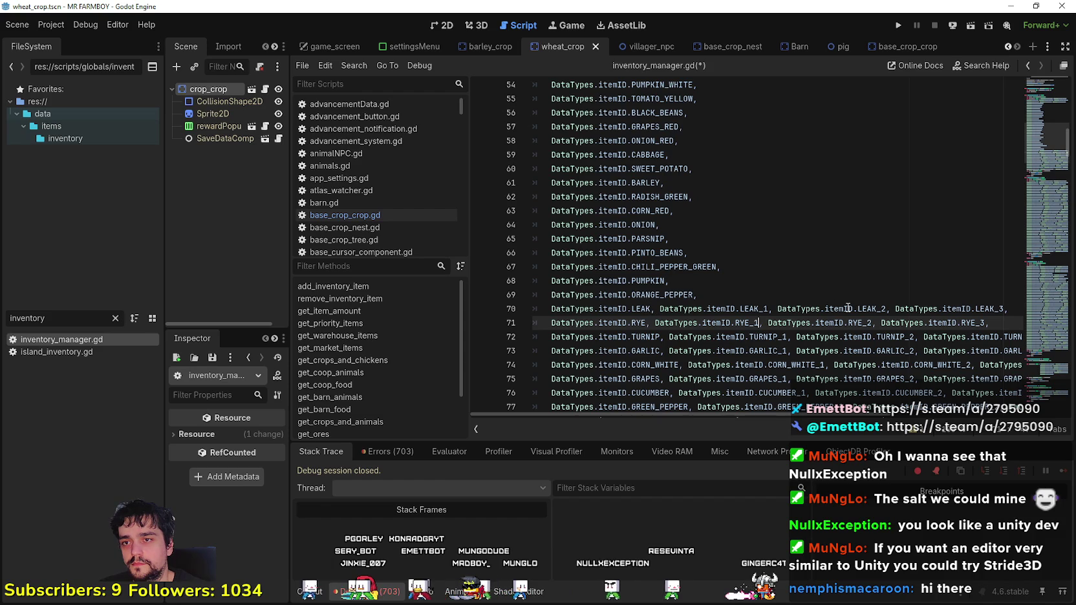
left_click_drag(839, 309, 848, 309)
double_click(663, 308)
key("Right")
key("shift+End")
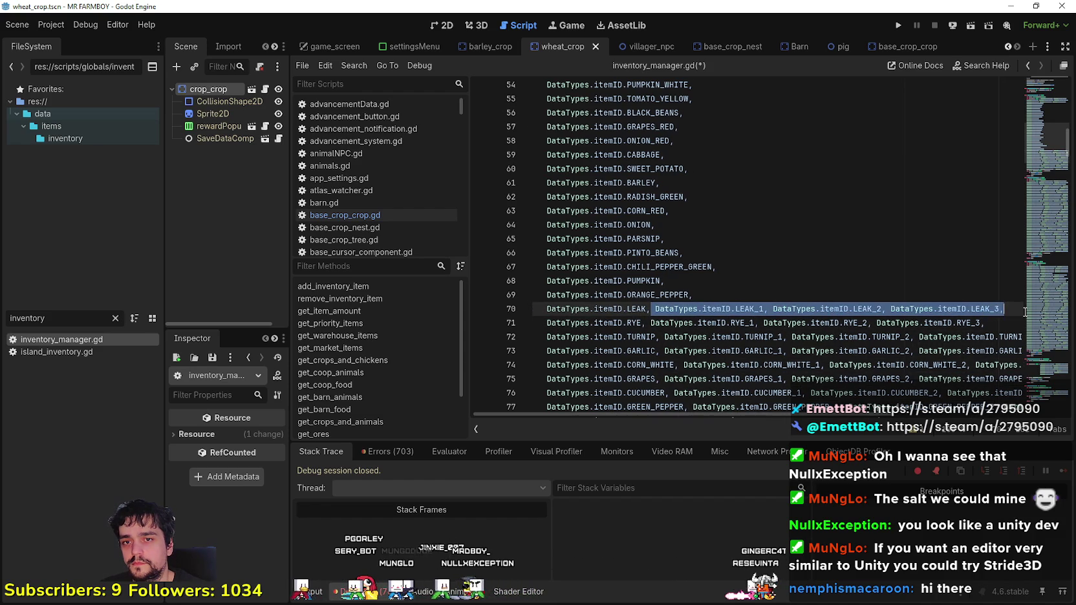
key("BackSpace")
key("BackSpace")
key("BackSpace")
Step: Delete the numbered variants on the RYE, TURNIP and GARLIC lines (71–73)
mouse_move(649, 323)
left_mouse_down()
mouse_move(943, 336)
mouse_move(987, 324)
left_mouse_up()
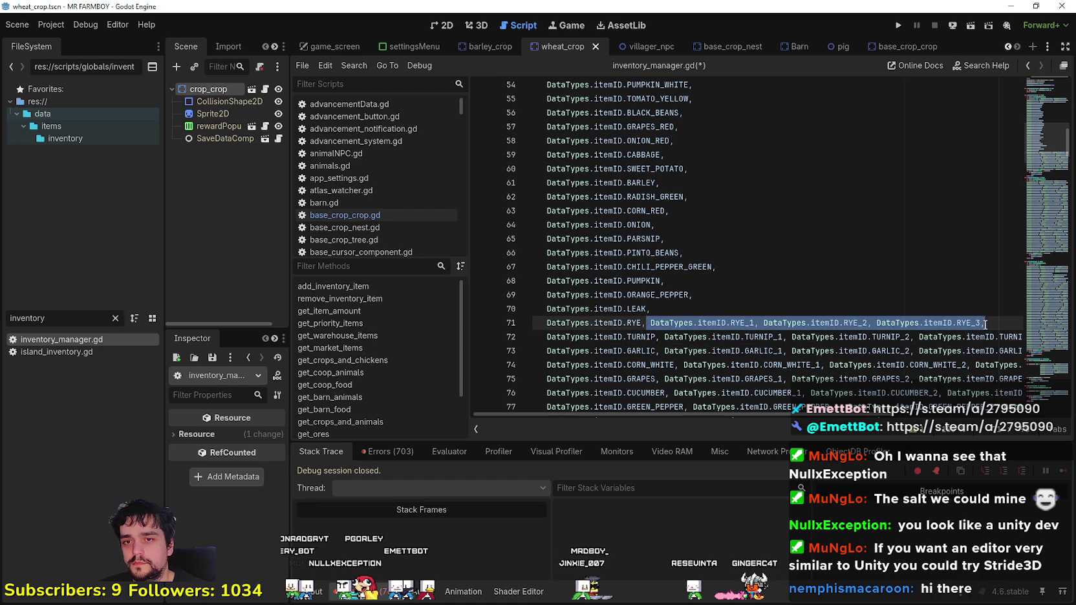
key("BackSpace")
left_click_drag(661, 335, 1020, 334)
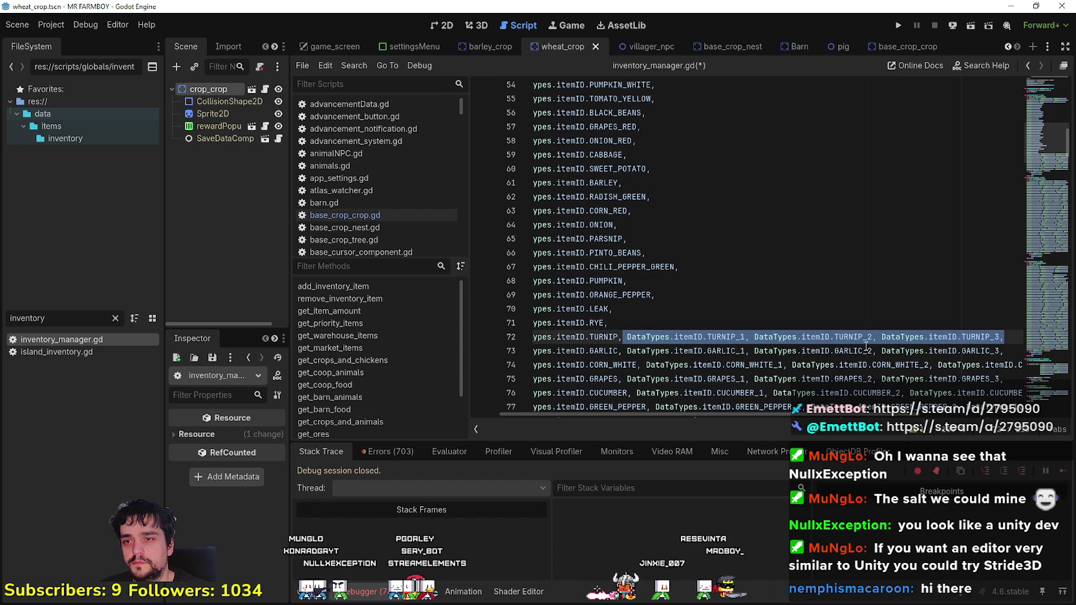
key("BackSpace")
left_click(622, 350)
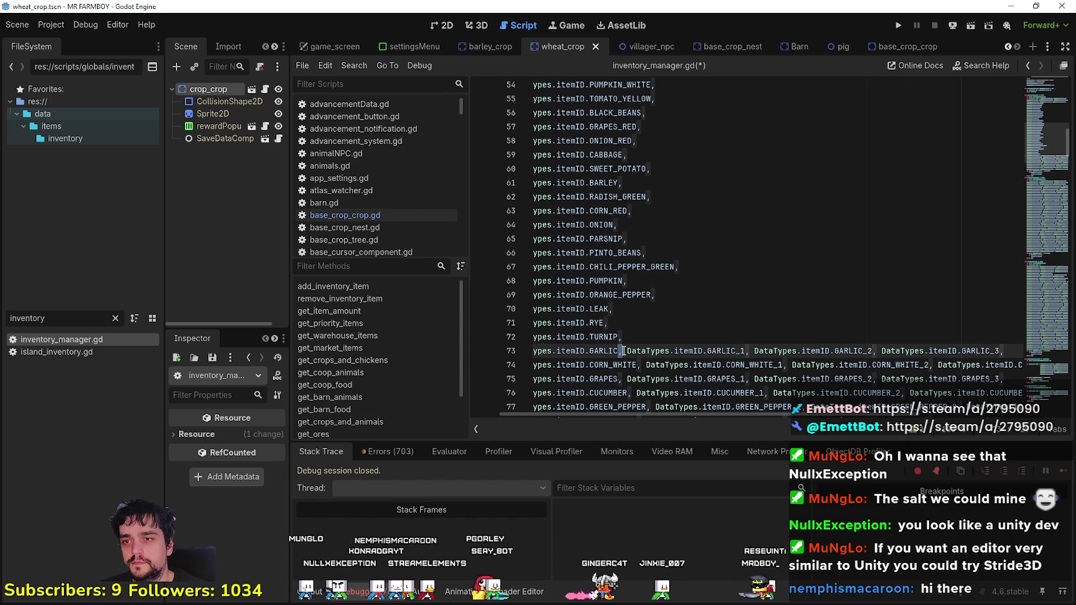
left_click_drag(995, 350, 1006, 349)
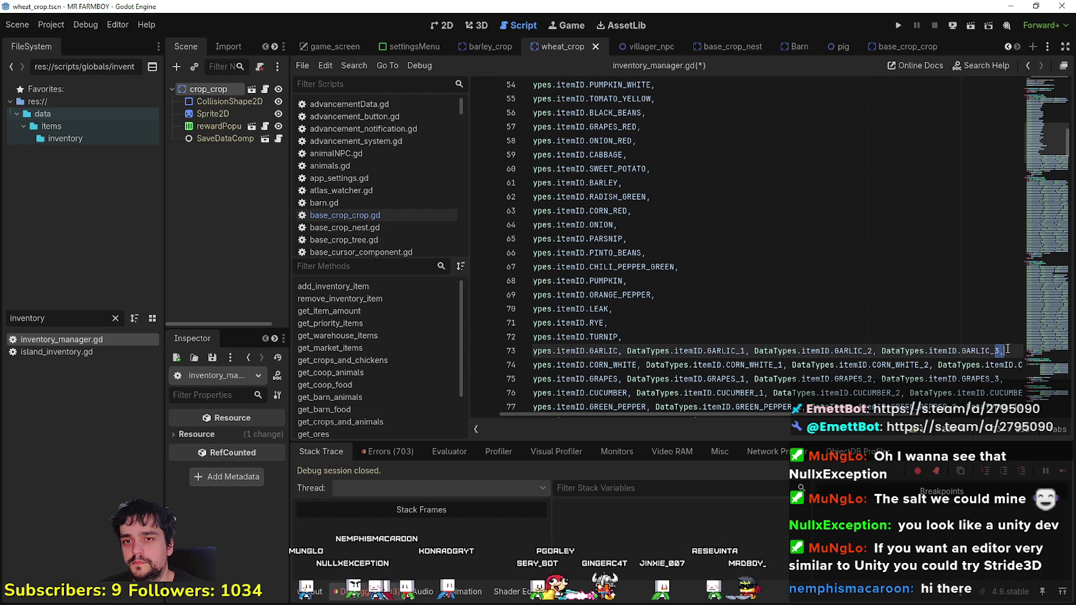
left_click_drag(621, 350, 1002, 350)
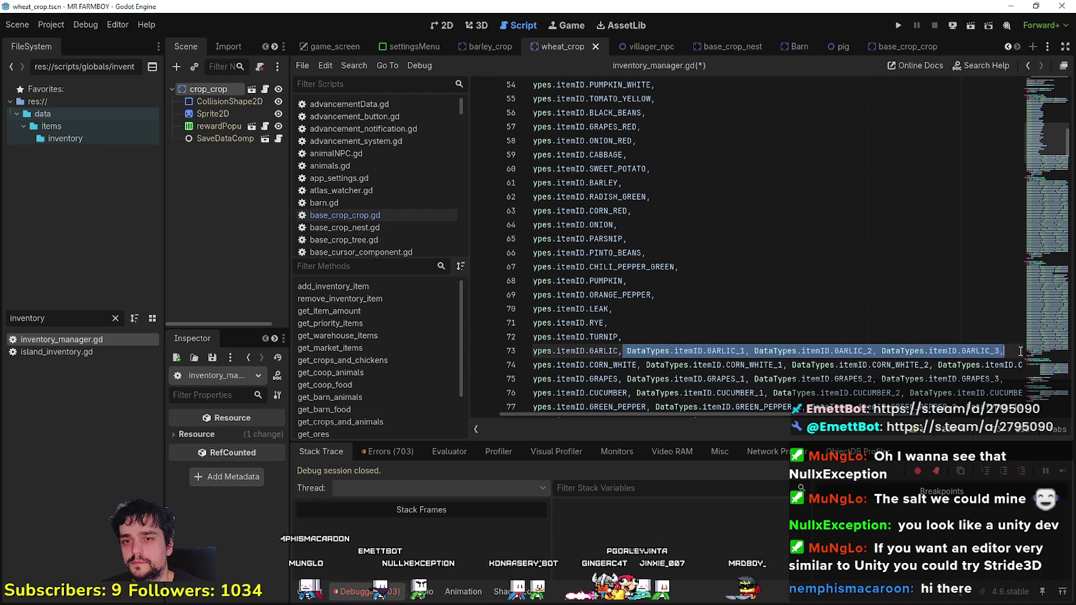
key("BackSpace")
left_click(639, 365)
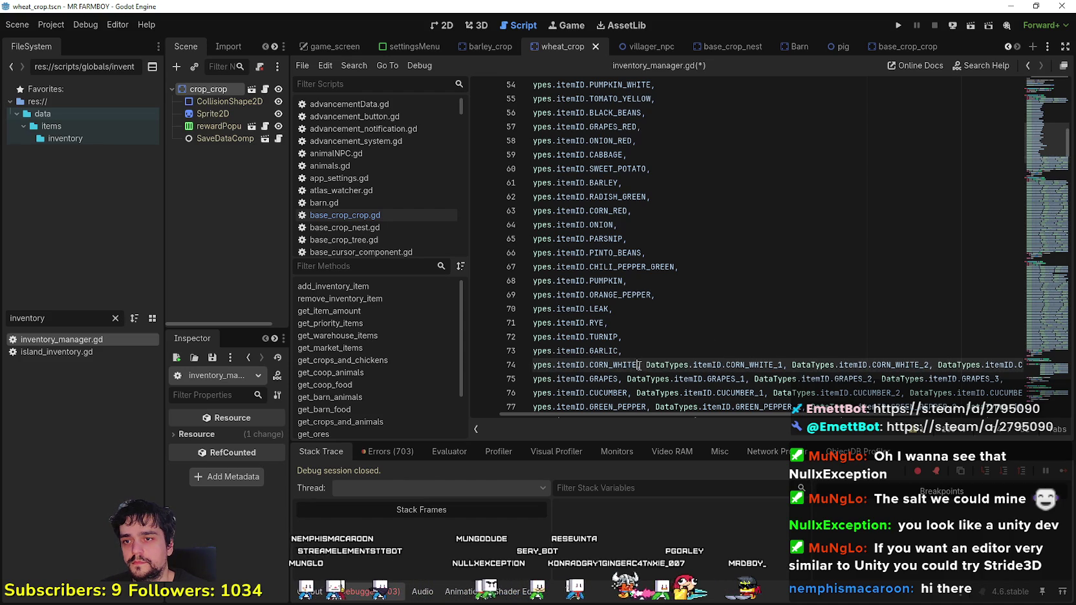
Step: Delete the variant entries on the CORN_WHITE, GRAPES and CUCUMBER lines
left_click_drag(643, 366, 1062, 364)
key("BackSpace")
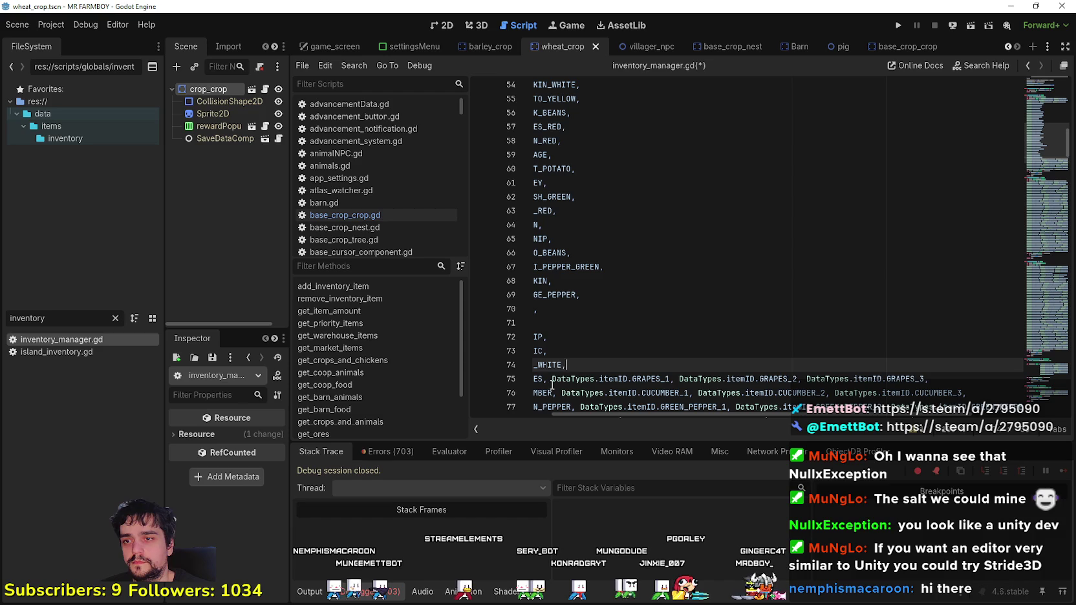
mouse_move(548, 379)
left_mouse_down()
mouse_move(967, 380)
mouse_move(937, 380)
left_mouse_up()
key("BackSpace")
left_click_drag(561, 393, 558, 393)
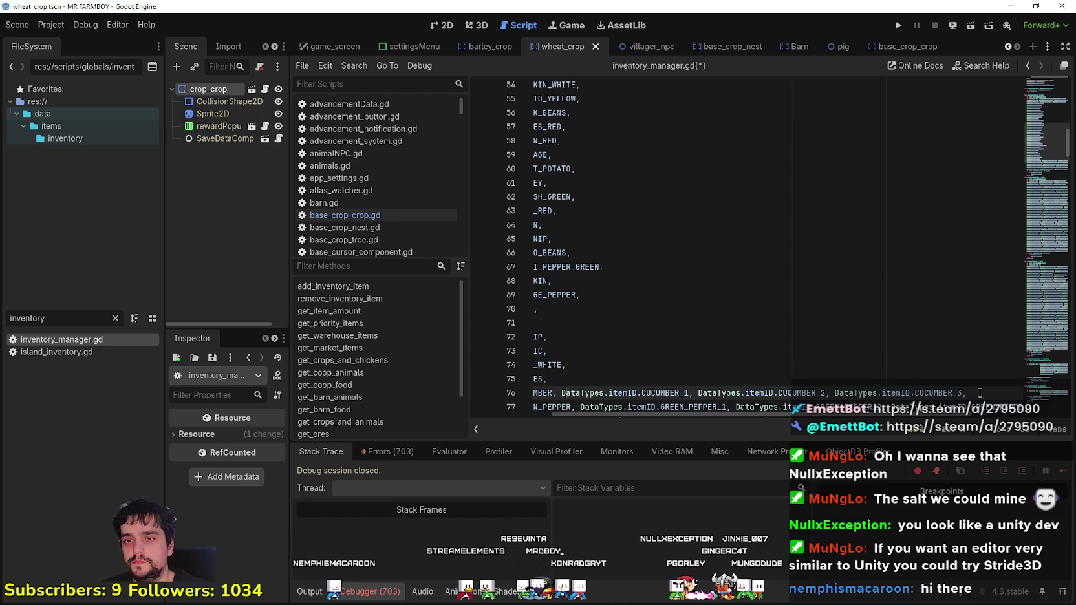
left_click_drag(975, 393, 558, 388)
key("BackSpace")
Step: Delete the variant entries on the STRAWBERRY and CARROT lines
scroll(658, 393, "down", 1)
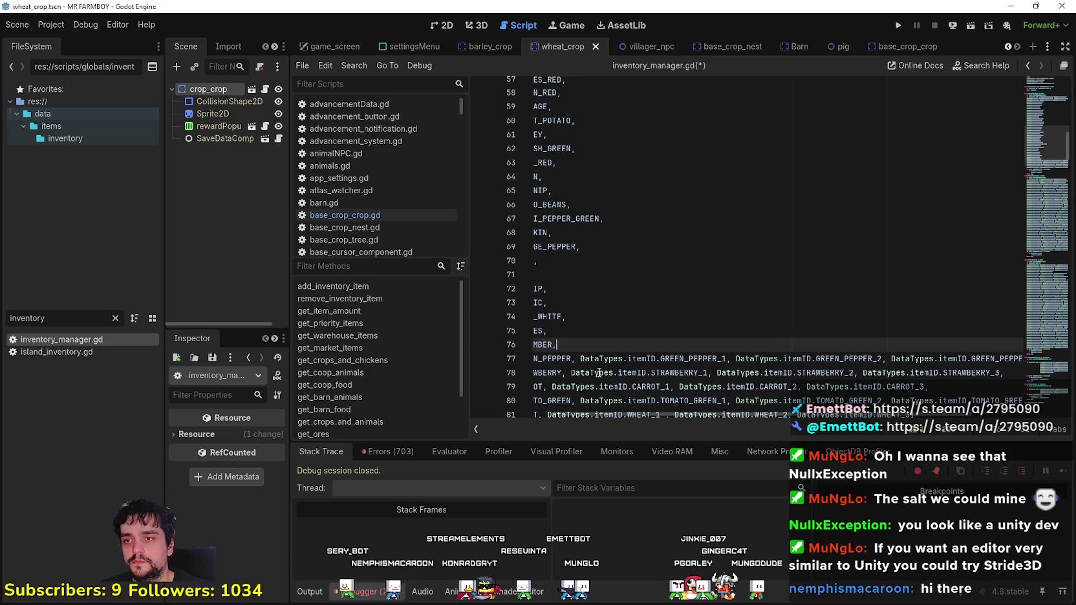
mouse_move(577, 359)
left_mouse_down()
mouse_move(982, 354)
mouse_move(1009, 373)
left_mouse_up()
left_click_drag(587, 373, 507, 371)
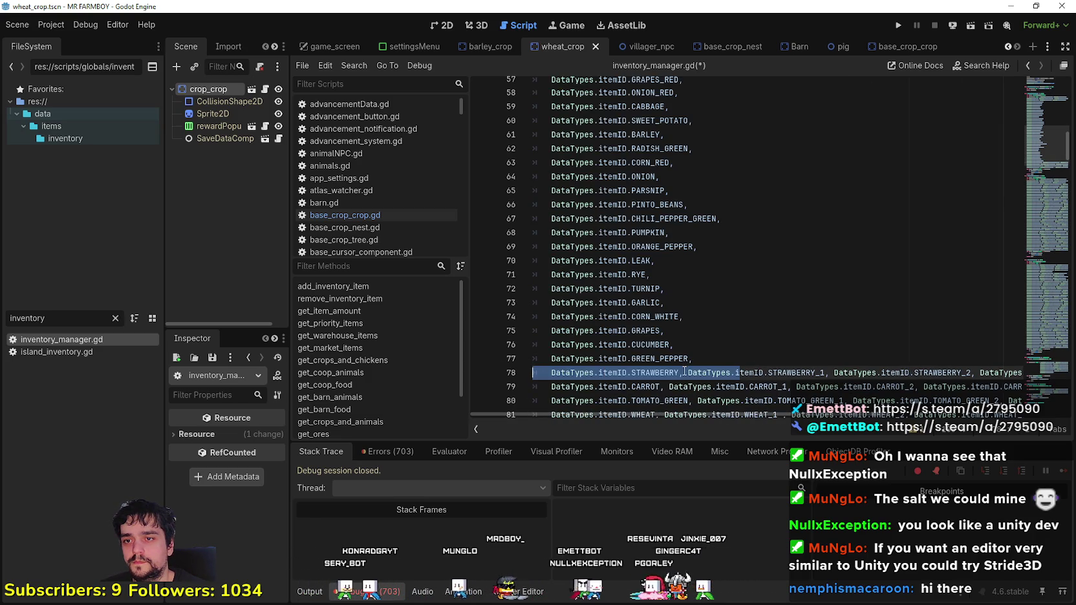
left_click_drag(684, 373, 1025, 373)
key("BackSpace")
mouse_move(548, 388)
left_mouse_down()
mouse_move(960, 378)
mouse_move(939, 388)
left_mouse_up()
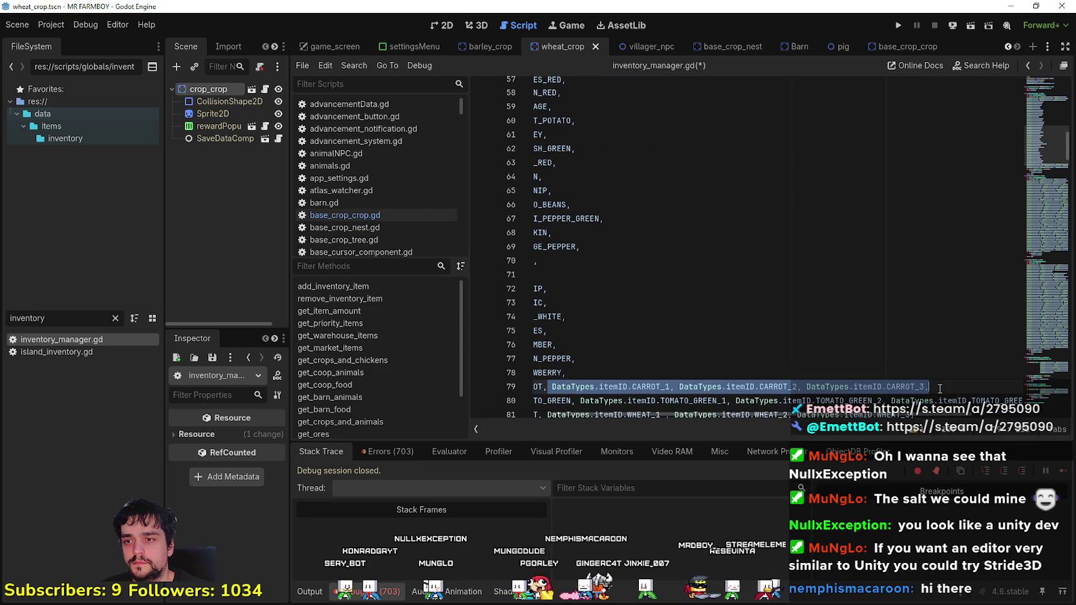
key("BackSpace")
Step: Delete the TOMATO_GREEN and WHEAT variants so the list closes at WHEAT]
scroll(582, 360, "down", 1)
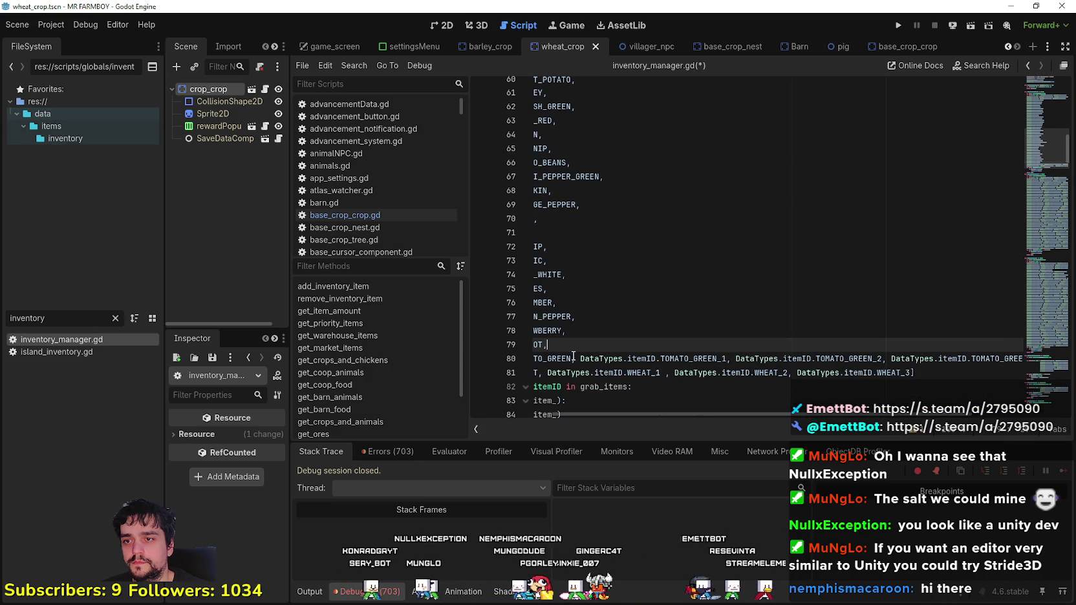
left_click(581, 359)
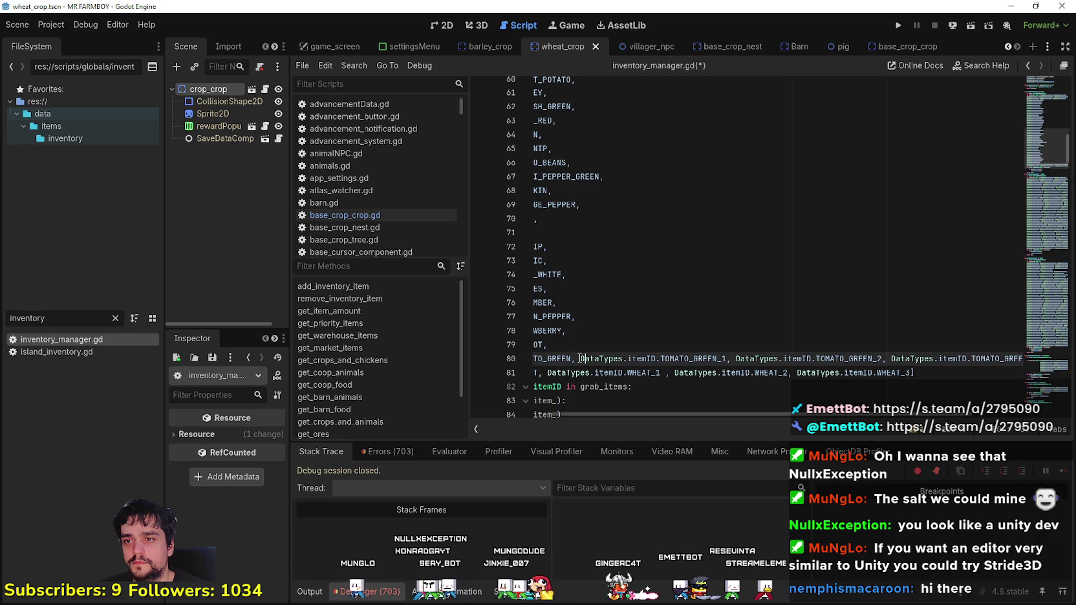
left_click_drag(581, 359, 1021, 359)
key("BackSpace")
left_click_drag(624, 373, 534, 373)
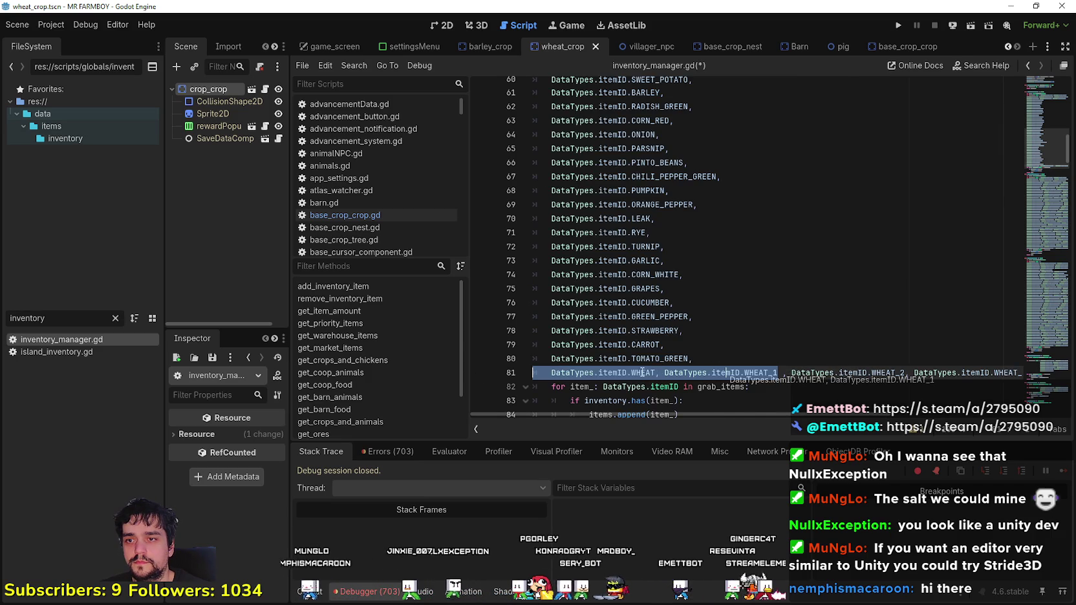
left_click(662, 373)
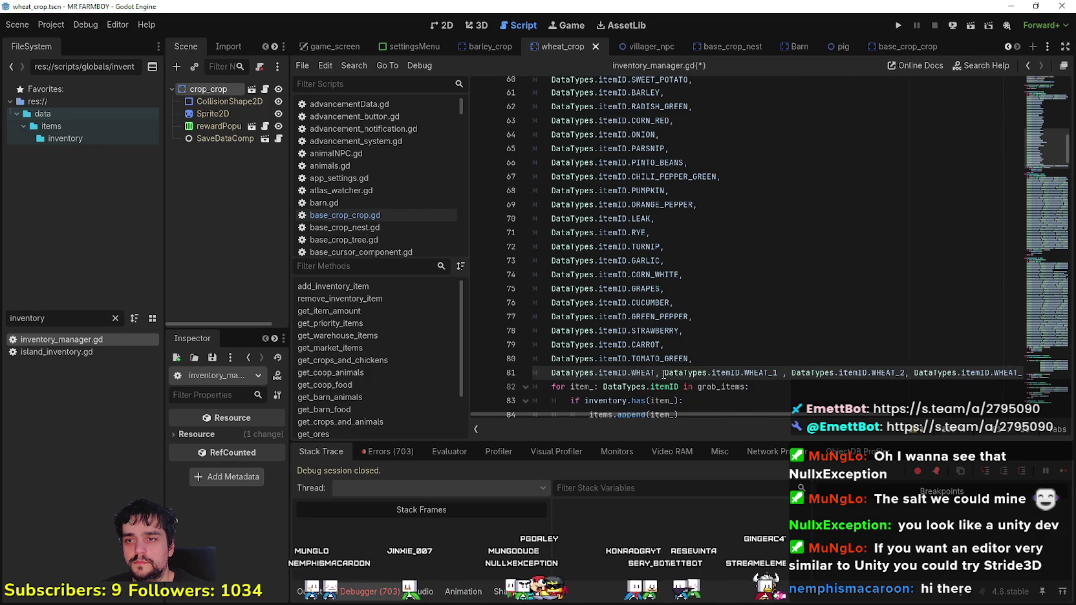
left_click_drag(659, 373, 1019, 371)
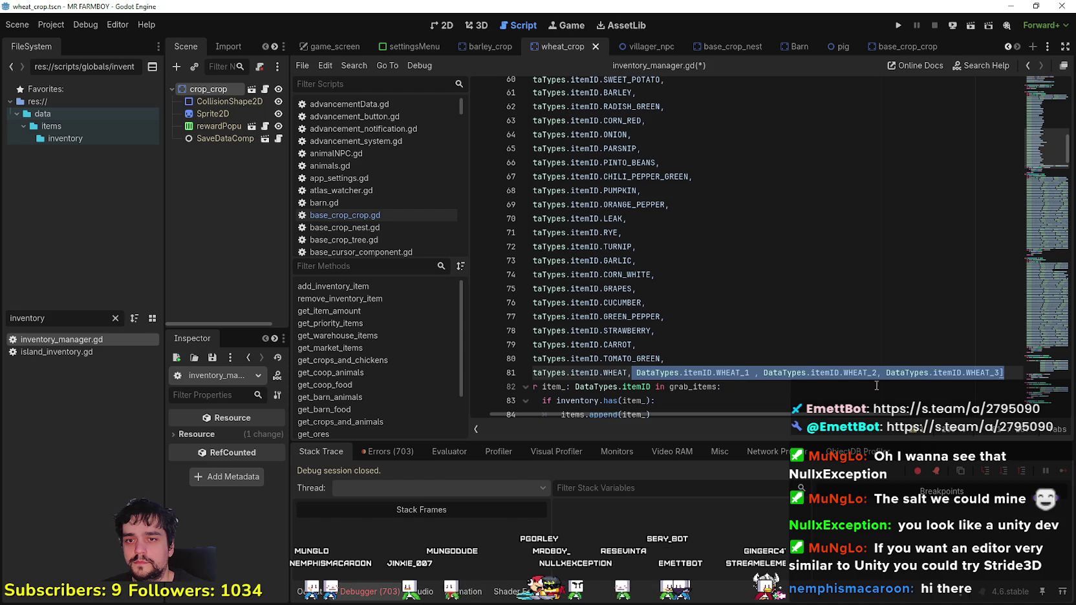
left_click(987, 373)
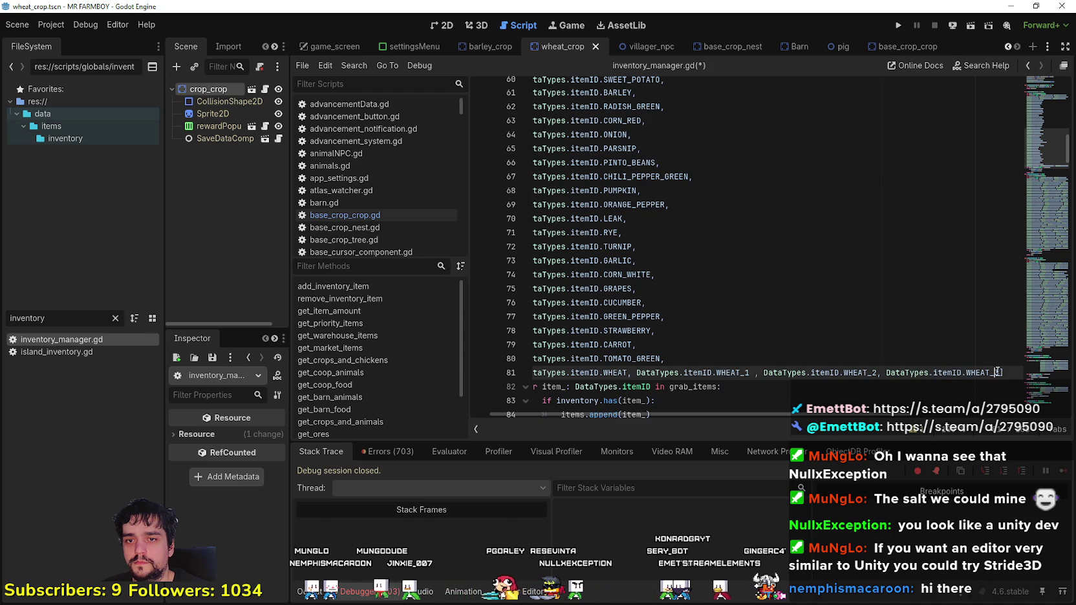
mouse_move(1000, 373)
left_mouse_down()
mouse_move(533, 373)
mouse_move(633, 371)
left_mouse_up()
key("BackSpace")
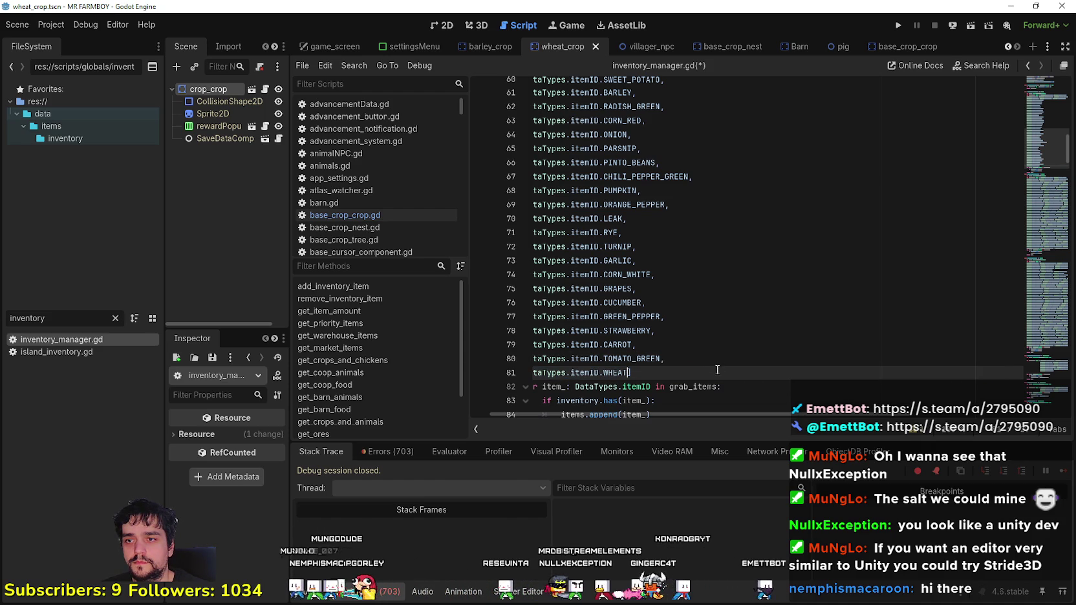
scroll(702, 319, "down", 3)
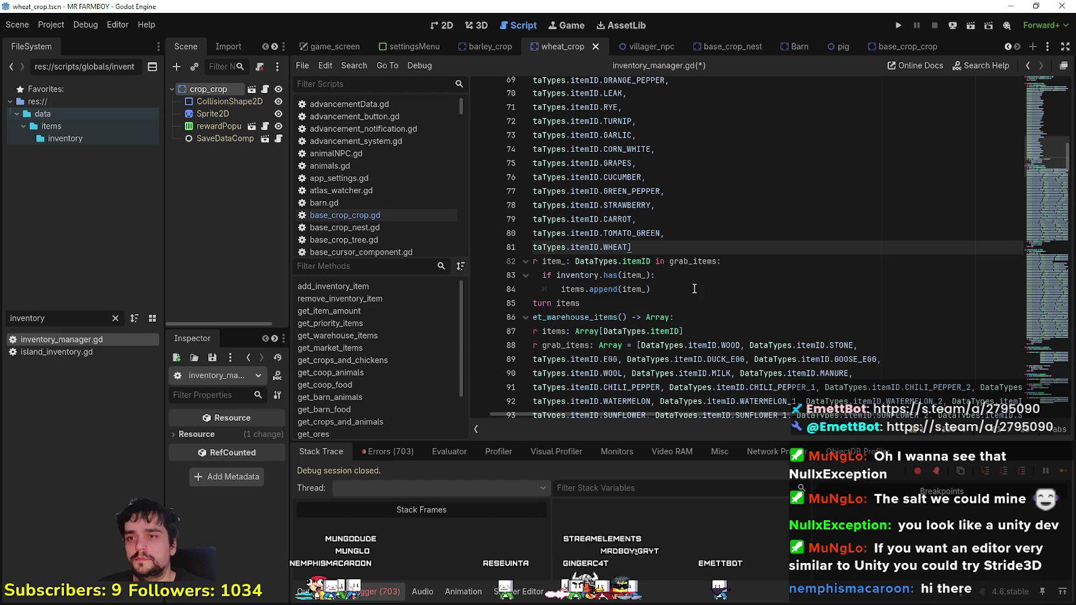
scroll(673, 286, "up", 15)
scroll(631, 291, "down", 2)
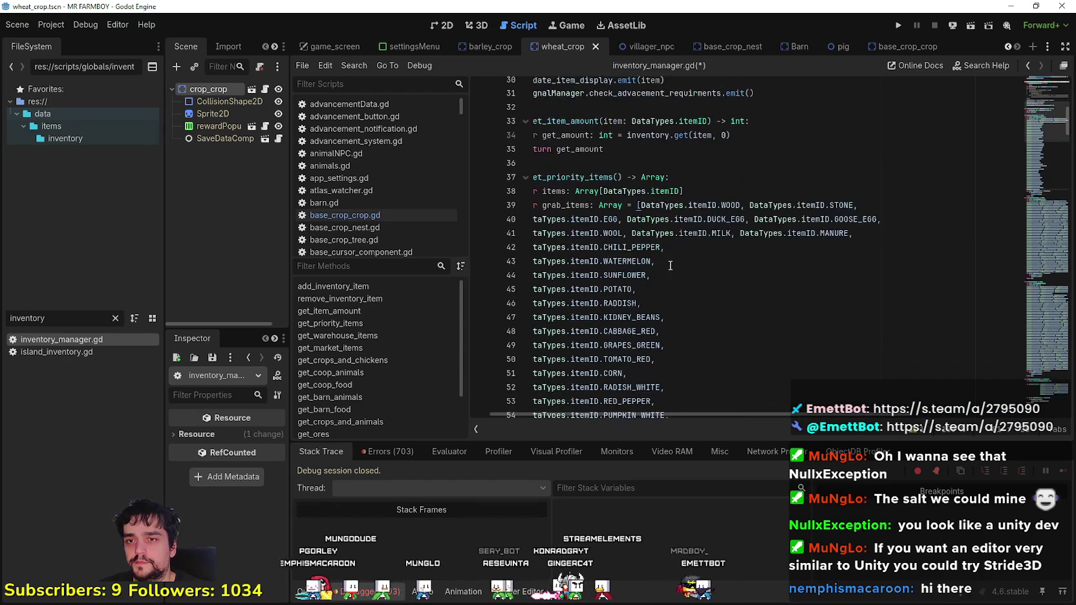
Step: Save inventory_manager.gd with Ctrl+S to keep the trimmed priority list
left_click(666, 262)
key("ctrl+s")
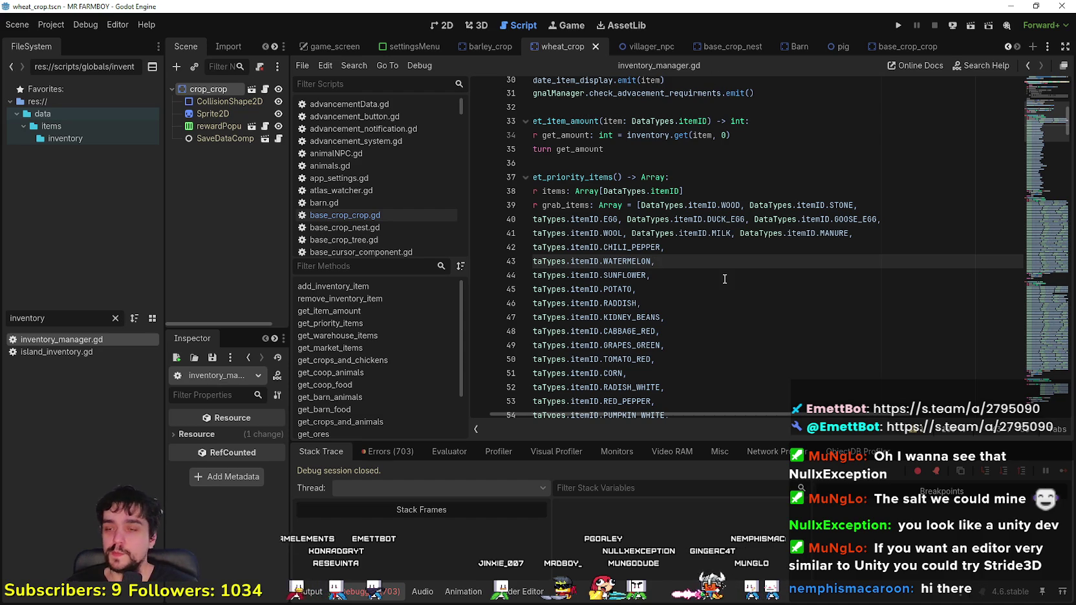
left_click_drag(492, 255, 441, 254)
Step: Join CHILI_PEPPER, WATERMELON, SUNFLOWER into one row and POTATO, RADDISH, KIDNEY_BEANS into another
left_click(652, 247)
left_click_drag(552, 263, 535, 265)
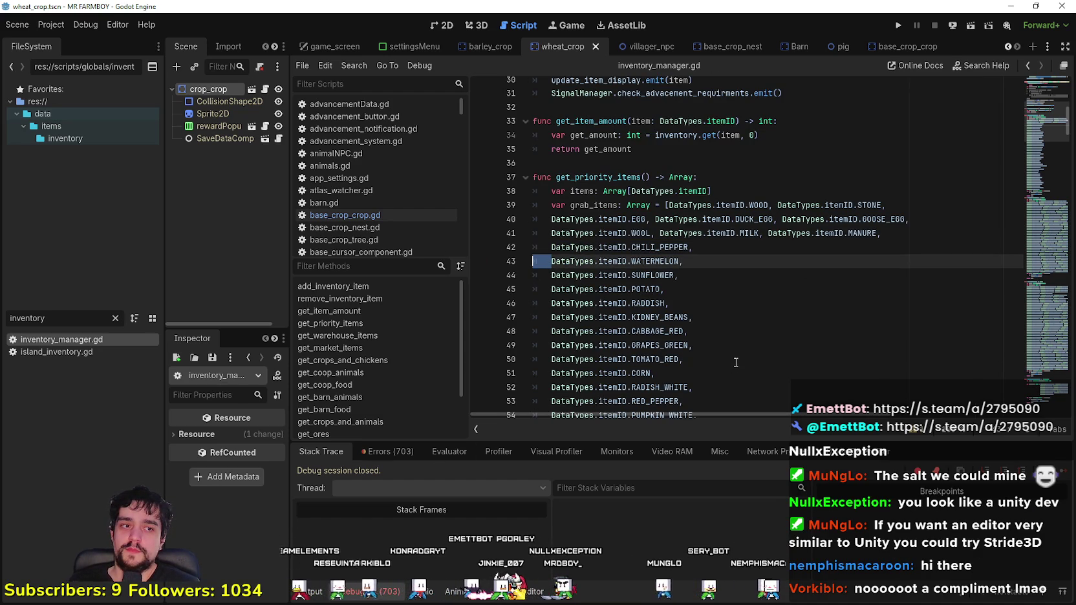
key("BackSpace")
key("BackSpace")
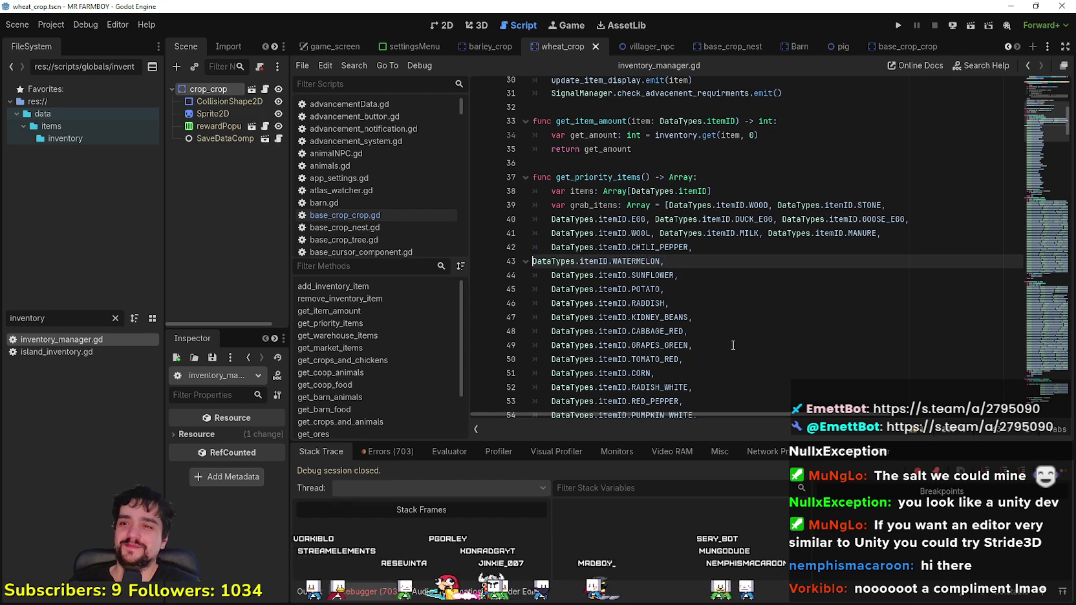
left_click(551, 261)
key("shift+Home")
key("BackSpace")
key("BackSpace")
left_click(554, 257)
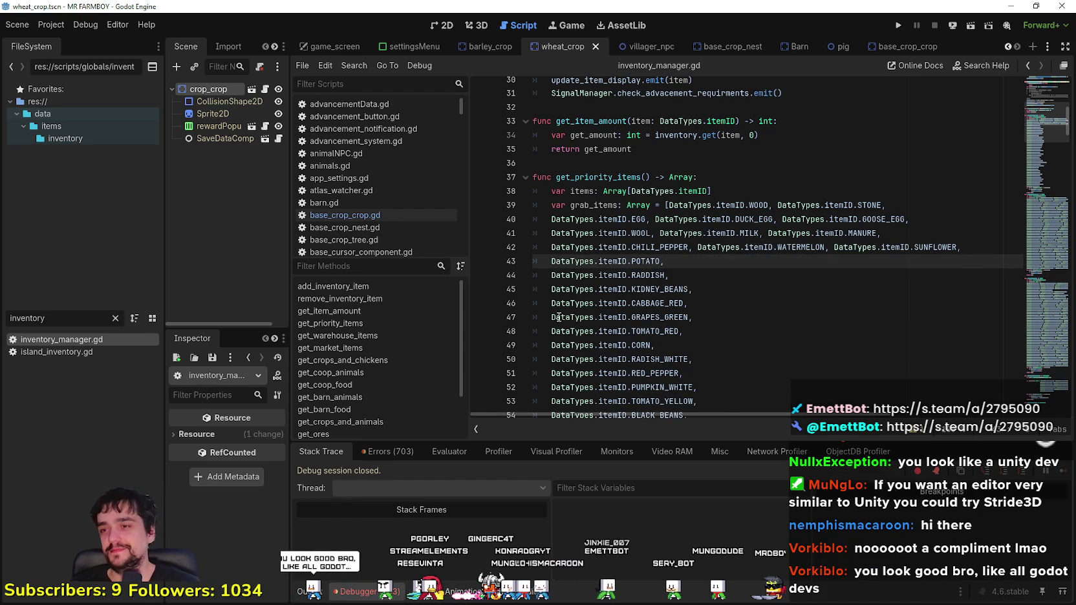
left_click(557, 278)
key("BackSpace")
key("BackSpace")
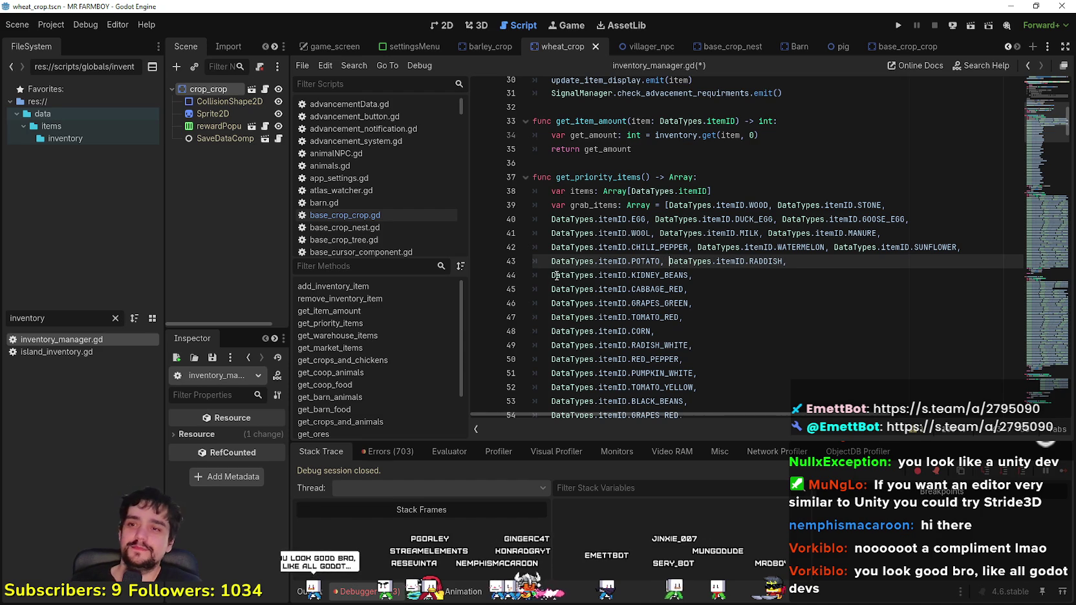
left_click(550, 276)
key("BackSpace")
key("BackSpace")
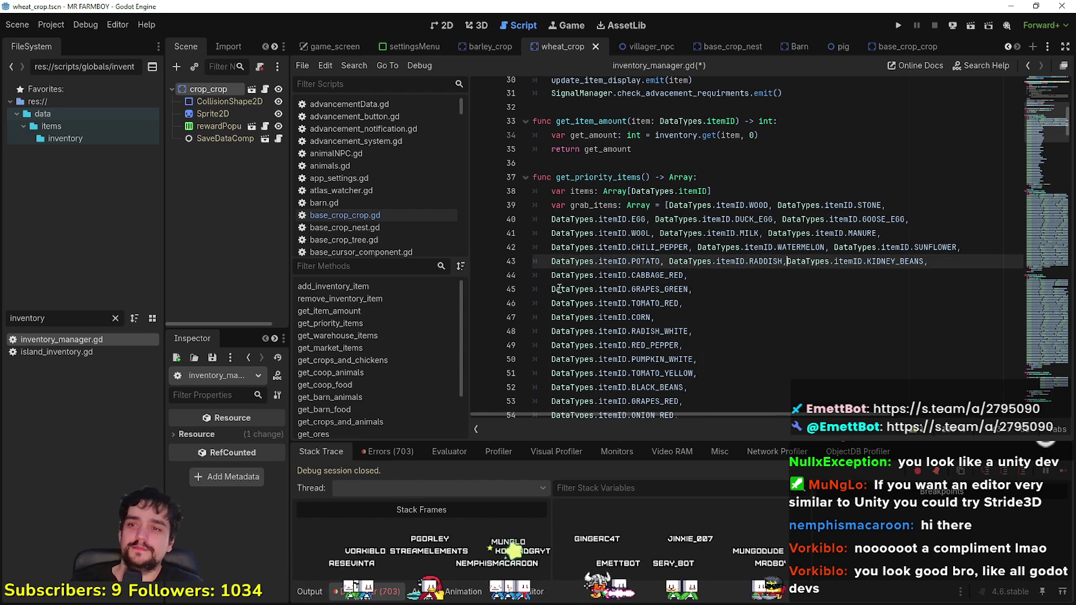
Step: Join GRAPES_GREEN and TOMATO_RED onto the CABBAGE_RED row
left_click(563, 297)
left_click(551, 275)
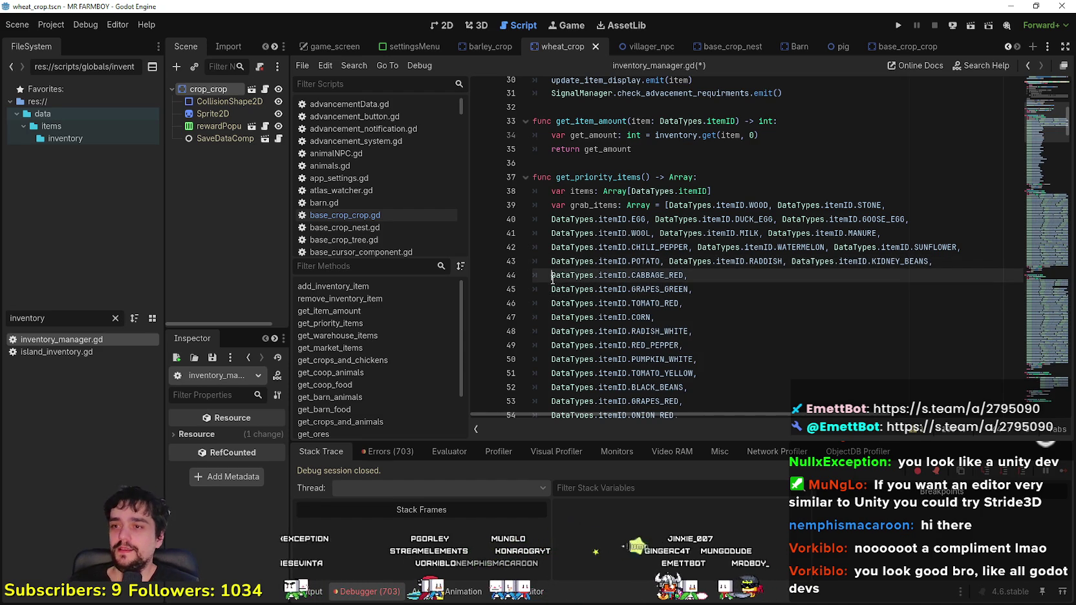
left_click(552, 290)
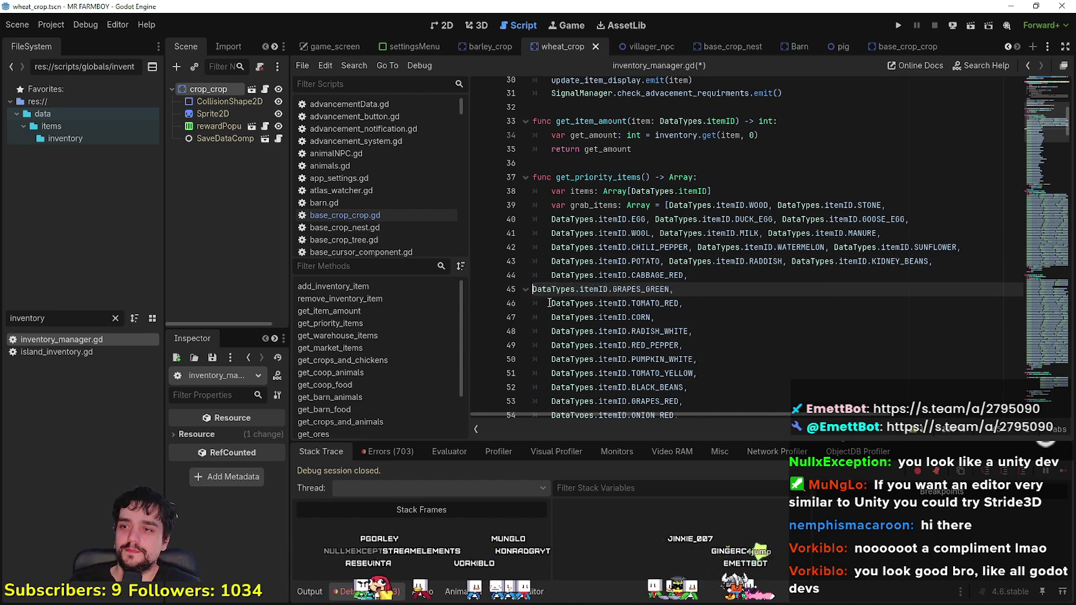
key("BackSpace")
key("BackSpace")
left_click(549, 290)
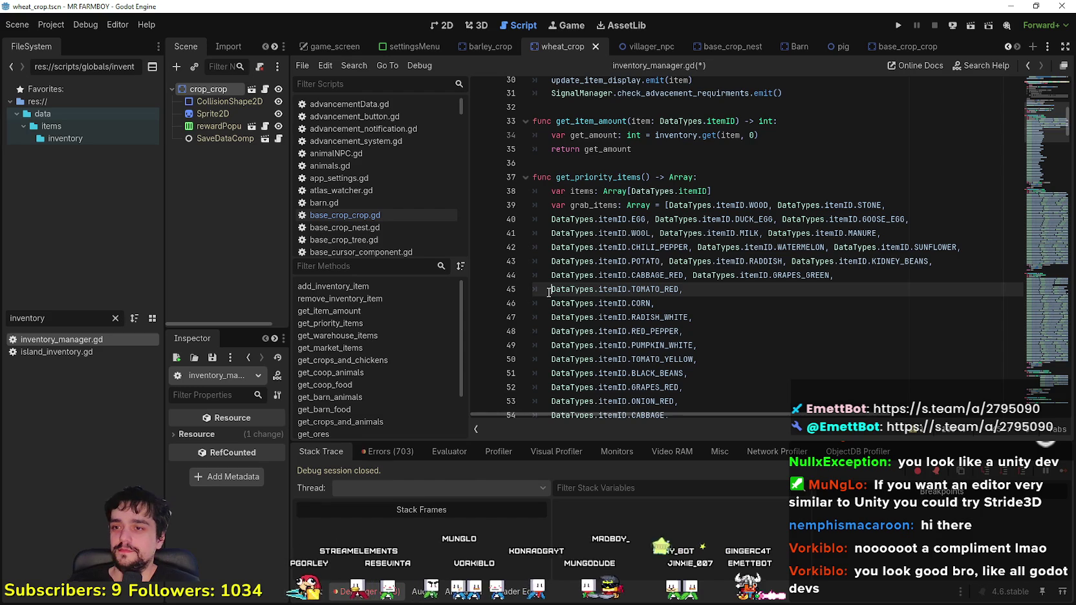
key("BackSpace")
key("BackSpace")
key("Down")
key("Down")
key("Home")
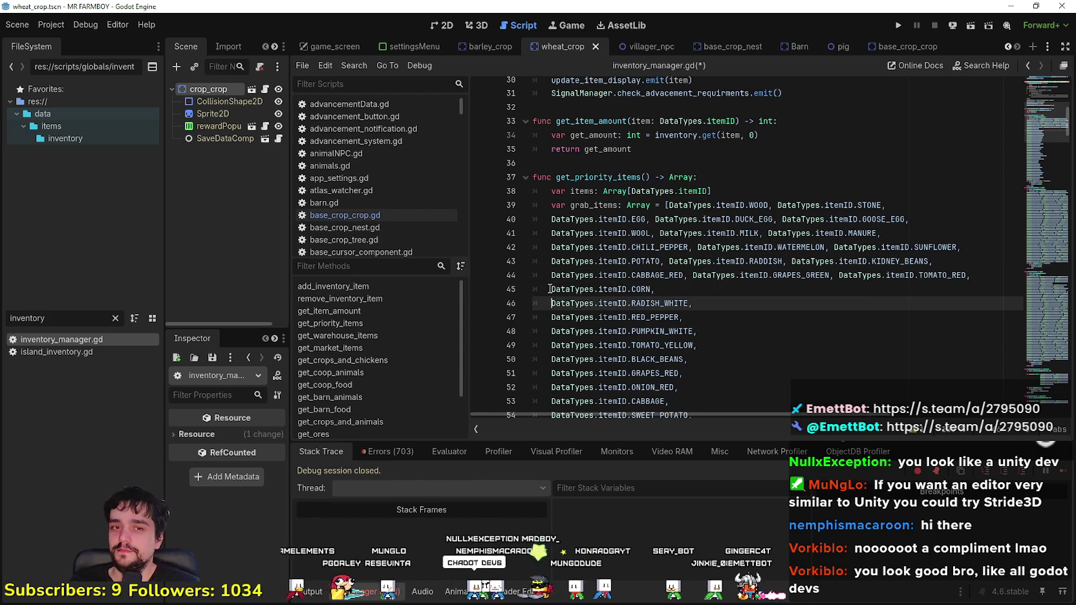
Step: Join RADISH_WHITE and RED_PEPPER onto the CORN row
left_click(550, 289)
left_click(549, 303)
key("BackSpace")
key("BackSpace")
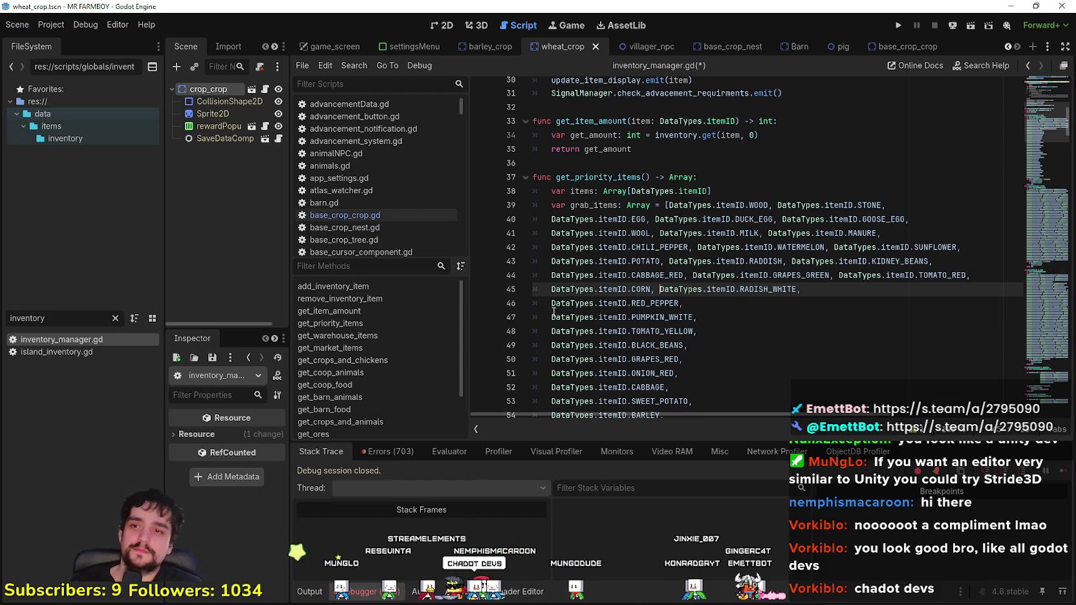
left_click(551, 314)
key("Up")
key("BackSpace")
key("BackSpace")
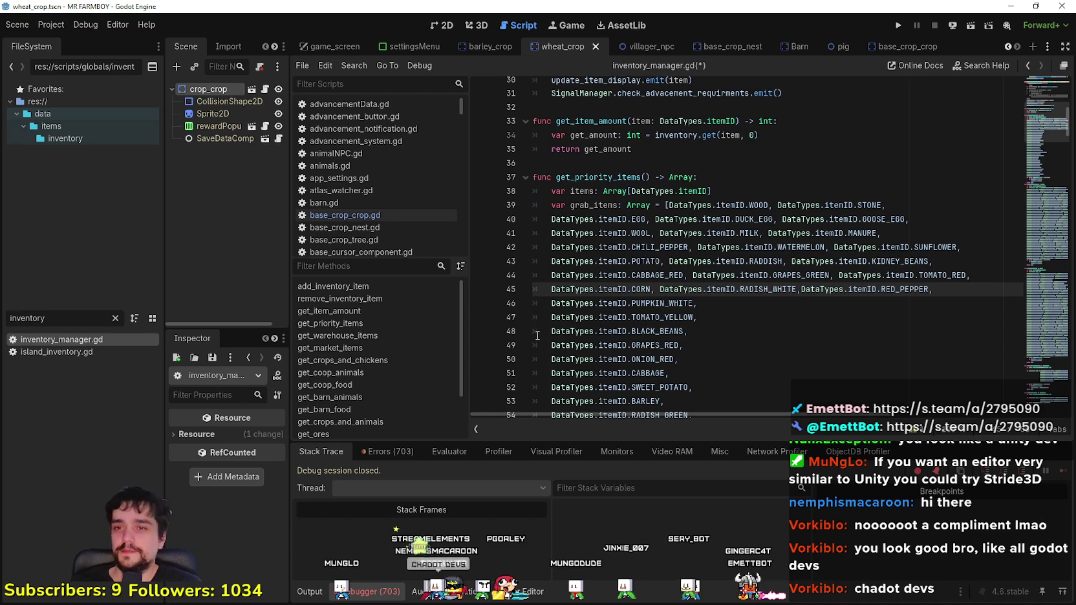
Step: Join TOMATO_YELLOW and BLACK_BEANS onto the PUMPKIN_WHITE row
left_click(548, 317)
key("BackSpace")
key("BackSpace")
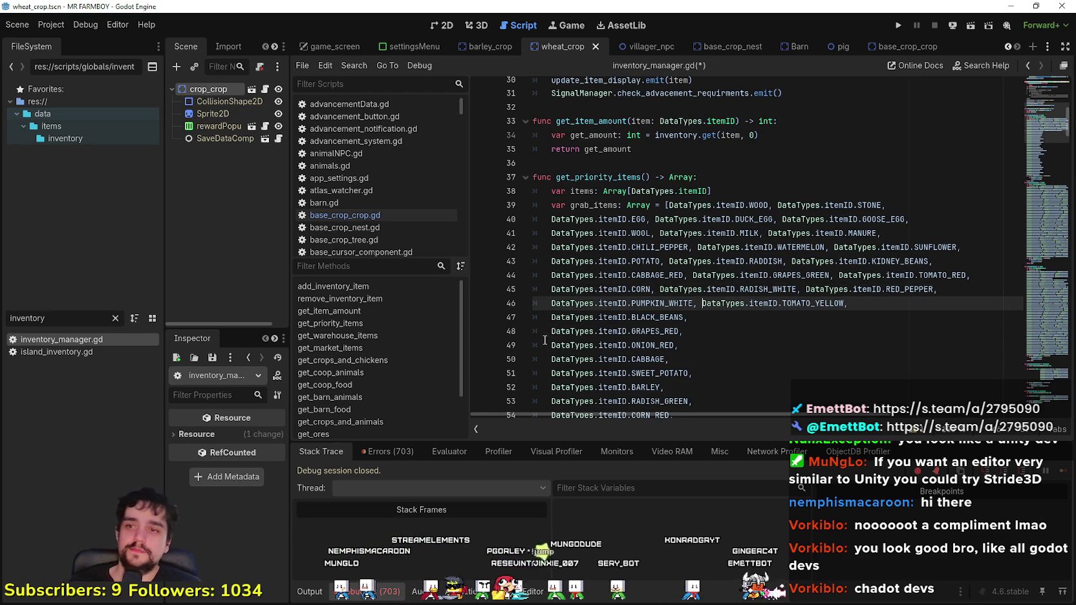
left_click(552, 335)
key("Up")
key("BackSpace")
key("BackSpace")
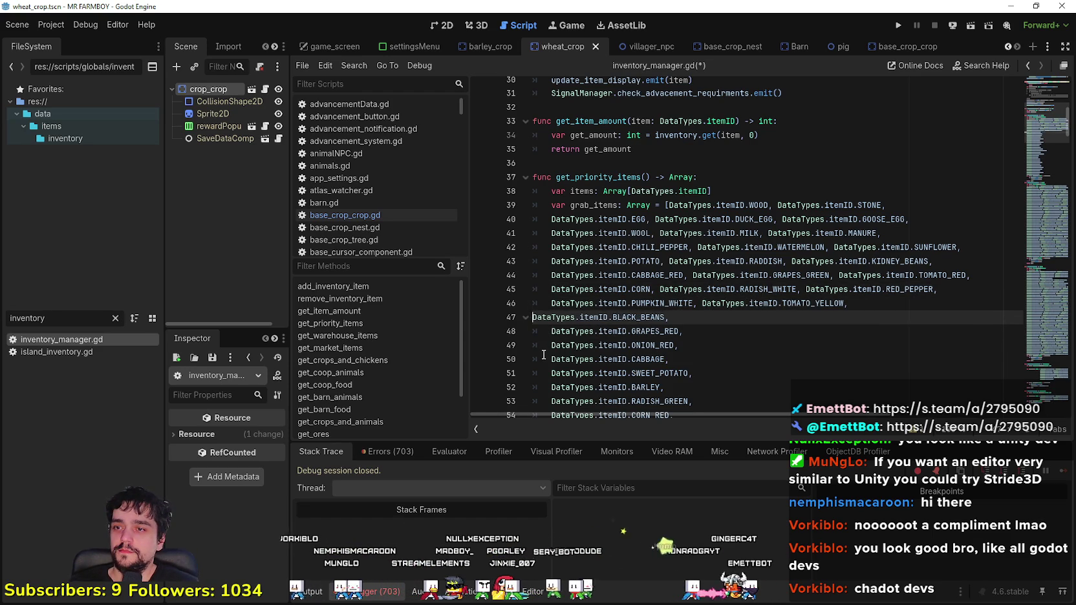
Step: Join ONION_RED and CABBAGE onto the GRAPES_RED row
left_click(552, 317)
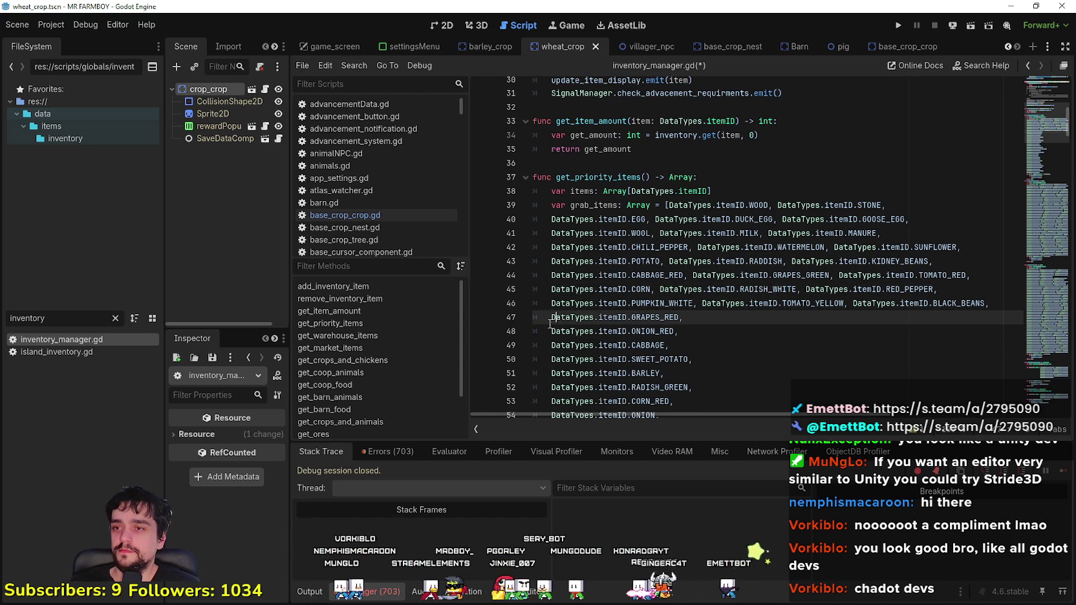
left_click(551, 331)
key("BackSpace")
key("BackSpace")
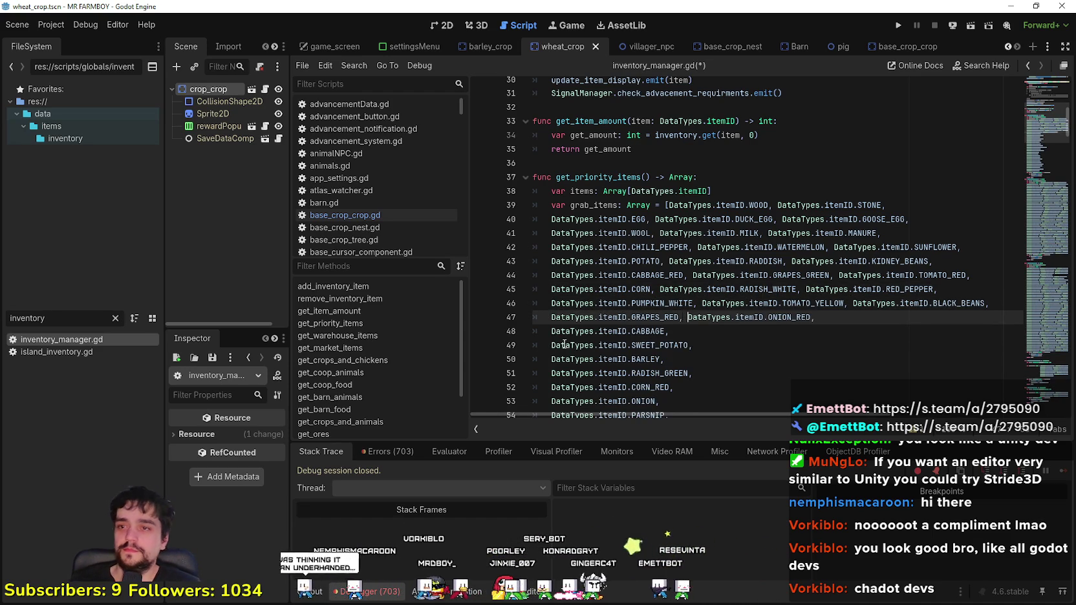
left_click(560, 333)
key("BackSpace")
key("BackSpace")
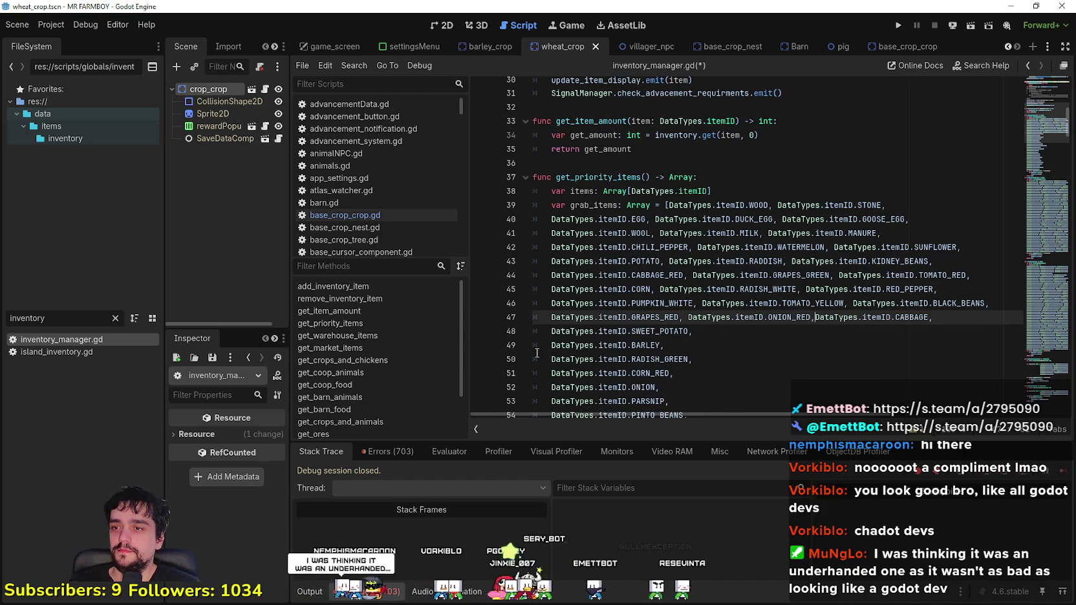
Step: Join BARLEY and RADISH_GREEN onto the SWEET_POTATO row
left_click(551, 345)
key("BackSpace")
key("BackSpace")
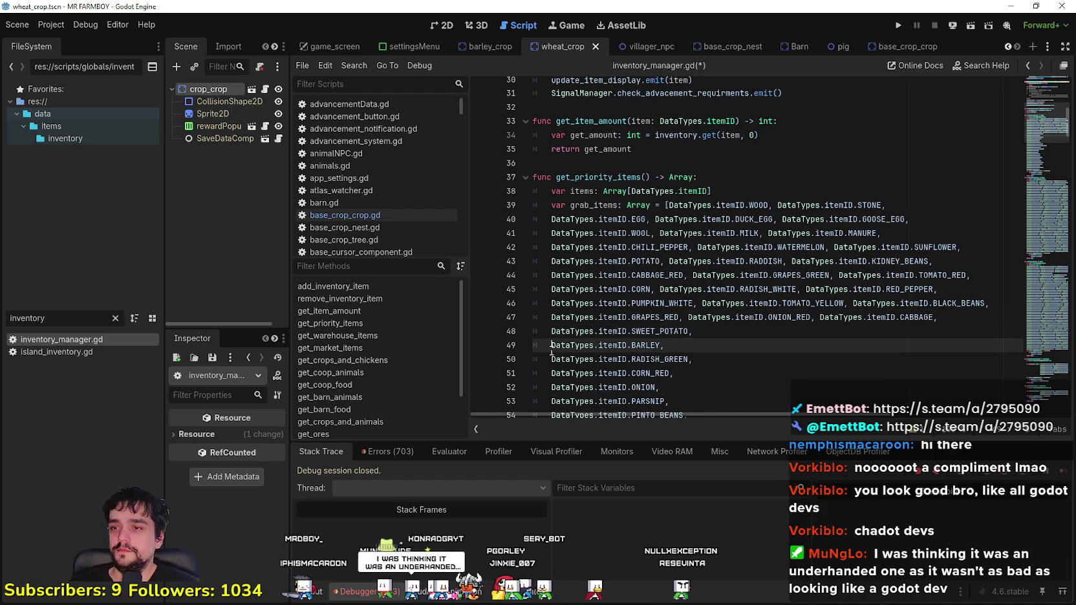
left_click(546, 359)
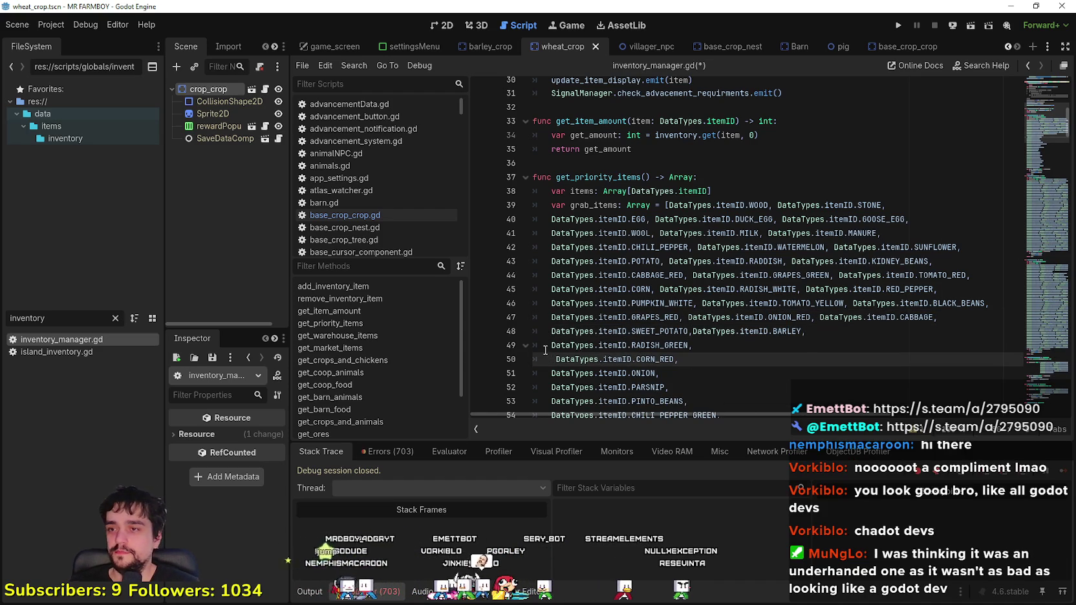
left_click(545, 349)
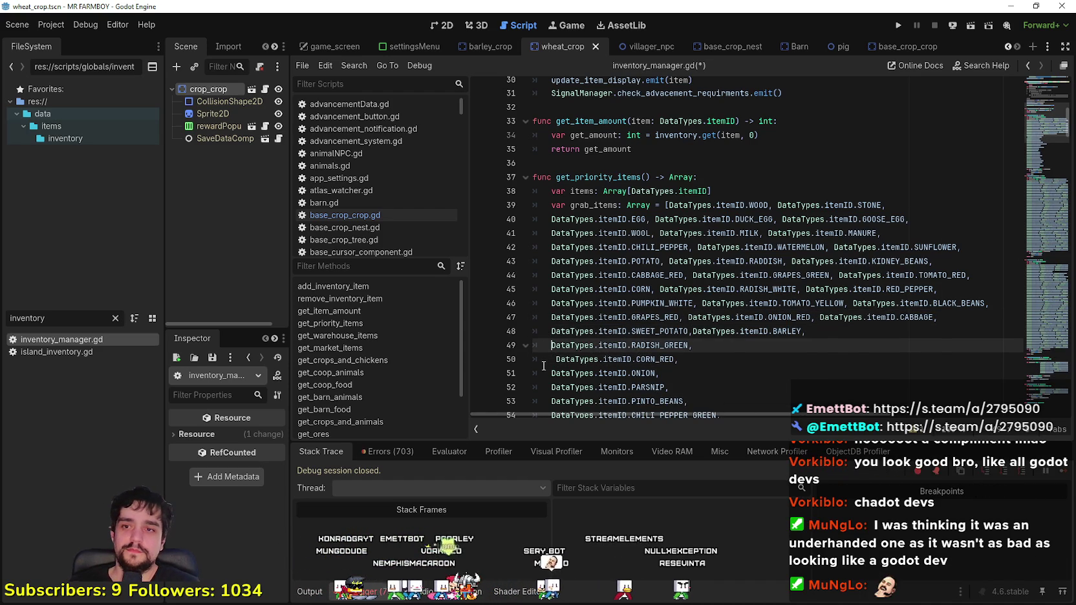
key("BackSpace")
key("BackSpace")
left_click(548, 360)
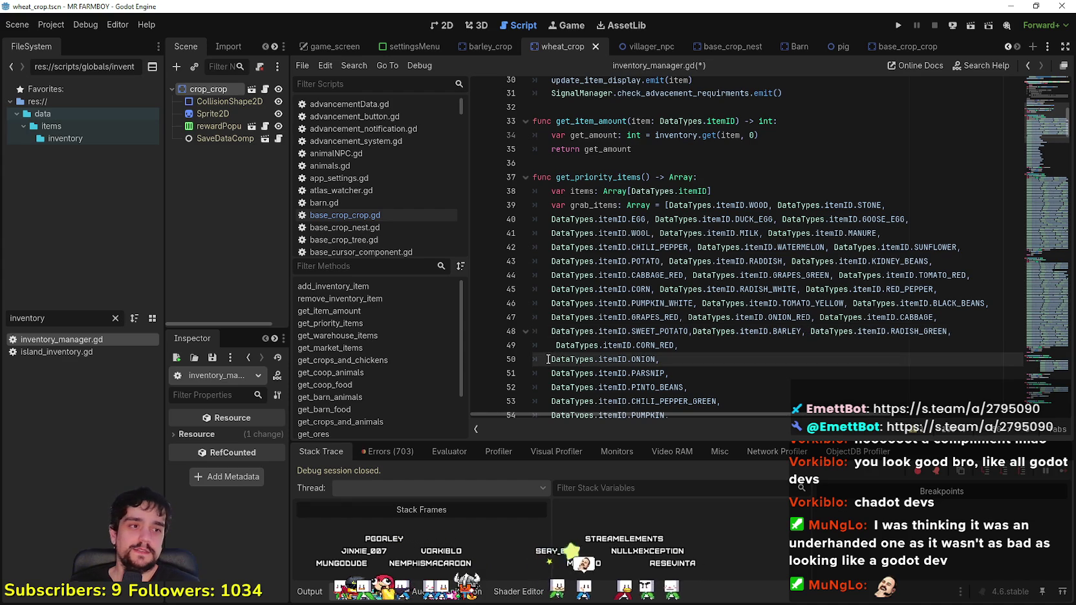
Step: Remove the stray space before CORN_RED and join ONION and PARSNIP onto its row
mouse_move(578, 352)
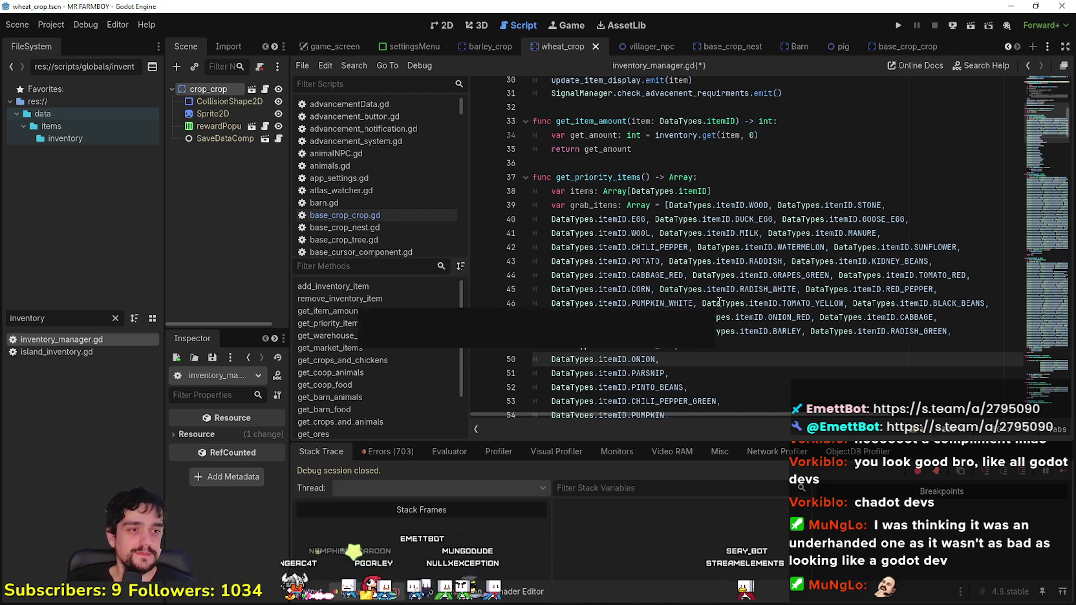
left_click(707, 234)
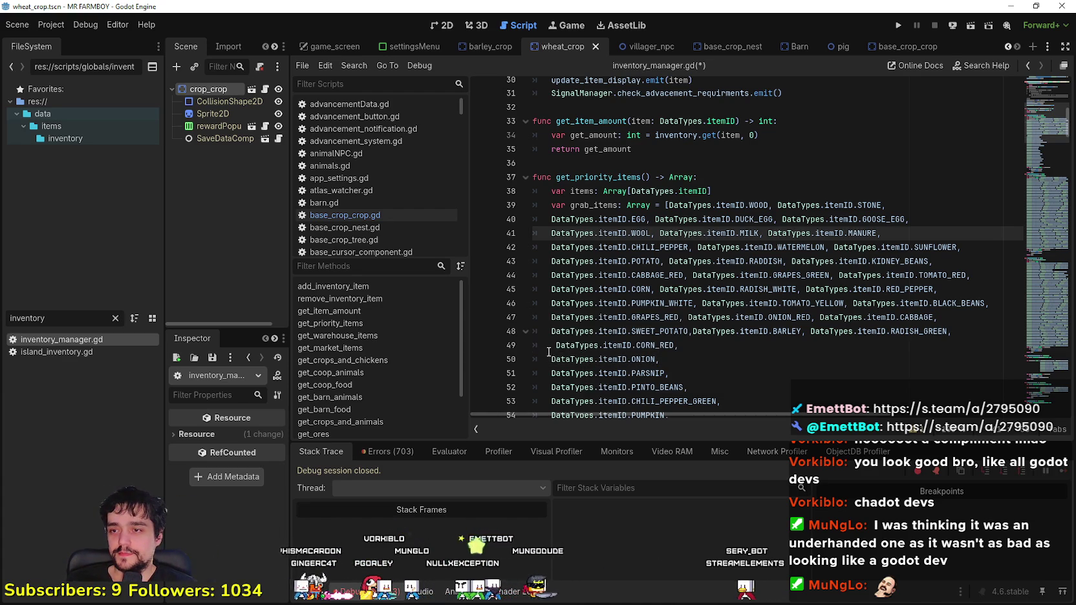
left_click(548, 345)
key("Delete")
left_click(549, 360)
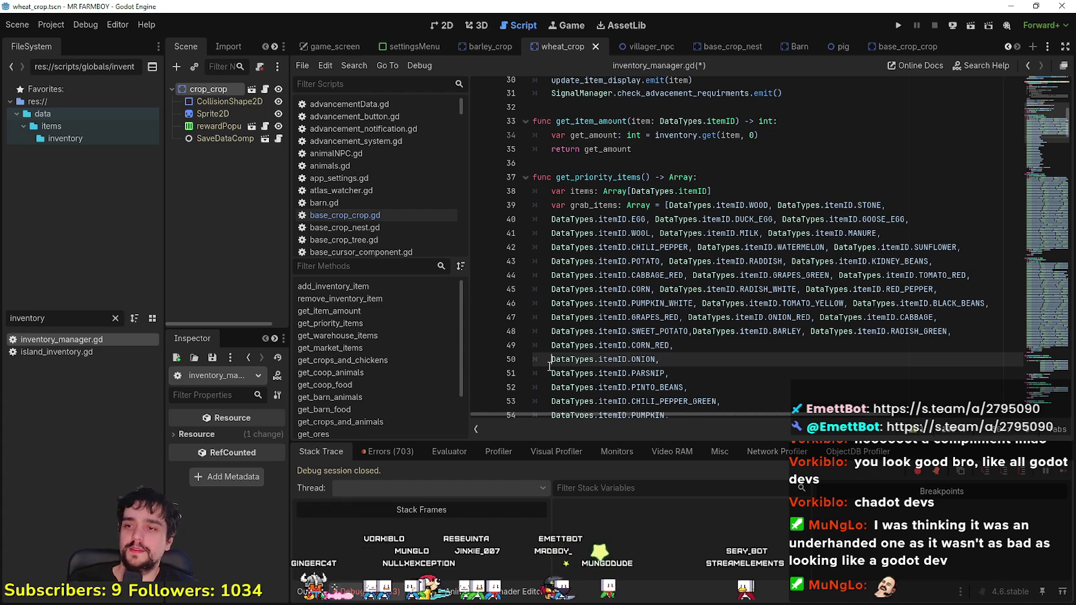
key("BackSpace")
key("BackSpace")
left_click(549, 360)
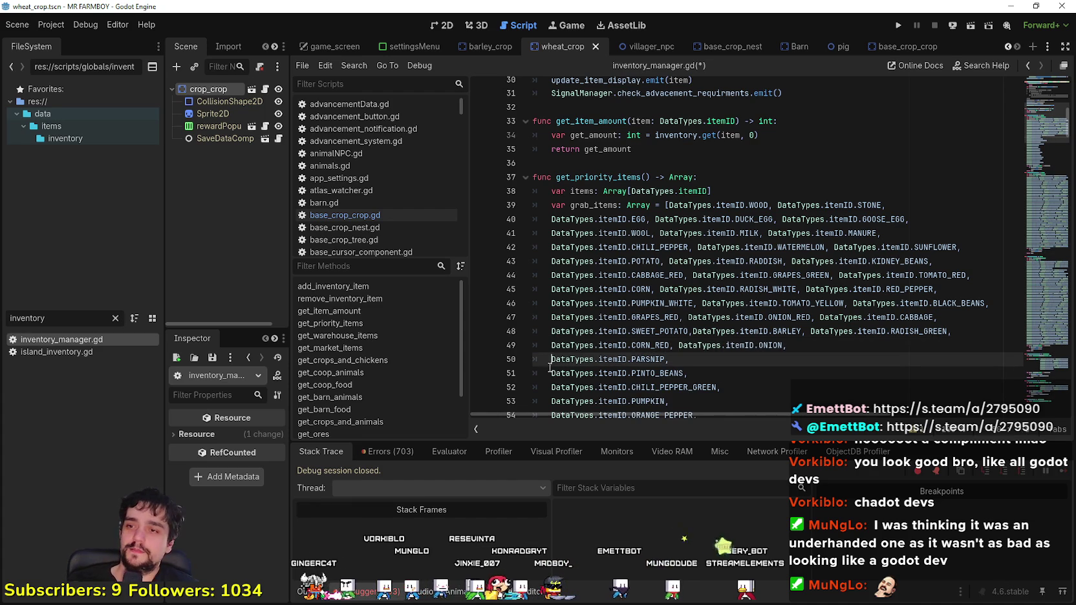
key("BackSpace")
key("BackSpace")
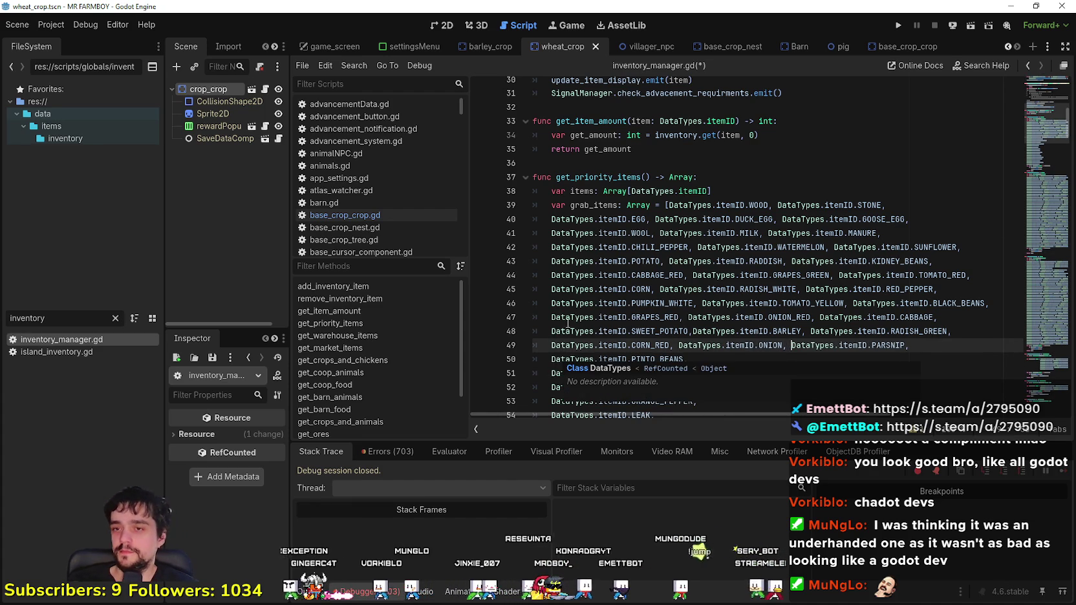
Step: Join CHILI_PEPPER_GREEN onto the PINTO_BEANS row and ORANGE_PEPPER onto the PUMPKIN row
scroll(563, 325, "down", 1)
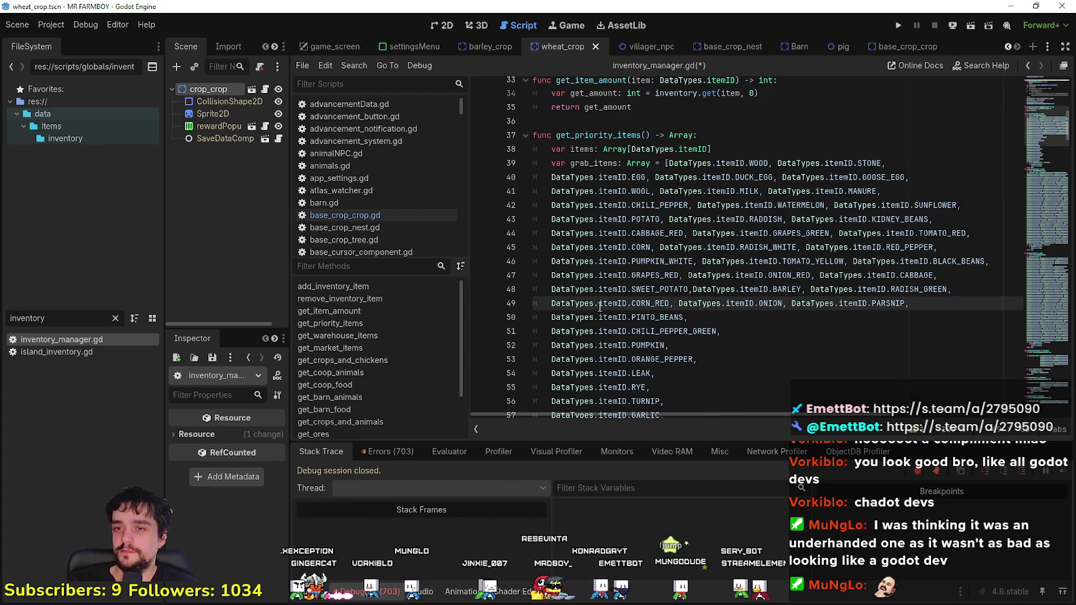
left_click(549, 332)
key("BackSpace")
key("BackSpace")
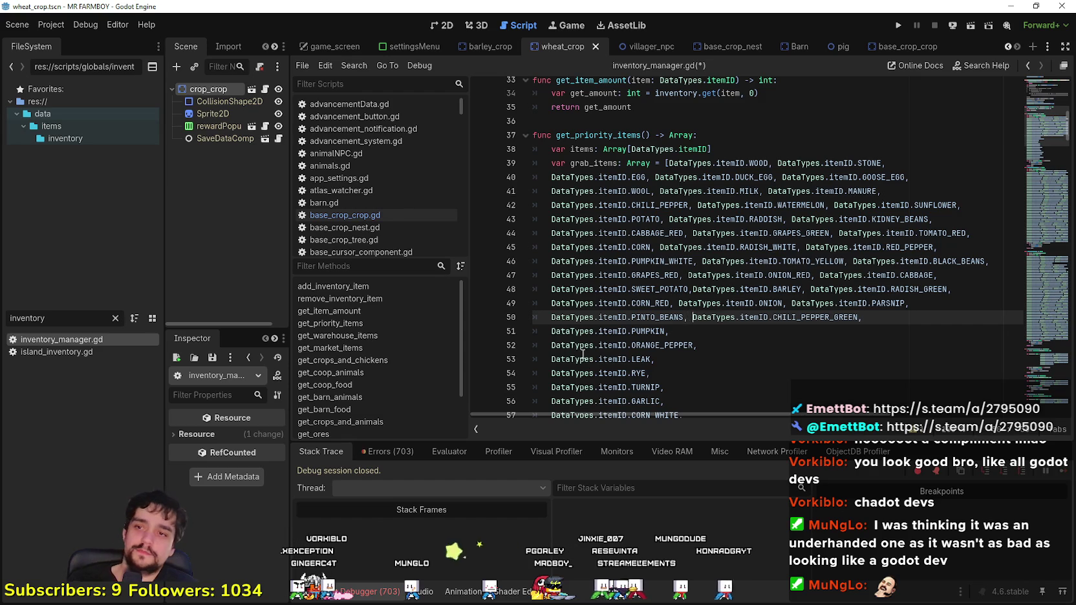
left_click(549, 331)
left_click(550, 345)
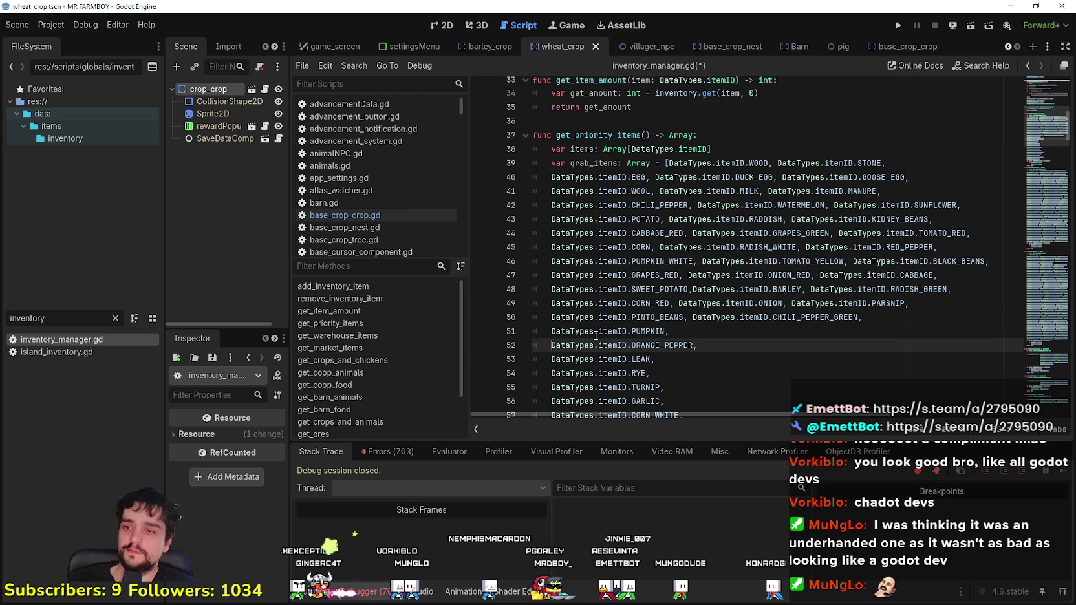
key("BackSpace")
key("BackSpace")
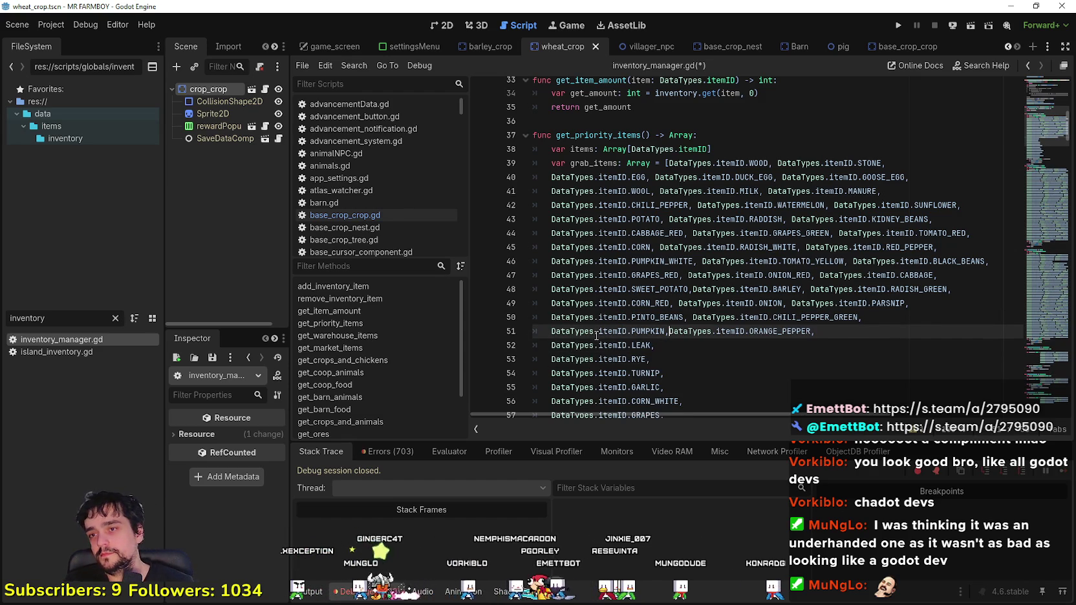
Step: Join RYE onto the LEAK row, restoring an accidentally deleted letter
left_click(661, 348)
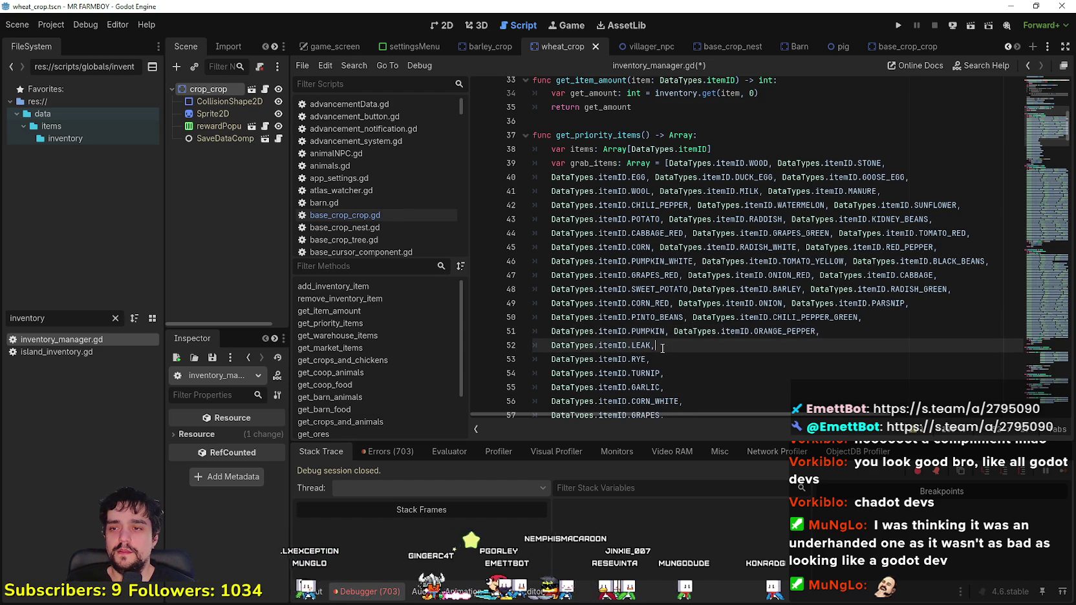
left_click(553, 359)
key("Delete")
key("ctrl+z")
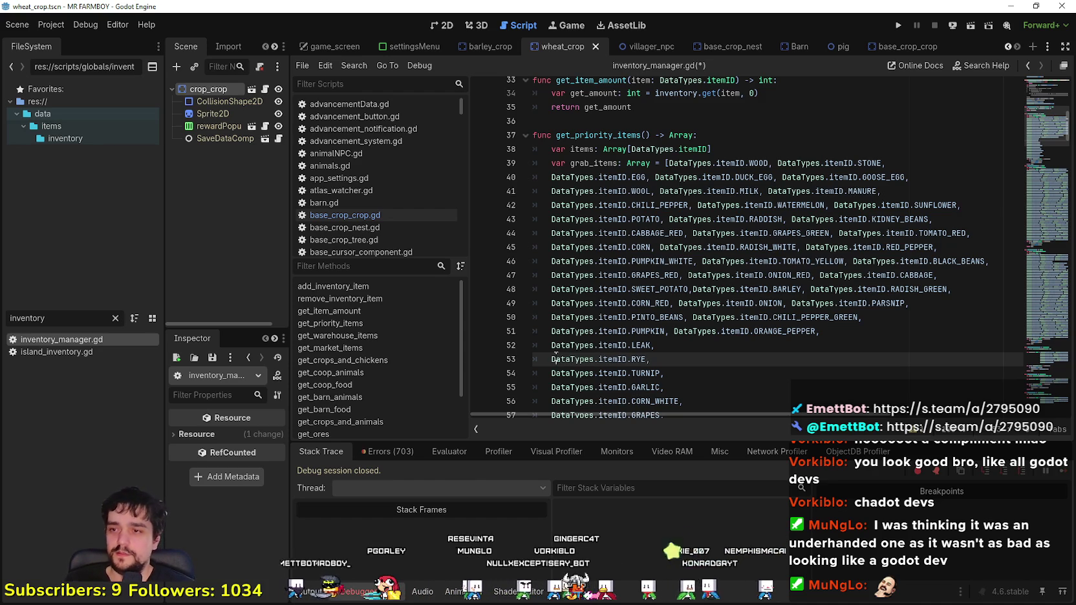
key("BackSpace")
key("BackSpace")
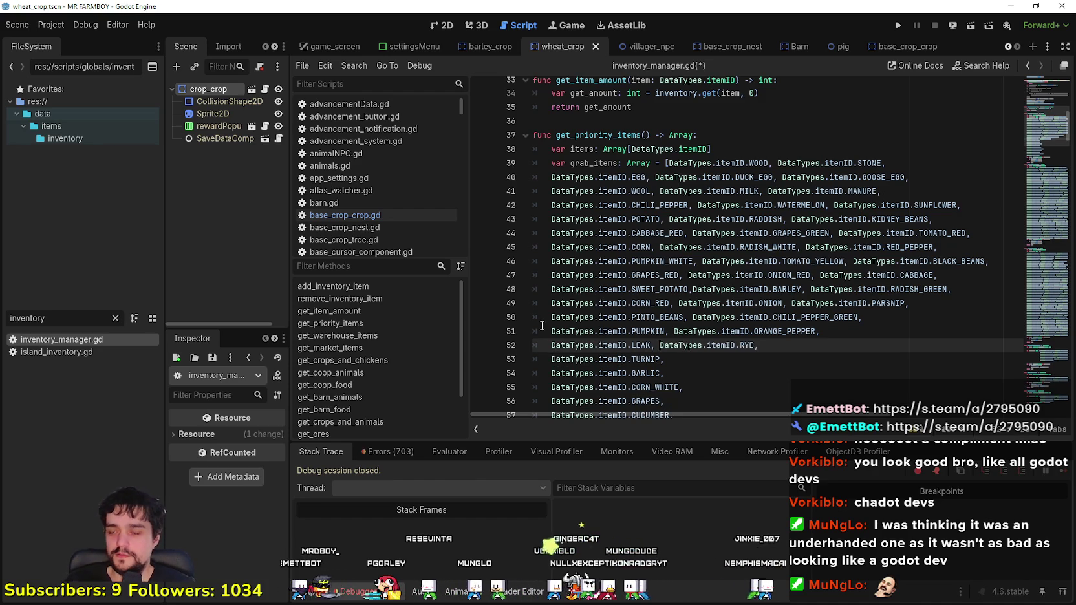
left_click(554, 359)
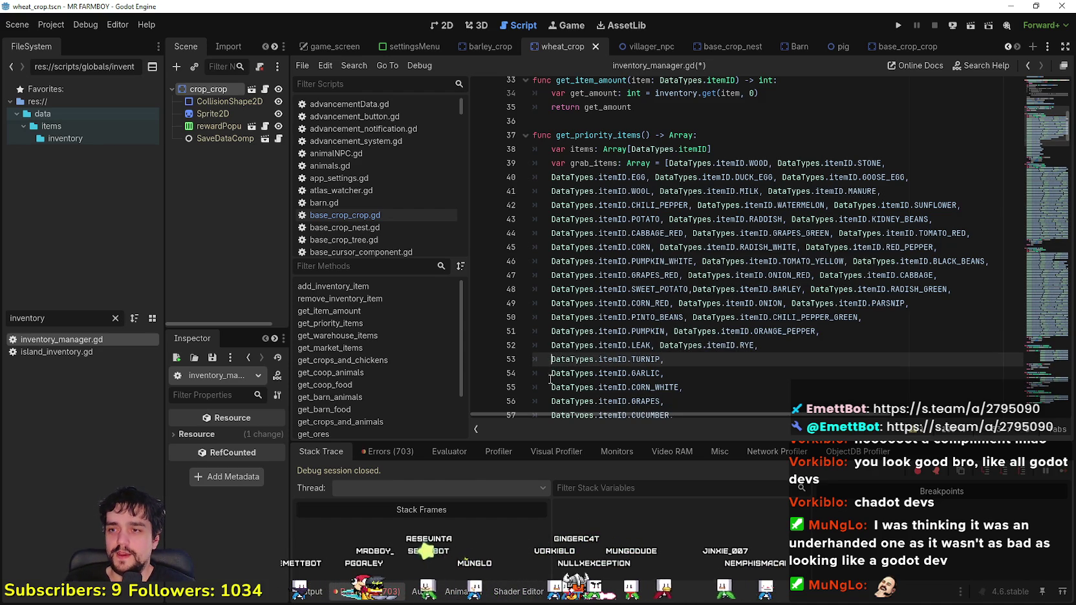
scroll(581, 317, "down", 2)
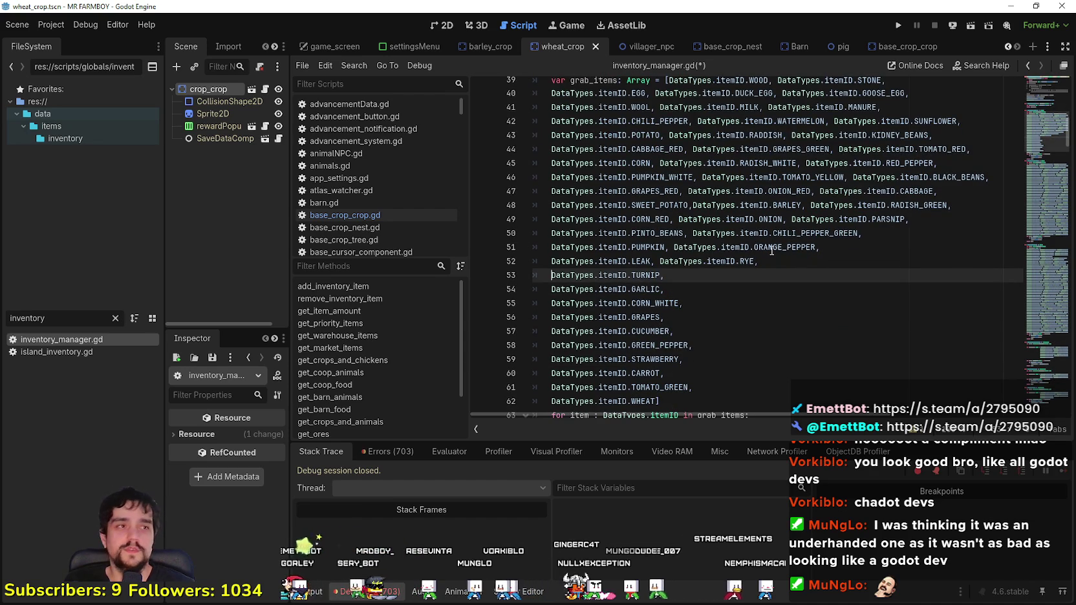
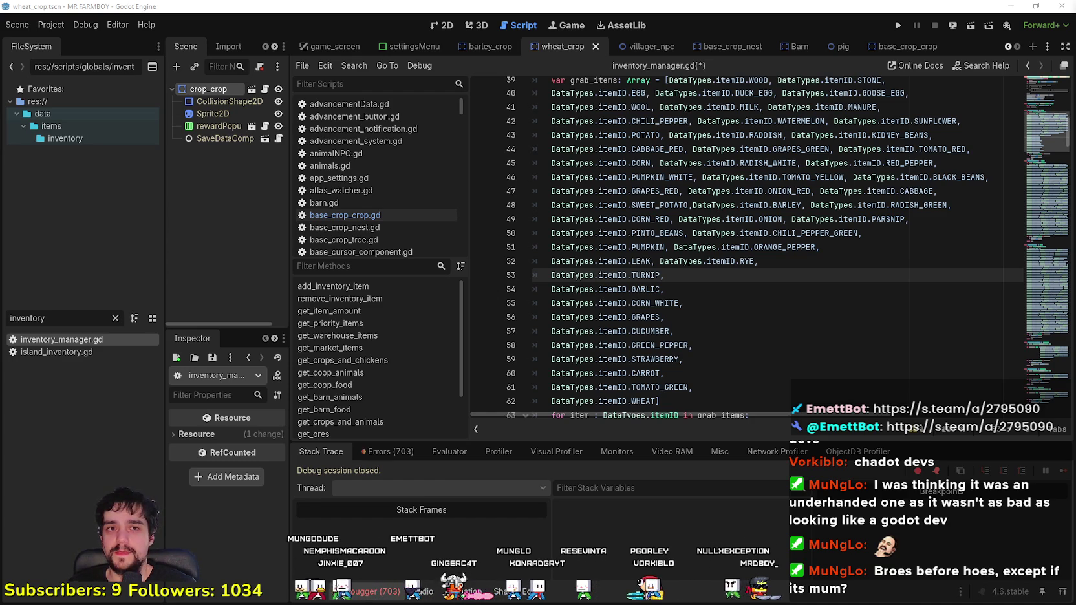
Step: In grab_items, join GARLIC onto TURNIP, GRAPES onto CORN_WHITE, and PUMPKIN onto PINTO_BEANS
left_click(567, 293)
key("BackSpace")
key("BackSpace")
left_click(540, 293)
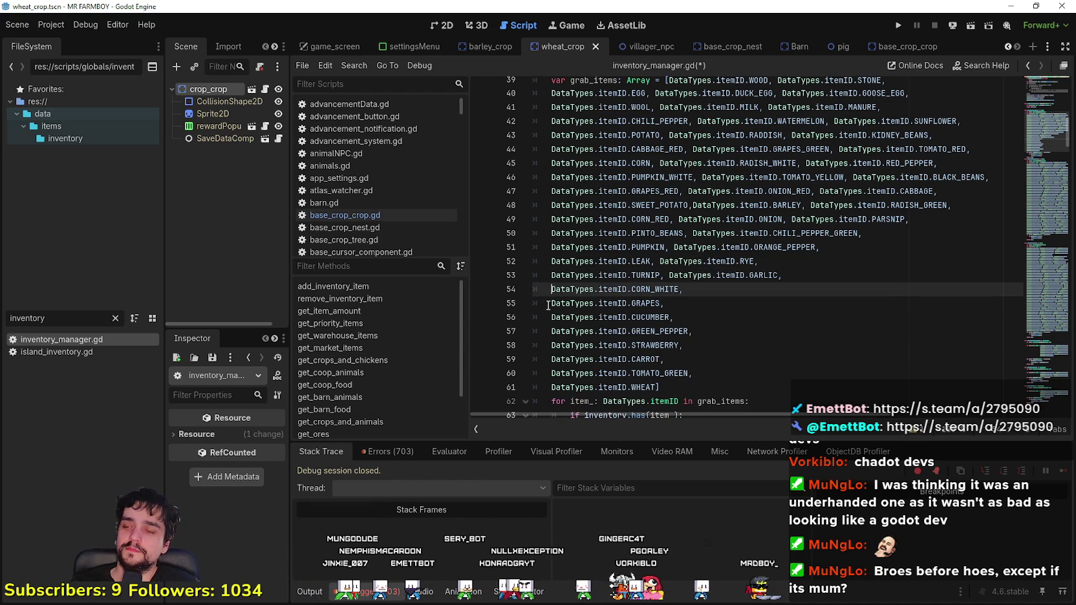
left_click(548, 304)
key("BackSpace")
key("BackSpace")
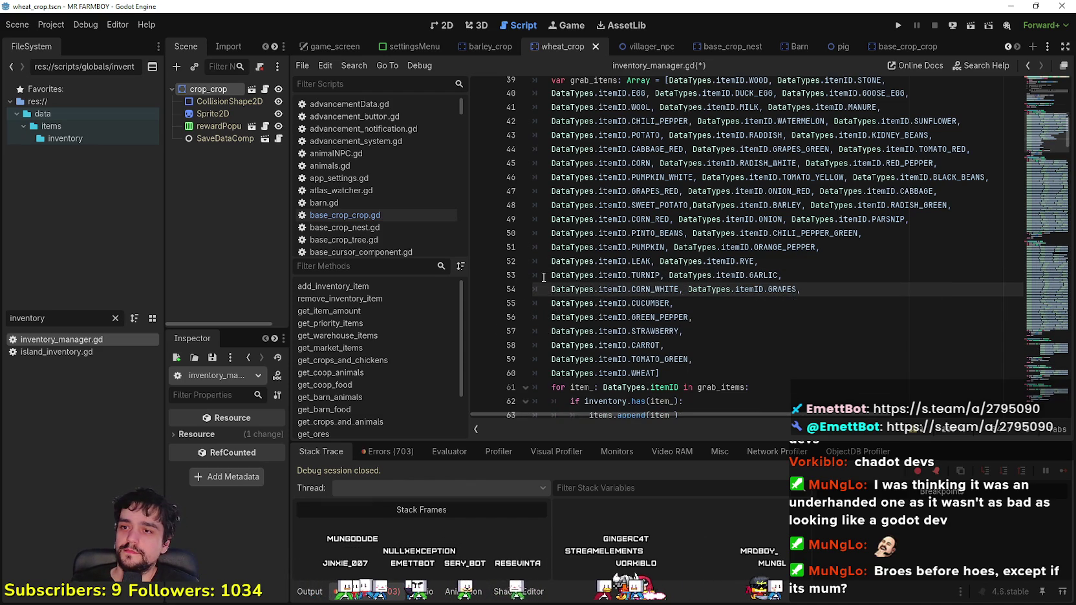
left_click(543, 307)
left_click(547, 291)
left_click(548, 278)
left_click(549, 249)
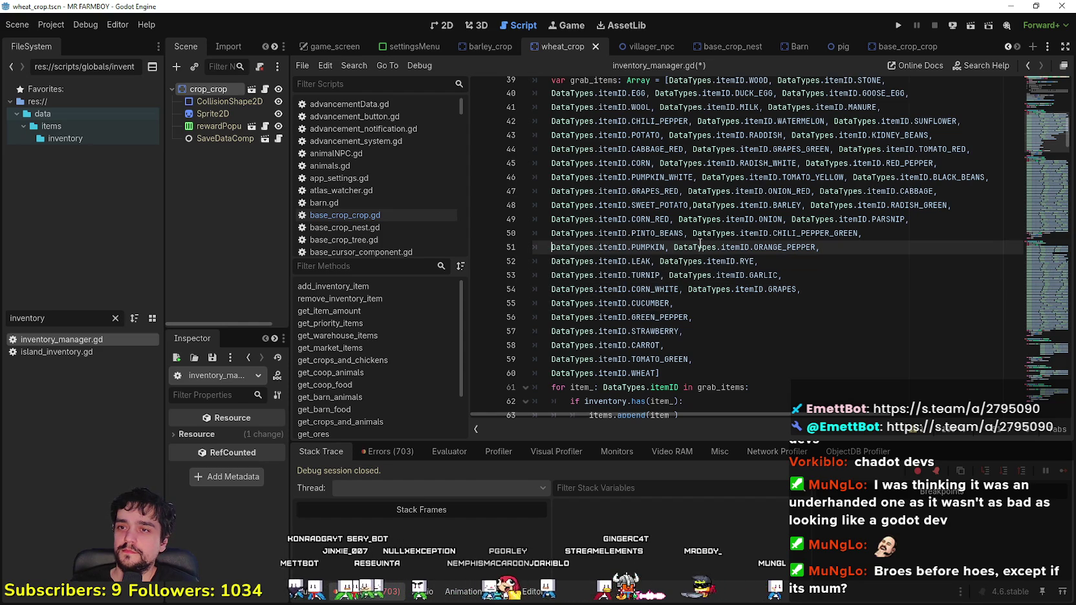
left_click(737, 231)
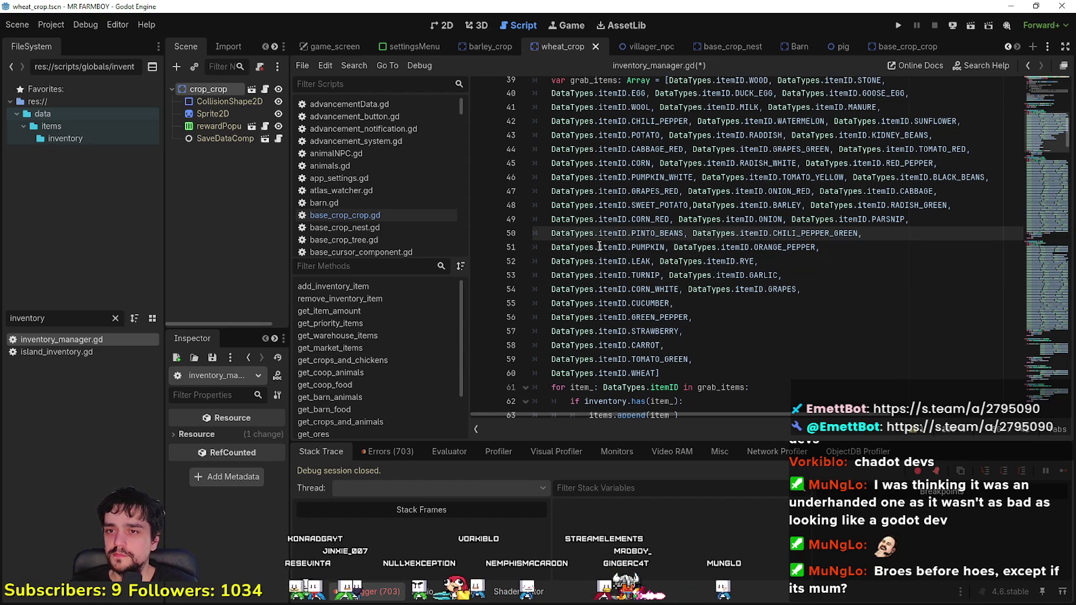
left_click(552, 248)
key("BackSpace")
key("BackSpace")
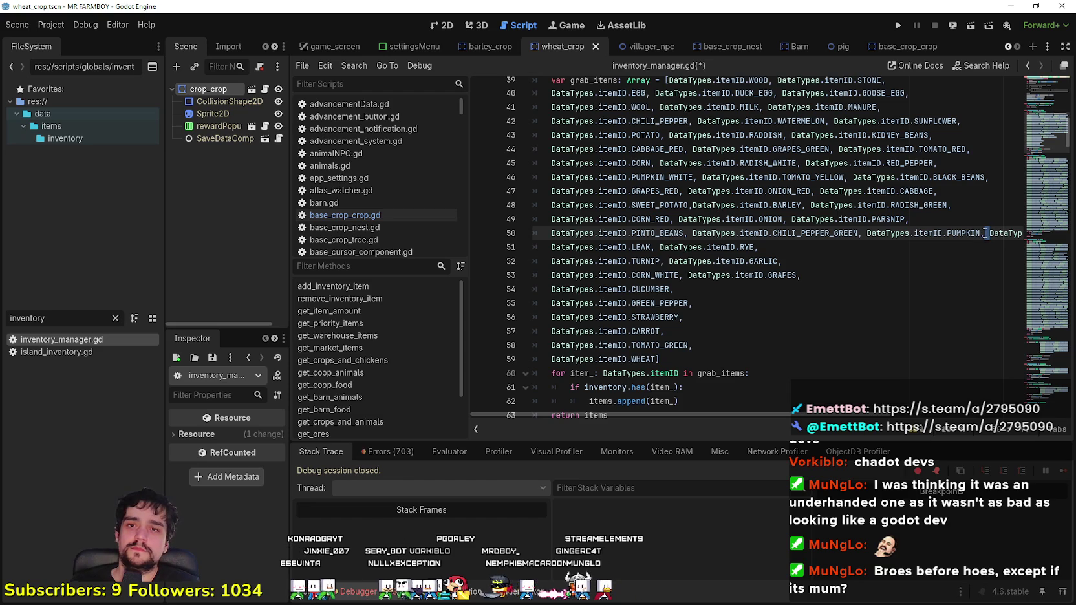
Step: Regroup the ORANGE_PEPPER, LEAK, CORN_WHITE, GRAPES, CUCUMBER and GREEN_PEPPER entries onto shared lines
key("Return")
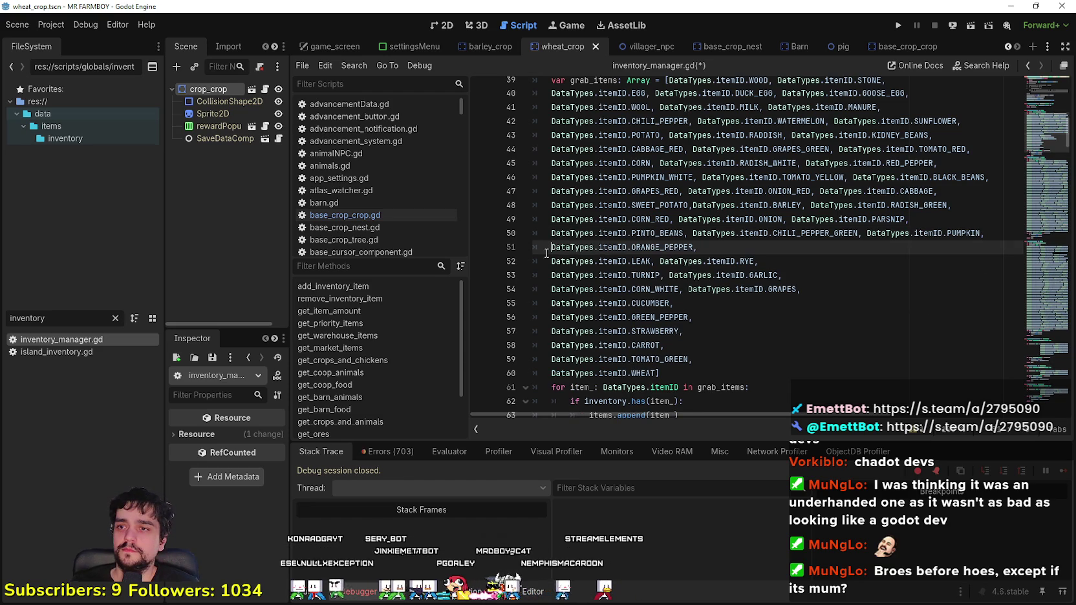
left_click(550, 261)
key("BackSpace")
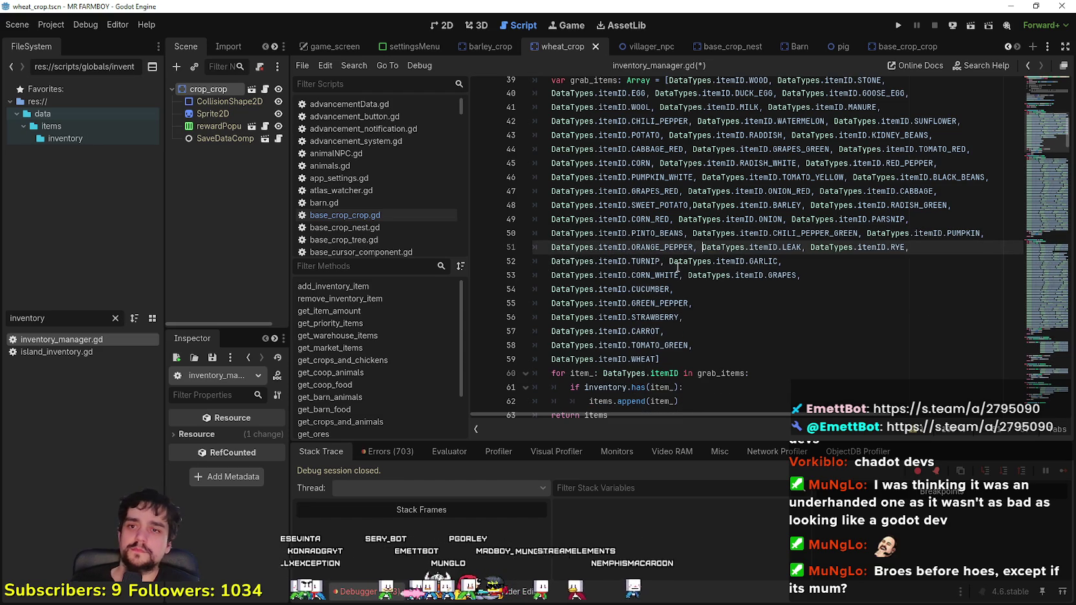
left_click(550, 275)
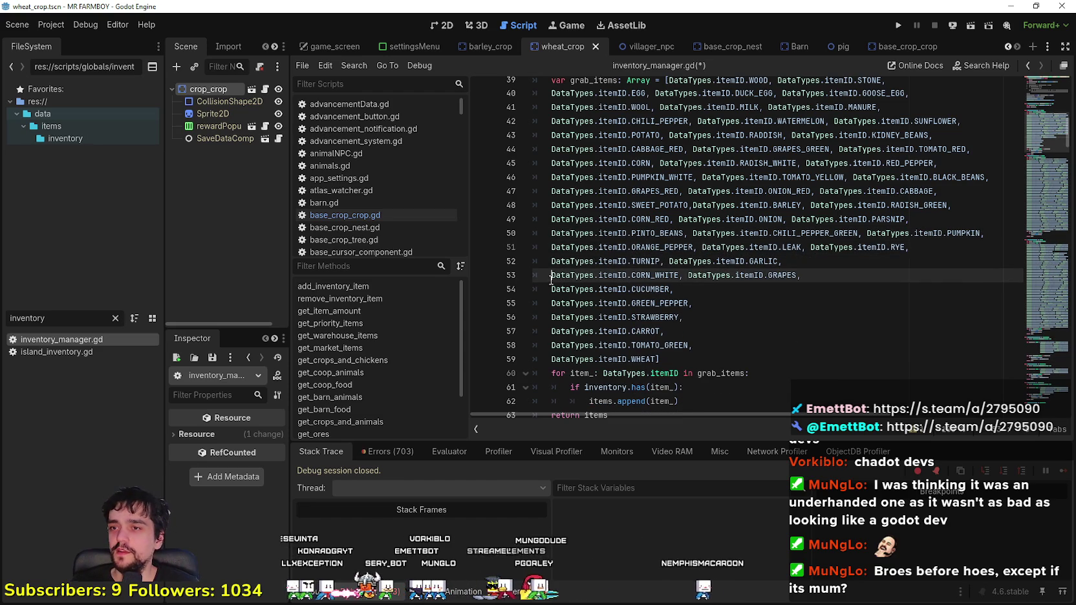
key("BackSpace")
key("BackSpace")
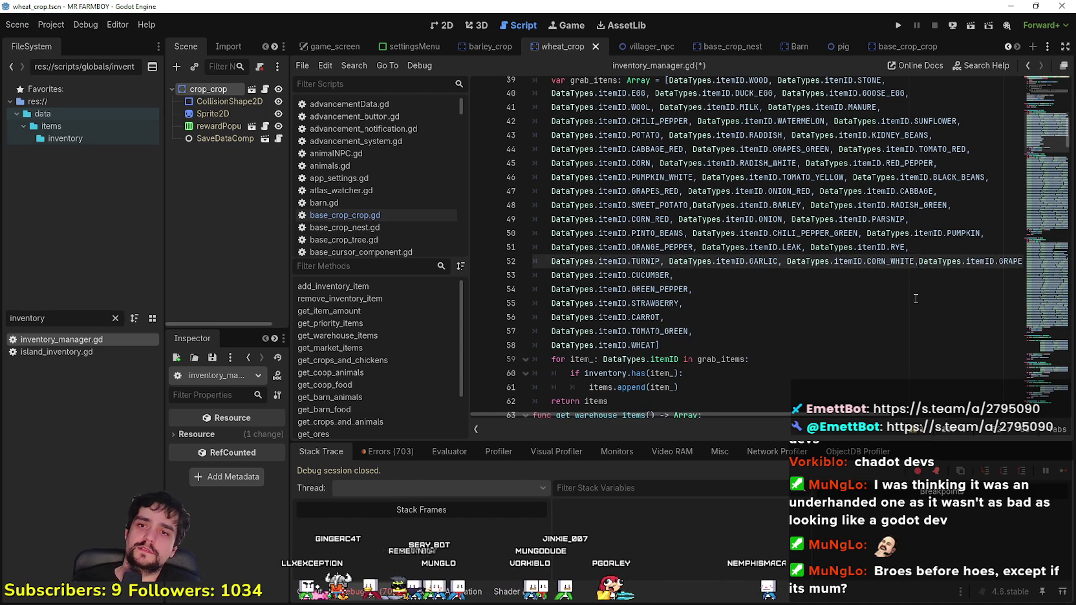
key("Return")
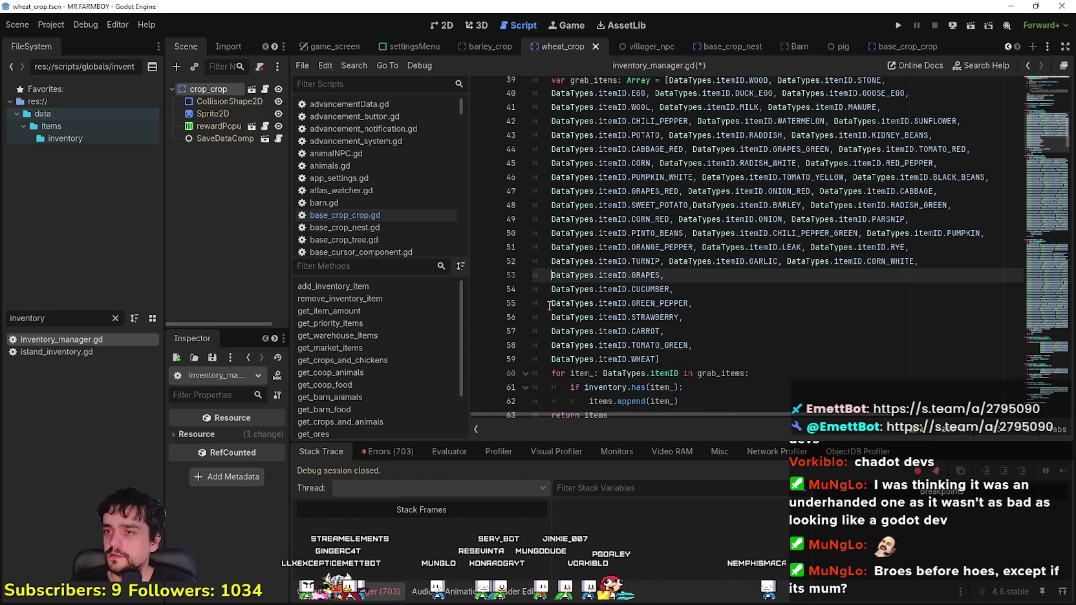
left_click(551, 300)
left_click(549, 289)
key("BackSpace")
key("BackSpace")
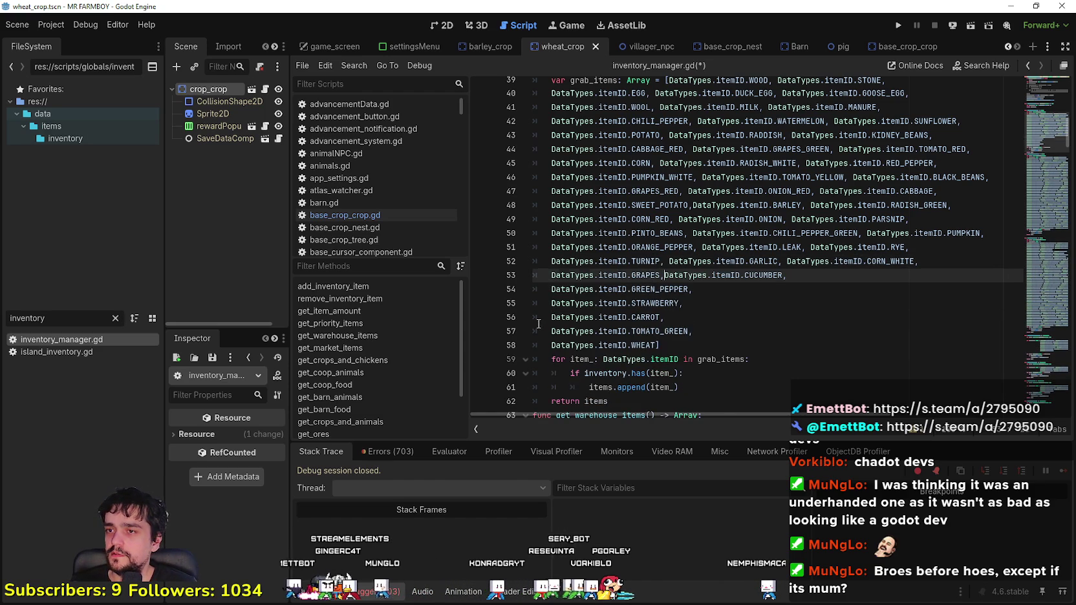
left_click(545, 303)
key("BackSpace")
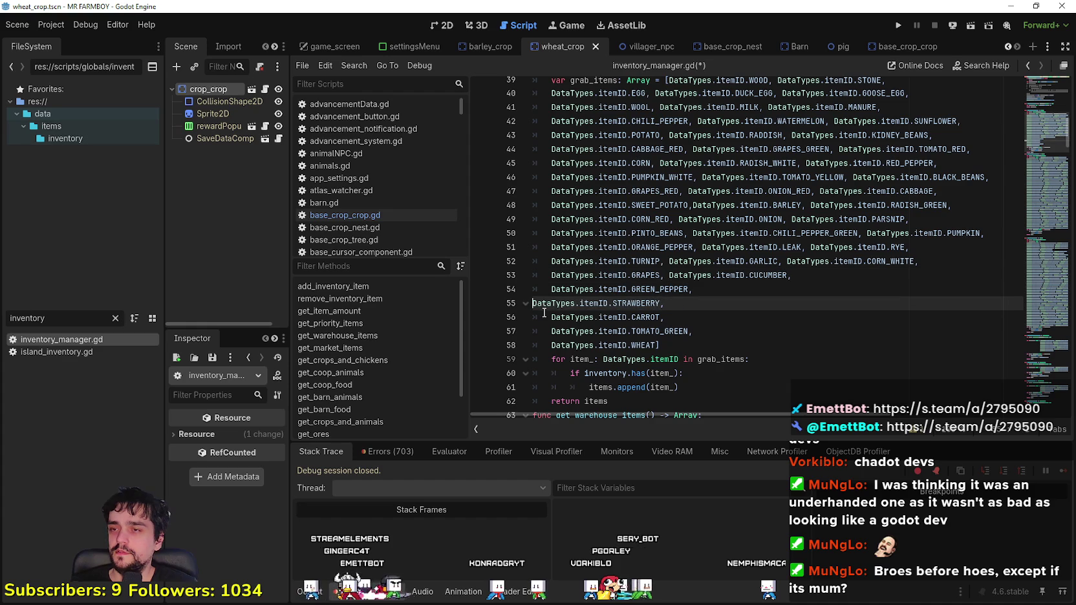
left_click(544, 290)
key("BackSpace")
key("BackSpace")
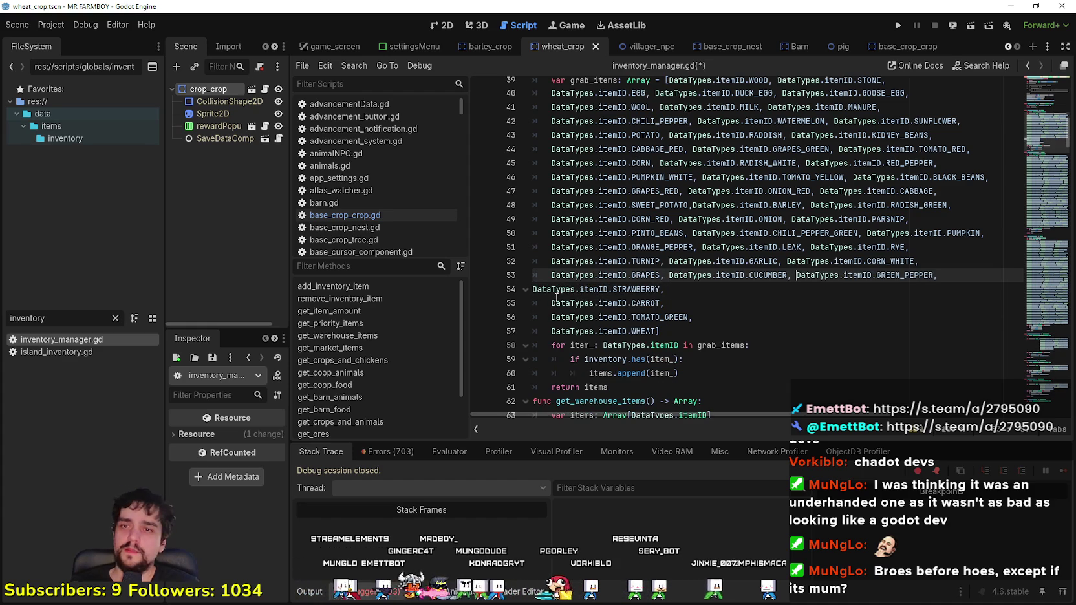
Step: Restore the STRAWBERRY line's indent, join CARROT and TOMATO_GREEN onto it, and save inventory_manager.gd
left_click(533, 289)
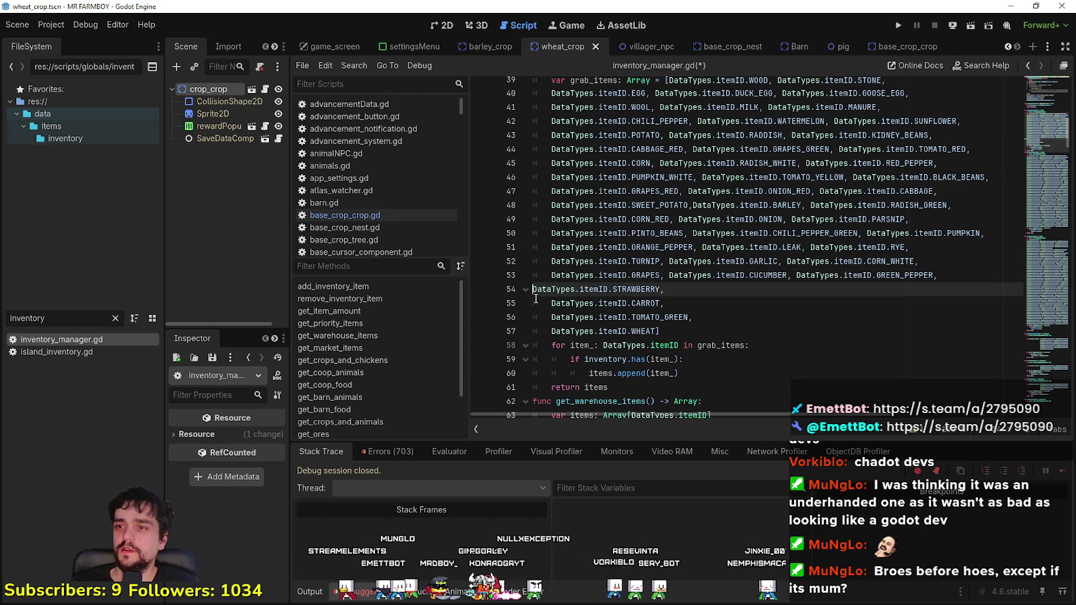
key("Tab")
left_click(551, 303)
key("BackSpace")
key("BackSpace")
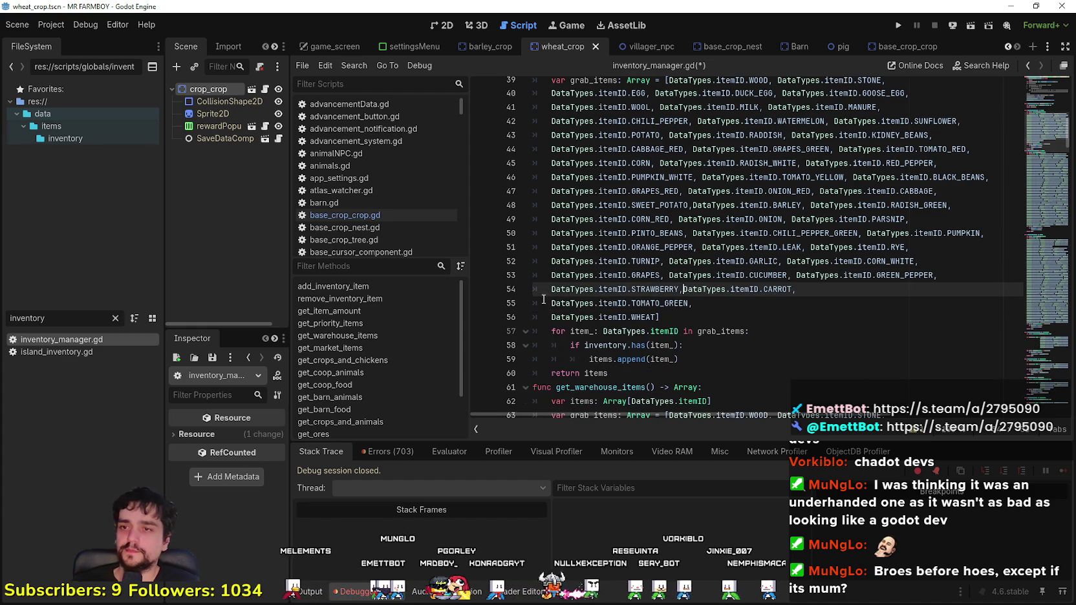
left_click(551, 303)
key("BackSpace")
key("BackSpace")
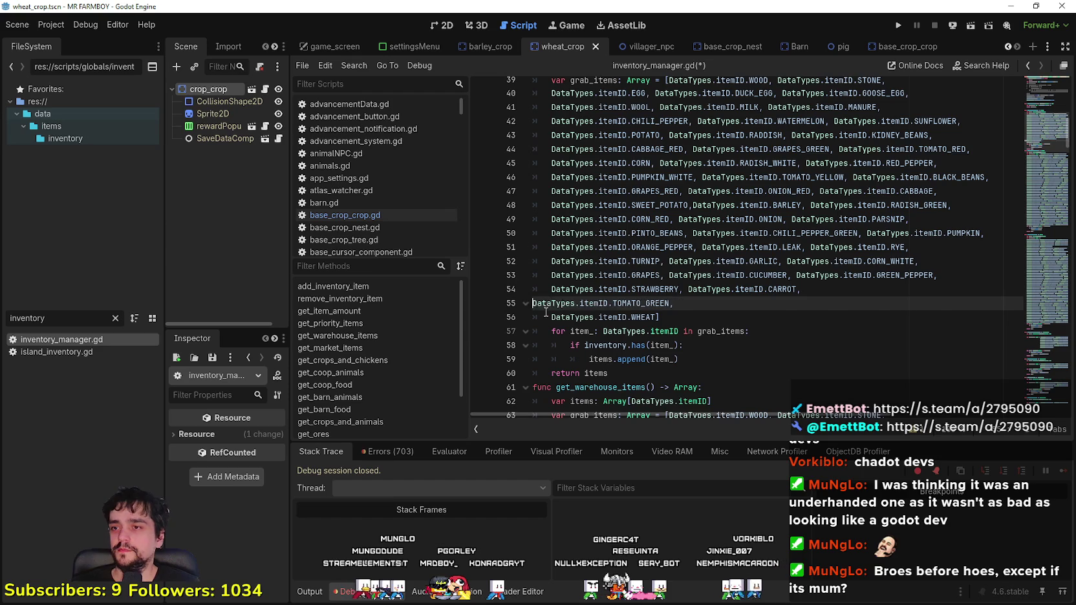
key("ctrl+space")
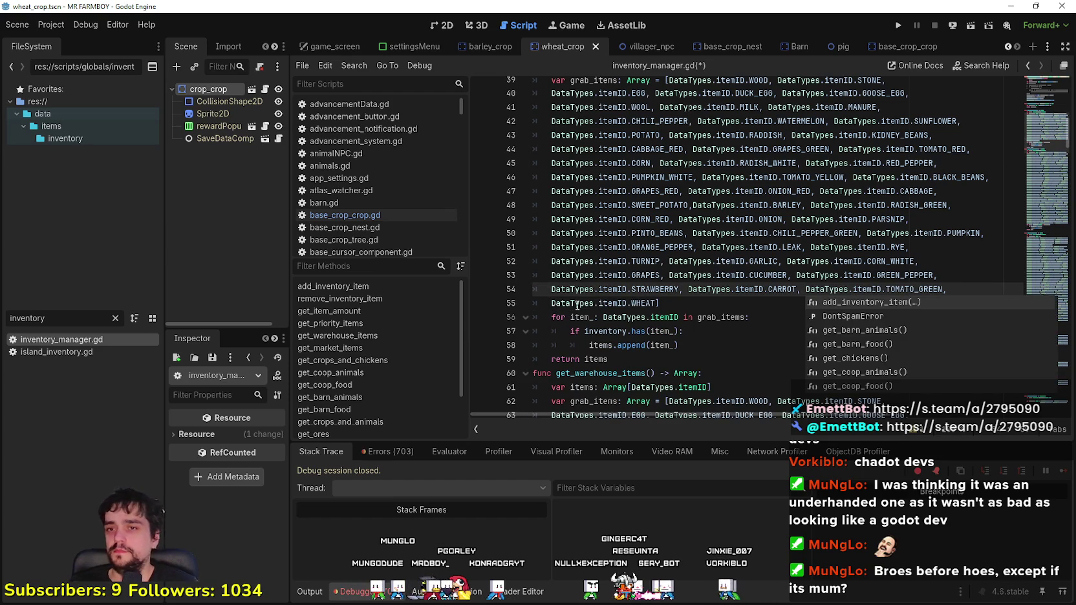
left_click(723, 305)
key("ctrl+s")
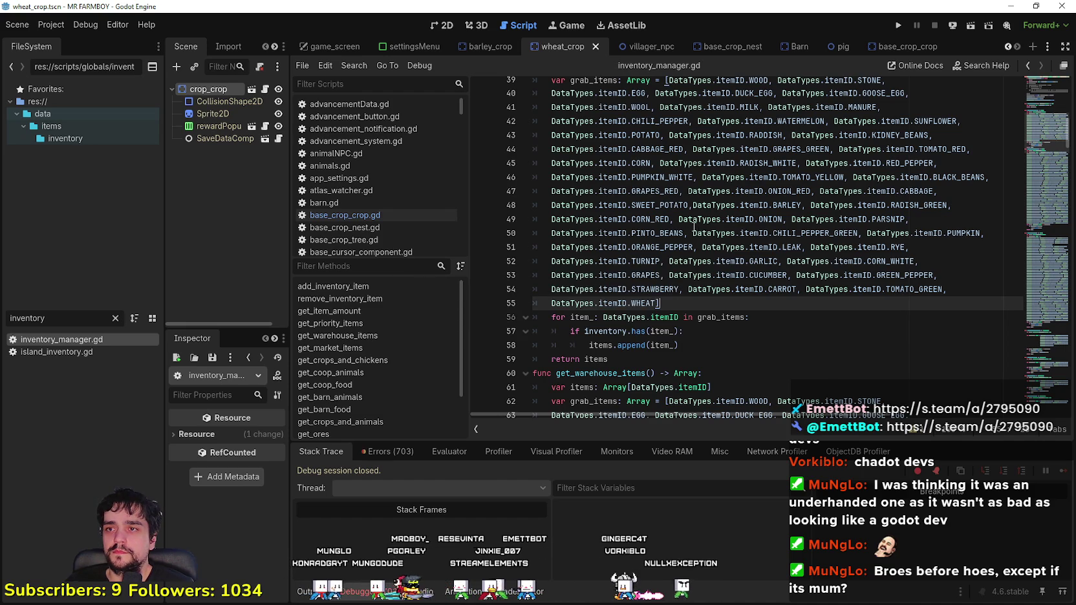
scroll(696, 230, "up", 5)
scroll(647, 220, "down", 2)
Step: Select the get_priority_items function name in inventory_manager.gd
double_click(618, 218)
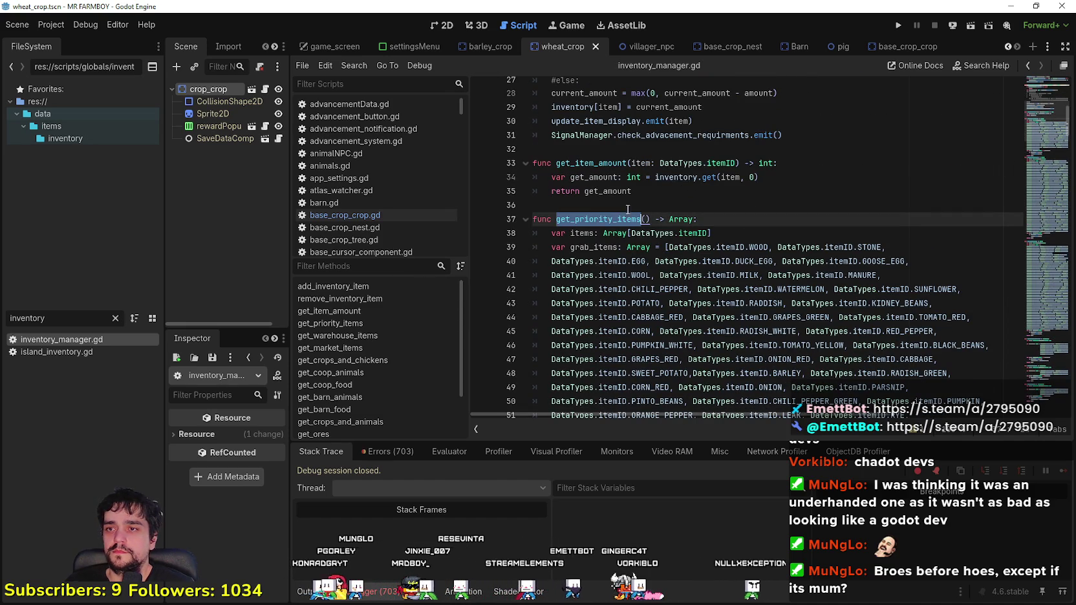
left_click(642, 204)
left_click(565, 220)
double_click(565, 220)
Step: Filter the FileSystem for 'game_s', open game_screen.tscn, and open BuildingPanel's building_panel.gd script
left_click_drag(65, 322, 2, 331)
type("game_s")
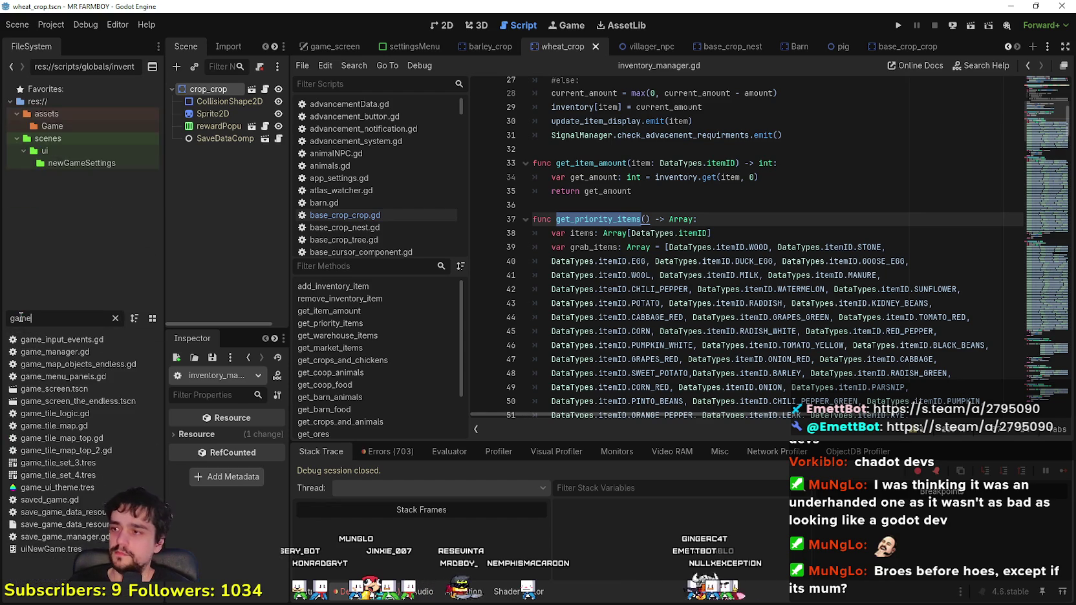
double_click(60, 341)
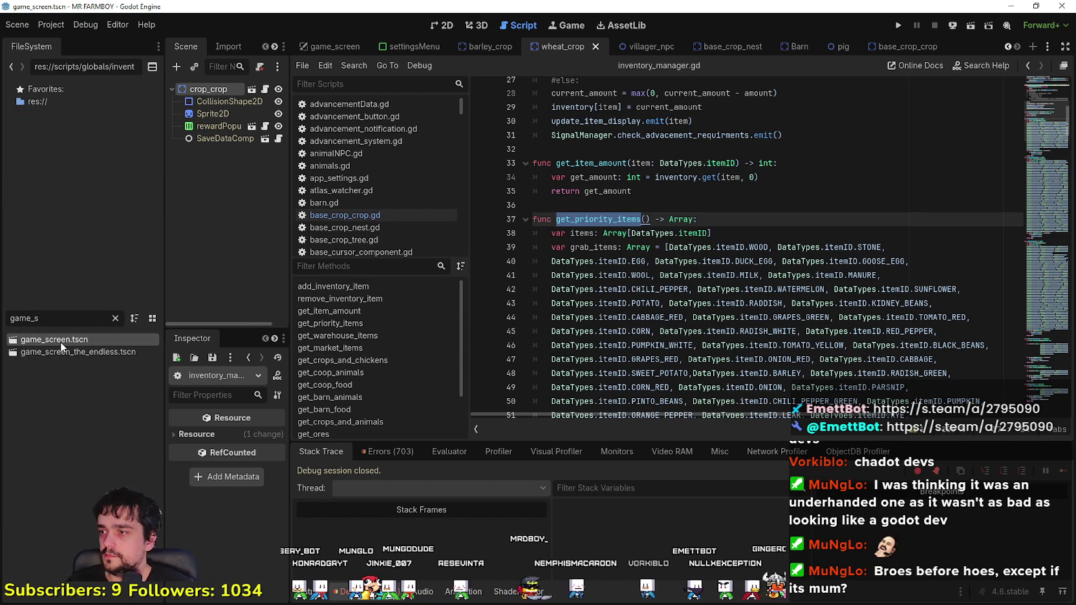
left_click_drag(330, 224, 435, 230)
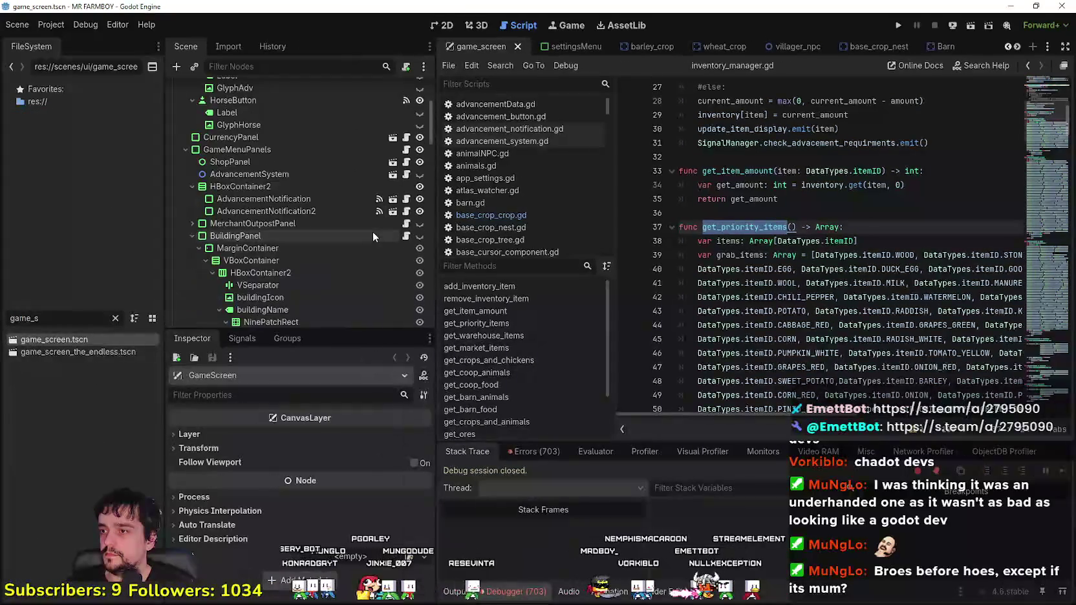
scroll(373, 231, "down", 5)
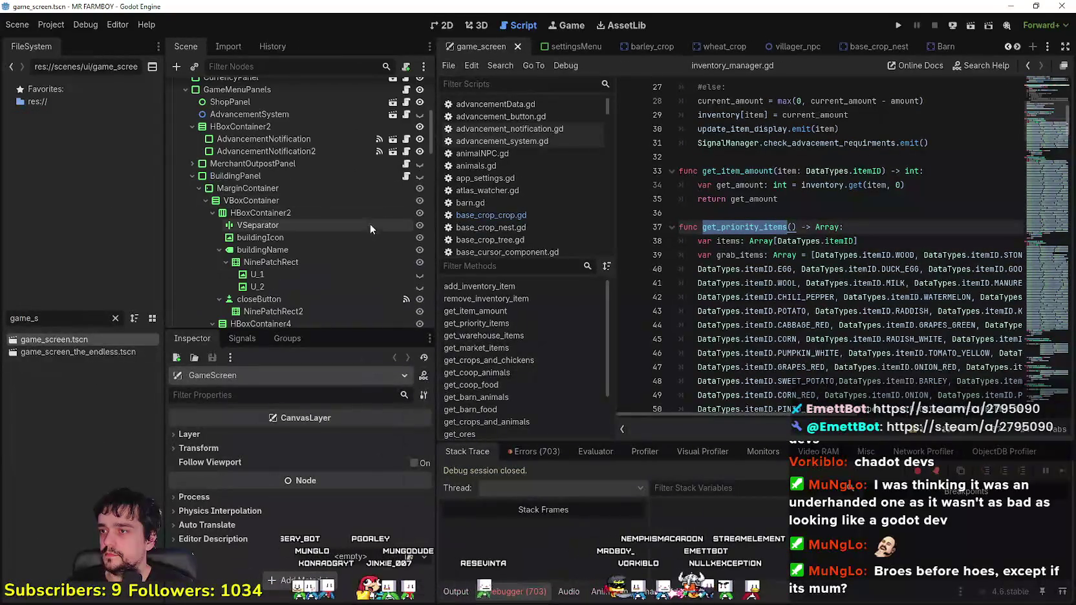
left_click(198, 188)
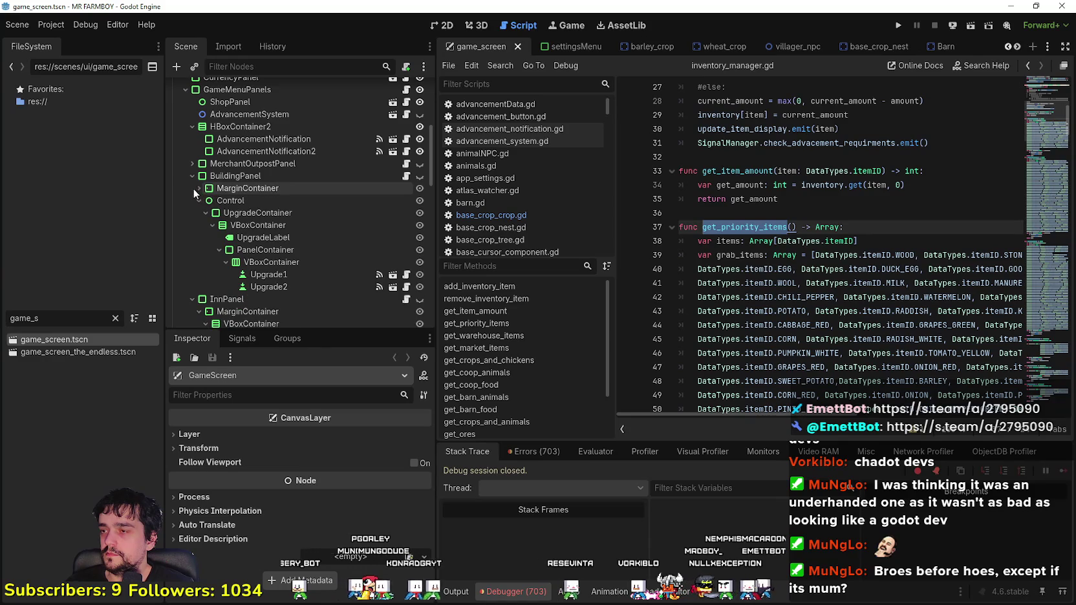
left_click(405, 175)
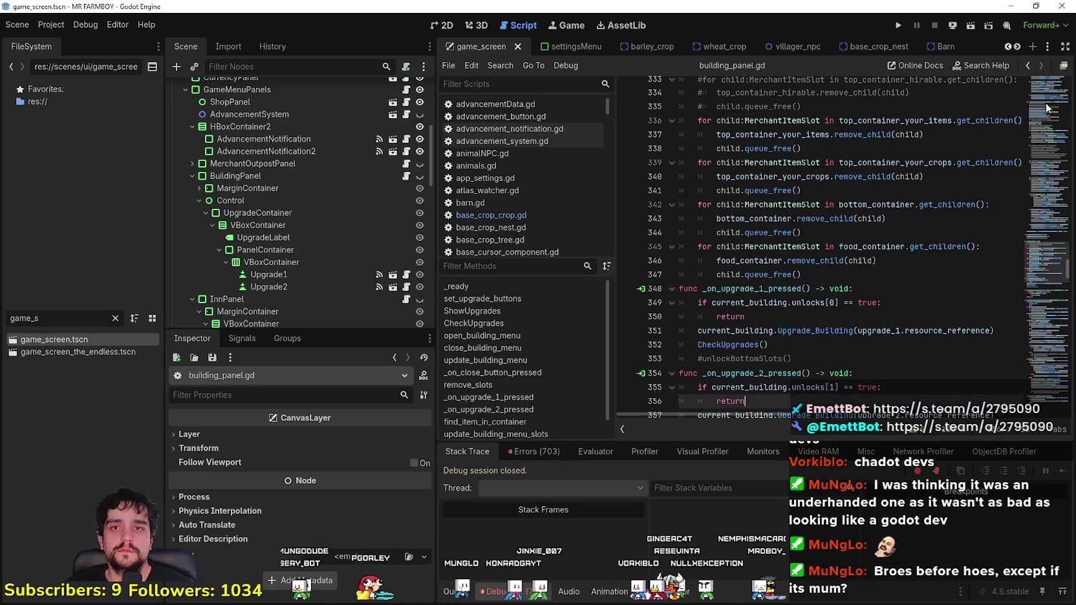
scroll(931, 290, "down", 4)
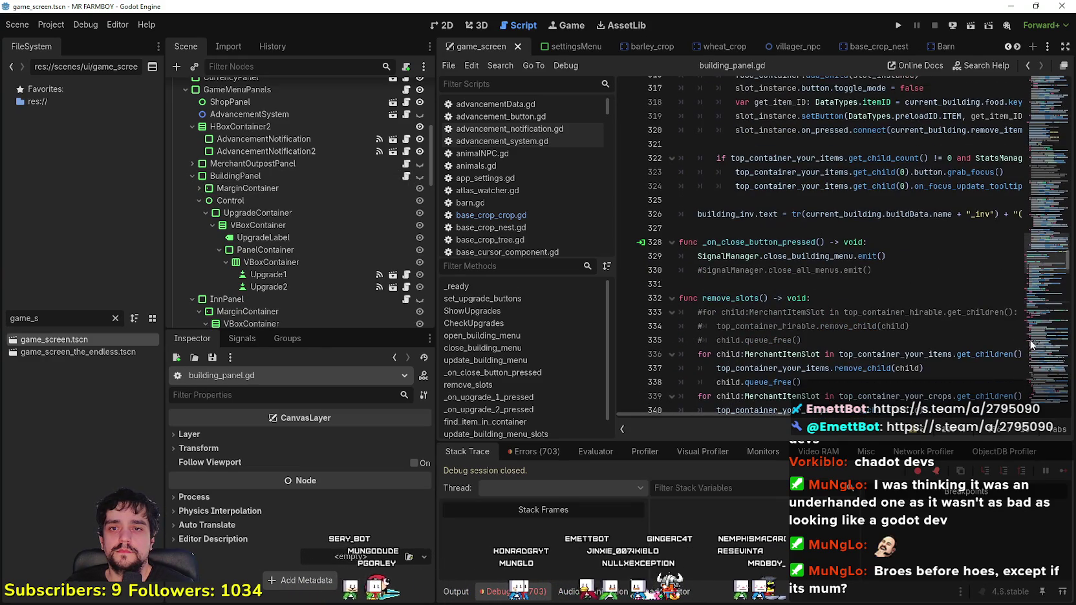
scroll(1044, 241, "up", 10)
scroll(1044, 241, "up", 1)
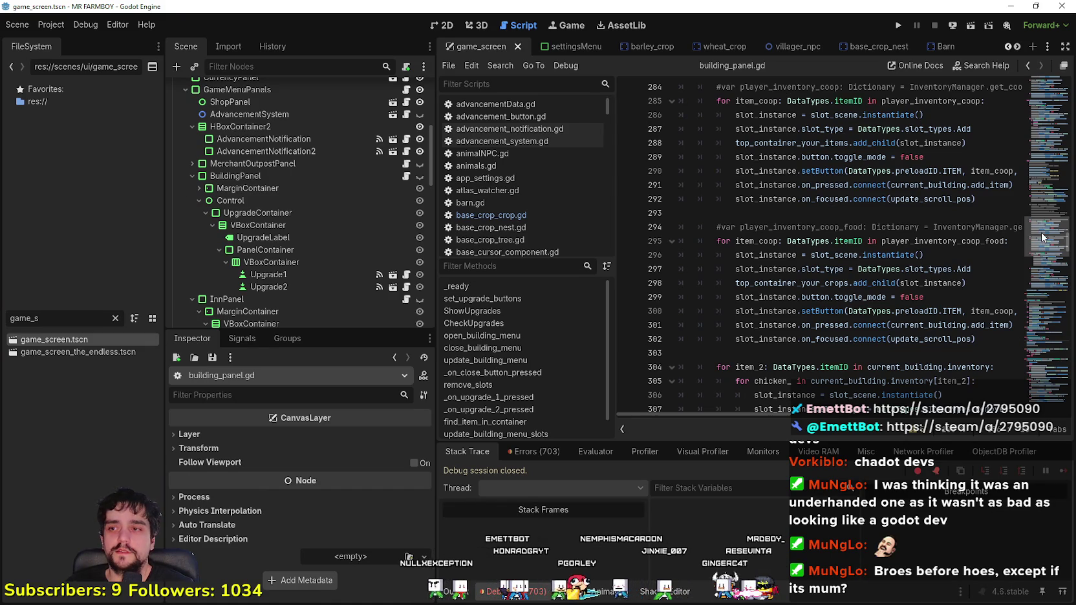
scroll(1042, 237, "up", 1)
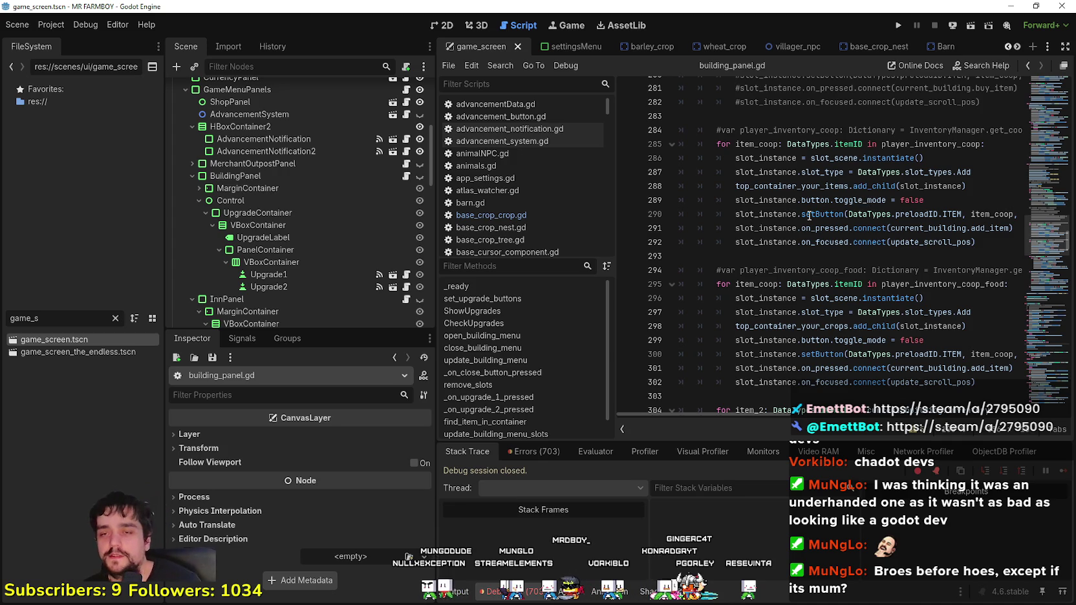
mouse_move(808, 216)
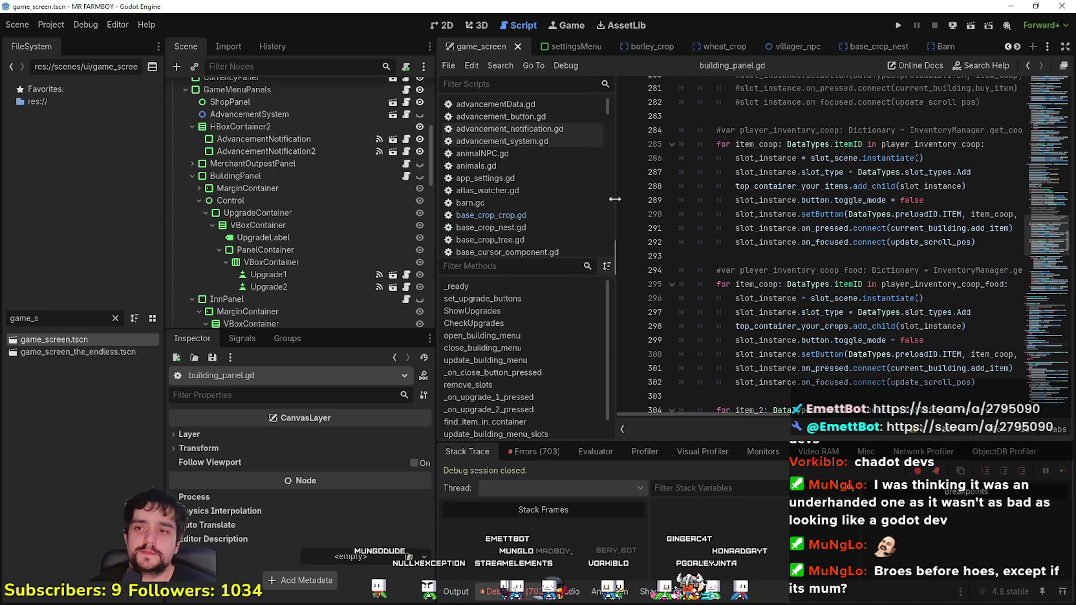
left_click_drag(617, 199, 582, 199)
left_click(760, 255)
scroll(776, 270, "up", 10)
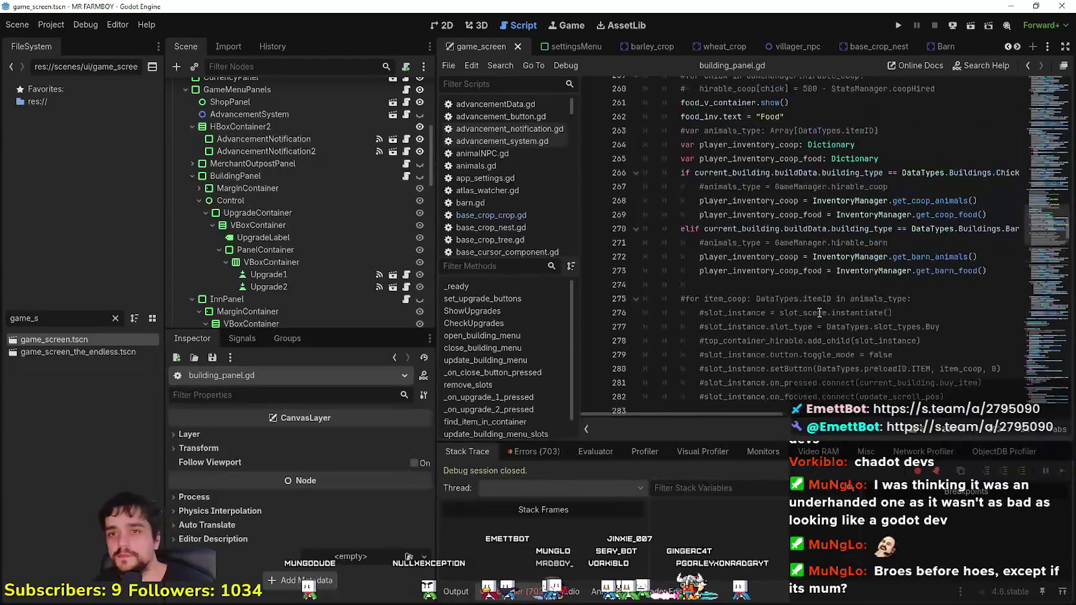
scroll(860, 291, "up", 7)
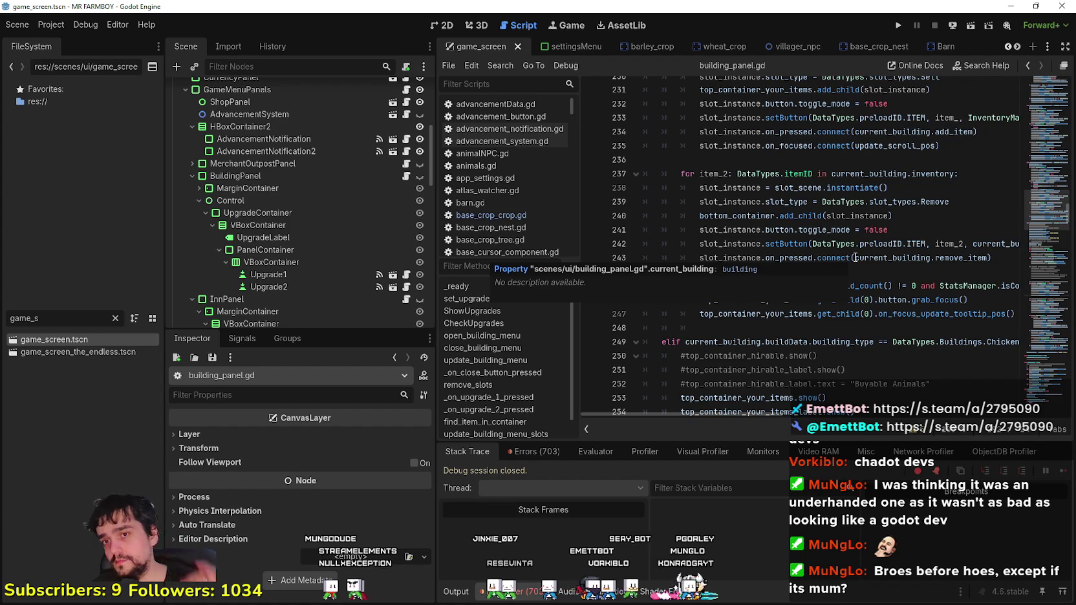
scroll(898, 245, "up", 5)
scroll(905, 249, "up", 4)
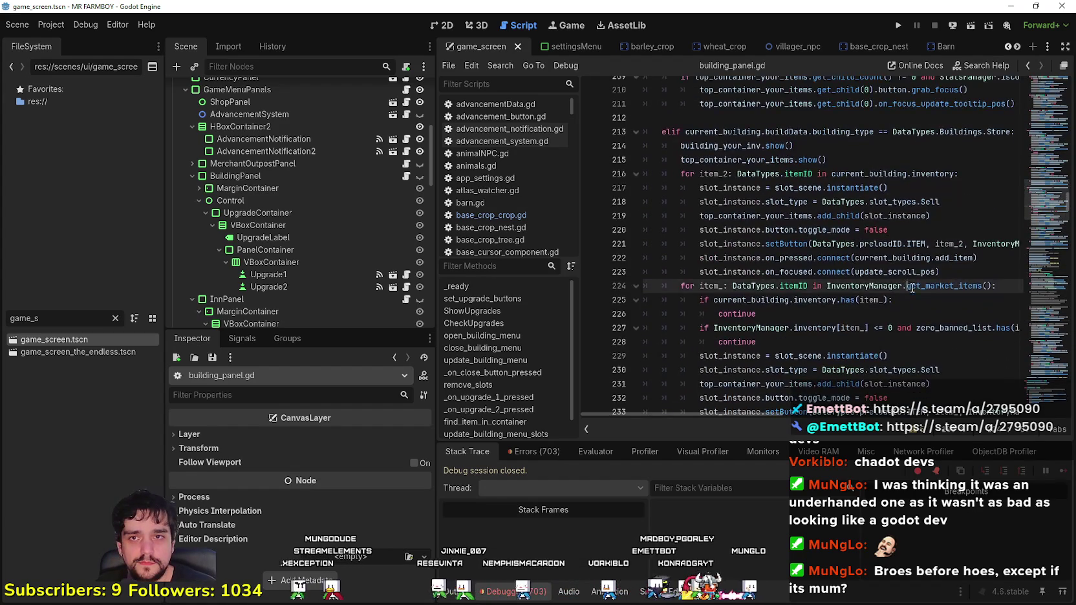
scroll(918, 278, "up", 4)
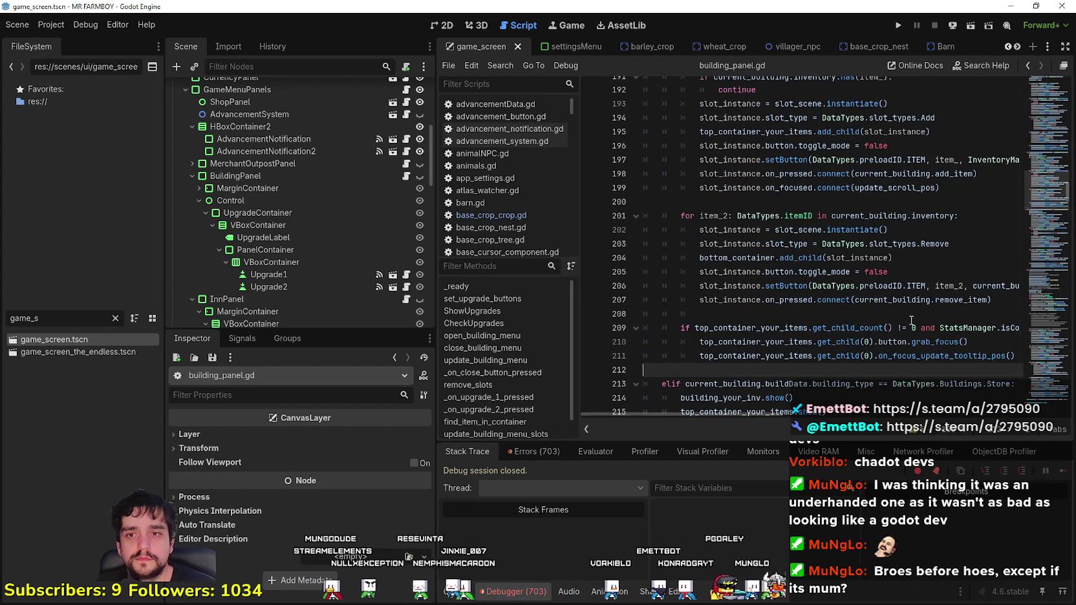
scroll(912, 326, "up", 4)
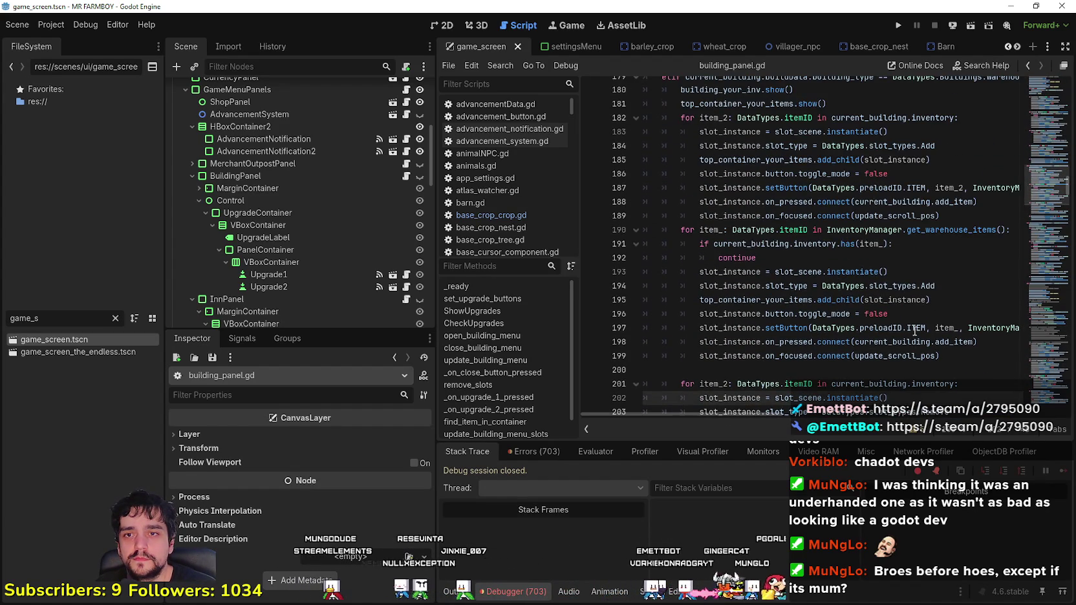
double_click(923, 230)
scroll(862, 242, "up", 2)
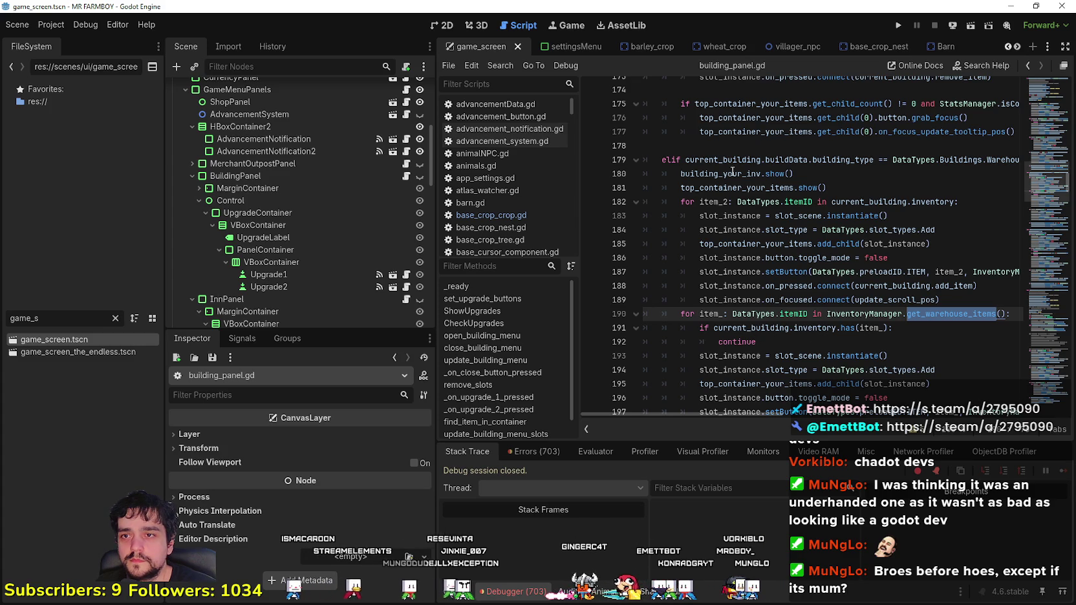
scroll(896, 370, "down", 1)
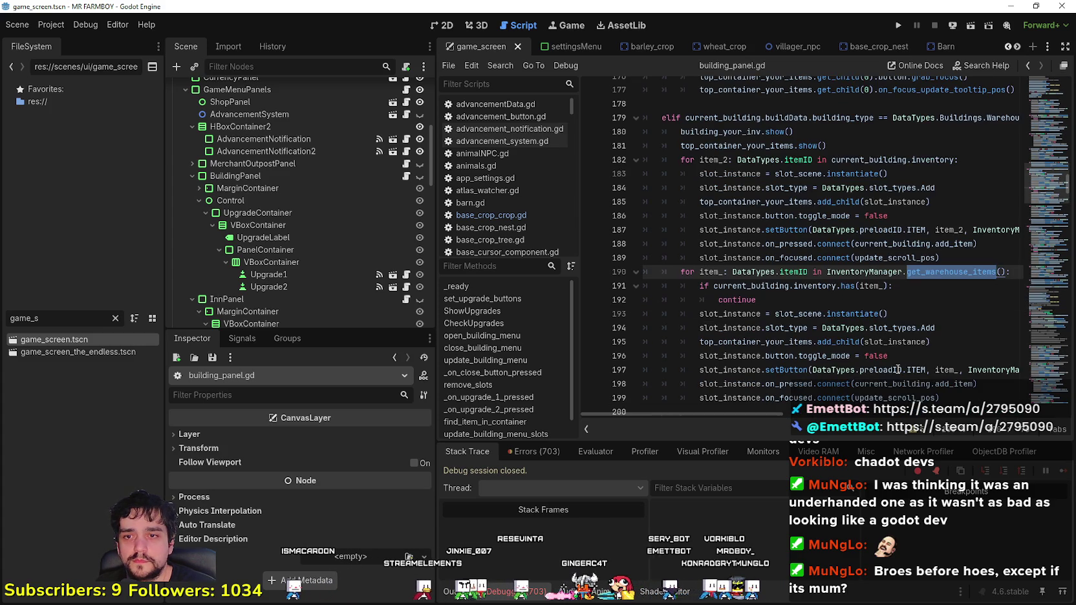
left_click(874, 340)
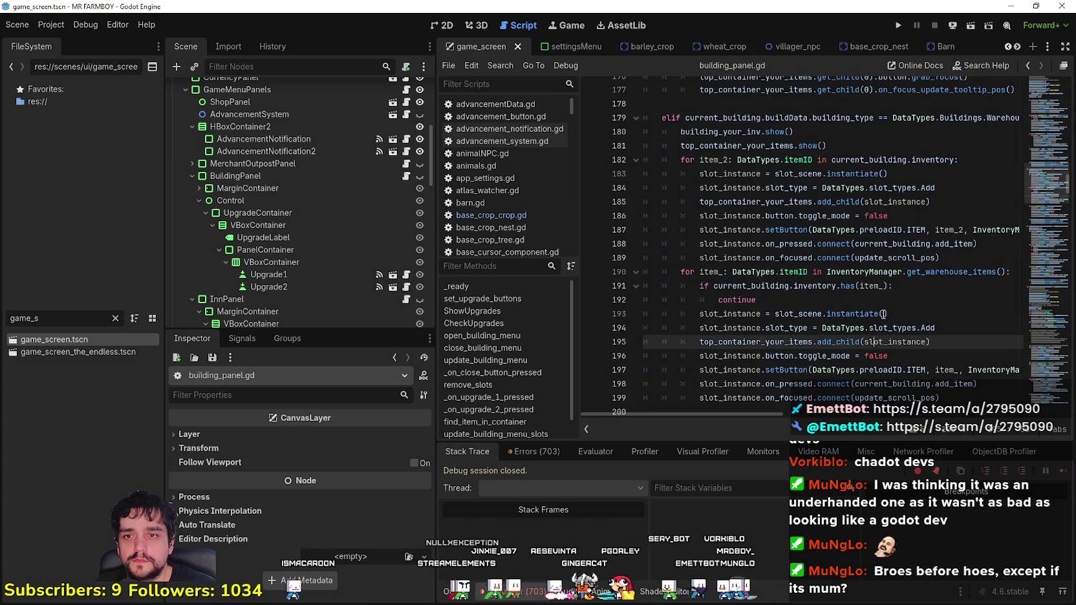
left_click(895, 287)
scroll(868, 299, "up", 7)
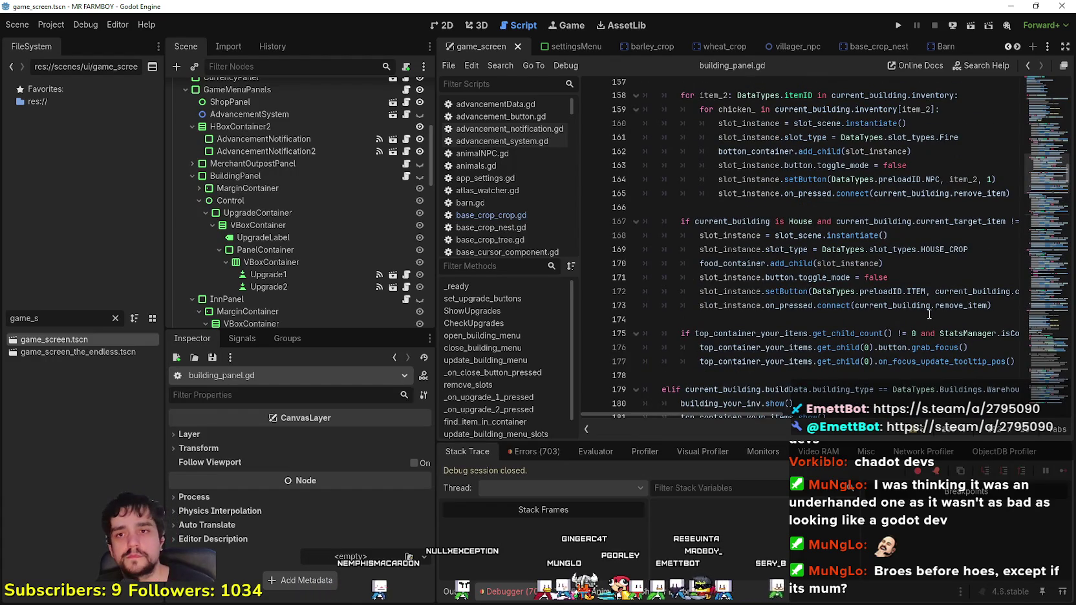
left_click_drag(865, 236, 929, 228)
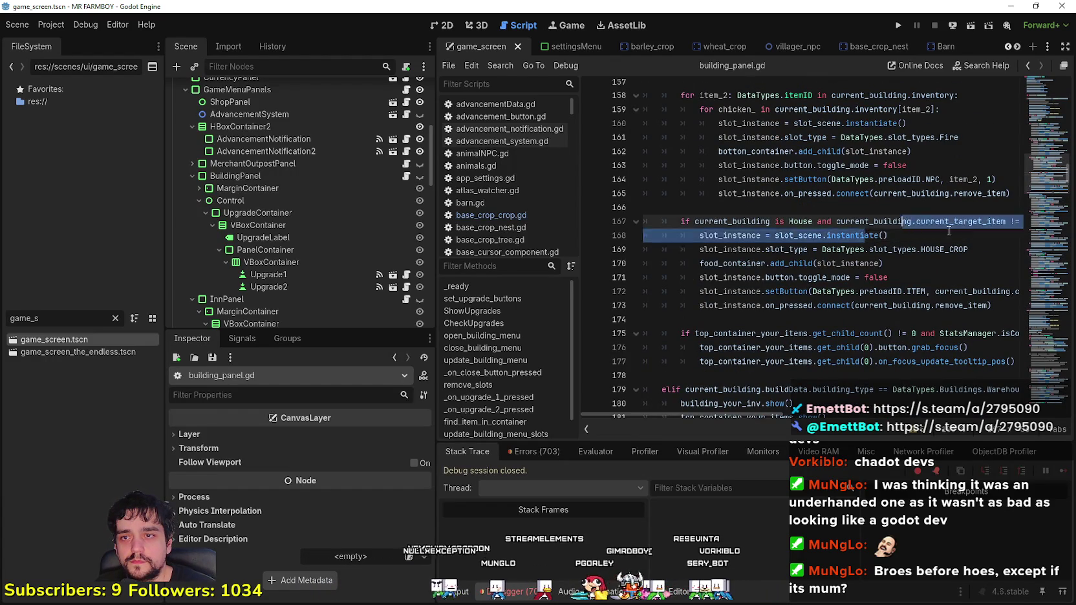
left_click(949, 222)
scroll(771, 248, "up", 2)
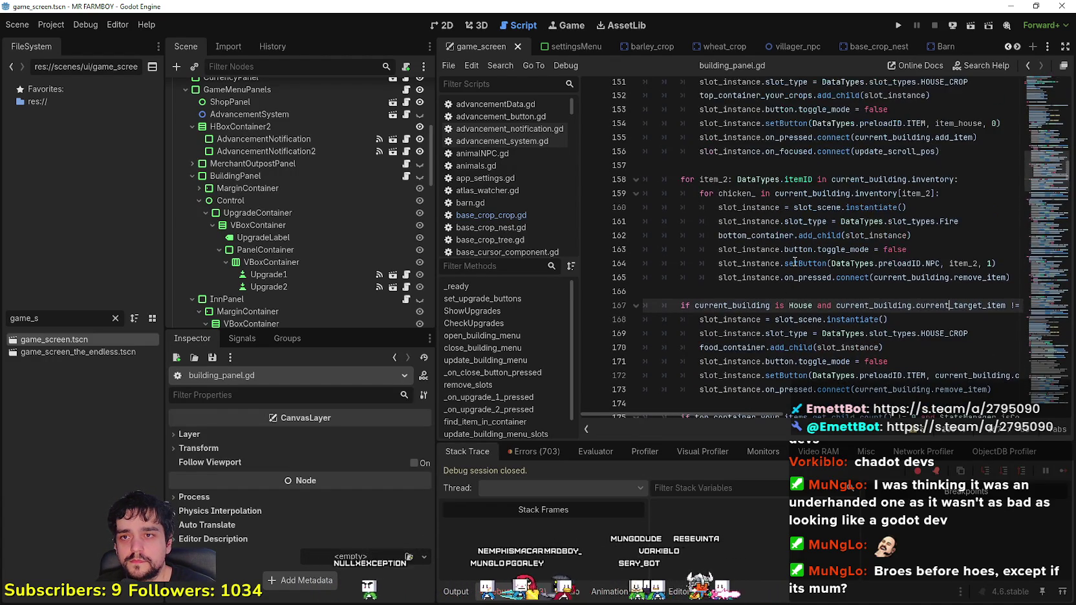
mouse_move(963, 305)
left_mouse_down()
mouse_move(1033, 309)
mouse_move(1008, 320)
mouse_move(636, 318)
left_mouse_up()
scroll(821, 347, "up", 2)
left_click(824, 278)
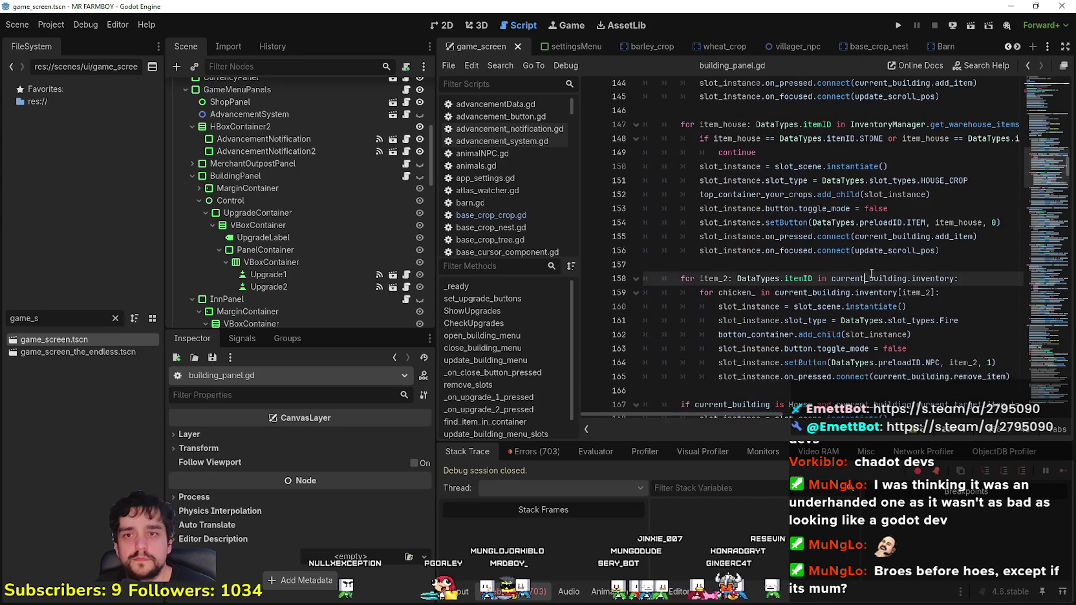
scroll(824, 278, "up", 3)
left_click(926, 250)
left_click(879, 264)
scroll(882, 262, "up", 2)
scroll(866, 285, "up", 3)
left_click(865, 288)
scroll(865, 288, "down", 3)
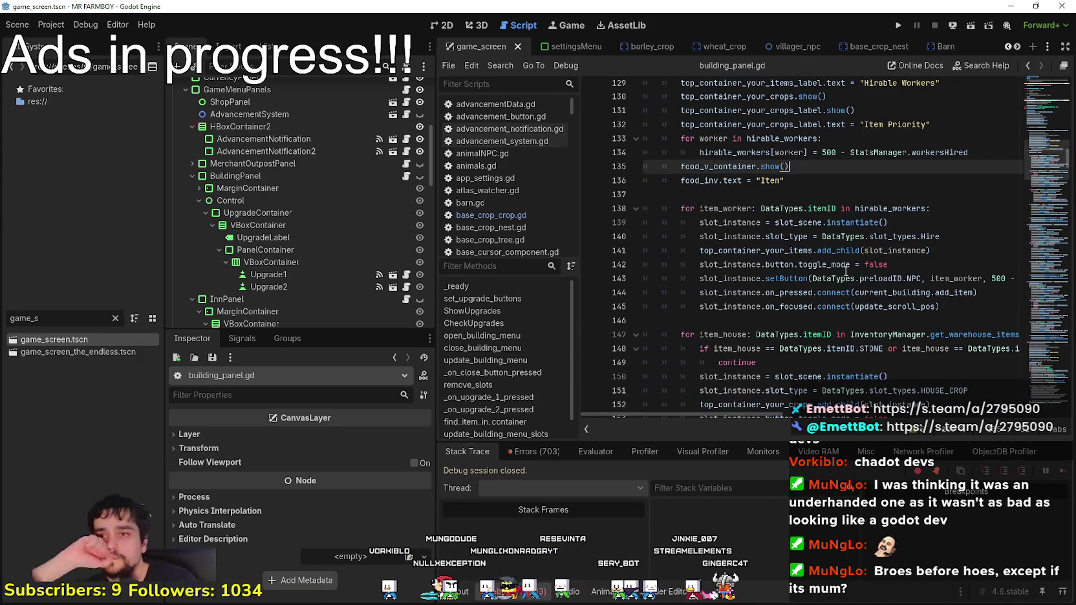
mouse_move(845, 266)
scroll(889, 228, "down", 2)
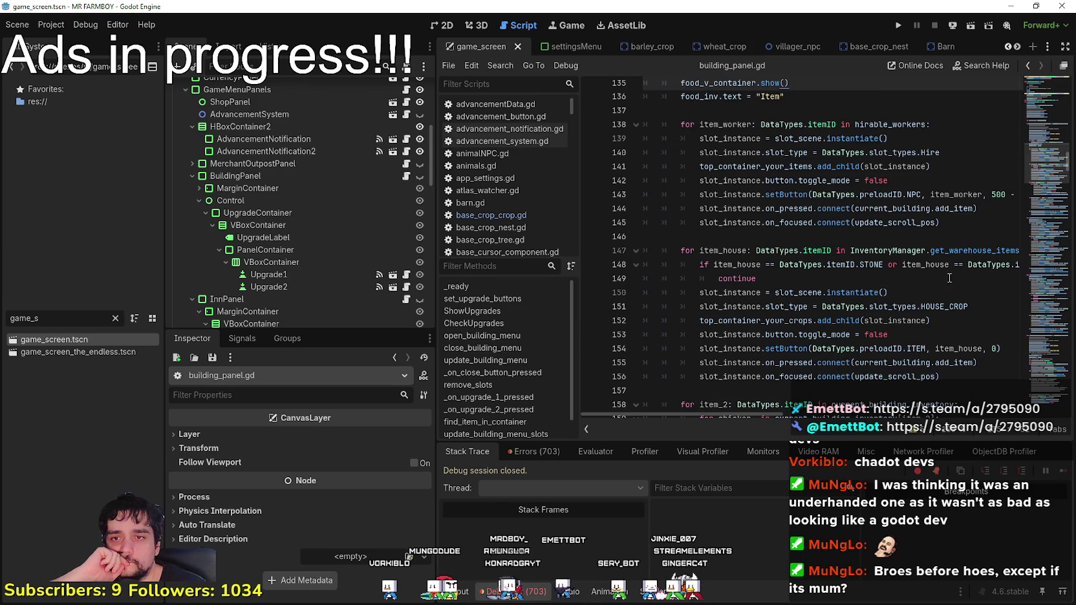
Step: Make line 147 loop over InventoryManager.get_priority_items(), save, and run the project
double_click(932, 250)
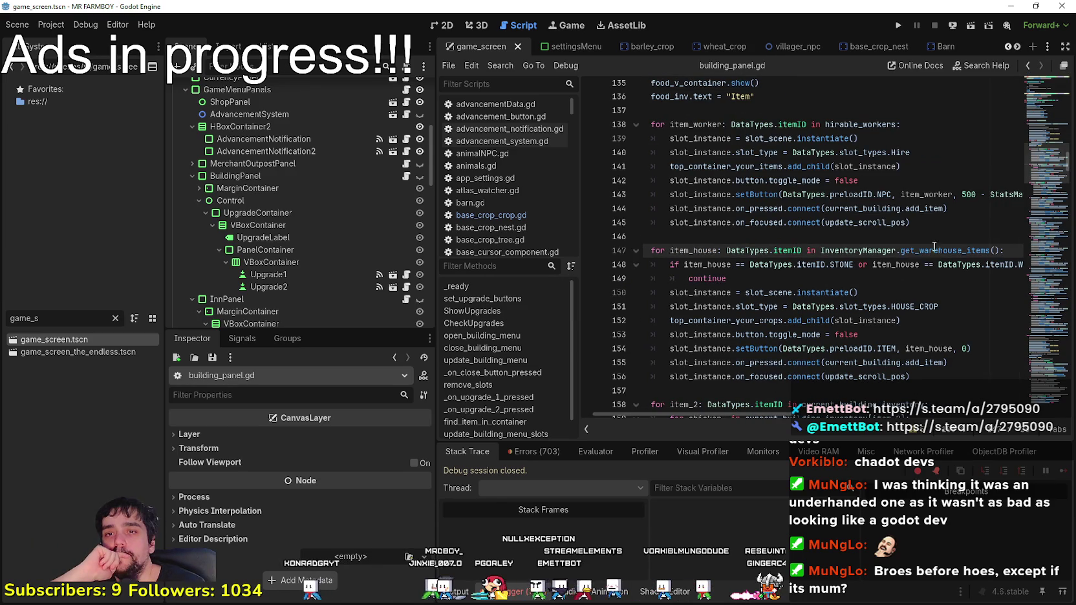
left_click(1001, 250, "shift")
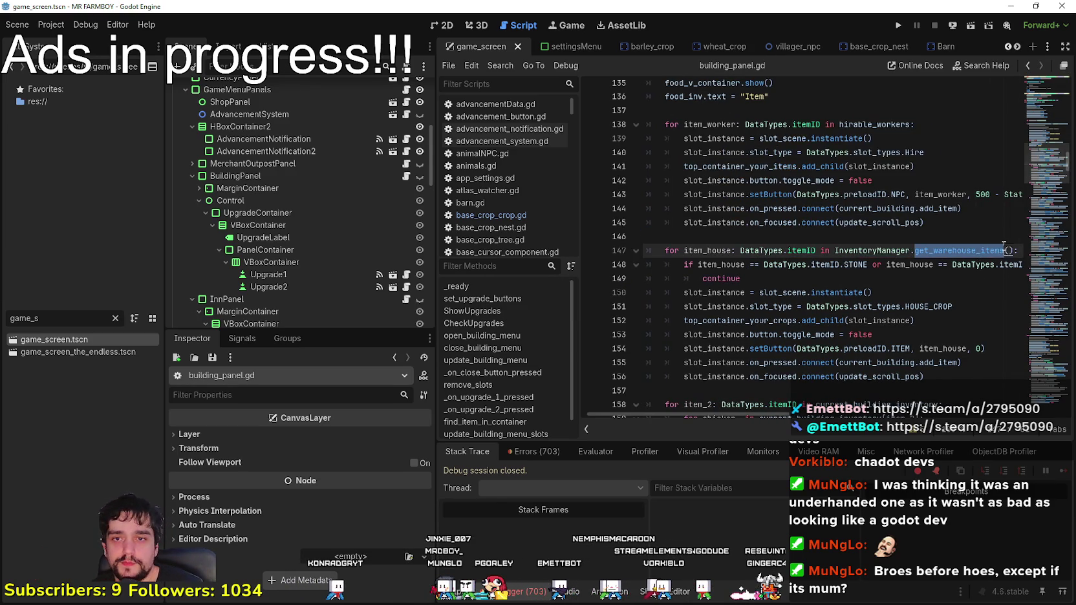
type("get_priority_items")
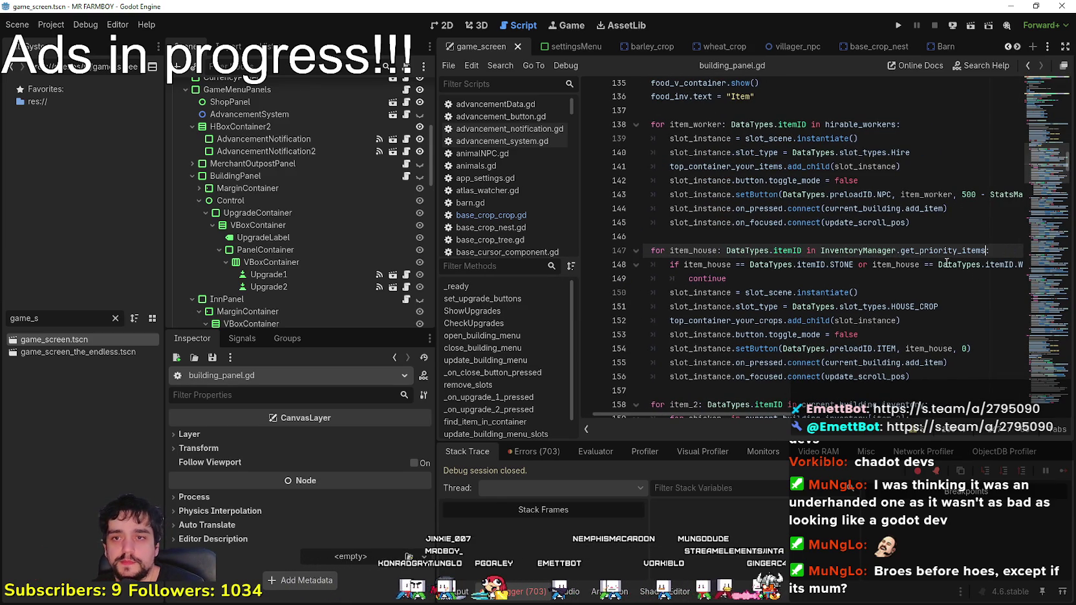
type("(")
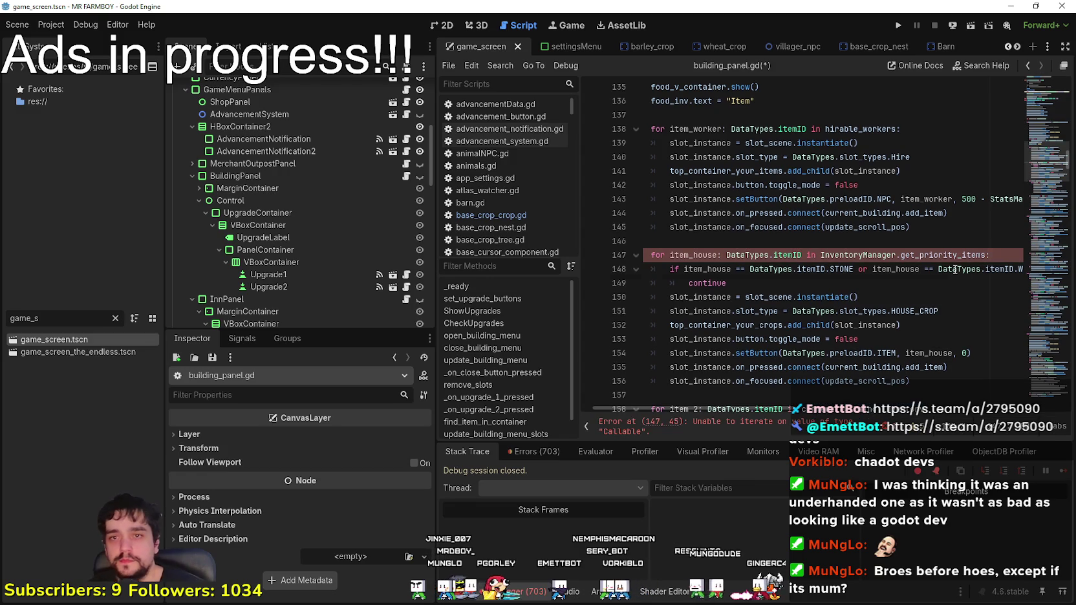
left_click(900, 243)
key("ctrl+s")
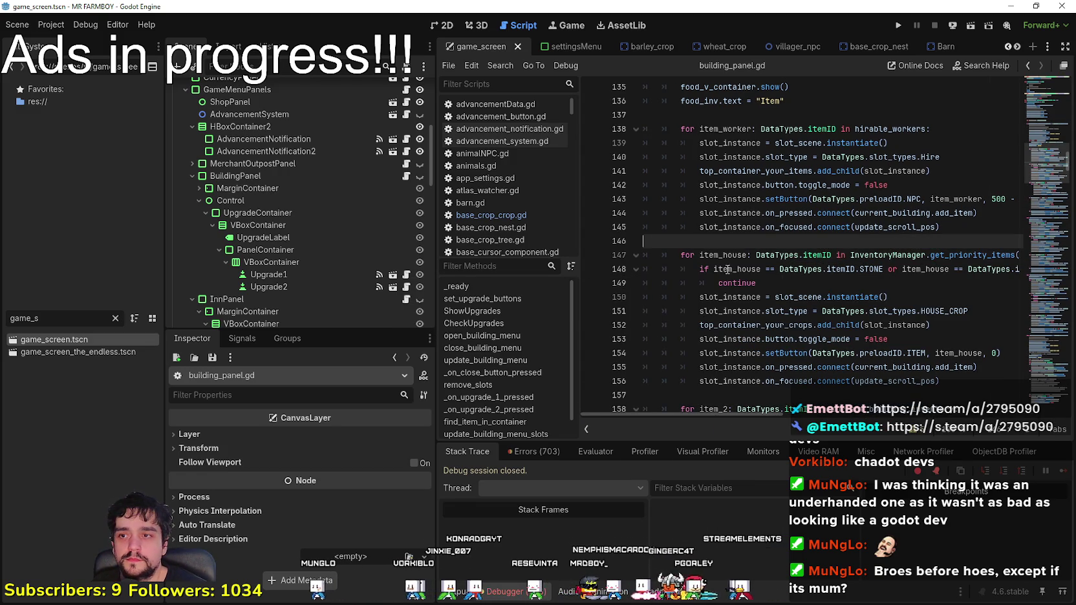
left_click(899, 26)
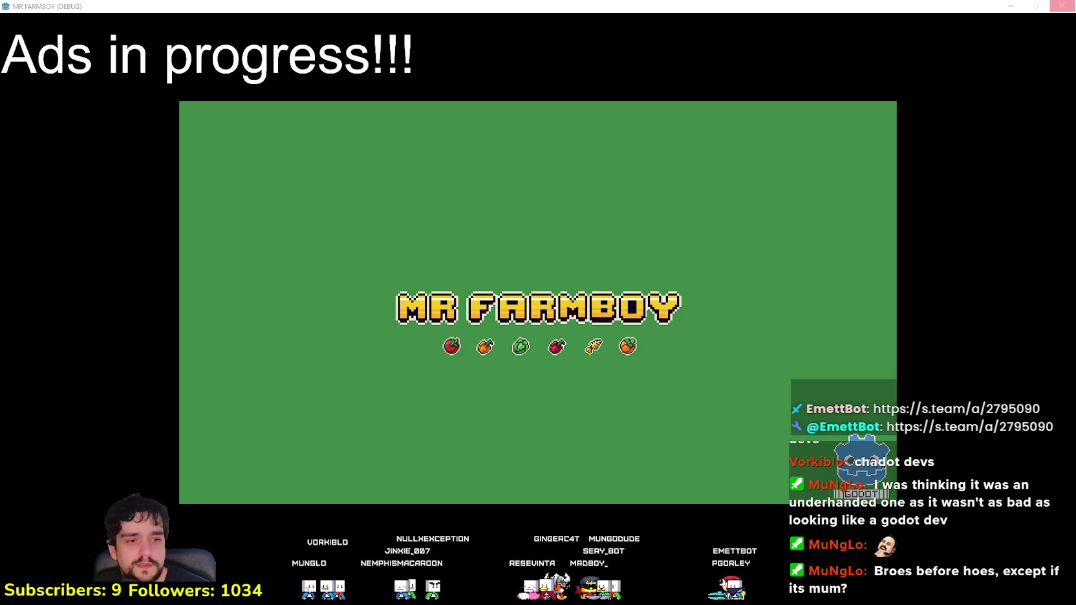
Step: Close the game window and open MR FARMBOY's Community Hub Bugs & Technical Issues forum
left_click(1061, 6)
left_click(113, 41)
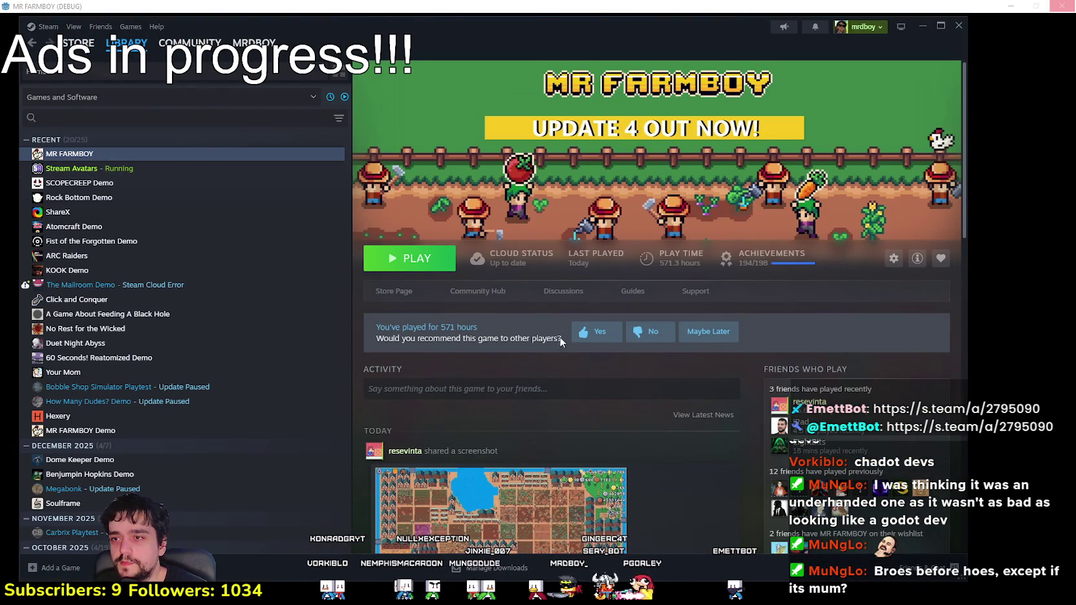
left_click(460, 291)
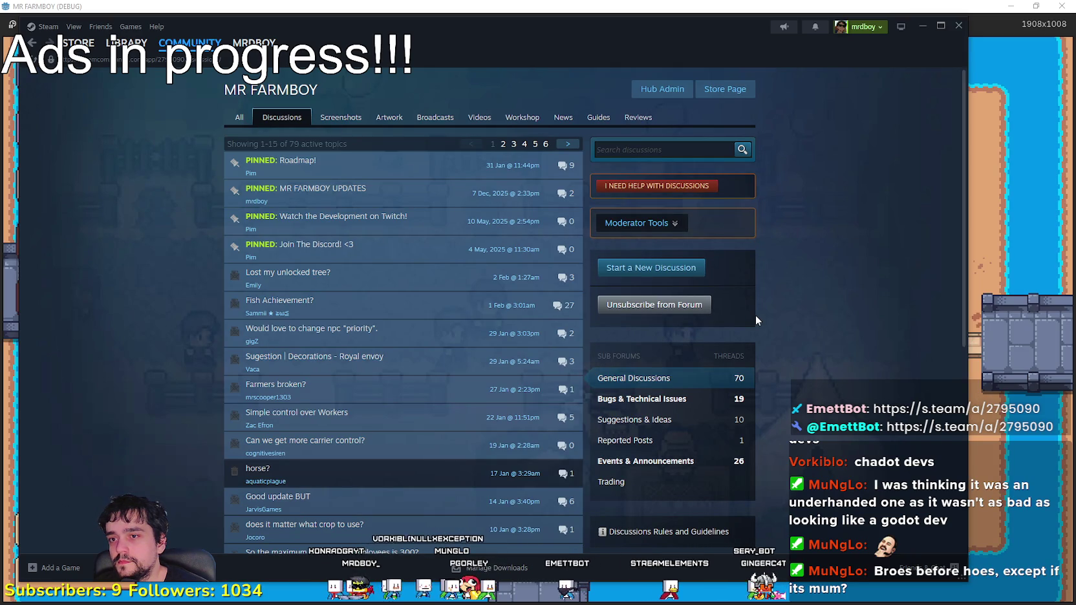
left_click(700, 404)
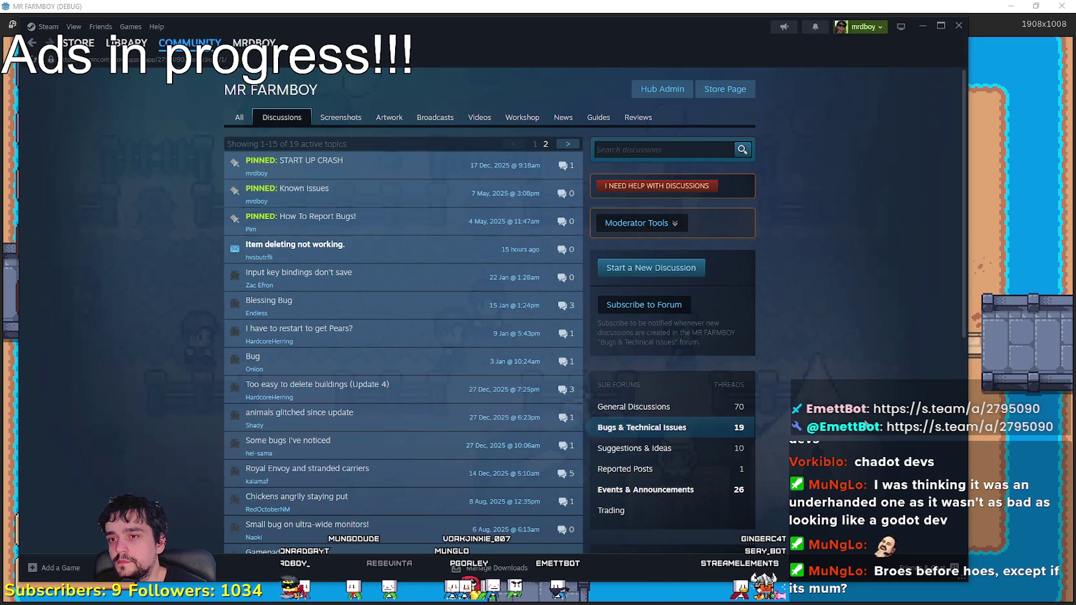
Step: In 'Item deleting not working.', post 'I released a hotfix for this earlier today, if you're talking about decorations.'
left_click(439, 252)
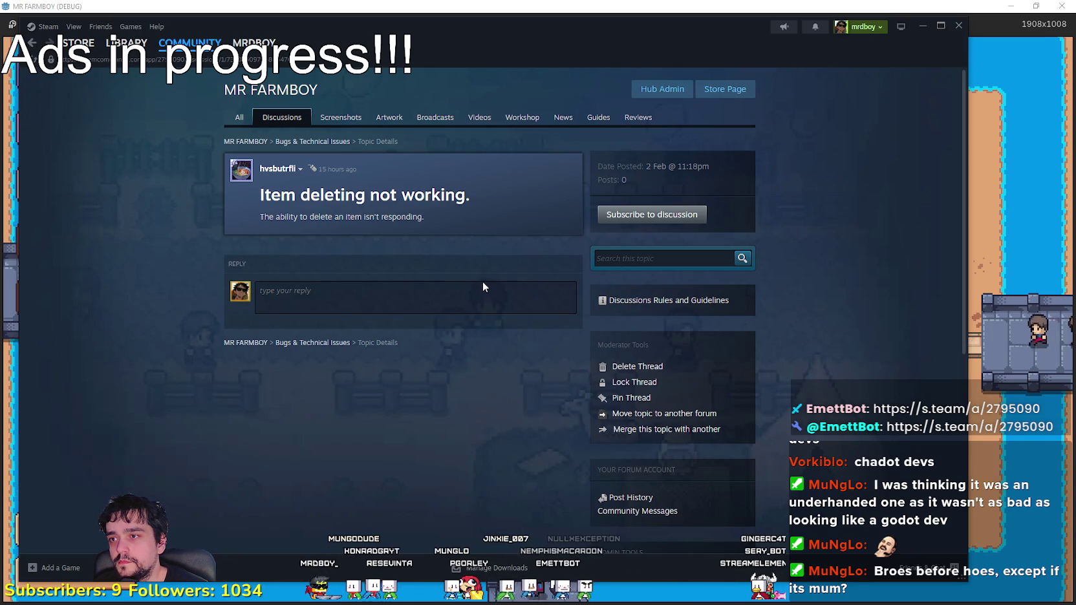
left_click(452, 302)
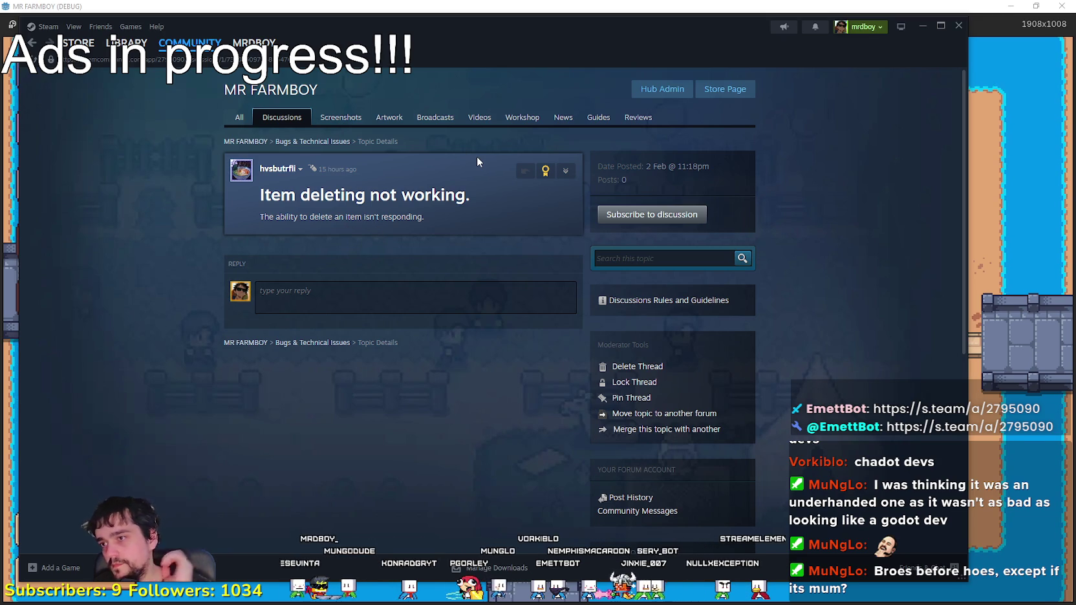
type("I rele")
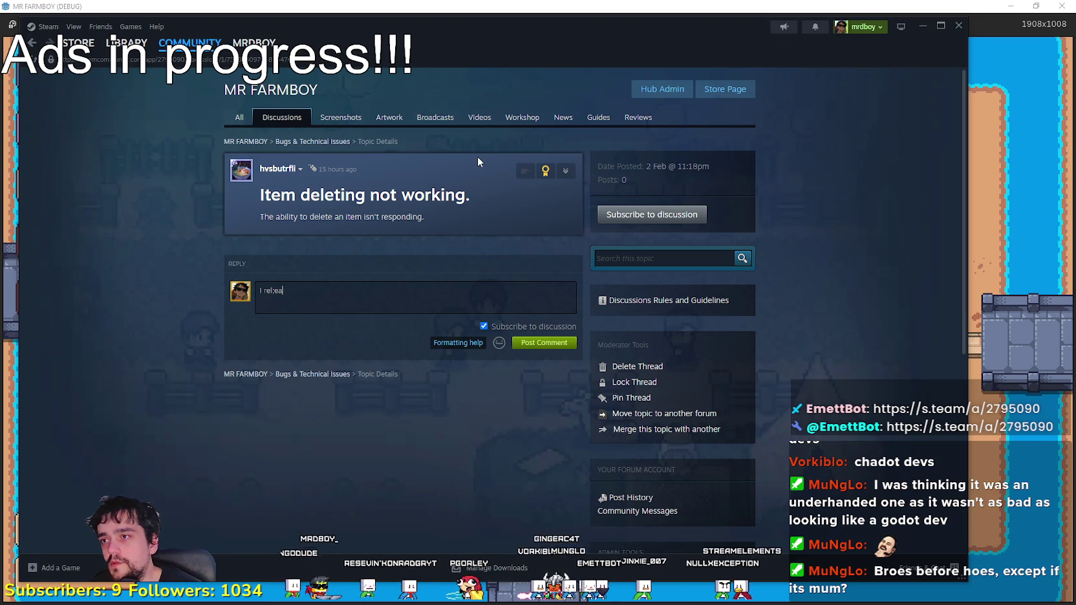
key("BackSpace")
key("BackSpace")
key("BackSpace")
type("ele")
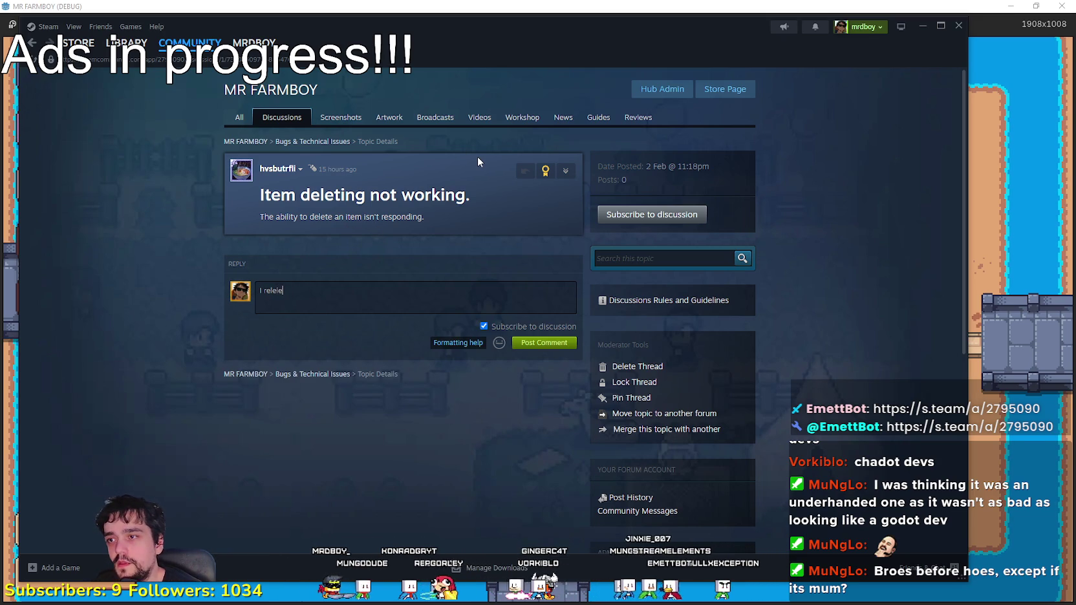
key("BackSpace")
key("BackSpace")
key("BackSpace")
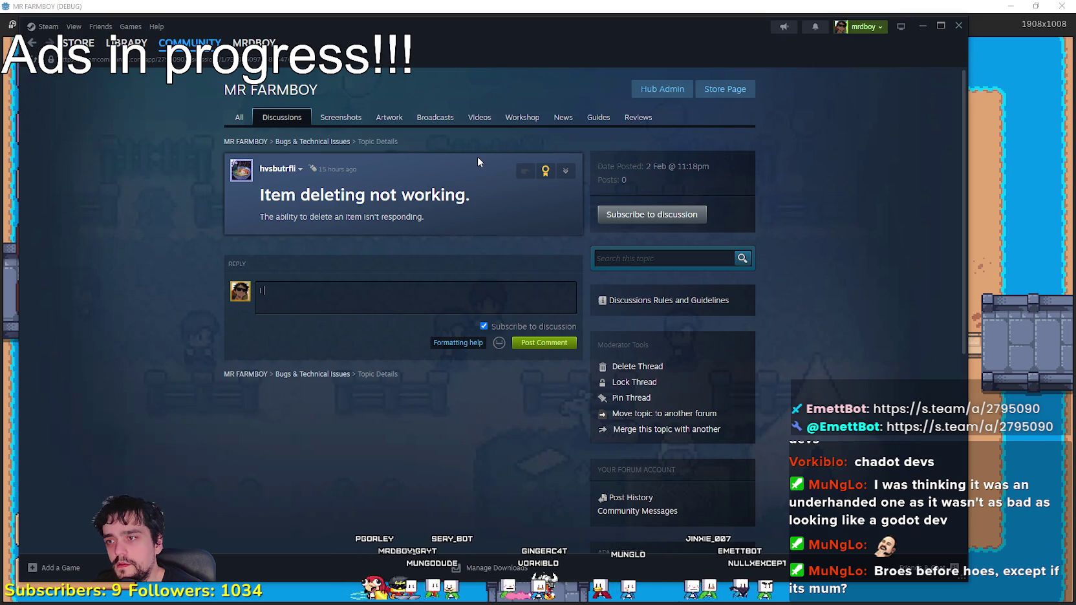
type("released a hotfix for ")
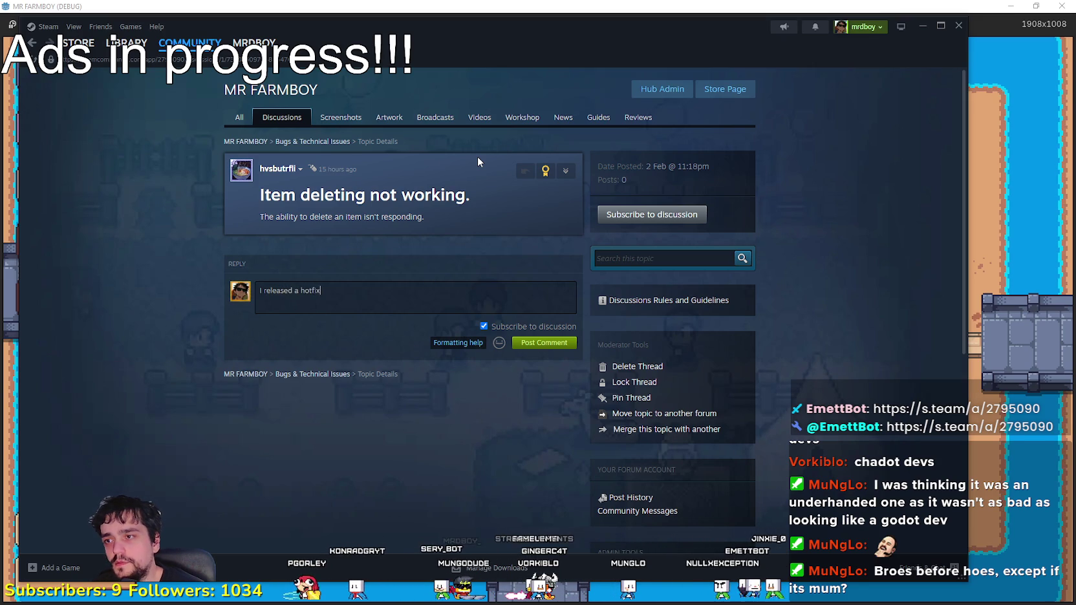
type("this ear")
type("lier today, fi")
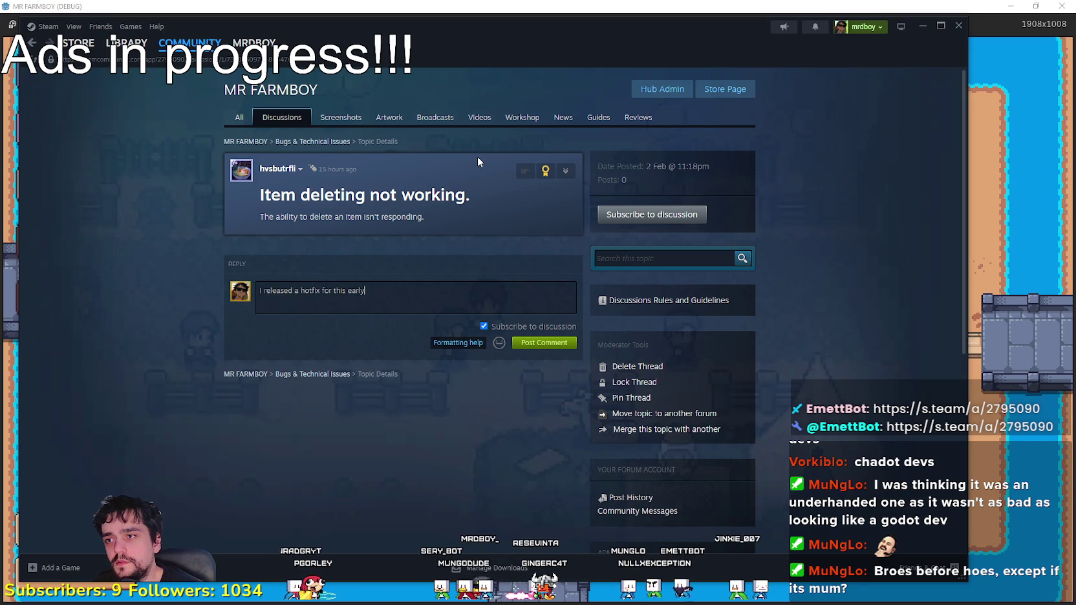
key("BackSpace")
key("BackSpace")
type("if you're")
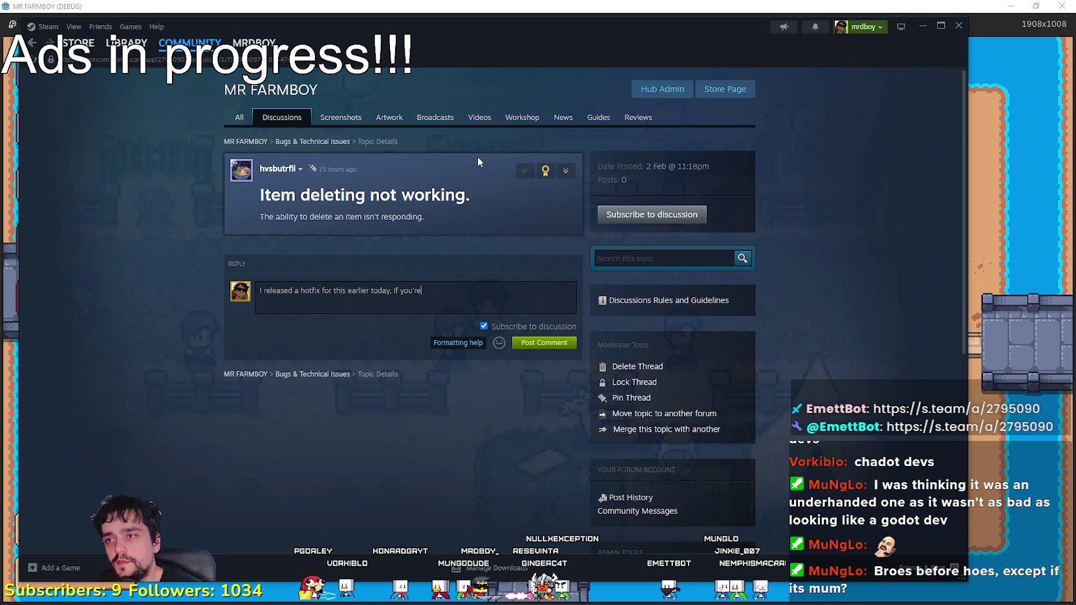
type(" talking about decorations")
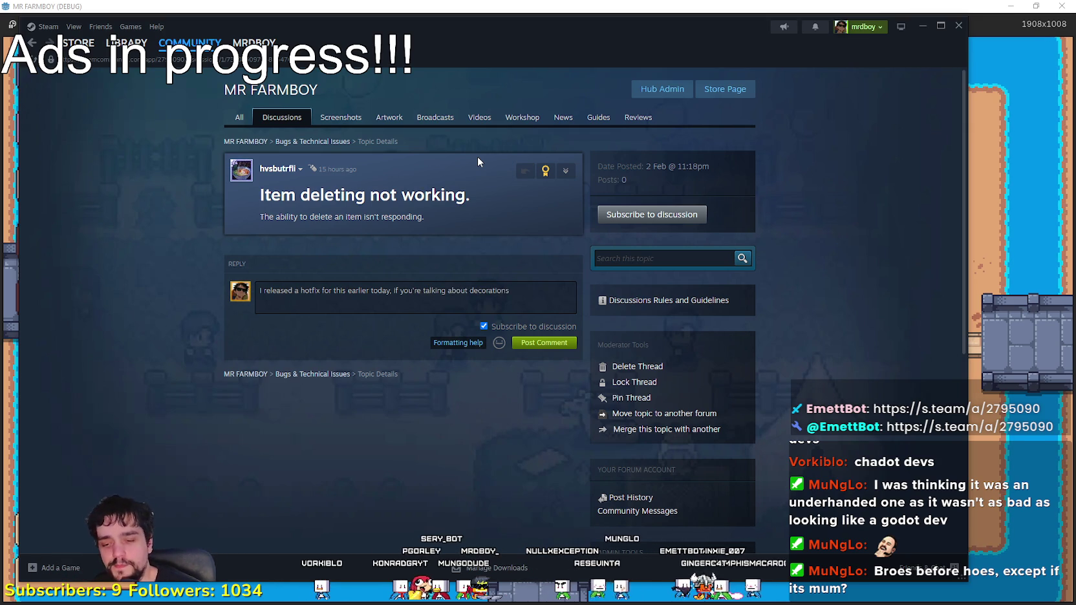
type(",")
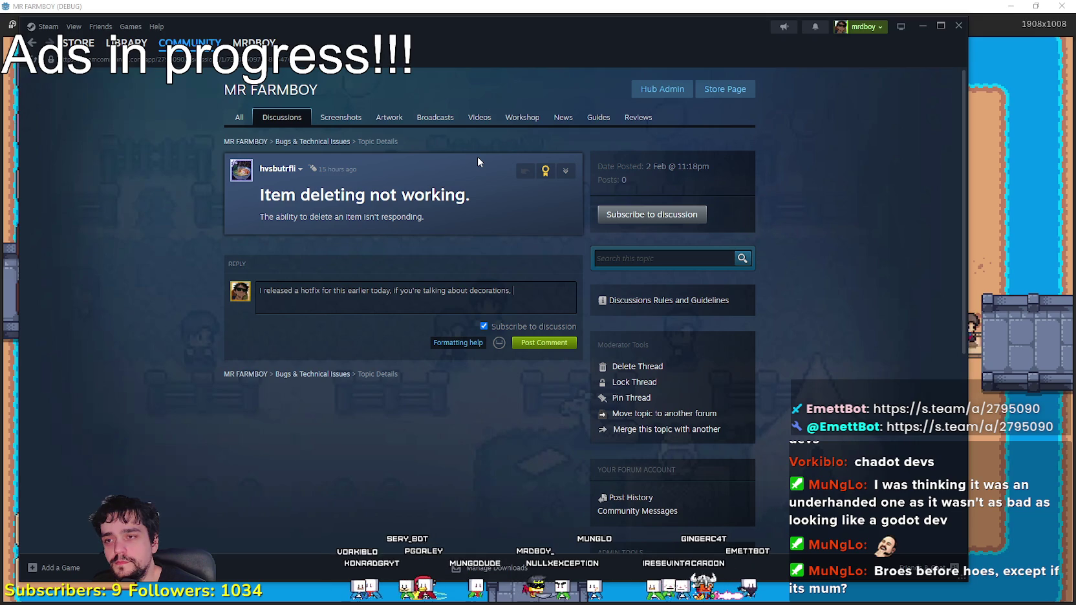
key("BackSpace")
key("BackSpace")
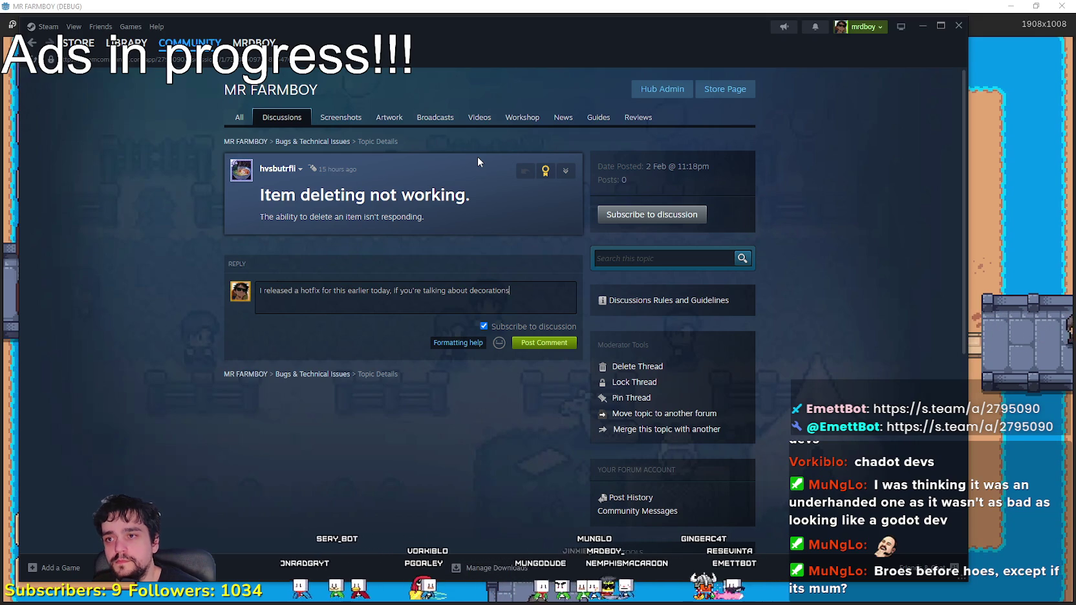
type(".")
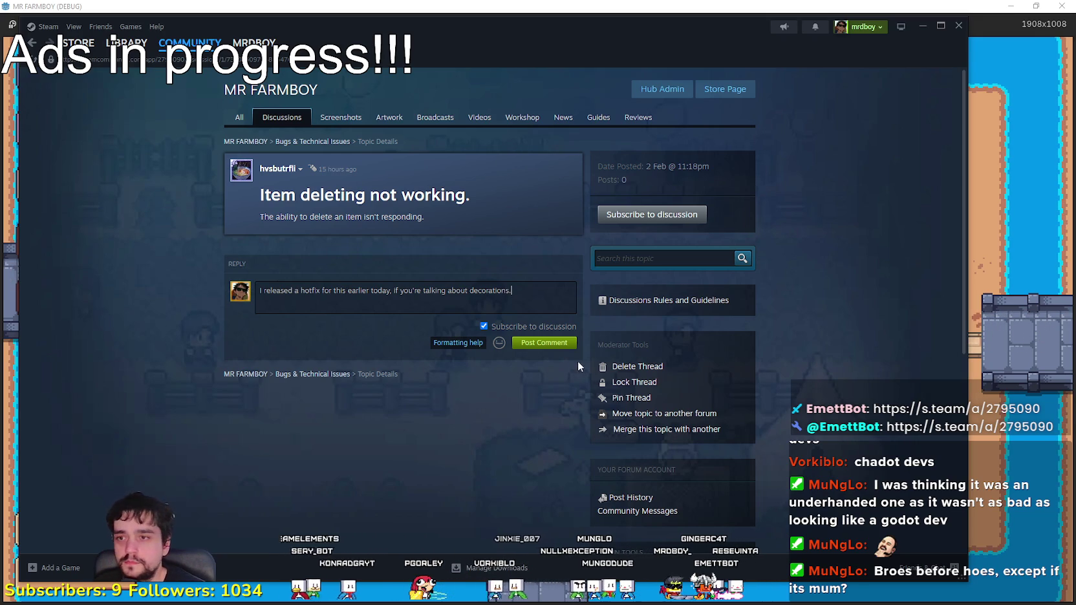
key("ctrl+Return")
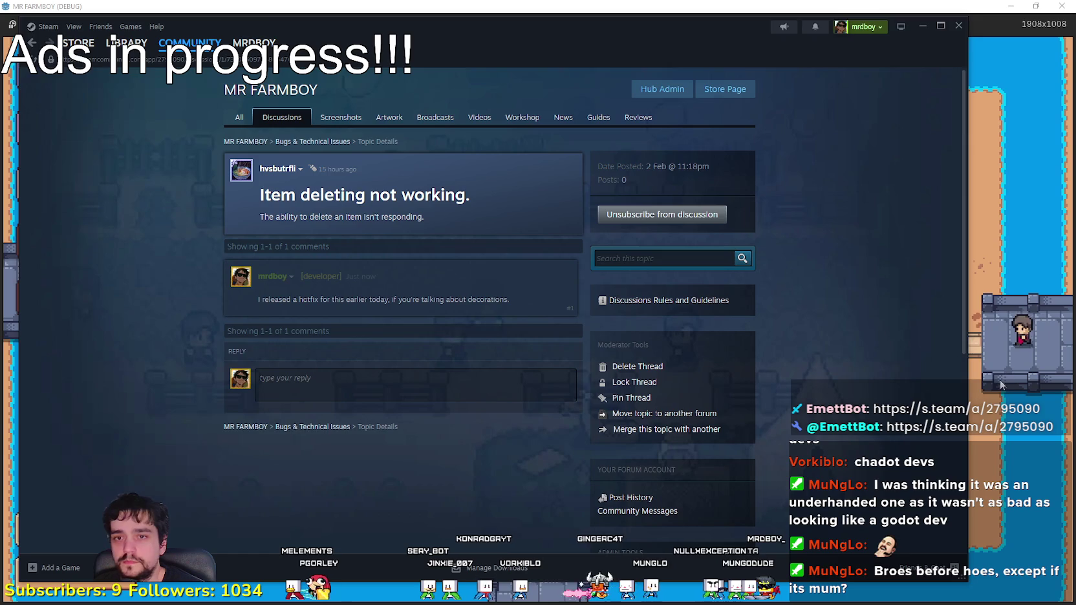
key("shift+Tab")
Step: Edit the developer reply to add a new line 'Are you on beta build?' and save changes
scroll(658, 348, "down", 3)
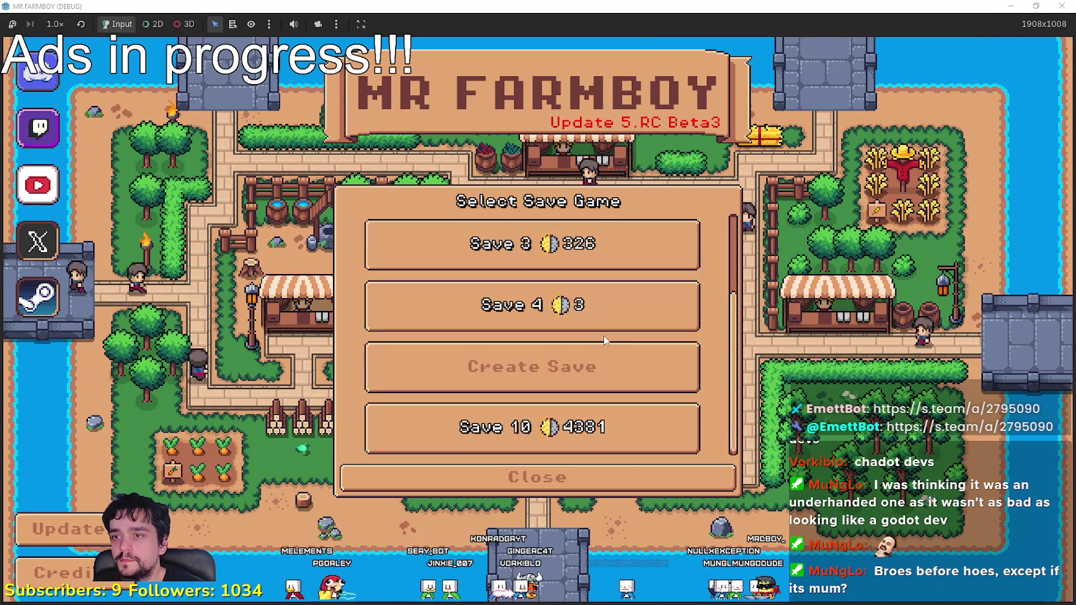
key("shift+Tab")
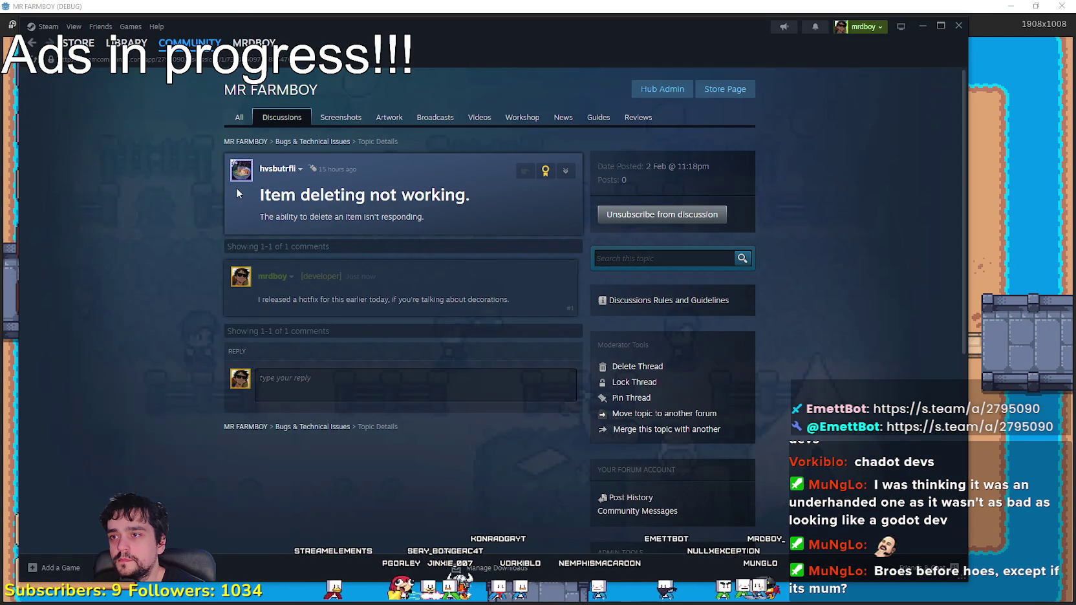
left_click_drag(241, 187, 508, 222)
left_click(561, 276)
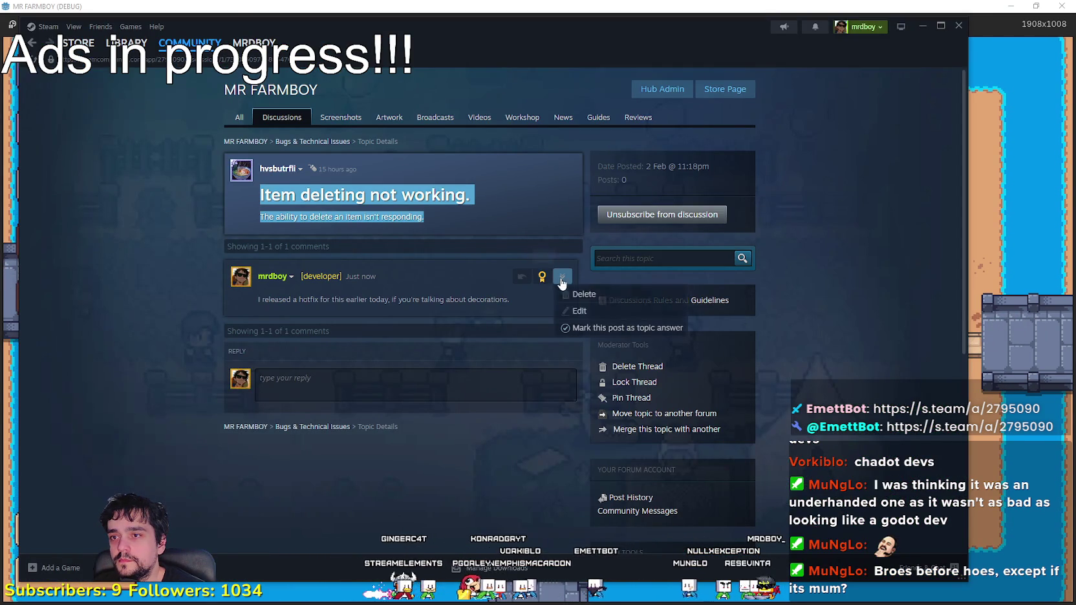
left_click(579, 312)
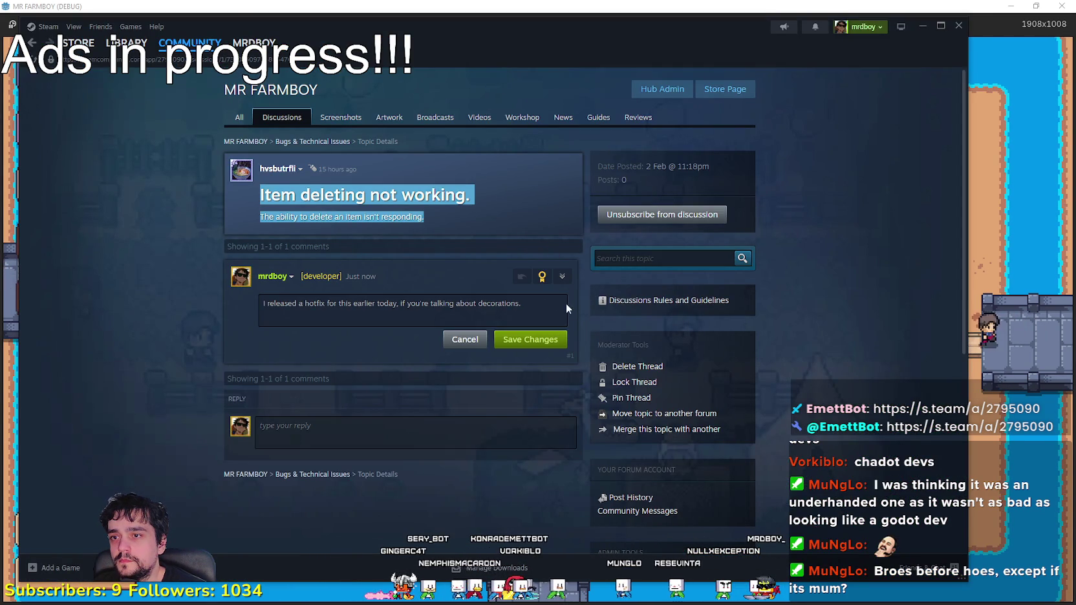
left_click(536, 308)
key("Return")
type("Are yo")
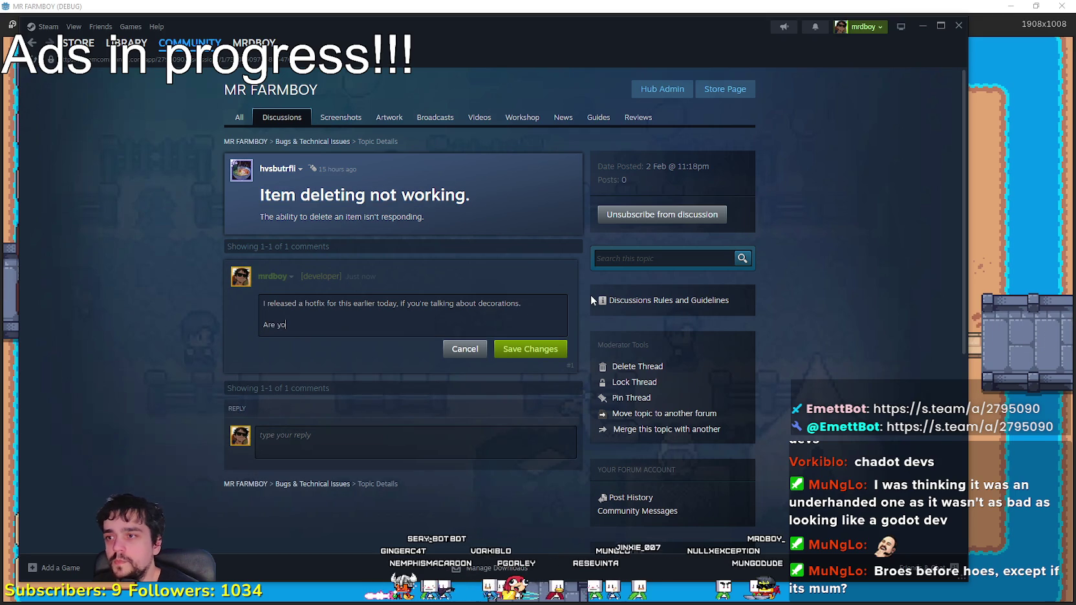
type("u on beta bui")
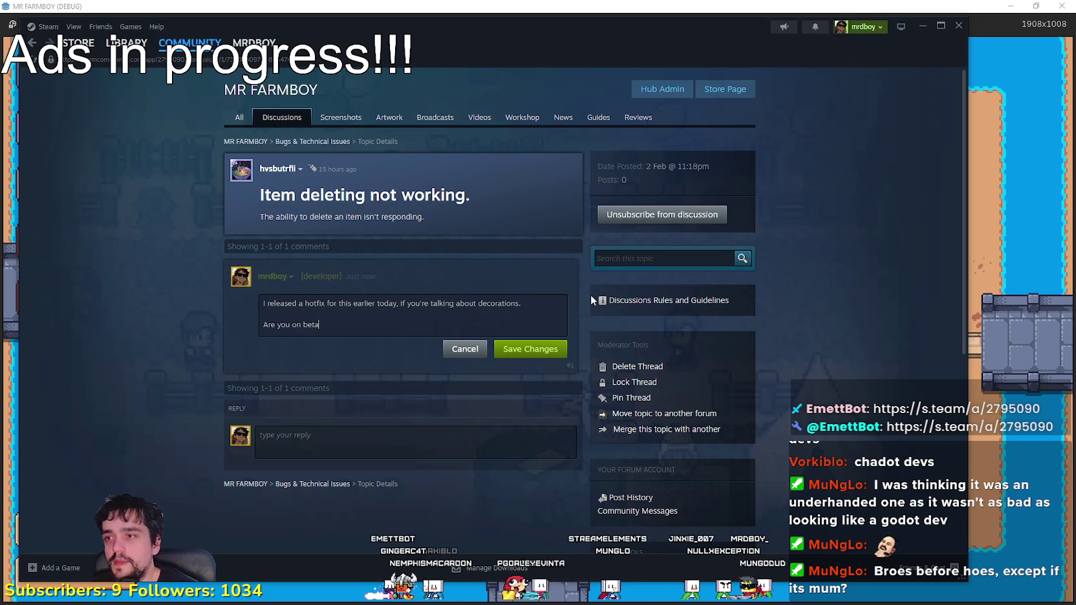
type("ld?")
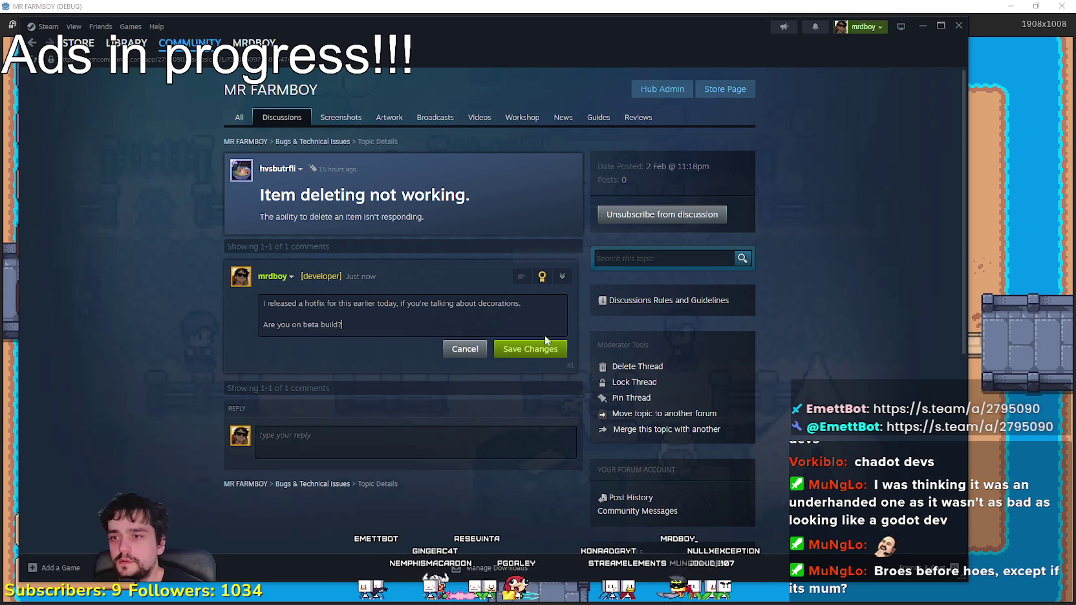
left_click(530, 349)
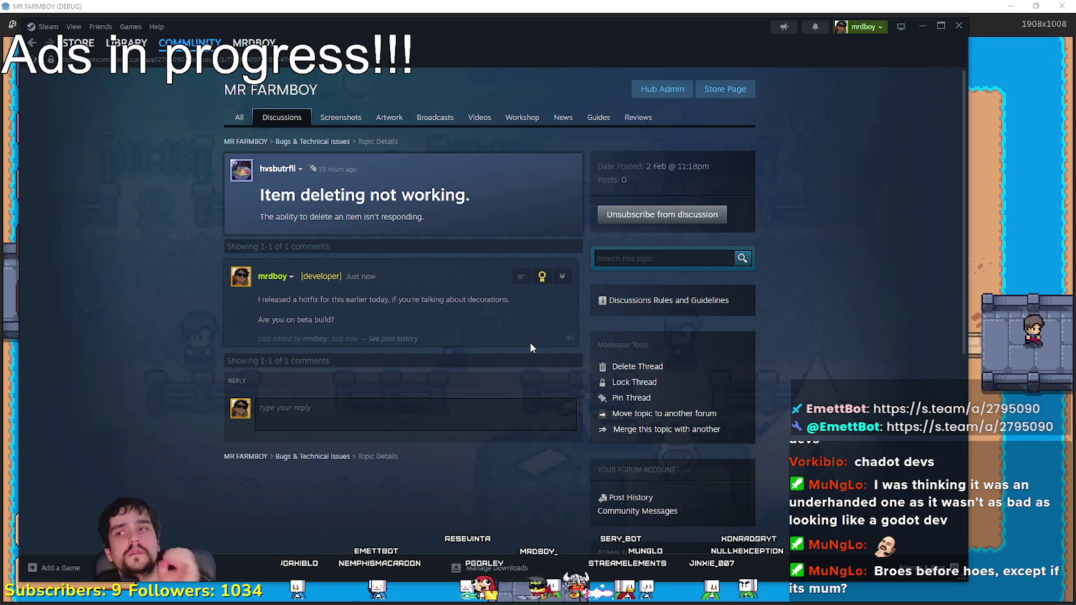
mouse_move(126, 43)
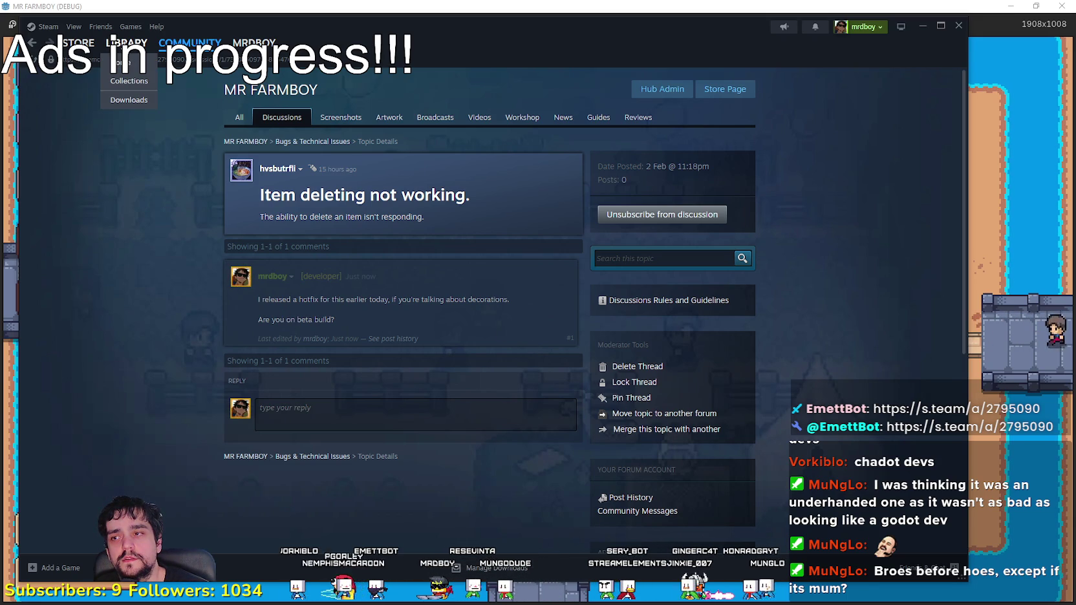
Step: Browse the posts on the MR FARMBOY hub's All page
left_click(240, 117)
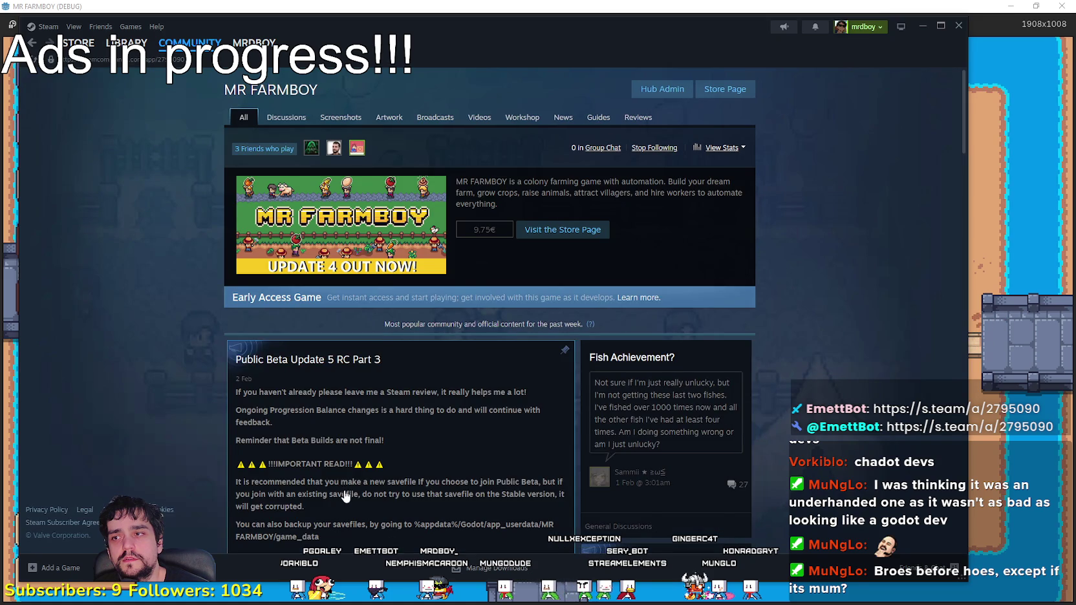
scroll(345, 495, "down", 6)
scroll(407, 153, "down", 3)
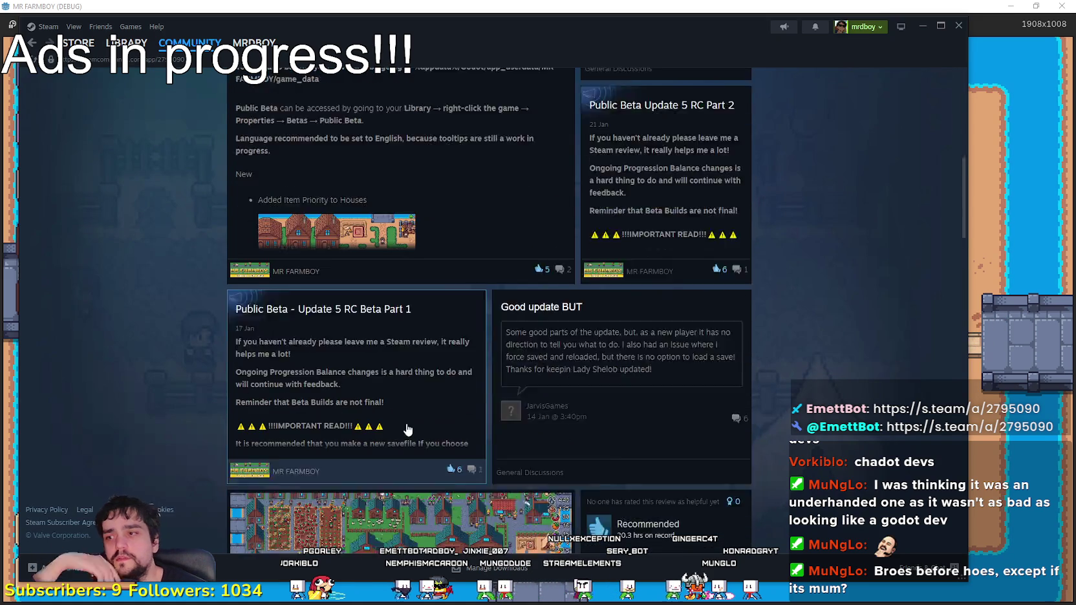
scroll(408, 154, "down", 10)
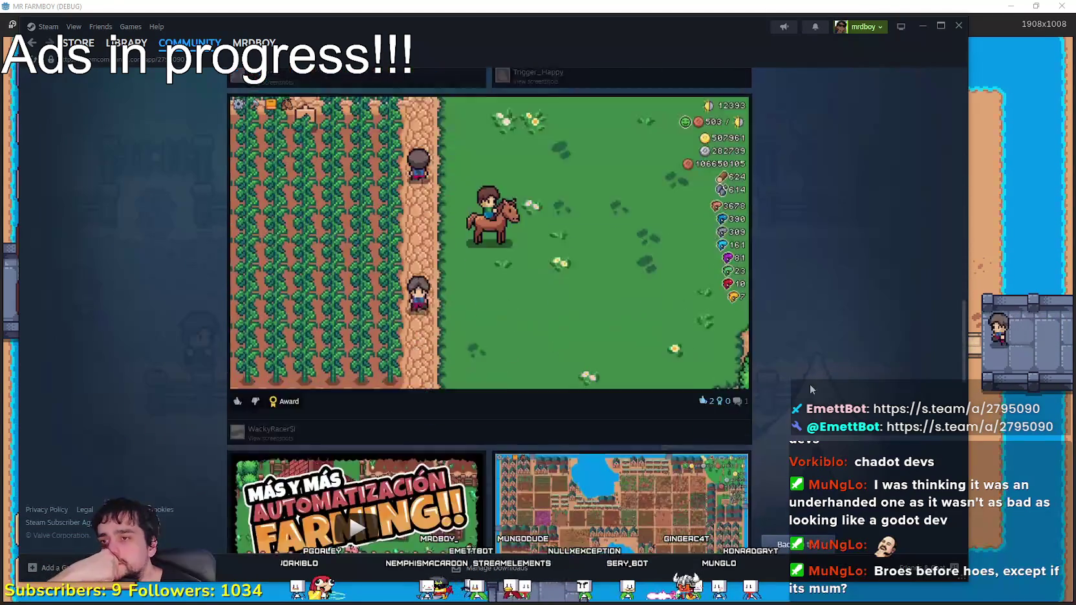
scroll(762, 374, "down", 10)
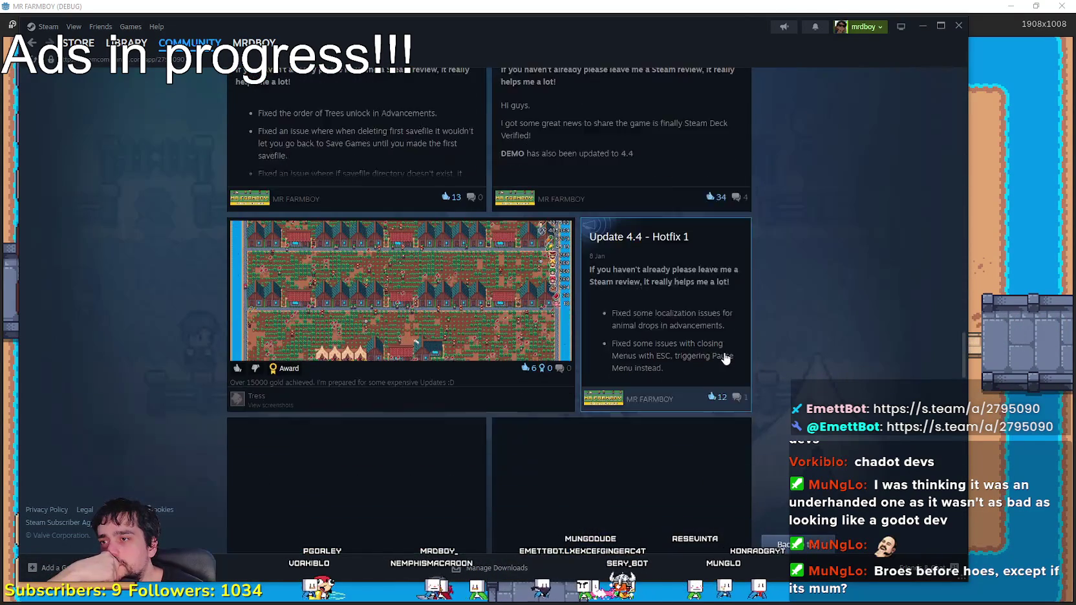
scroll(724, 356, "up", 3)
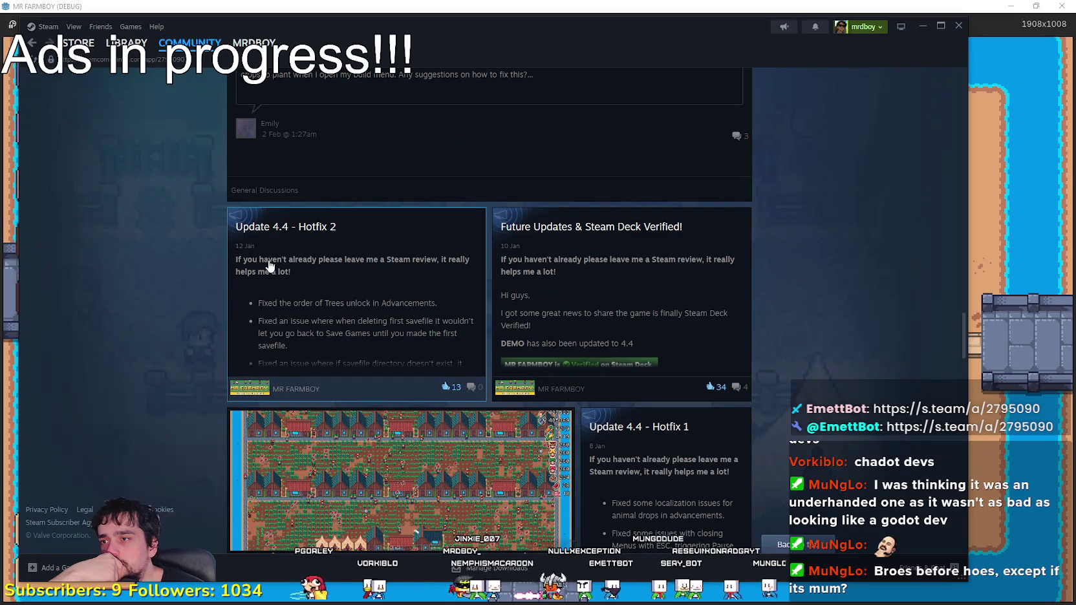
Step: Read through the Update 4.4 hotfix patch notes, then close the overlay and open the library page
left_click(341, 285)
mouse_move(283, 247)
left_mouse_down()
mouse_move(494, 288)
mouse_move(508, 323)
left_mouse_up()
scroll(508, 322, "down", 5)
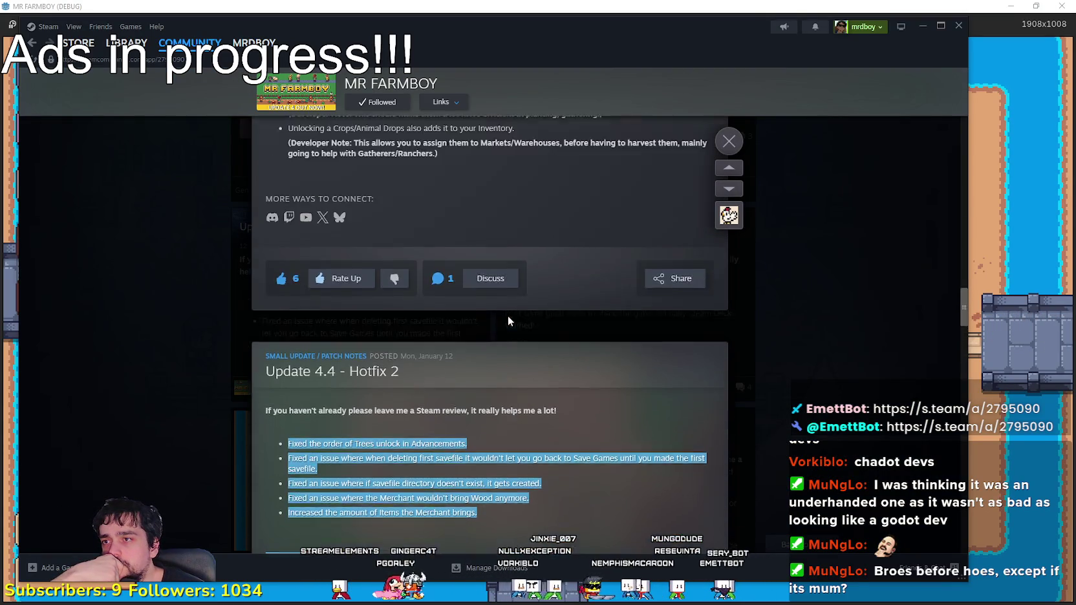
scroll(501, 298, "down", 10)
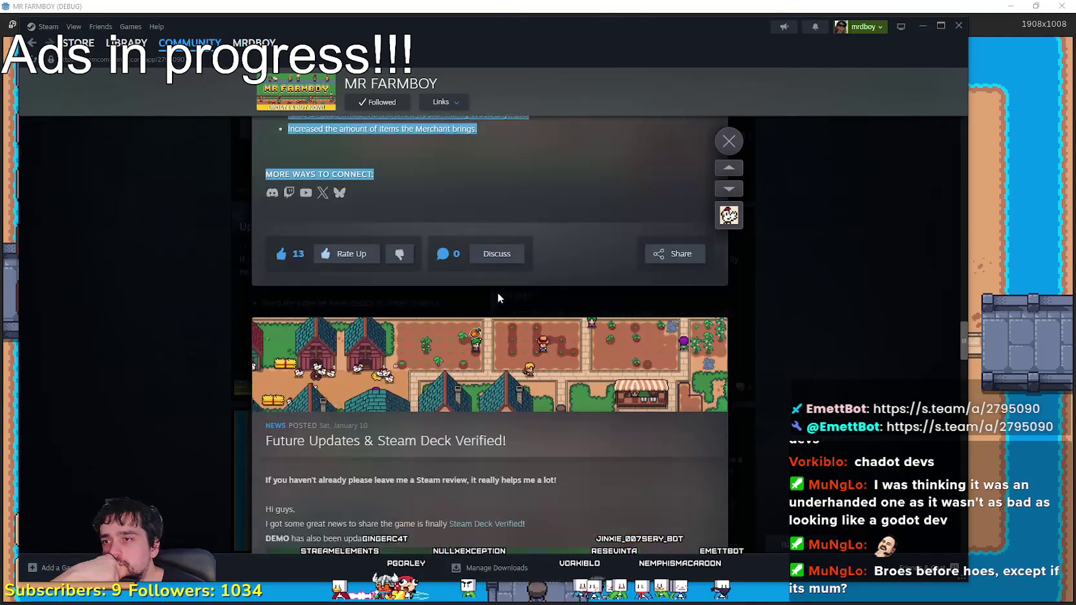
scroll(676, 397, "down", 10)
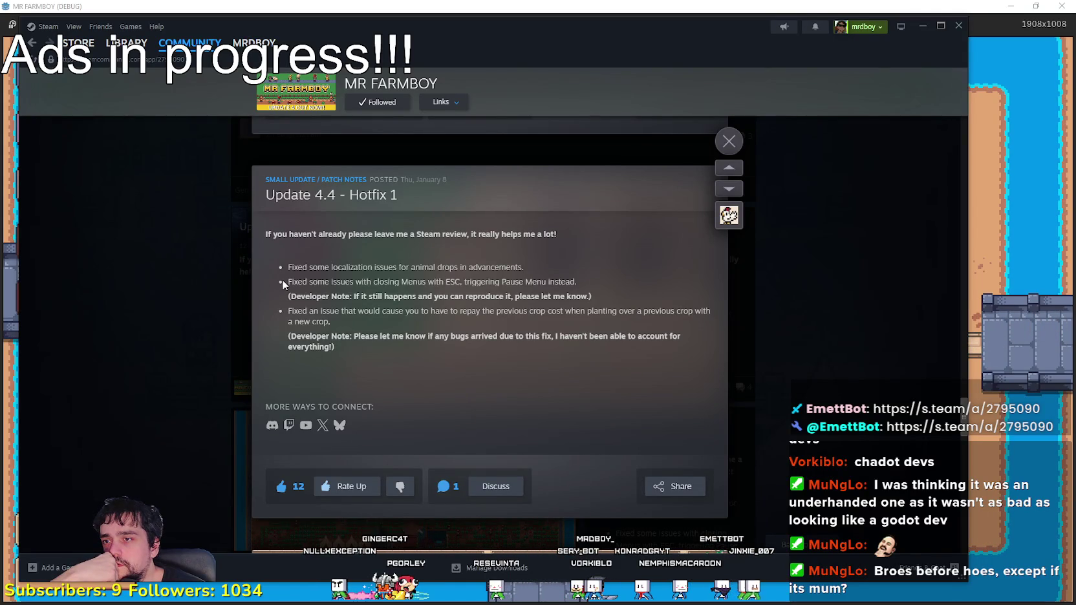
left_click_drag(371, 293, 384, 350)
left_click(384, 350)
scroll(385, 344, "down", 4)
scroll(384, 340, "down", 4)
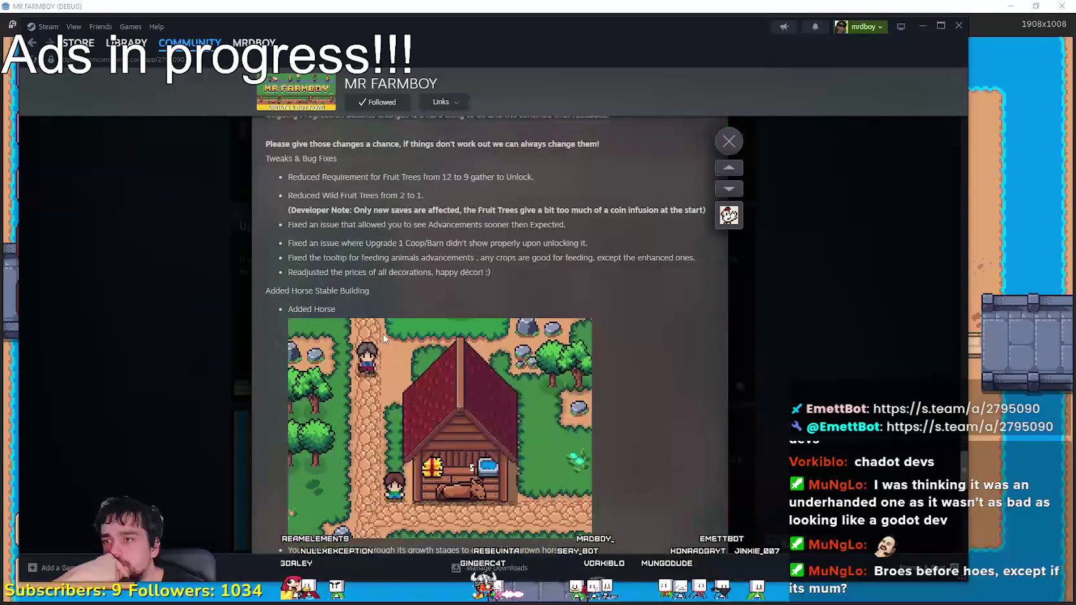
scroll(339, 184, "down", 3)
scroll(338, 188, "down", 10)
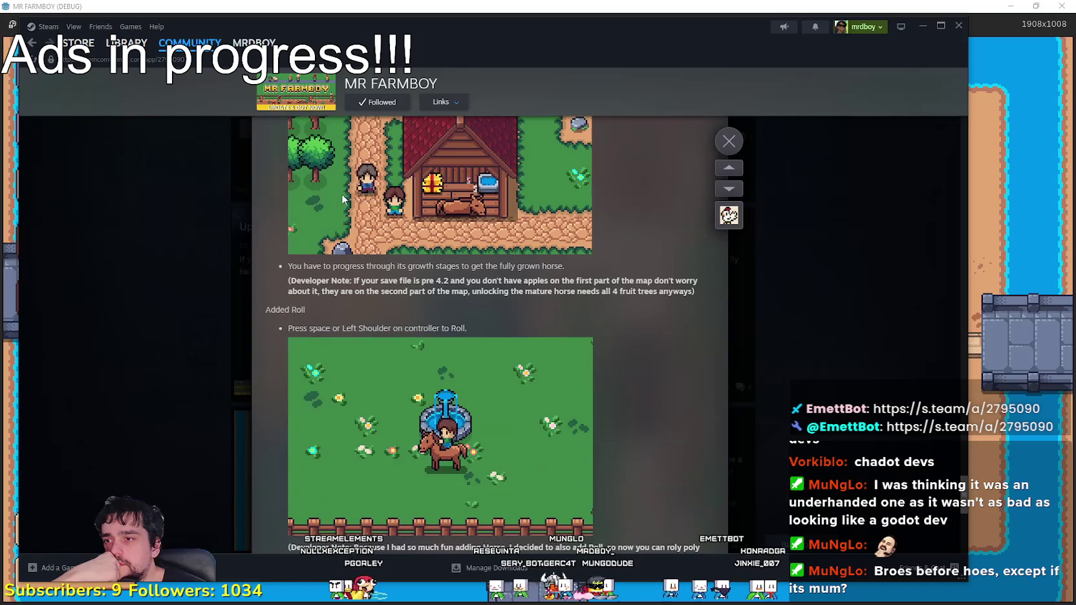
scroll(442, 326, "up", 10)
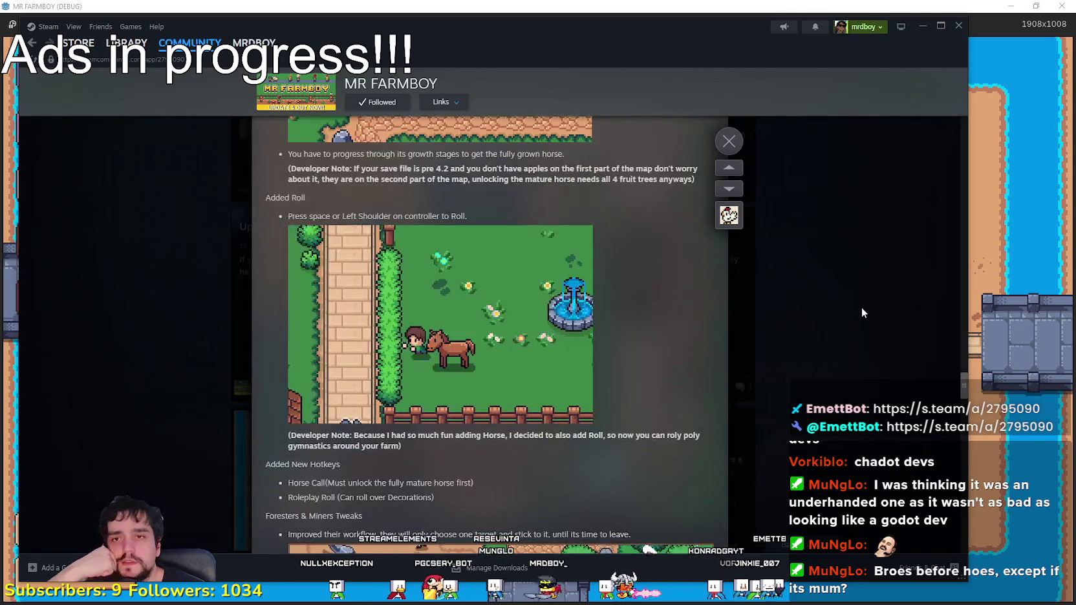
left_click(863, 310)
left_click(126, 42)
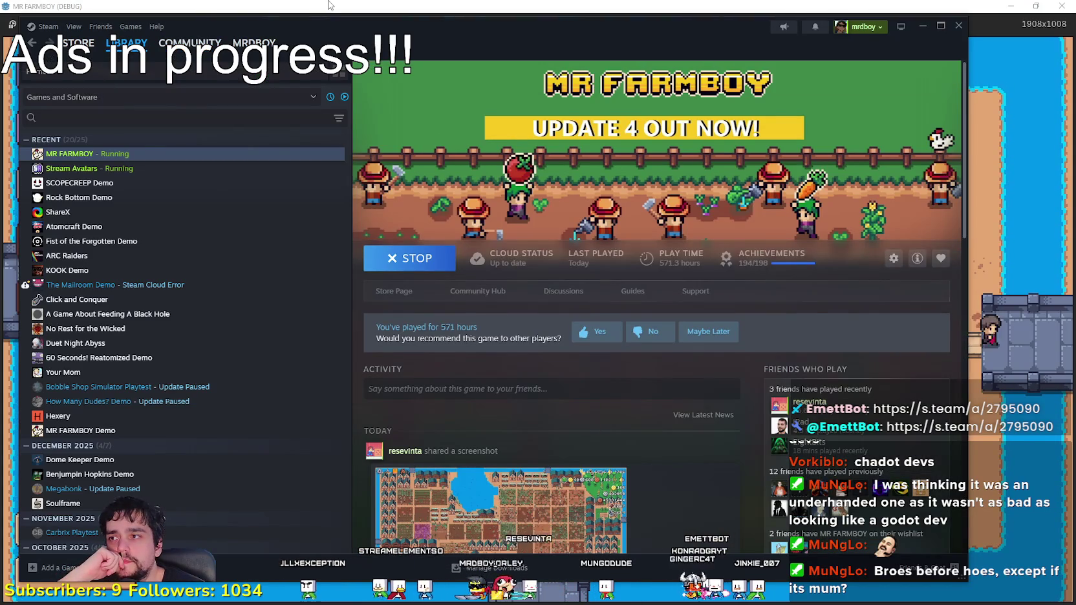
Step: In the running game, delete Save 4 and confirm the deletion
key("alt+Tab")
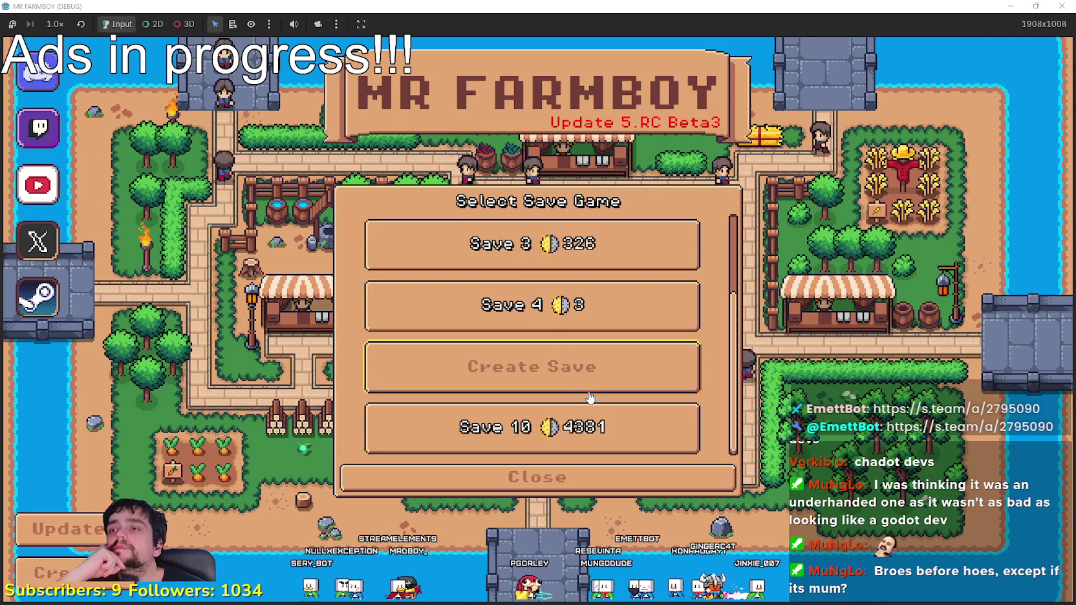
scroll(541, 377, "up", 1)
scroll(542, 377, "up", 1)
left_click(542, 366)
left_click(598, 377)
left_click(504, 358)
Step: Load Save 10, triggering the preload_manager.gd out-of-bounds debugger break
scroll(506, 373, "up", 2)
scroll(506, 374, "down", 4)
left_click(511, 424)
left_click(511, 442)
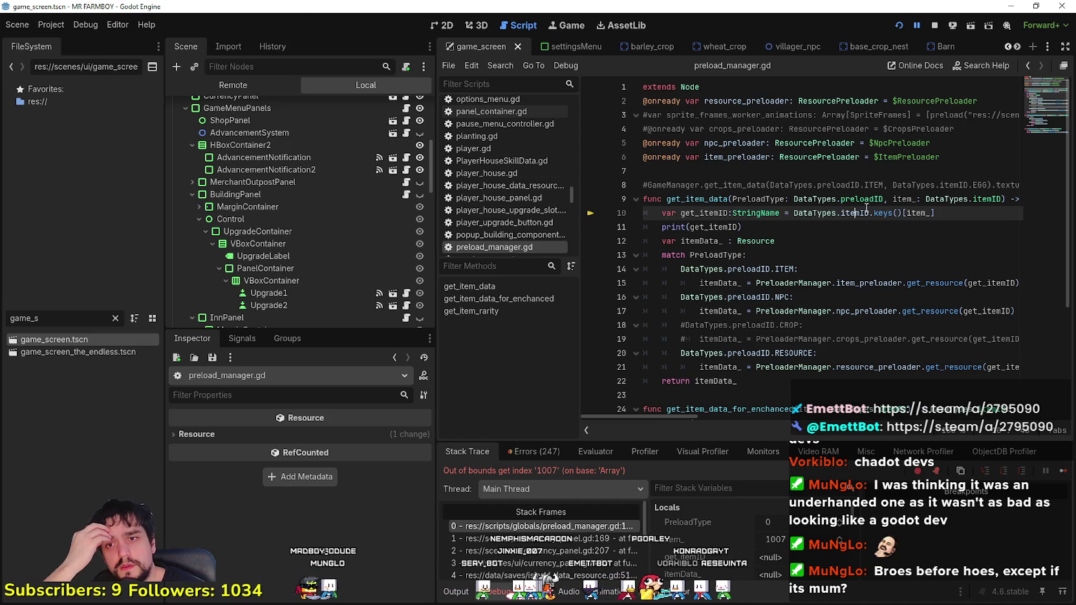
Step: Inspect the error's stack frames, then continue past repeated debugger errors until the game resumes
left_click(569, 550)
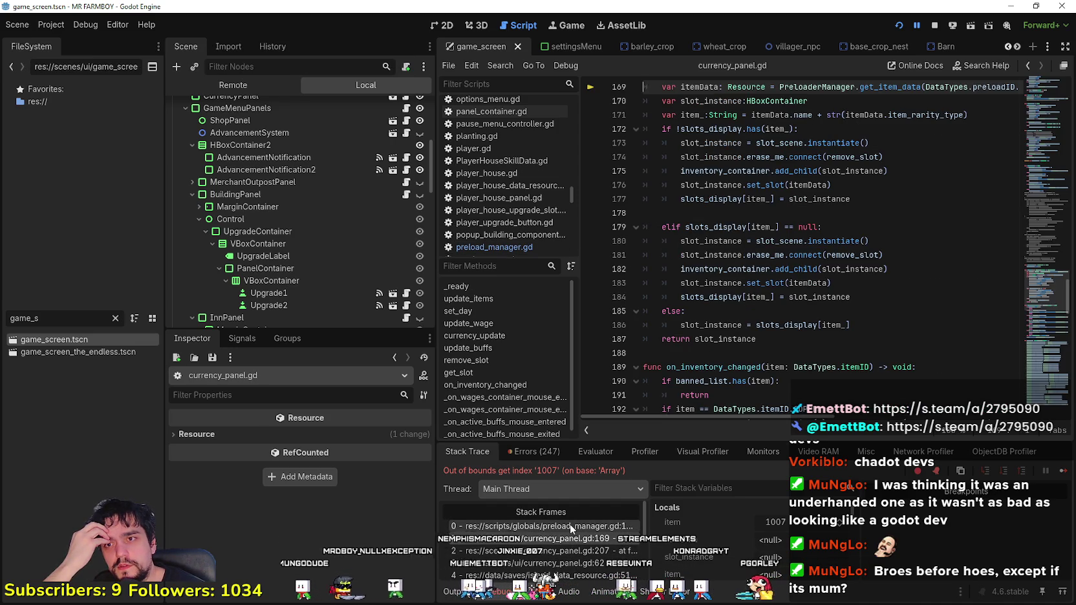
left_click(569, 524)
left_click(1063, 471)
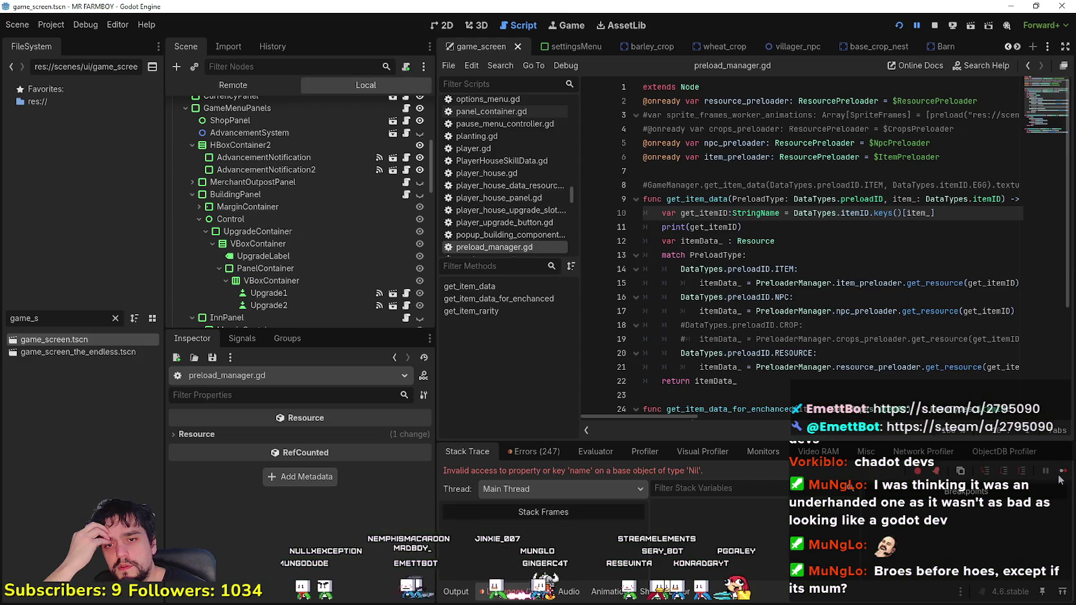
left_click(1062, 472)
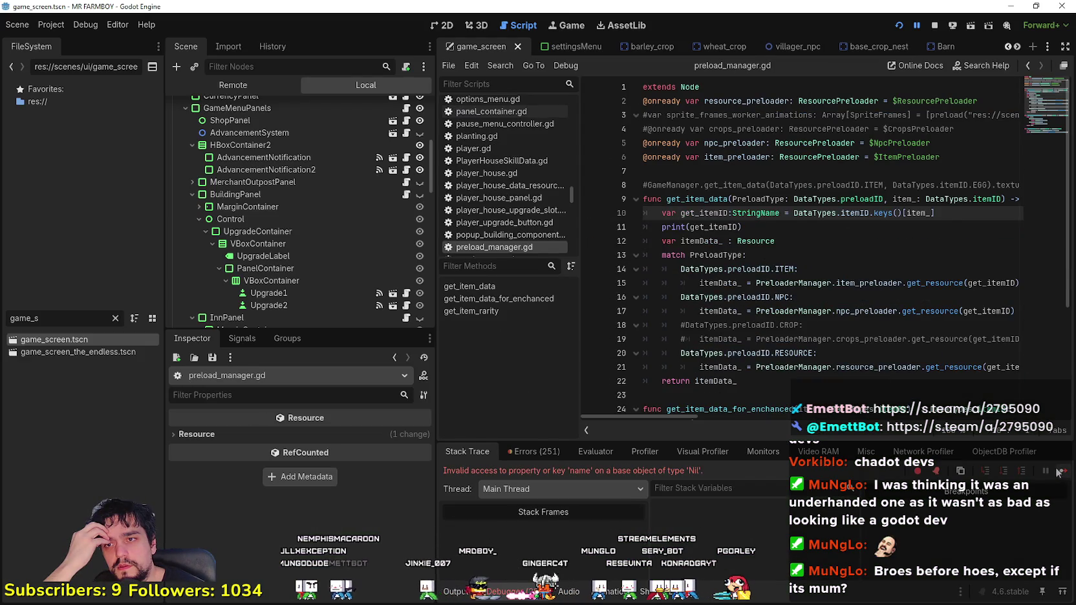
left_click(1061, 473)
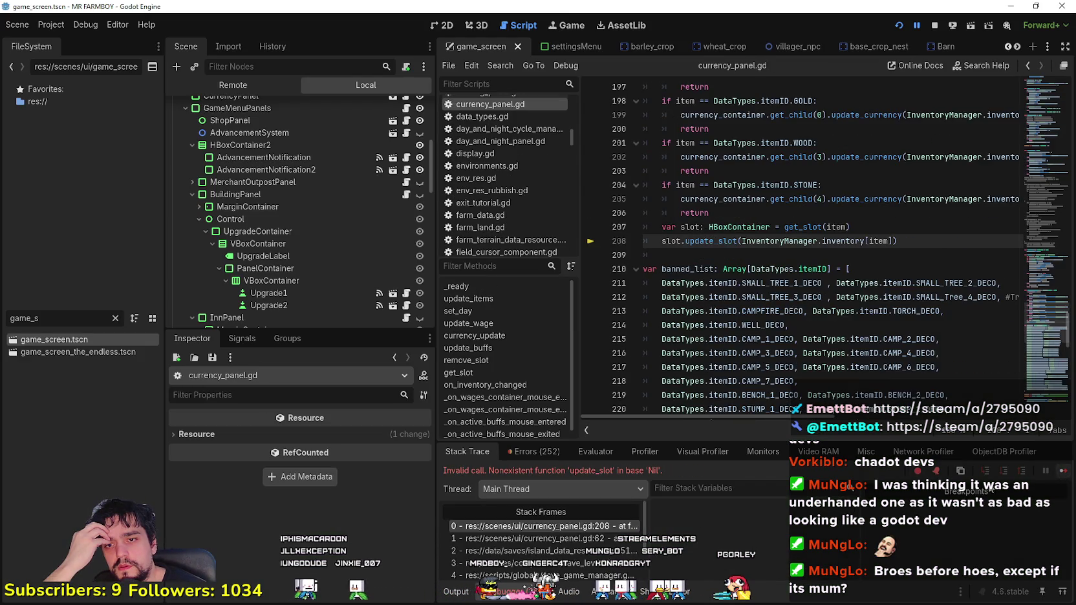
left_click(1061, 472)
left_click(1062, 472)
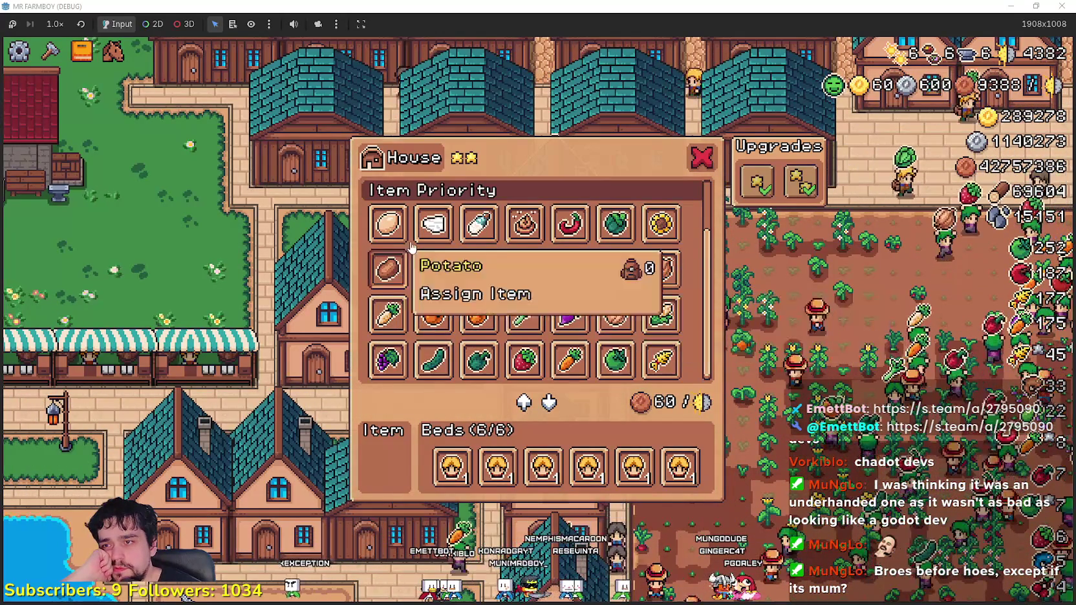
Step: Close the House panel and check the Crops tab of the Advancements panel, then close it
left_click(701, 162)
key("a")
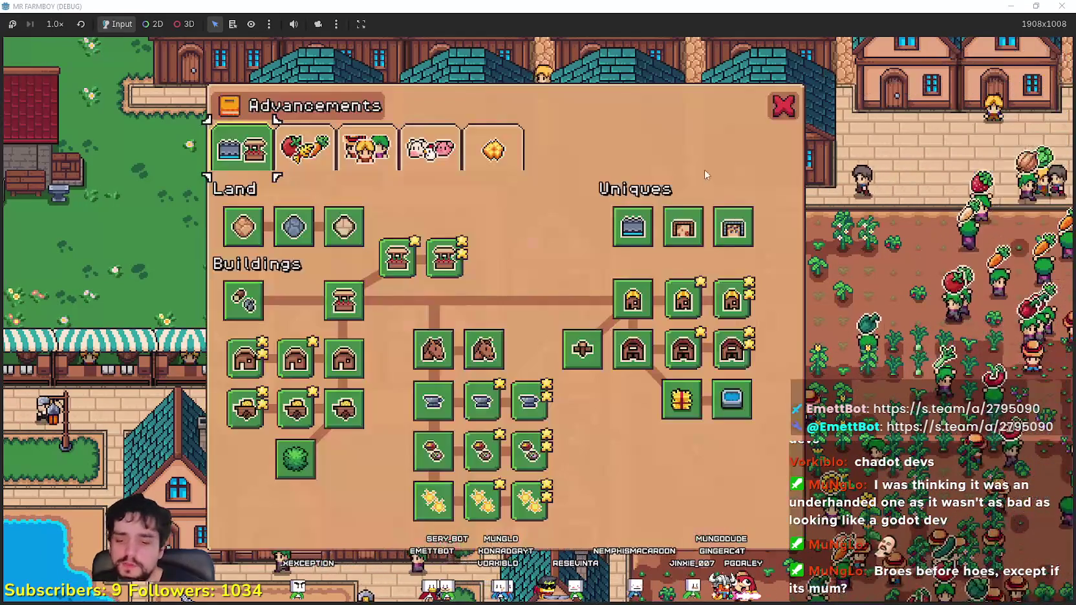
left_click(304, 149)
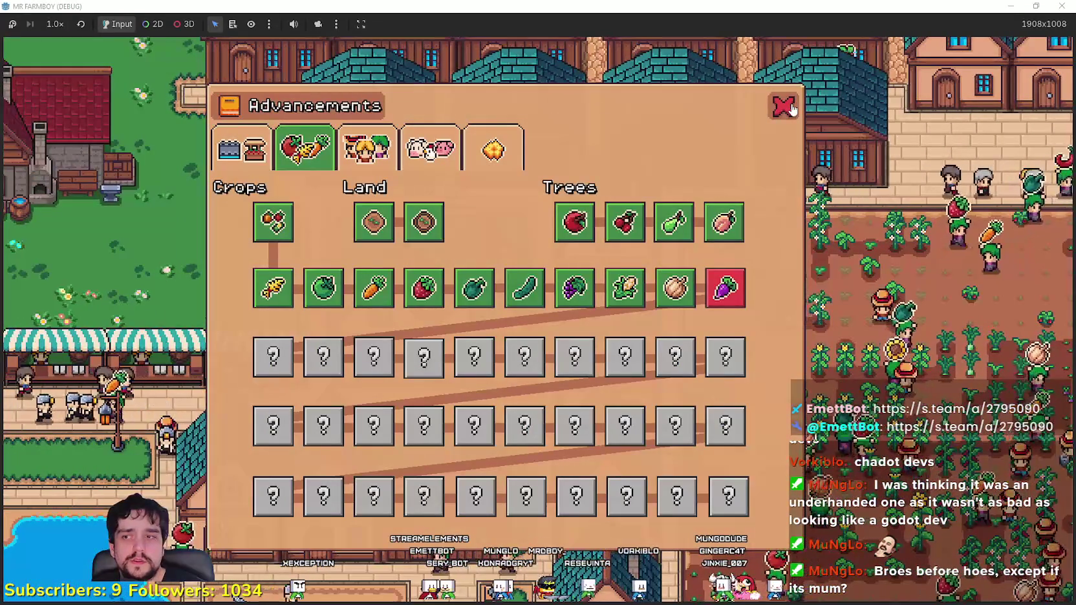
left_click(793, 108)
Step: Reopen the house's item priority panel, look it over, and close it
left_click(582, 414)
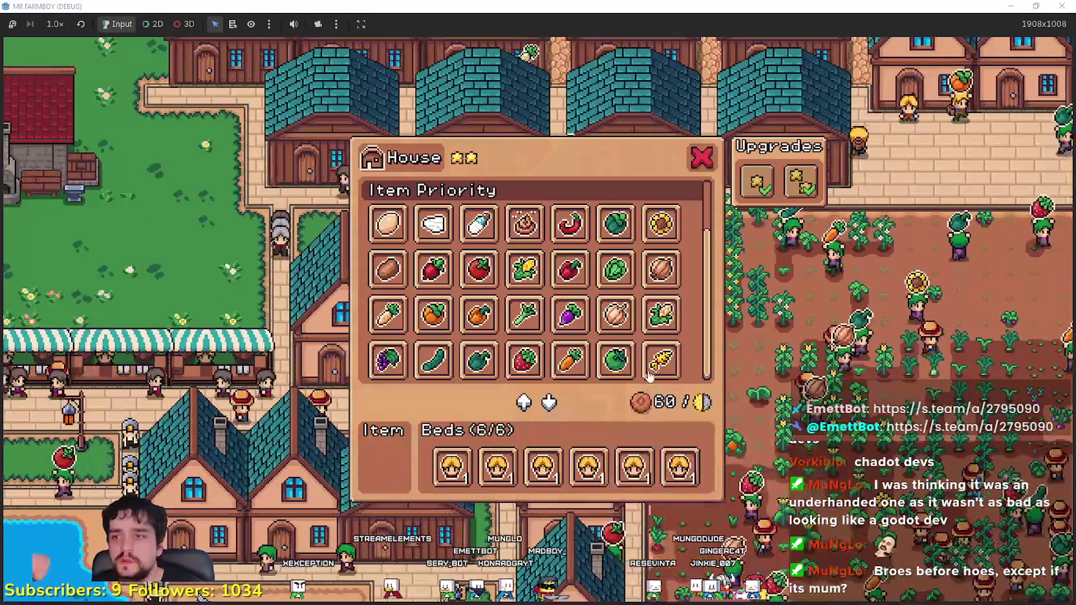
scroll(646, 349, "up", 2)
scroll(653, 316, "down", 2)
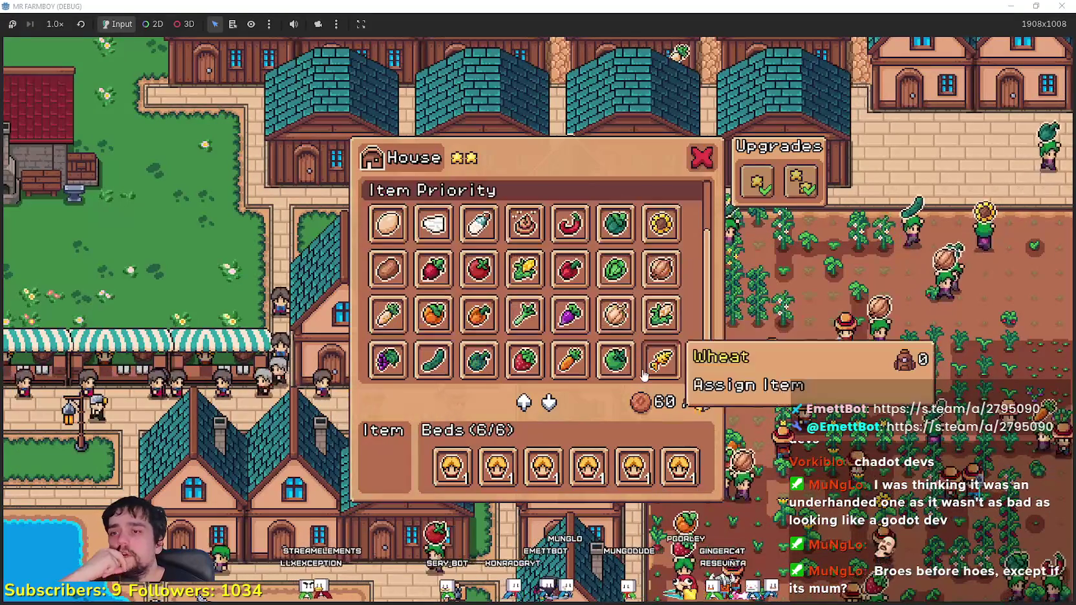
left_click(705, 165)
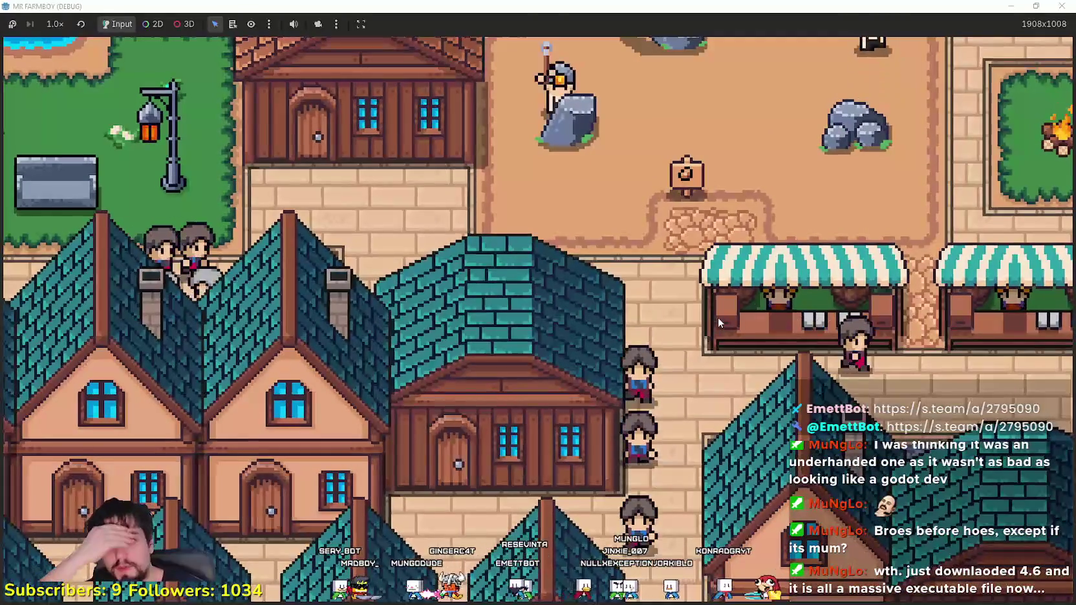
Step: Select both Godot_v4.6 executables in File Explorer and close the running game
key("alt+Tab")
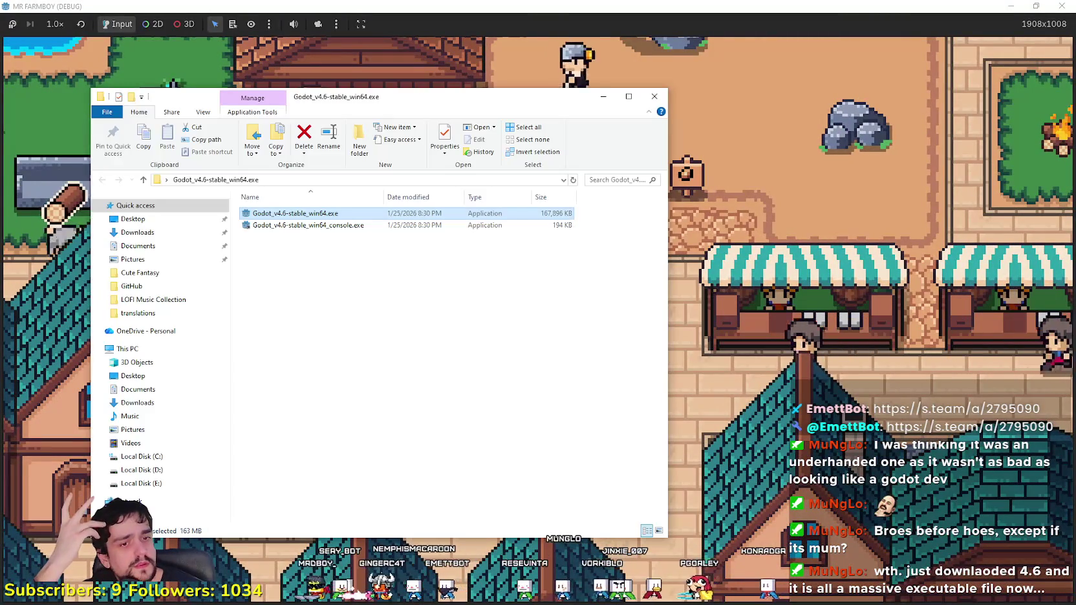
key("ctrl+a")
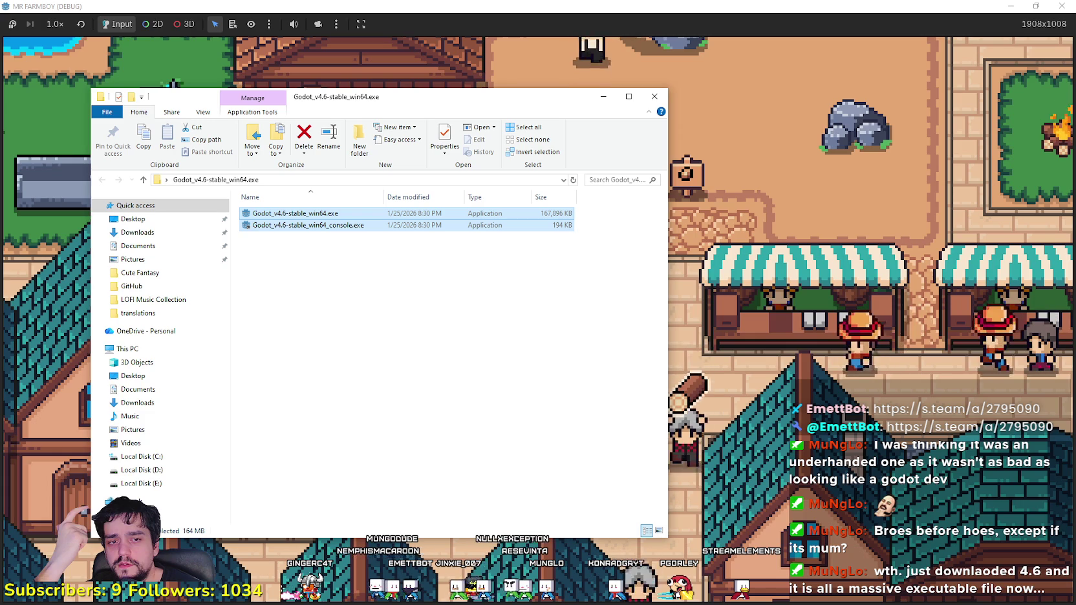
left_click(1016, 46)
key("F8")
Step: Minimize the Godot editor and Steam so GitHub Desktop comes to the front
left_click(1010, 8)
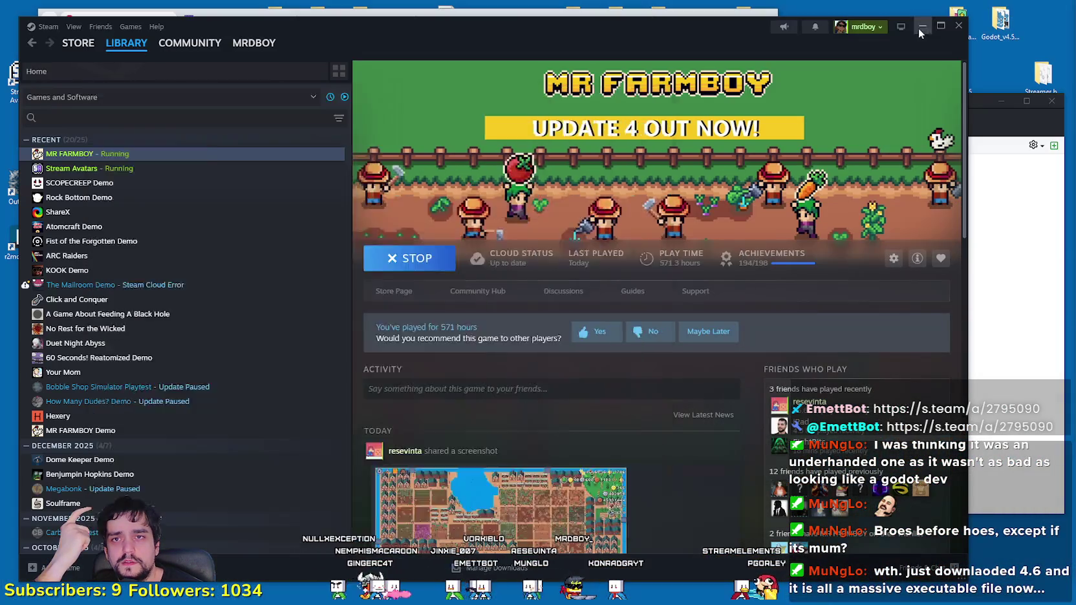
left_click(918, 28)
left_click(985, 104)
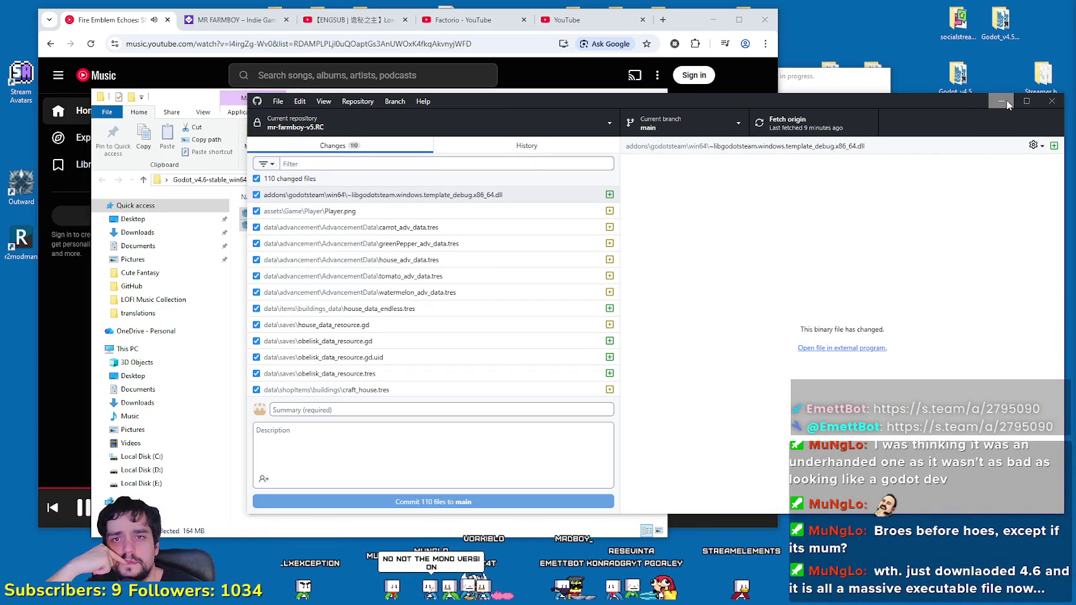
Step: Select both Godot 4.5.1 executables in their folder, then close that folder window
left_click(1006, 101)
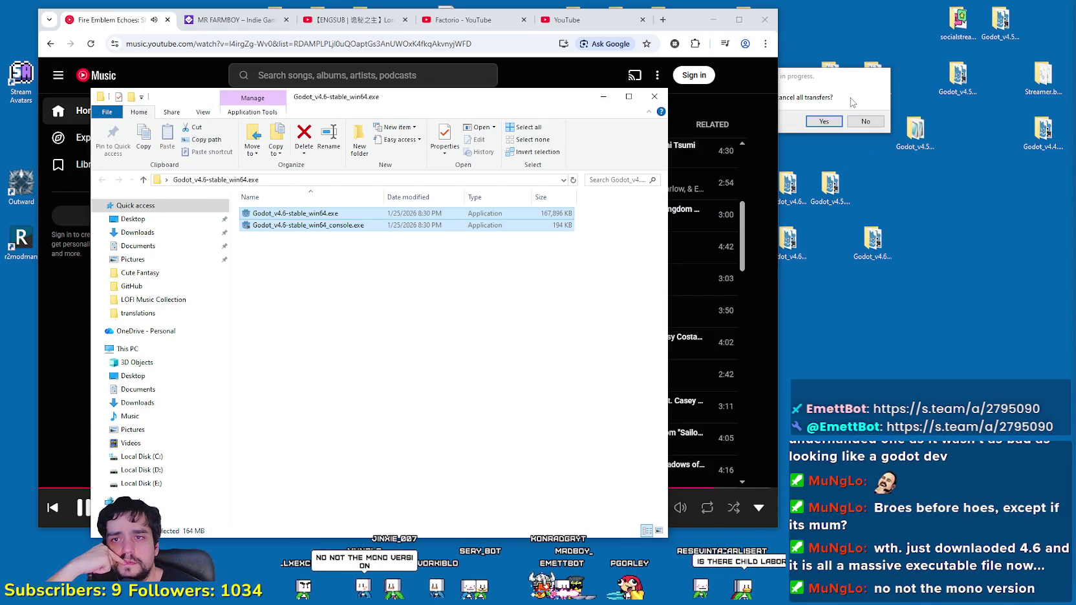
mouse_move(851, 101)
left_mouse_down()
mouse_move(582, 48)
mouse_move(561, 119)
left_mouse_up()
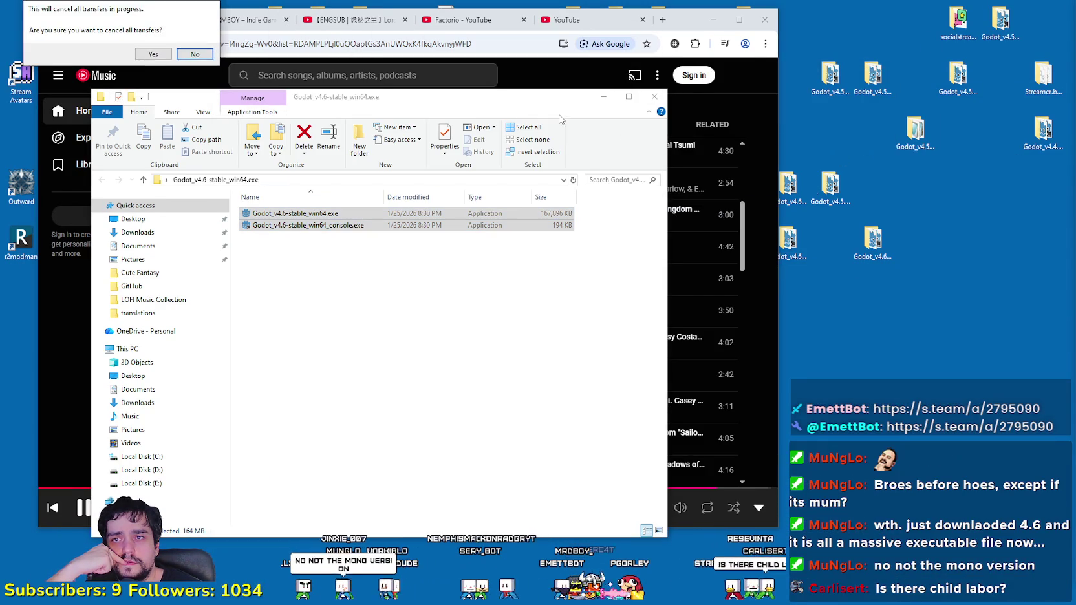
double_click(830, 187)
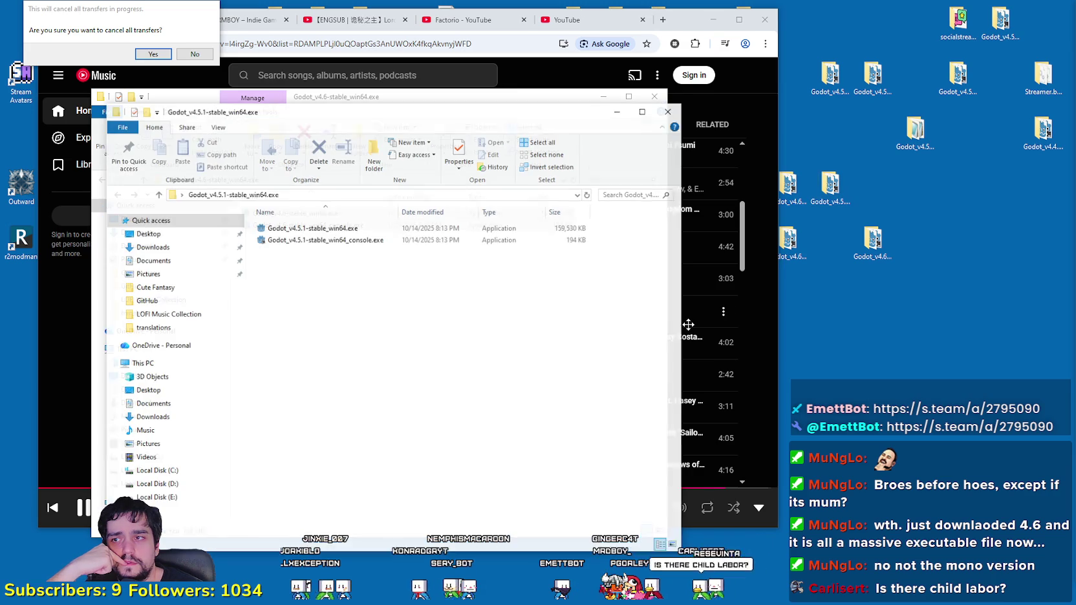
key("ctrl+a")
mouse_move(562, 119)
left_mouse_down()
mouse_move(812, 305)
mouse_move(638, 230)
left_mouse_up()
left_click(750, 223)
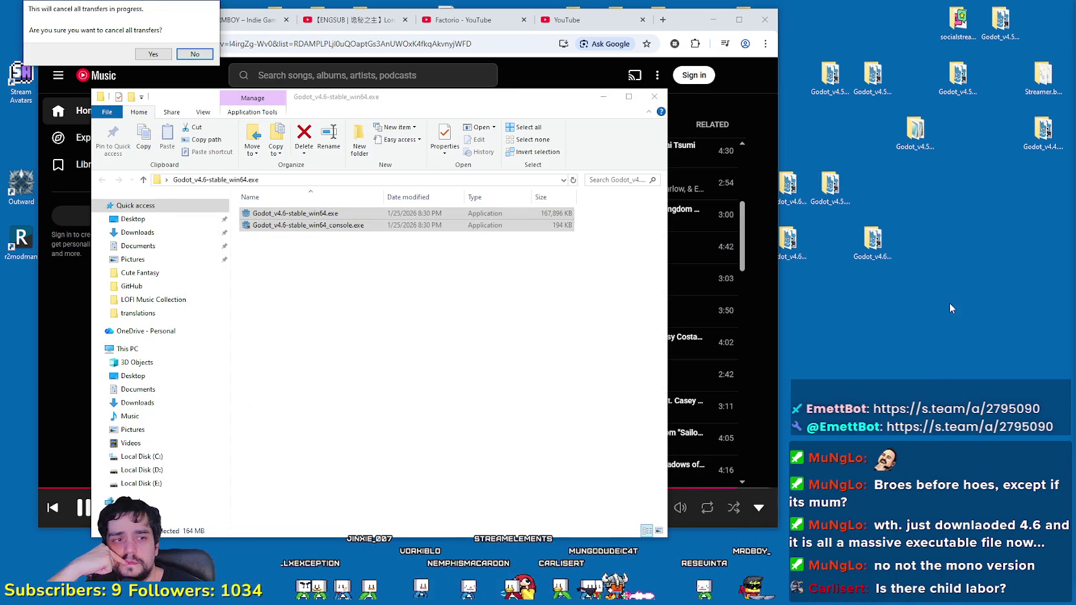
left_click(949, 303)
Step: Bring GitHub Desktop back and check the repository's past commits in History
key("alt+Tab")
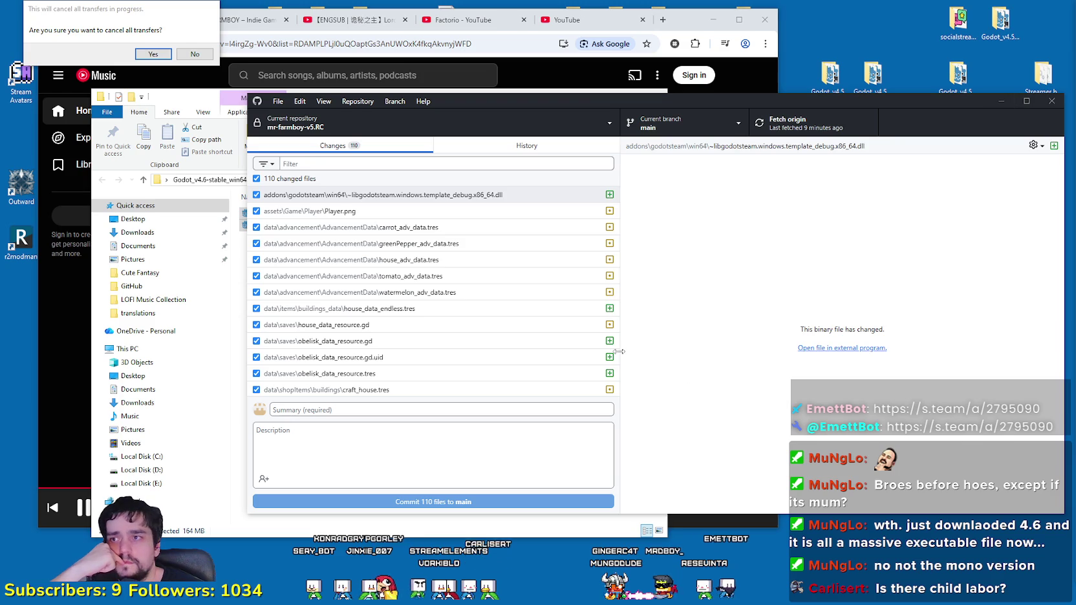
left_click_drag(618, 102, 555, 95)
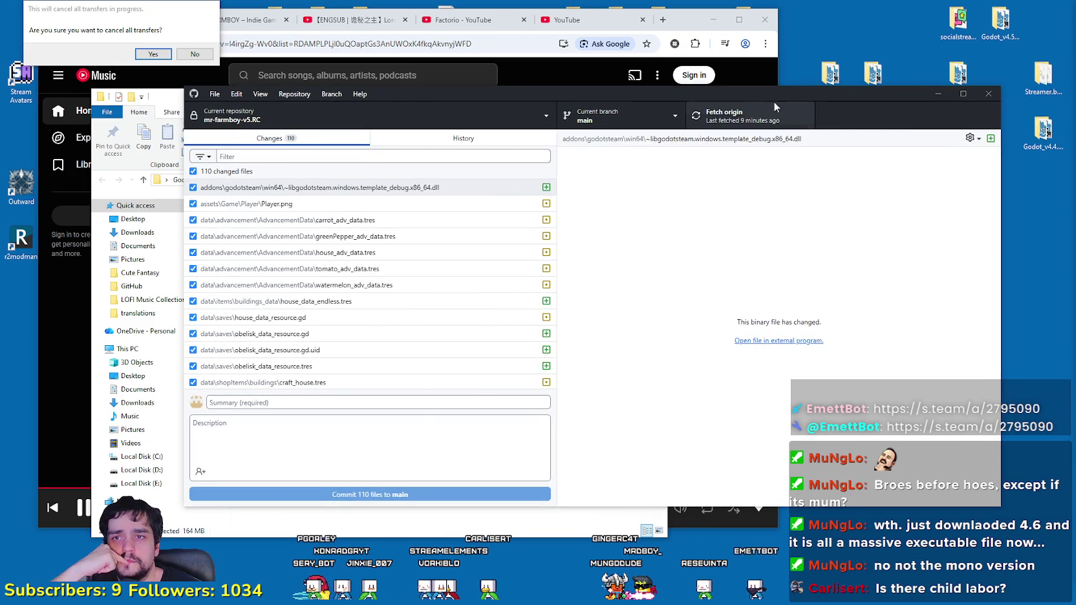
left_click_drag(756, 96, 859, 99)
left_click(521, 147)
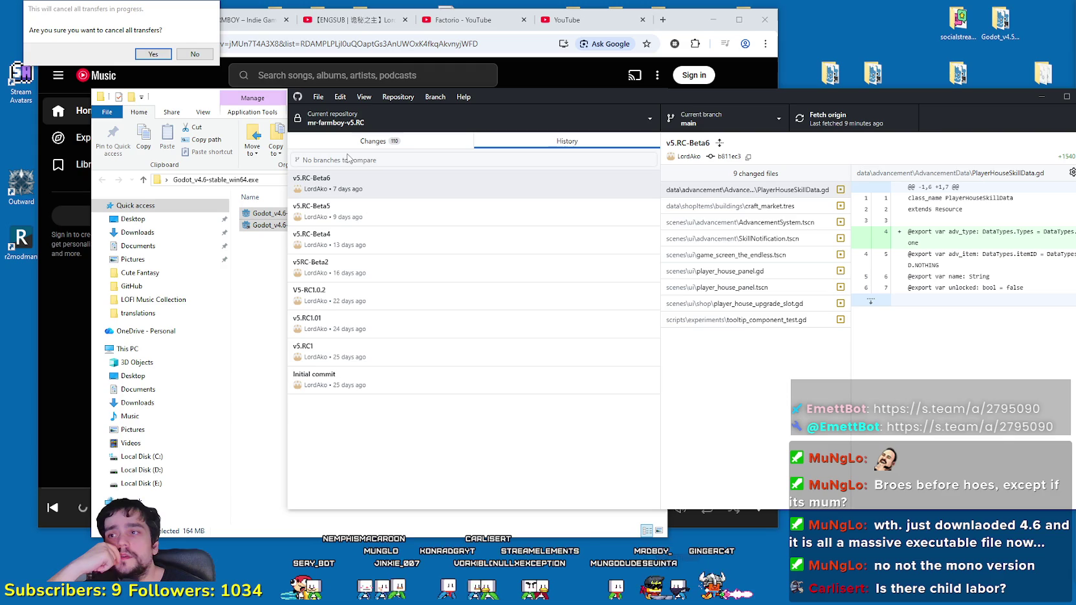
left_click(353, 141)
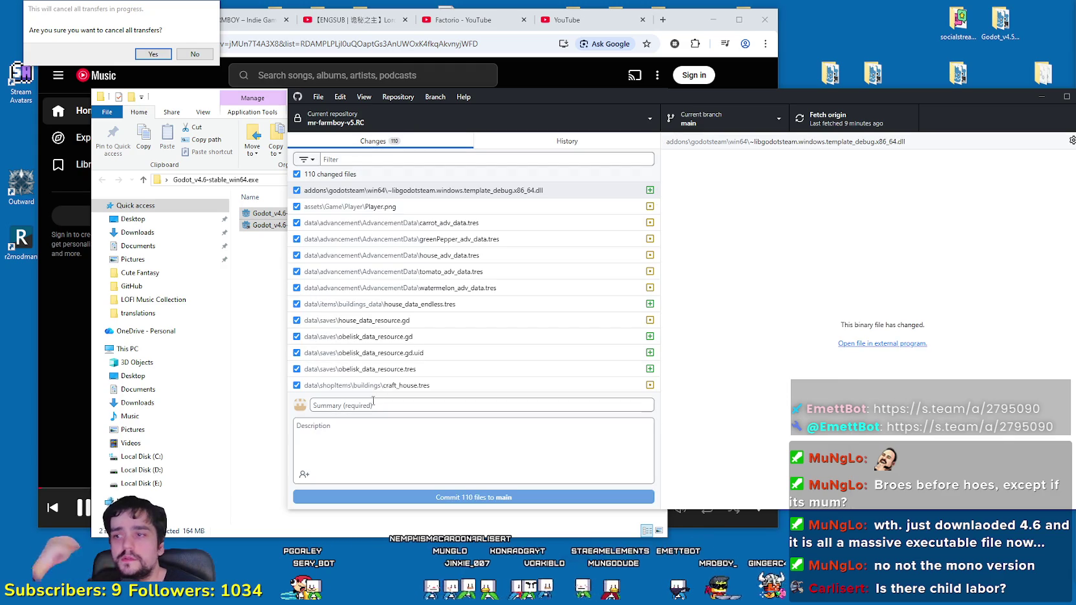
Step: Confirm the previous version name and commit all 110 files to main as v5.RC-Beta7
type("vb")
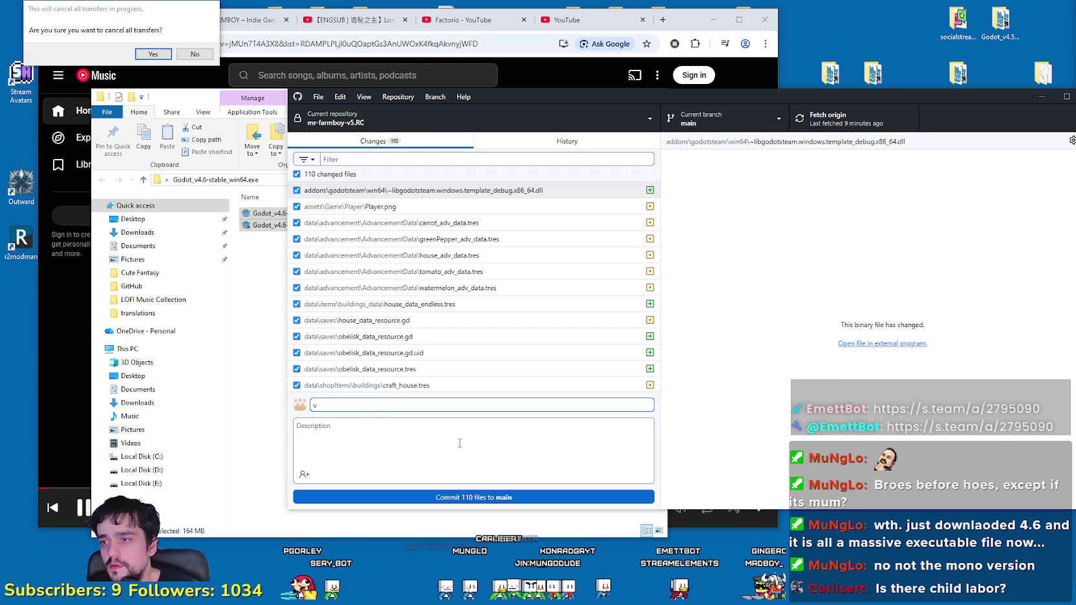
left_click(521, 145)
left_click(355, 142)
type("5.RC-Beta")
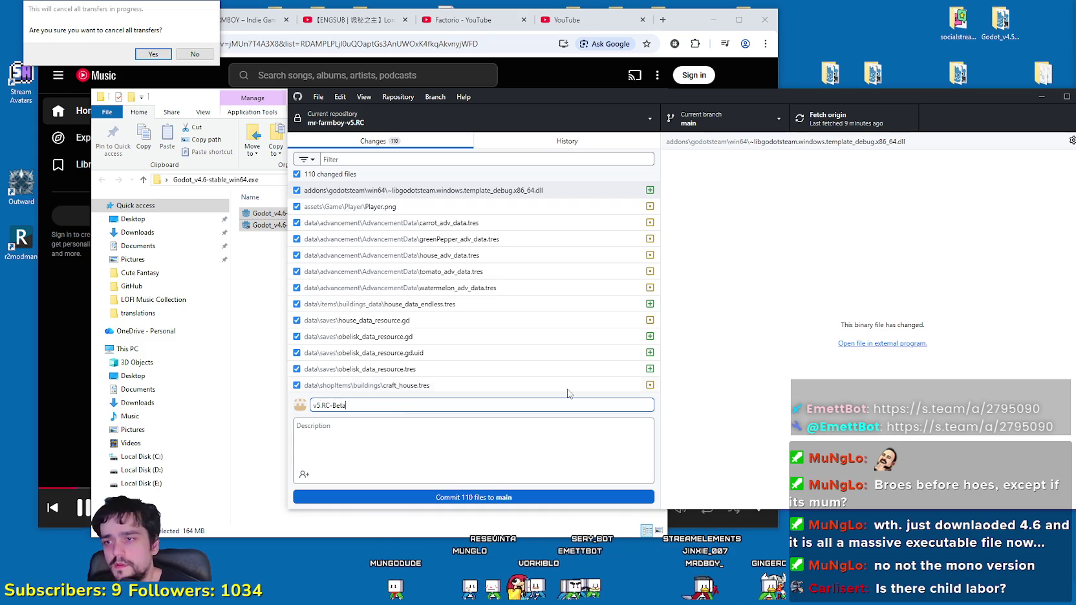
left_click(515, 143)
left_click(365, 148)
type("7")
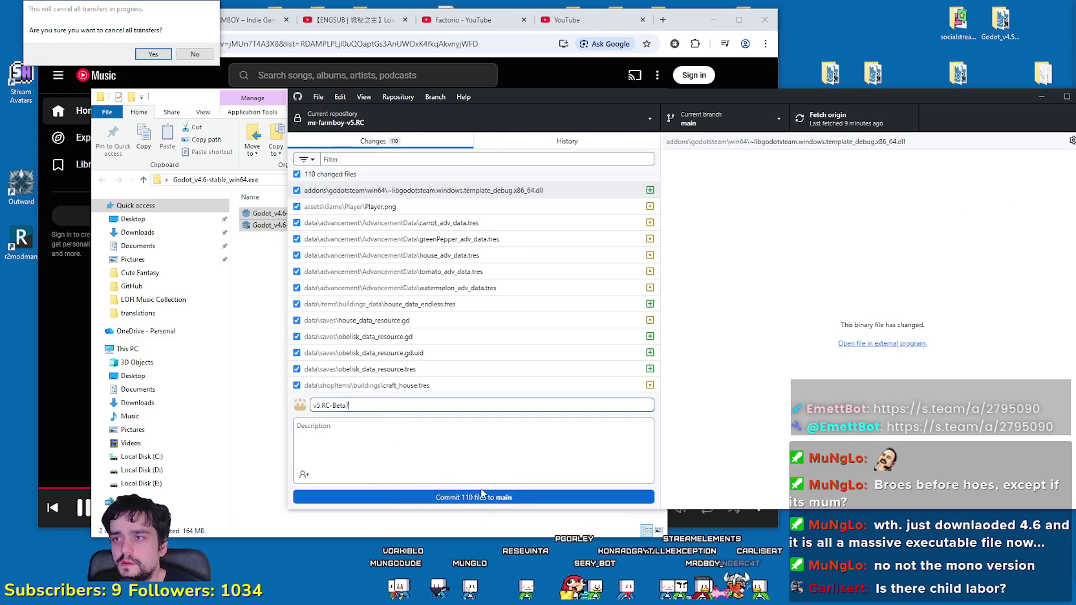
left_click(499, 499)
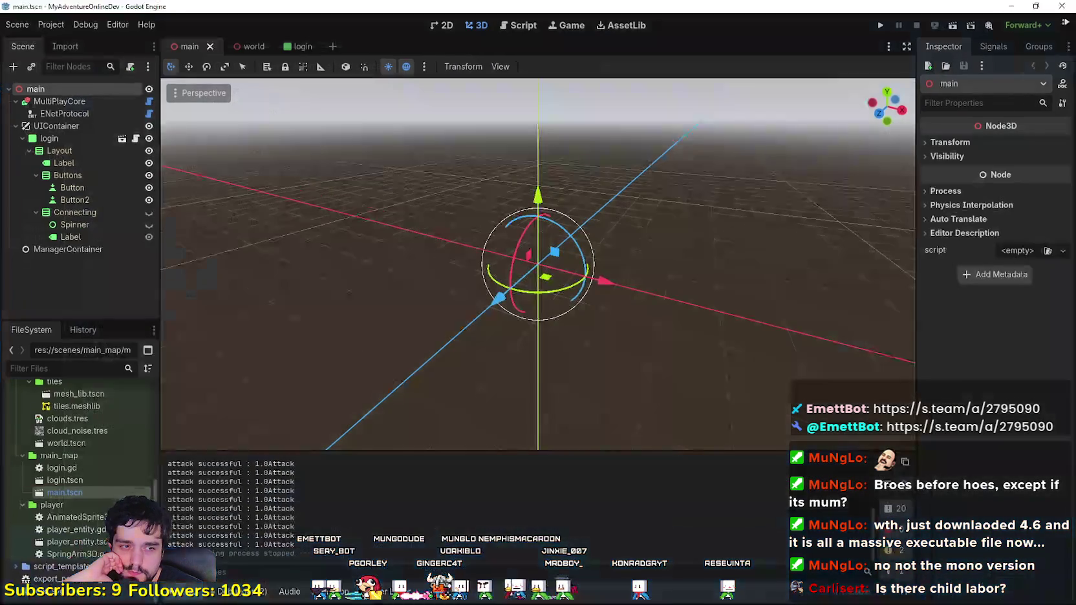
Step: Run the Mr Farmboy project, restarting it twice, then pause and open Options
key("F5")
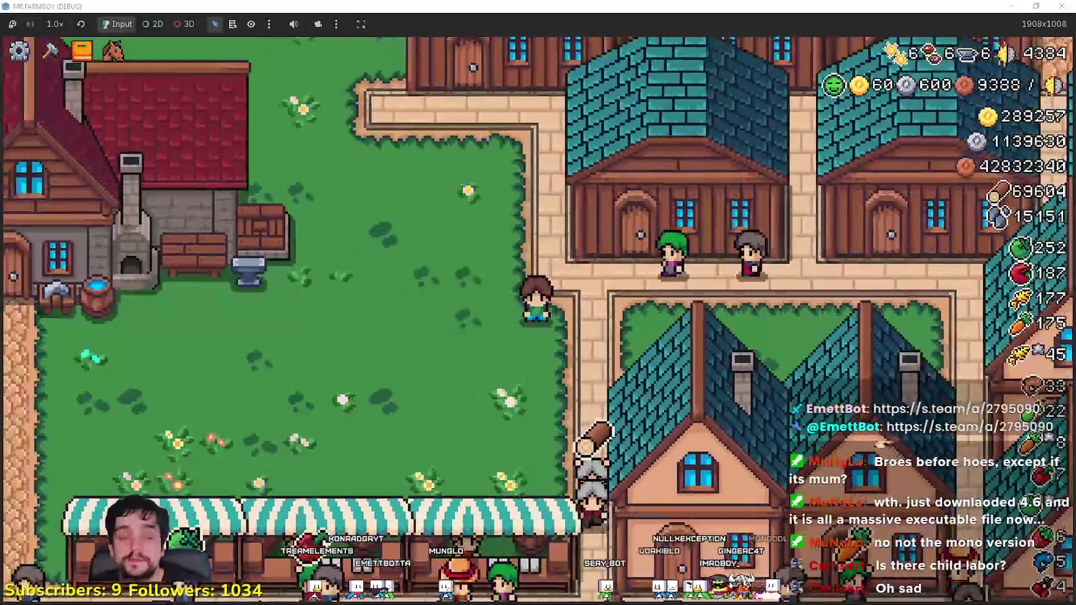
key("F8")
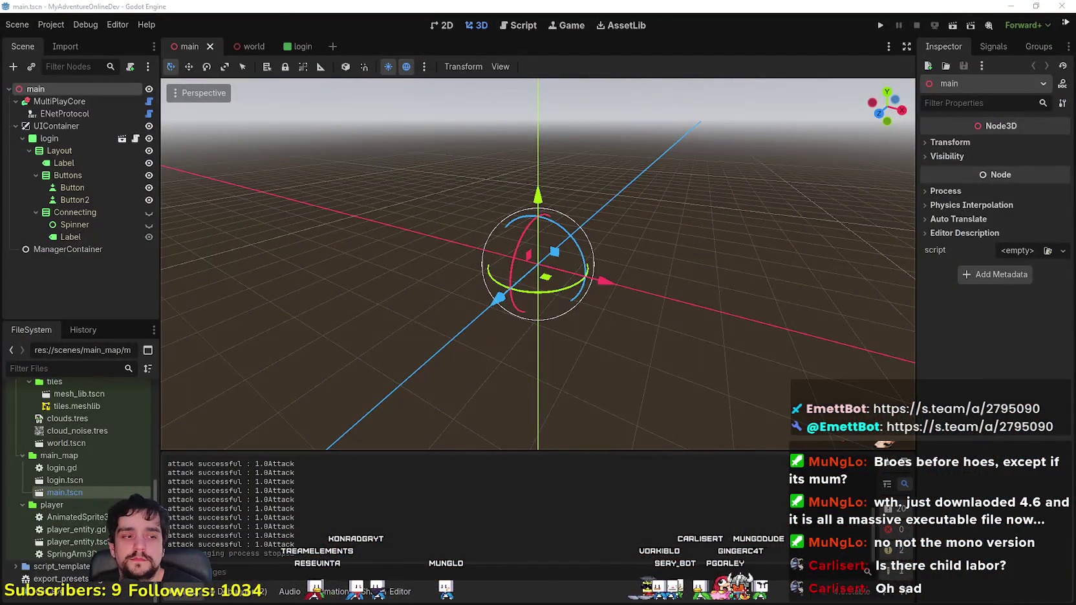
key("F5")
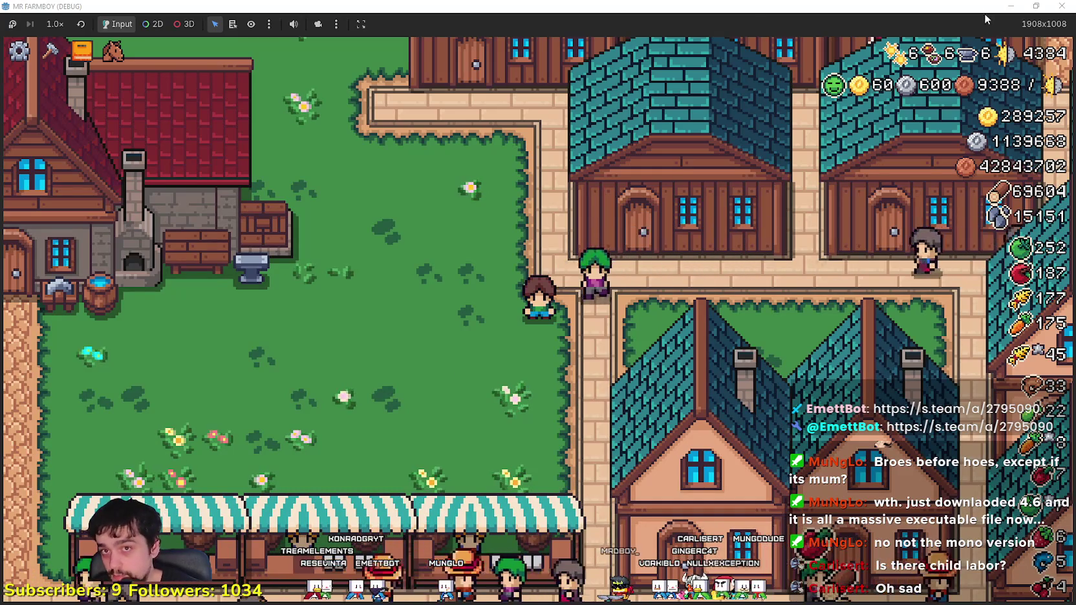
key("F8")
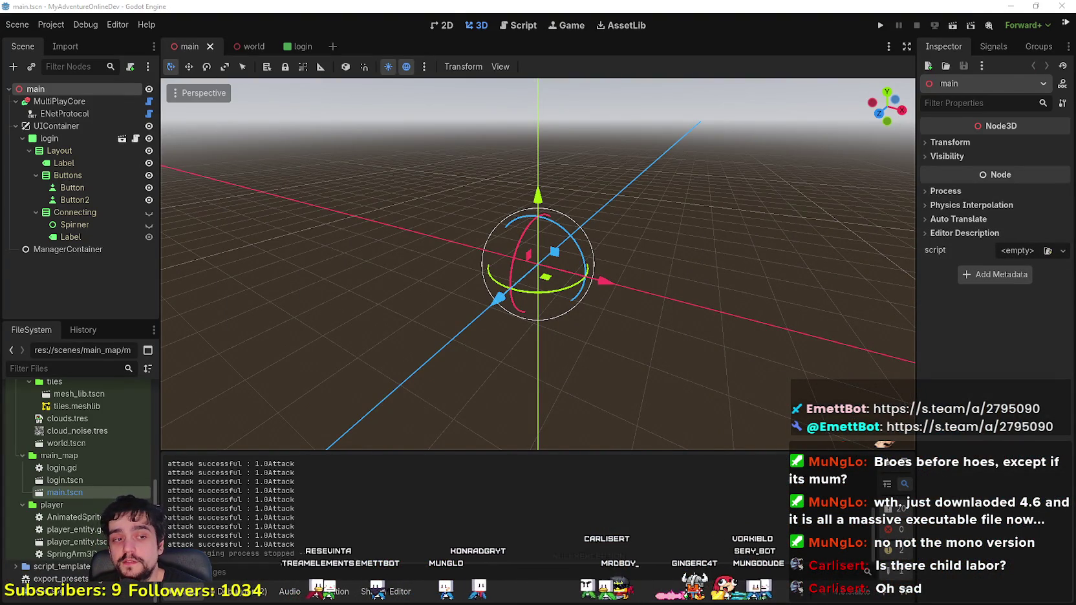
key("F5")
key("Escape")
left_click(505, 252)
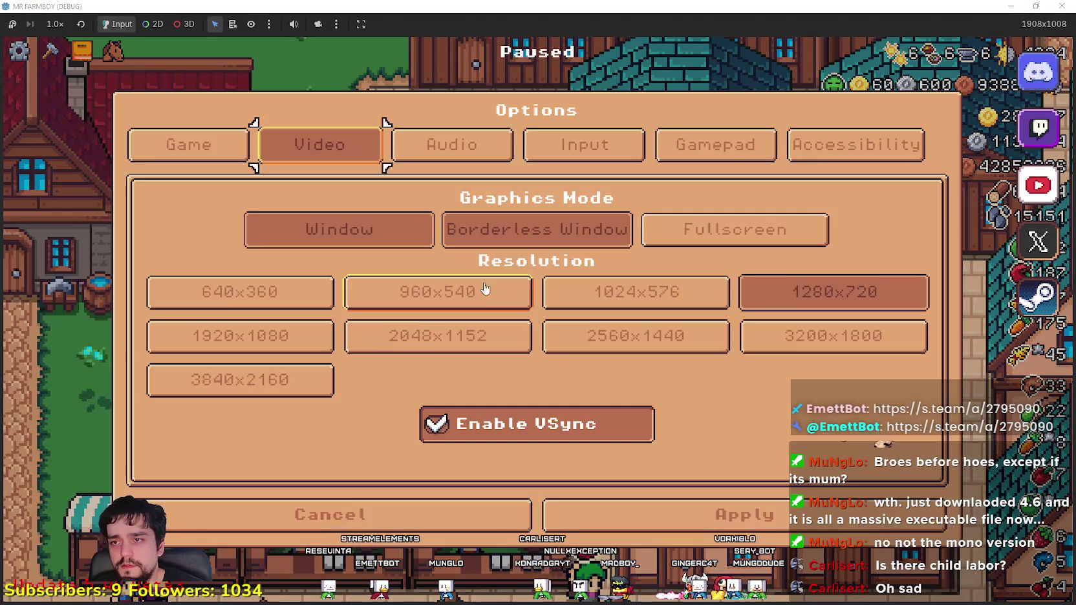
Step: View the Game tab's language and game-mode settings, cancel without changes, and resume play
left_click(201, 161)
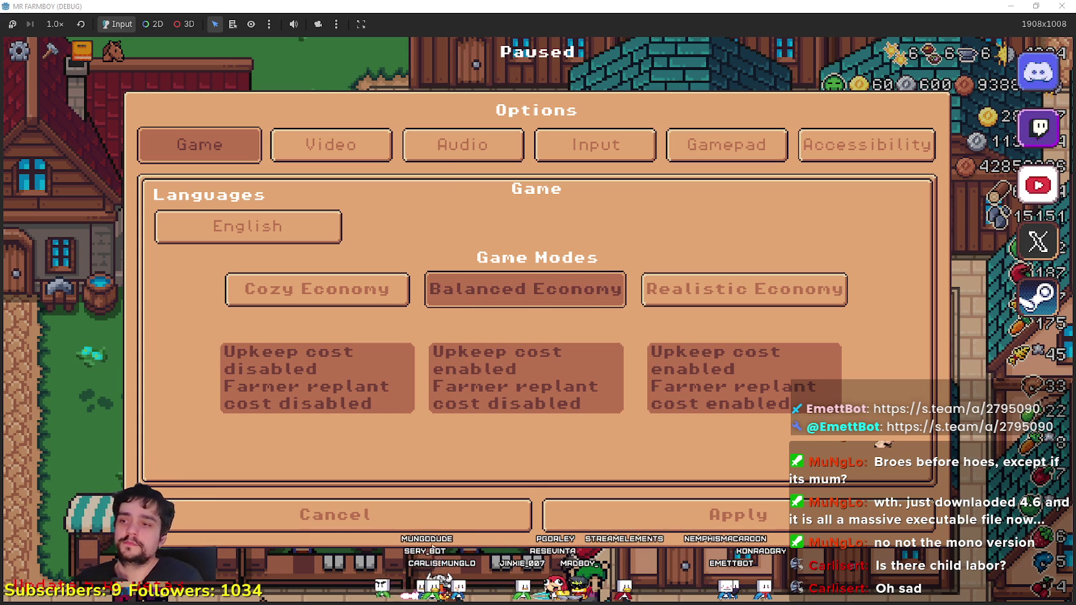
left_click(432, 500)
left_click(579, 221)
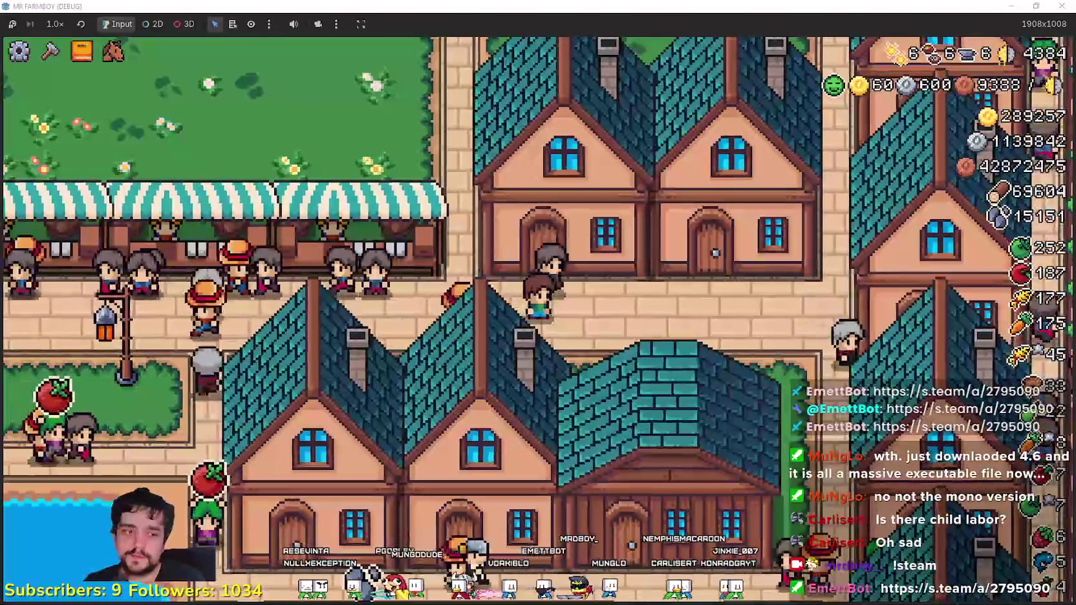
Step: Push the v5.RC-Beta7 commit to origin and view the History tab
key("alt+Tab")
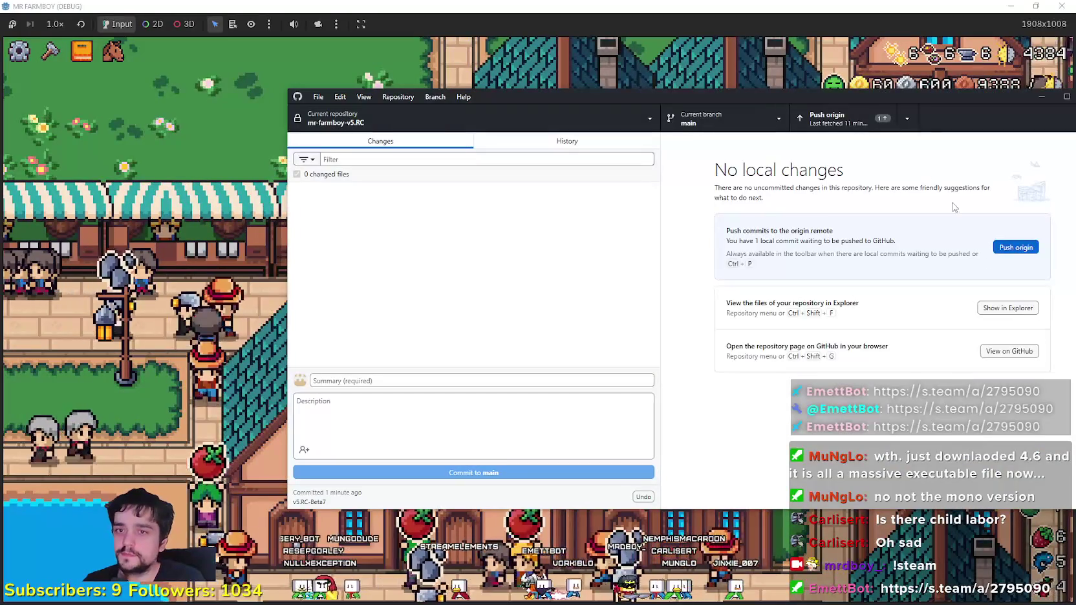
left_click(834, 119)
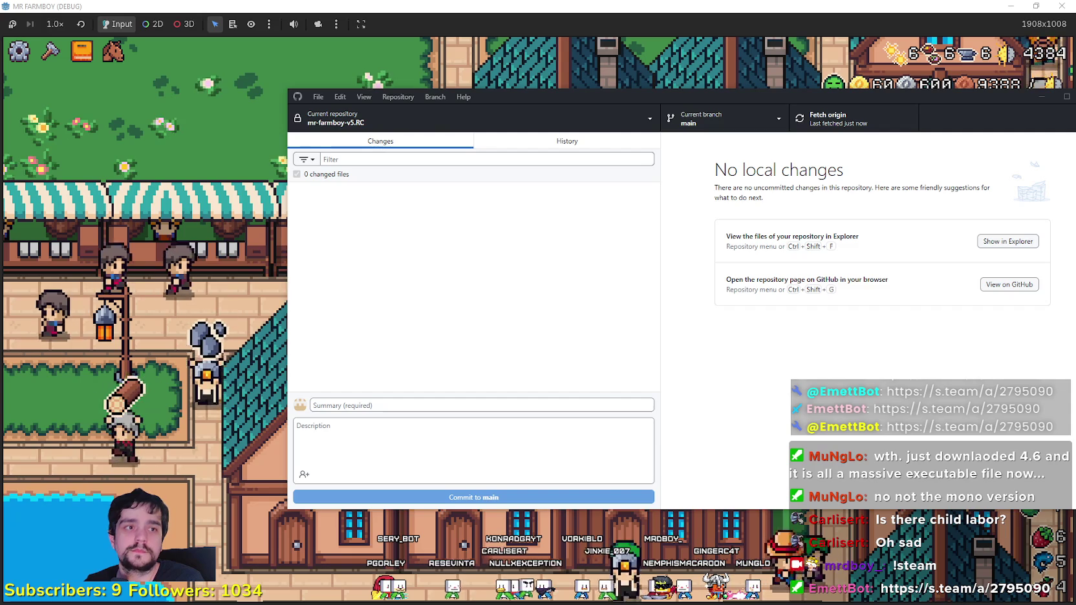
left_click(554, 144)
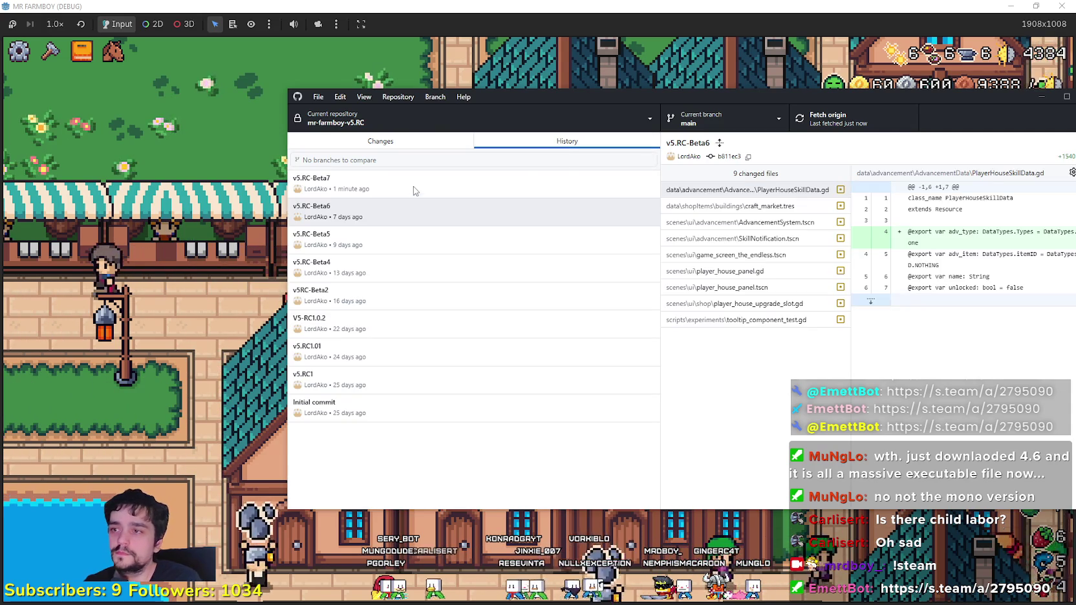
Step: Select the v5.RC-Beta7 commit and scroll through its 110 changed files
left_click(422, 183)
left_click_drag(586, 94, 318, 112)
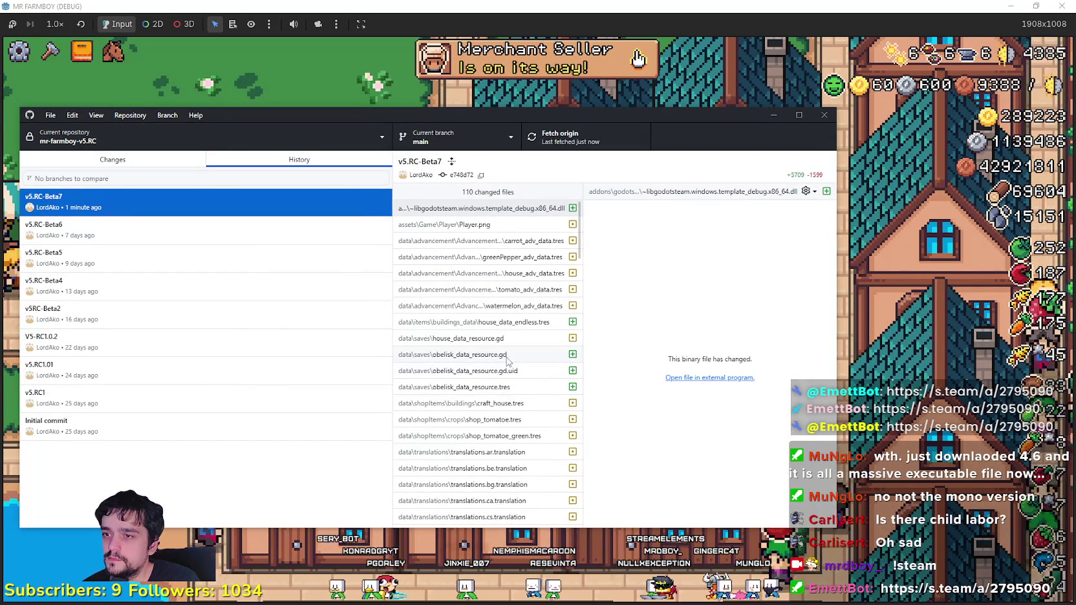
scroll(512, 238, "down", 10)
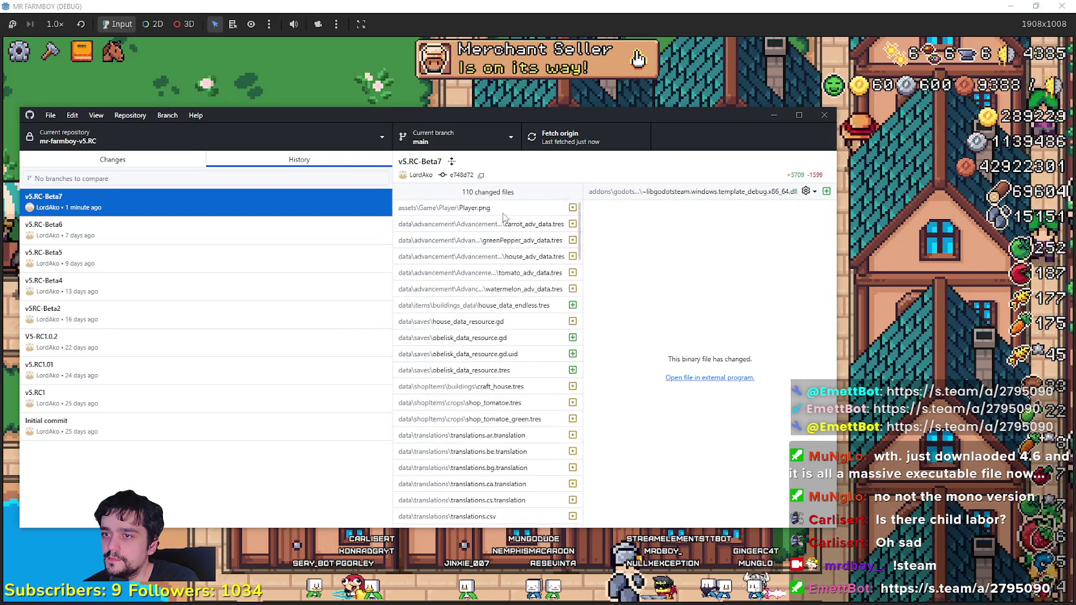
scroll(536, 375, "down", 5)
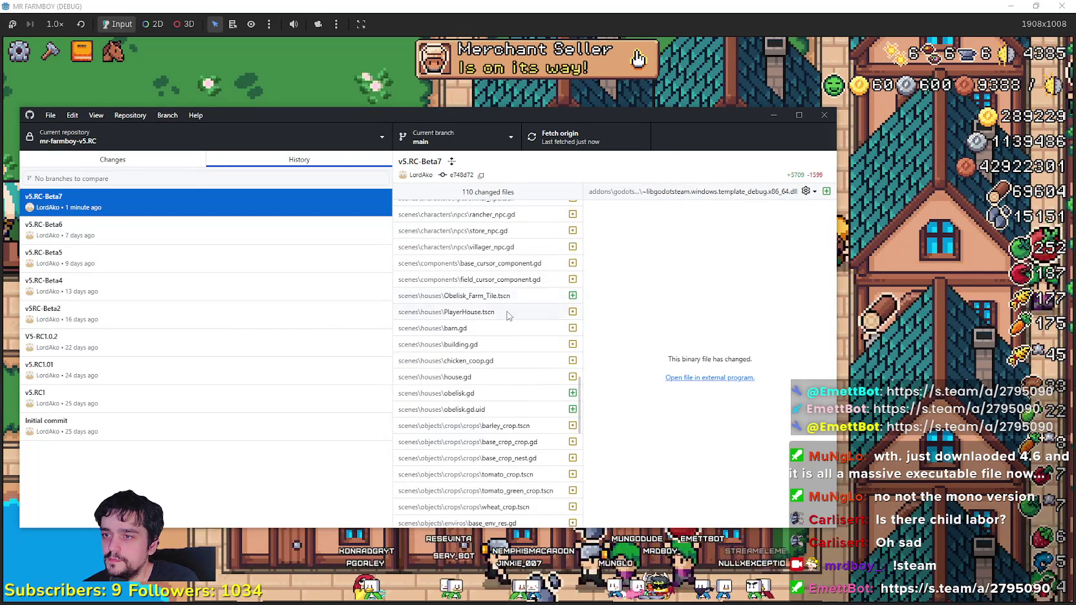
scroll(433, 308, "down", 5)
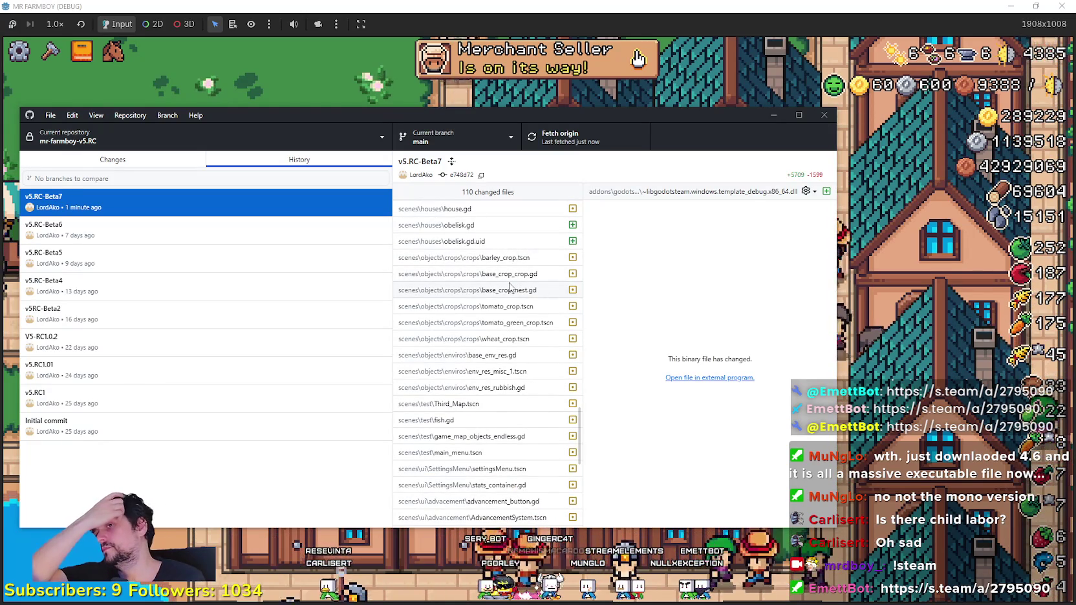
scroll(517, 362, "down", 5)
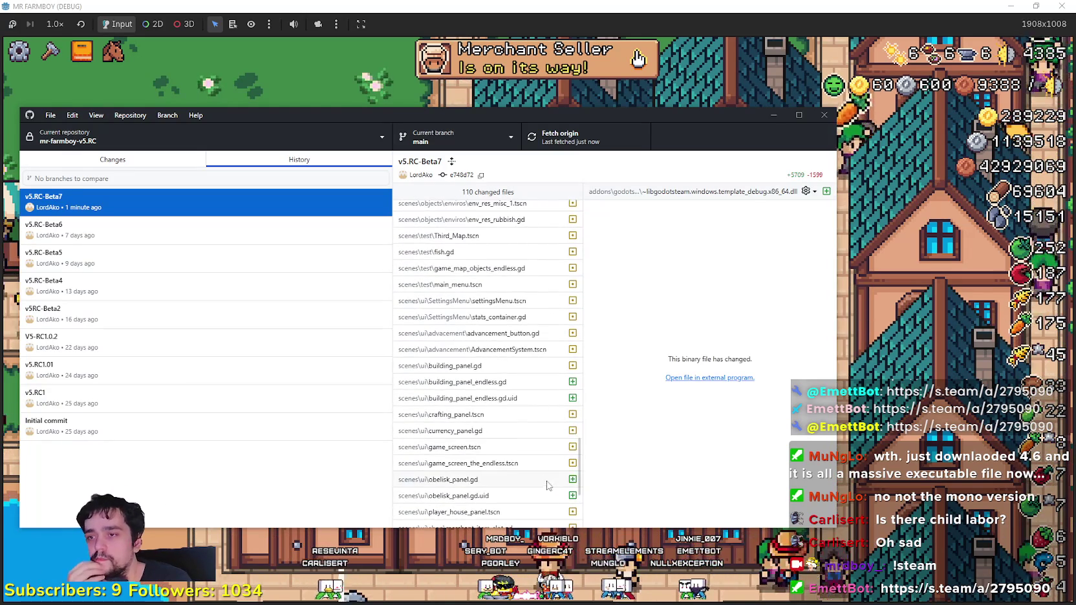
scroll(537, 464, "down", 3)
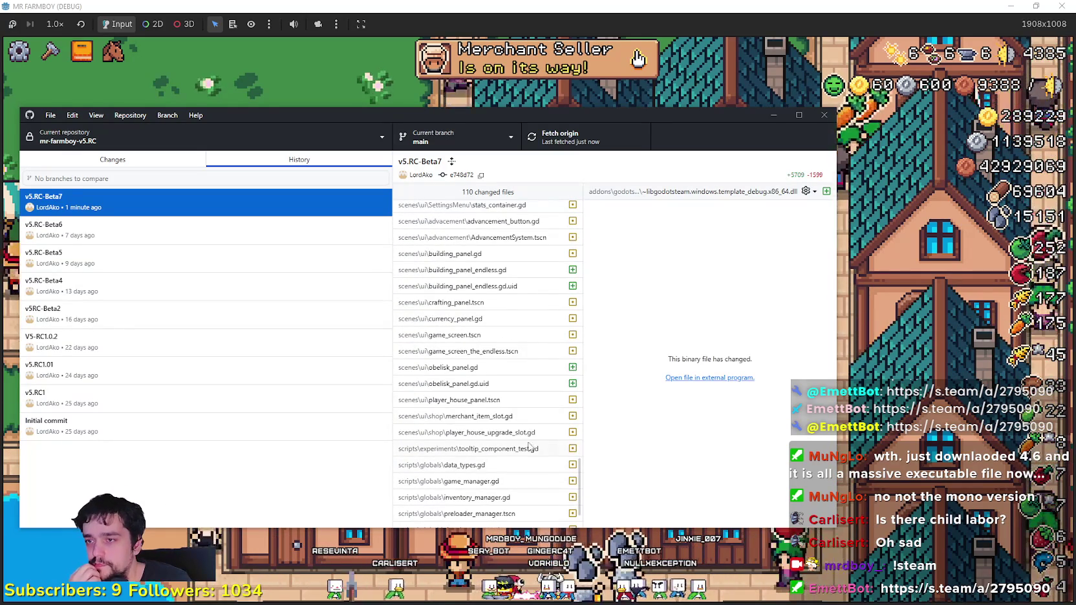
scroll(502, 454, "down", 2)
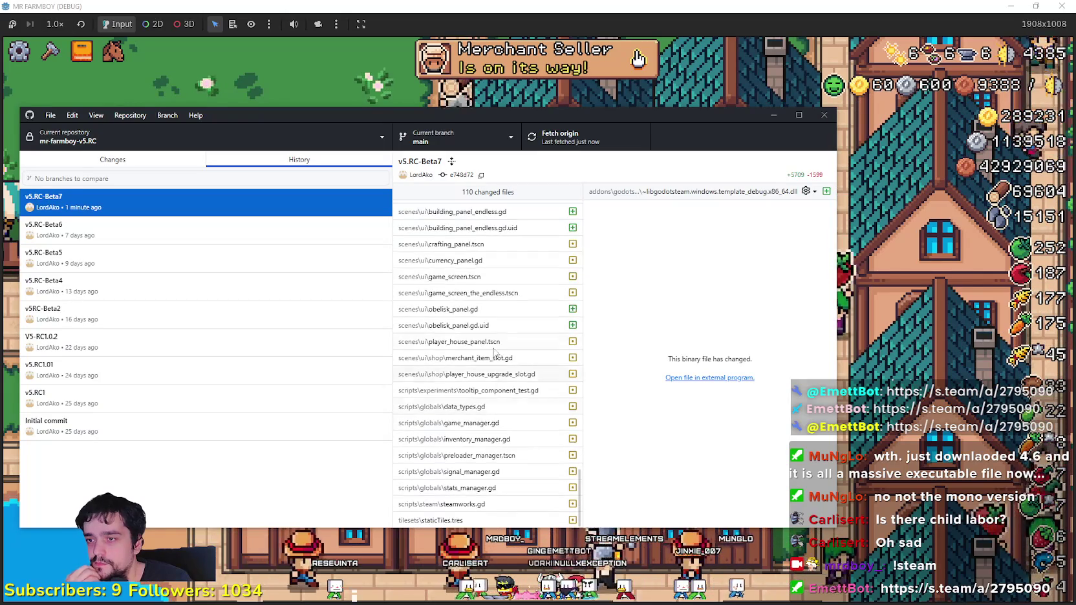
Step: Review the inventory_manager.gd diff, then close GitHub Desktop
left_click(482, 439)
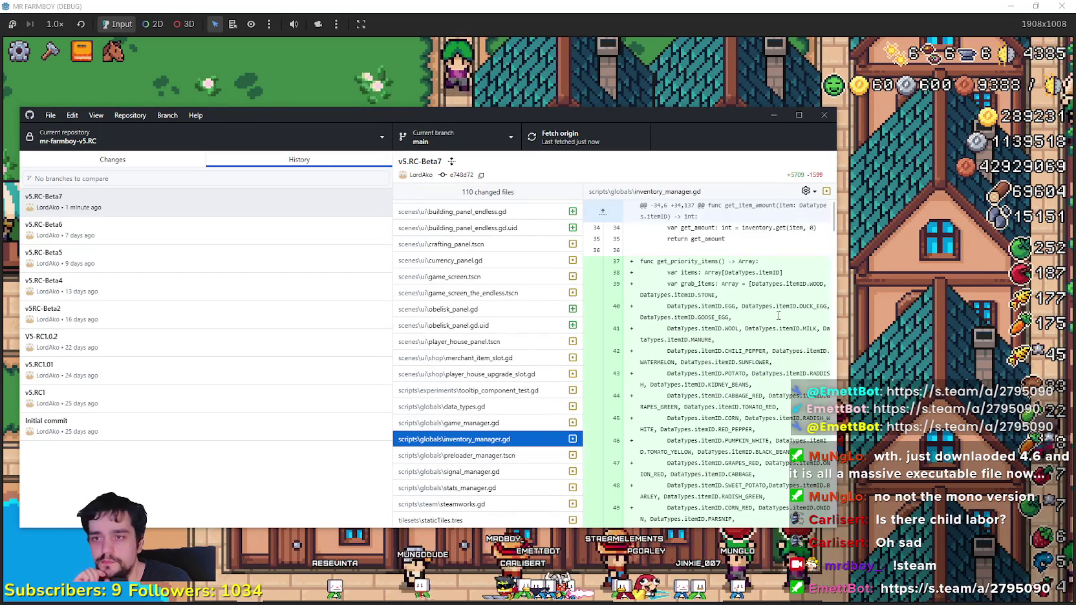
scroll(770, 291, "down", 2)
scroll(764, 240, "up", 2)
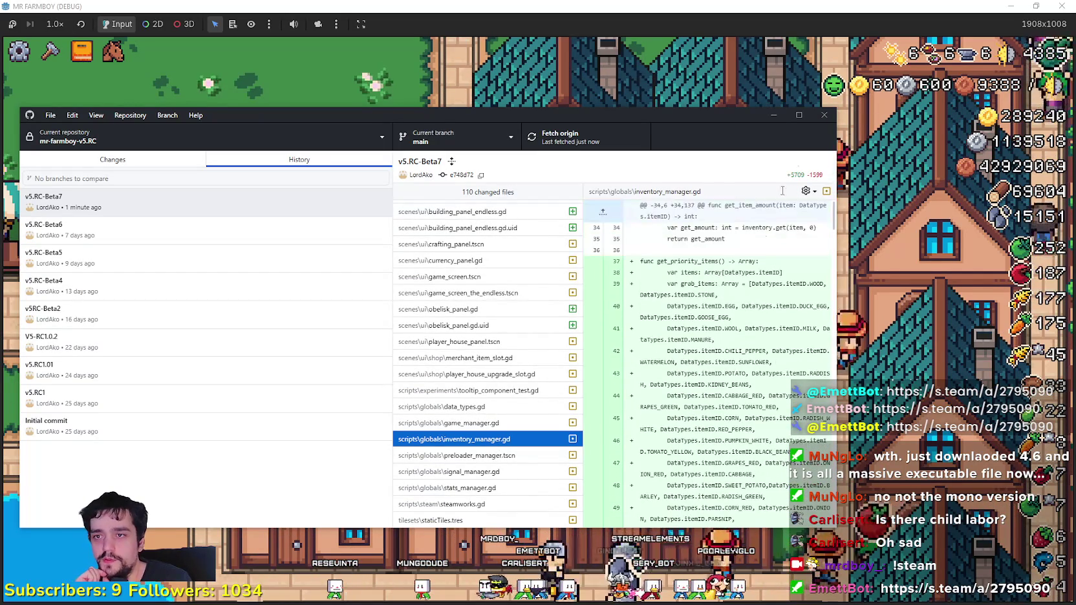
left_click(823, 115)
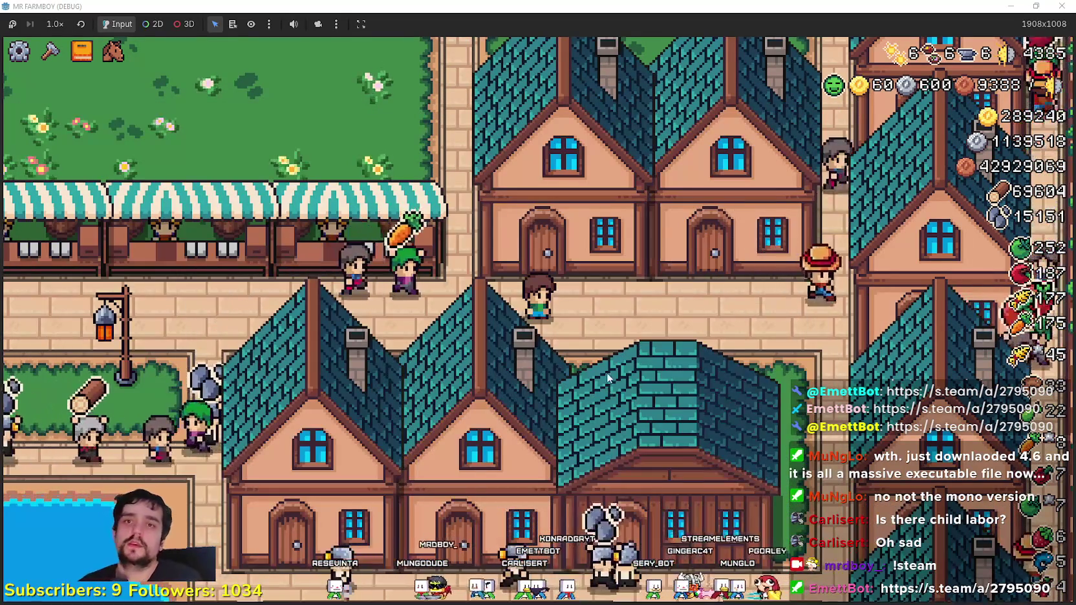
Step: Walk the farmer toward the crop field, then pause and return to the title screen
key("w")
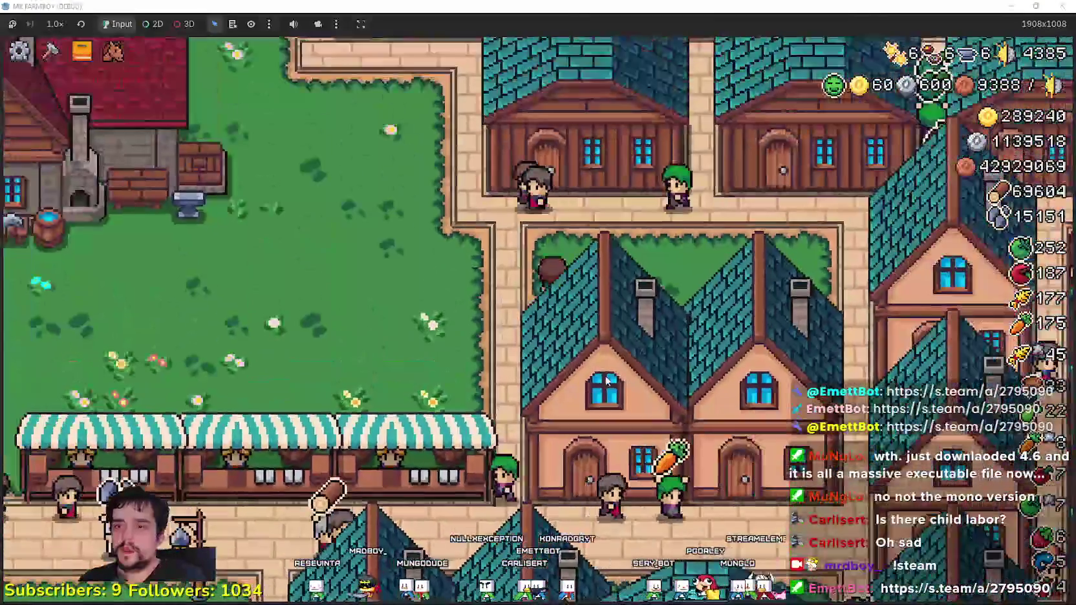
key("d")
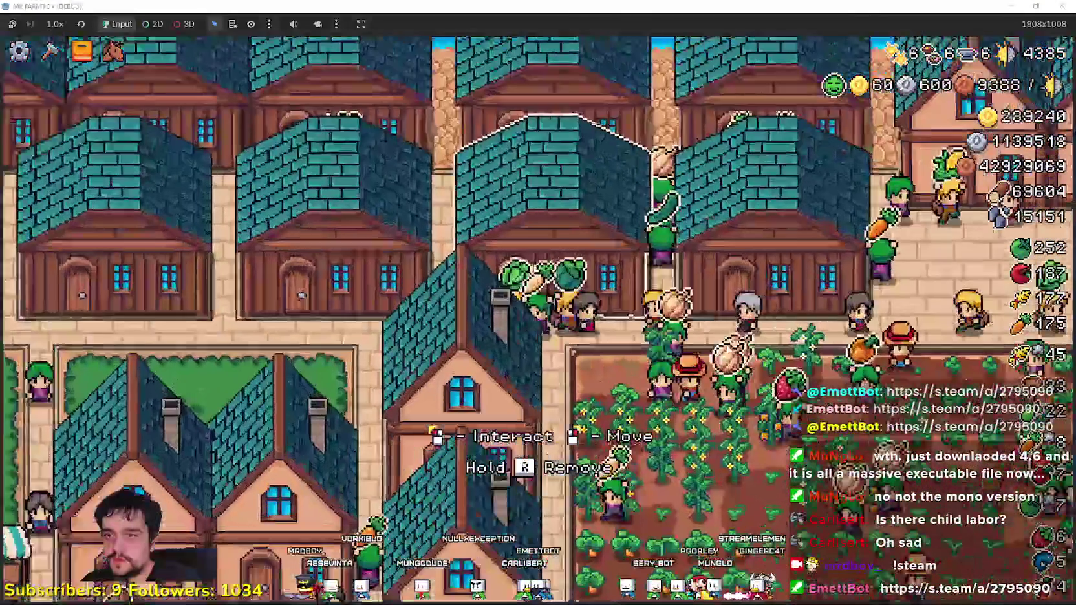
key("d")
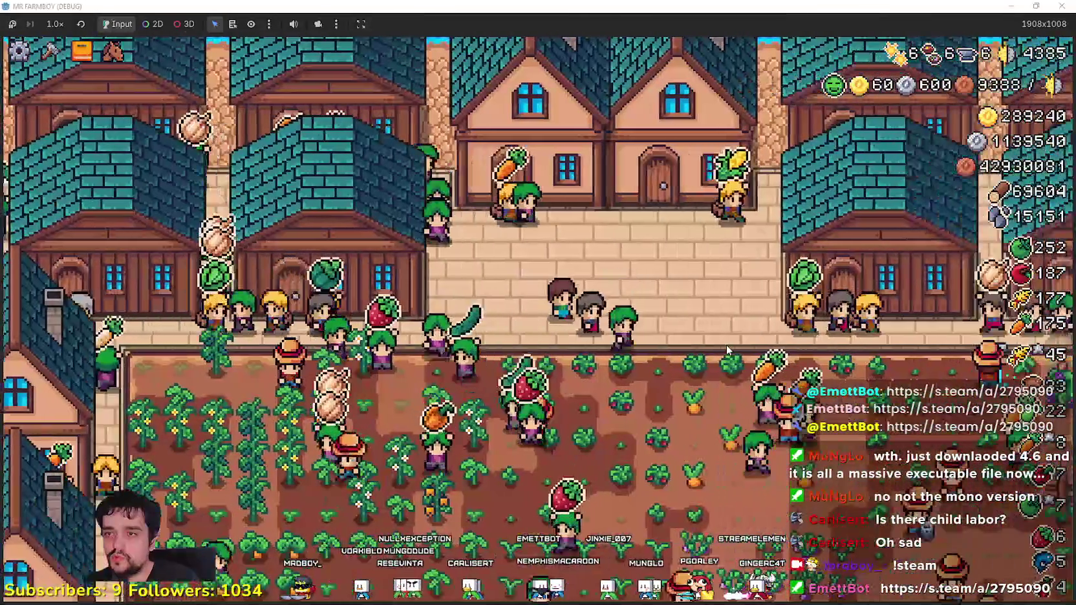
key("Escape")
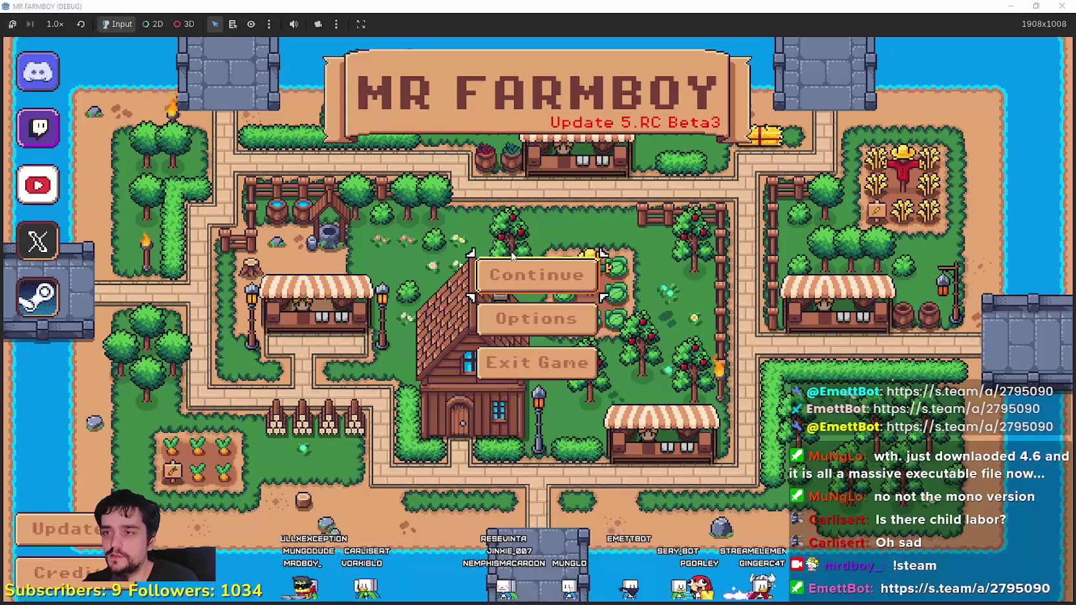
left_click(533, 274)
Step: Open Create Save, cancel it, close the save list, and exit the game
scroll(556, 336, "down", 2)
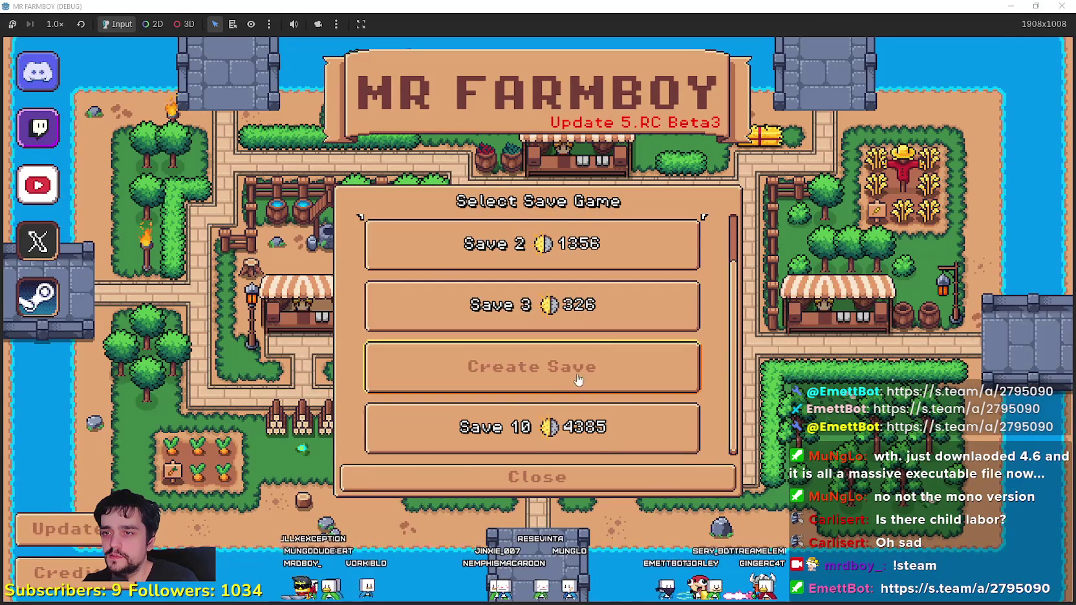
left_click(556, 367)
left_click(611, 467)
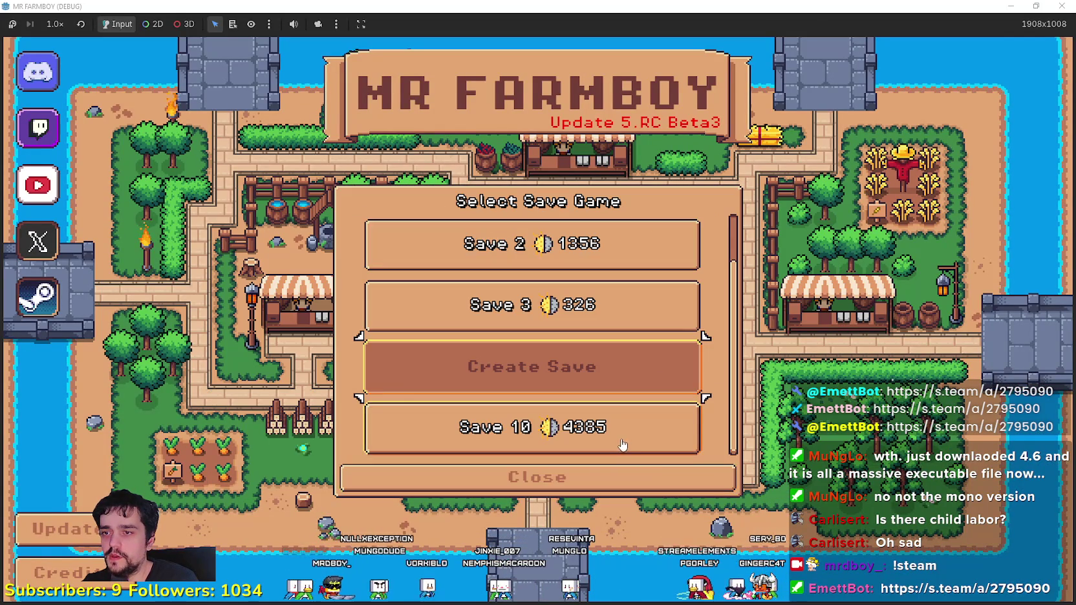
left_click(638, 472)
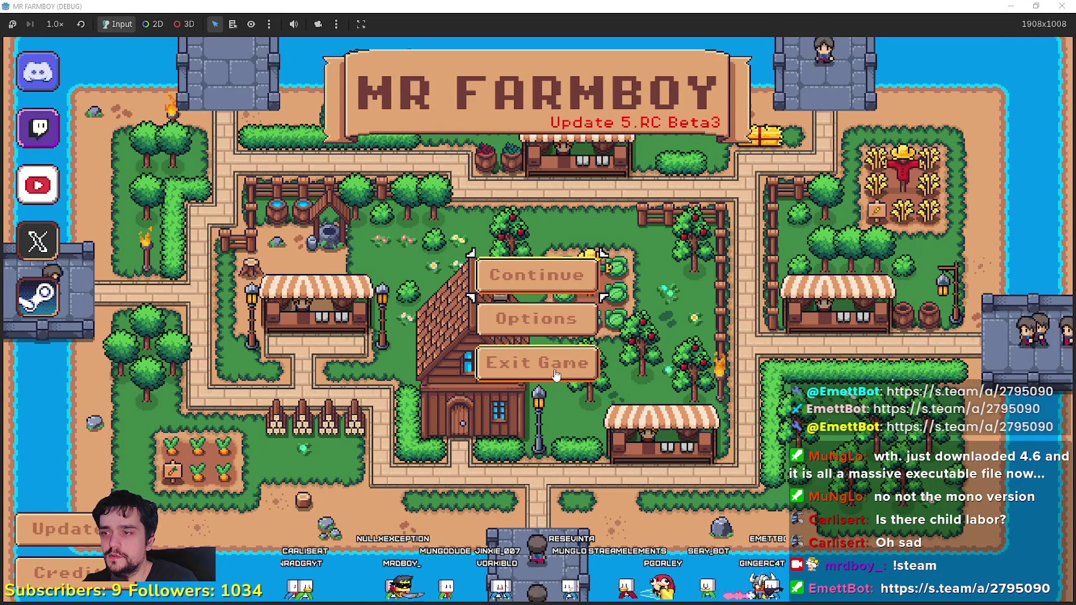
left_click(560, 362)
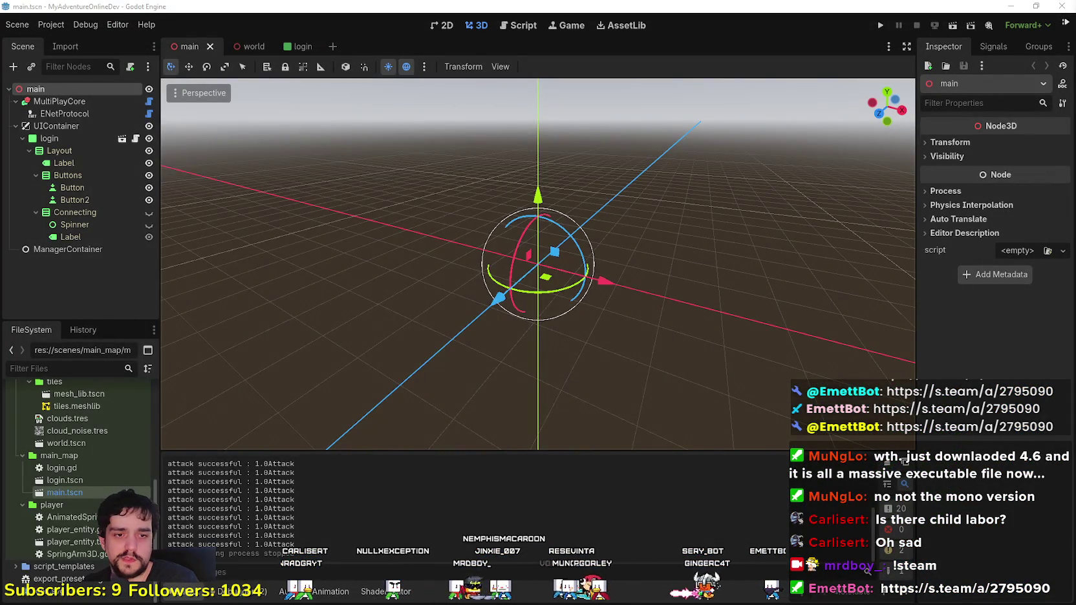
Step: Navigate File Explorer to Documents\GitHub\GodotExportTemplates\Steam\NewExport
key("alt+Tab")
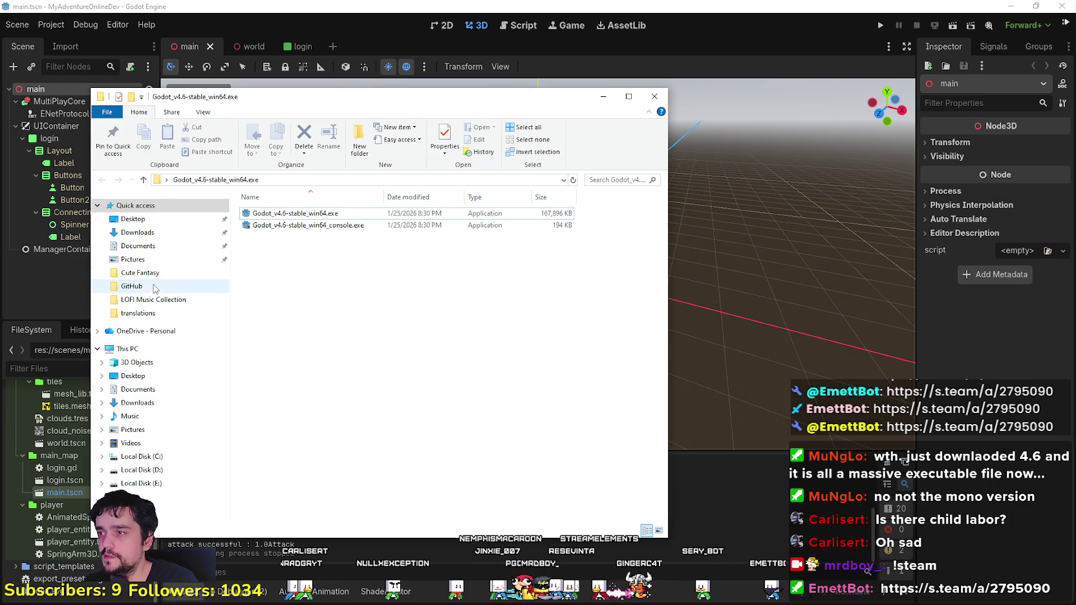
left_click(137, 246)
left_click(290, 249)
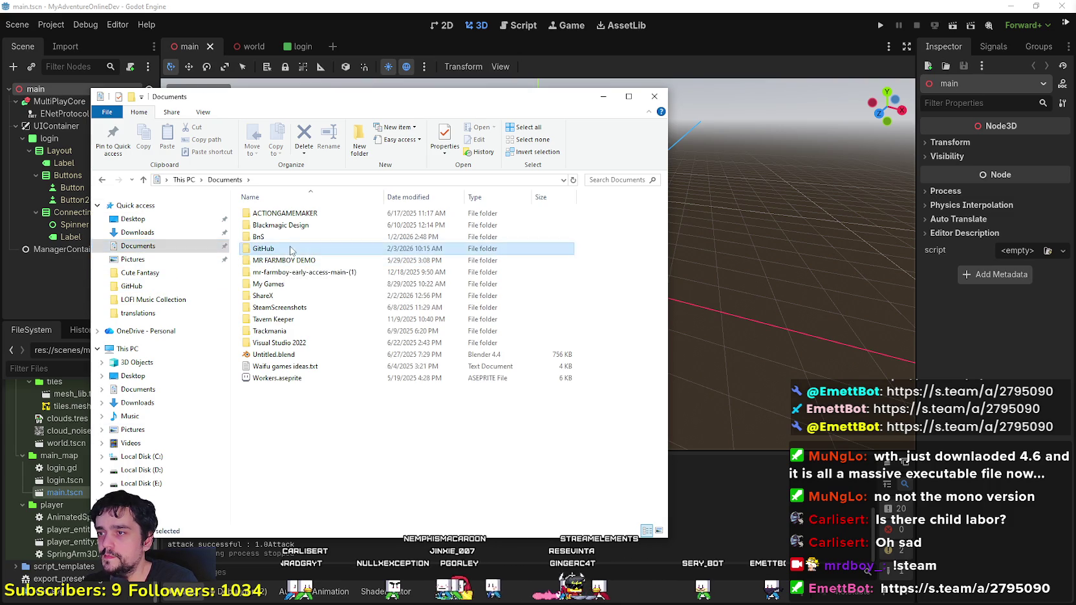
double_click(290, 249)
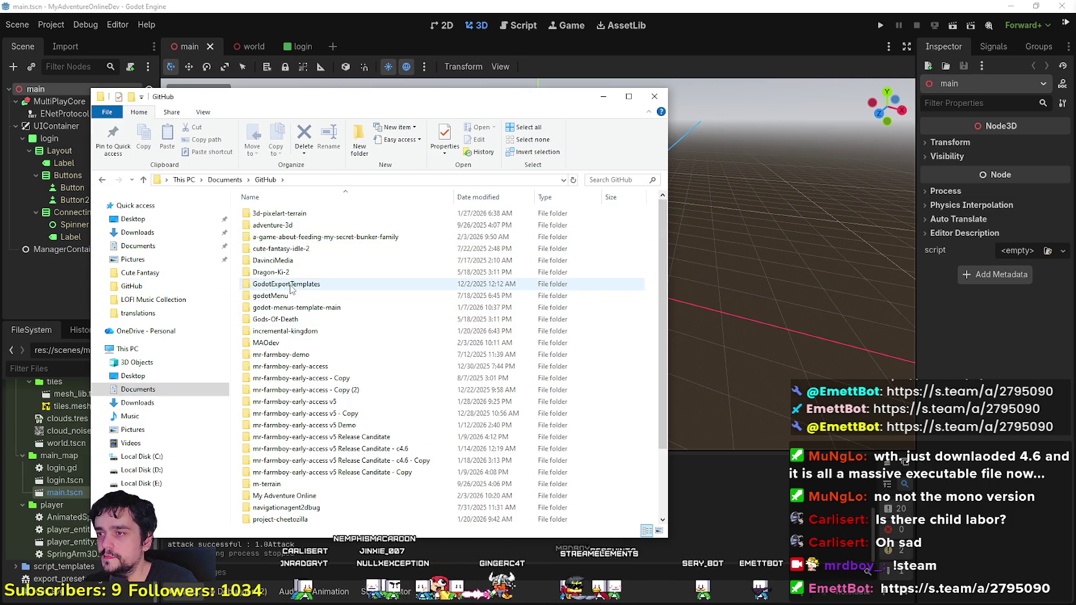
double_click(289, 286)
double_click(288, 281)
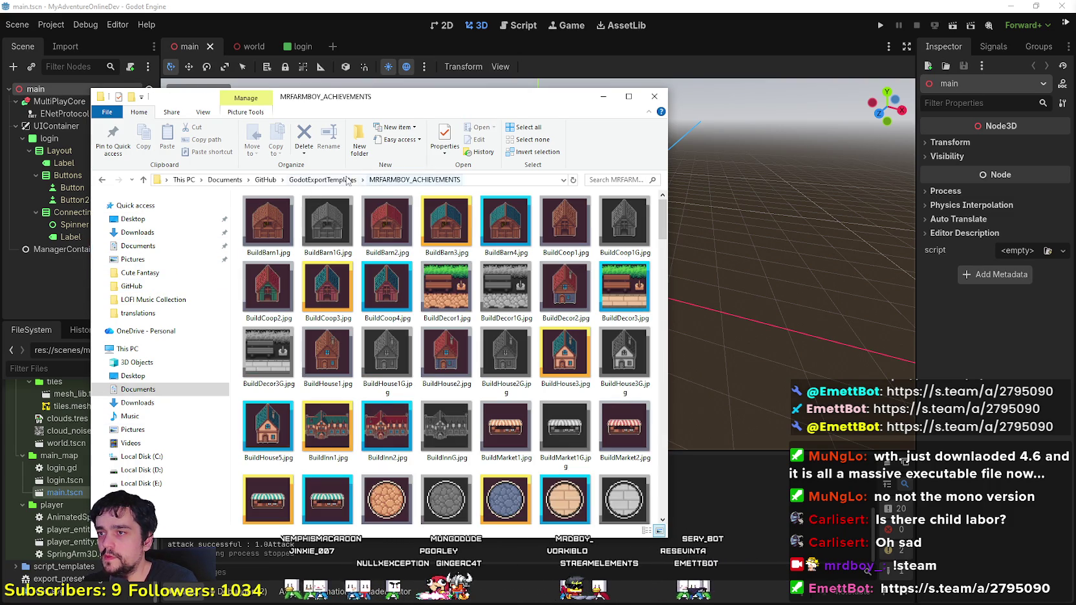
left_click(351, 180)
double_click(486, 271)
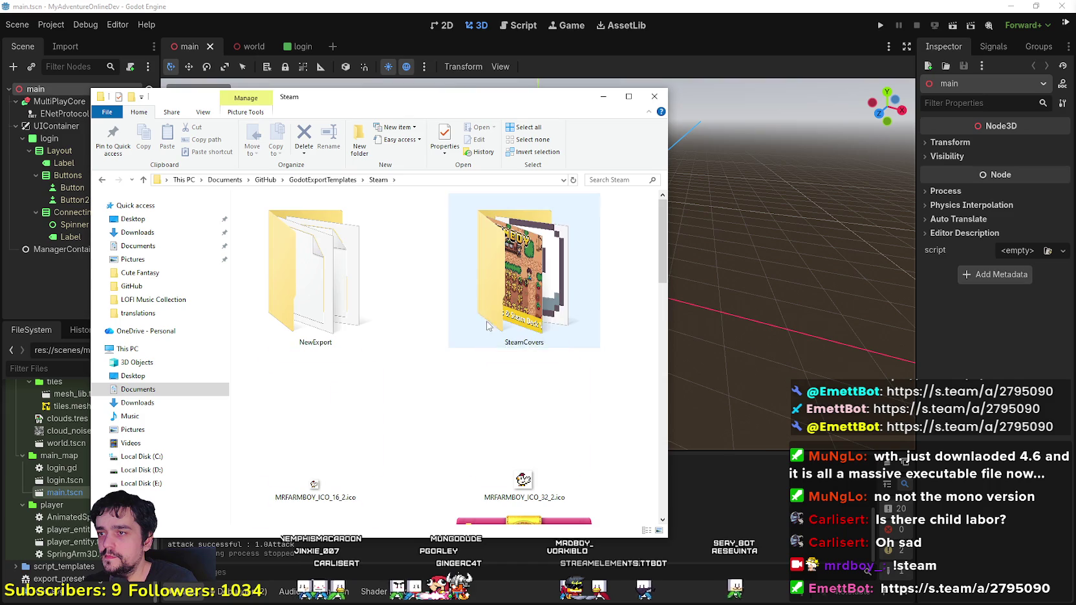
double_click(386, 282)
Step: Delete all six files in NewExport and return to the Godot editor
left_click_drag(601, 332, 288, 260)
right_click(286, 252)
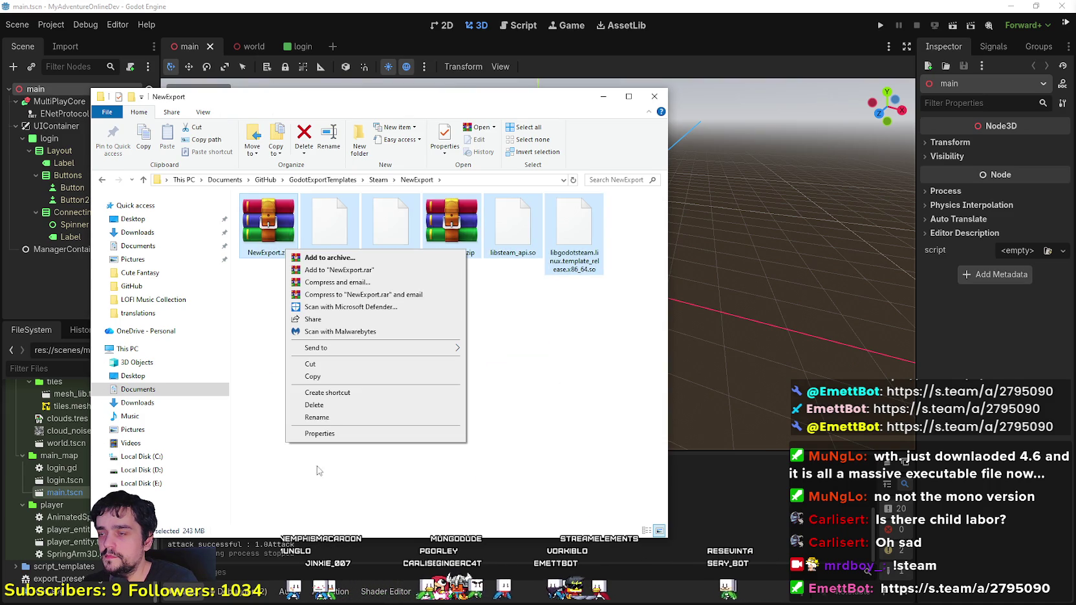
left_click(314, 404)
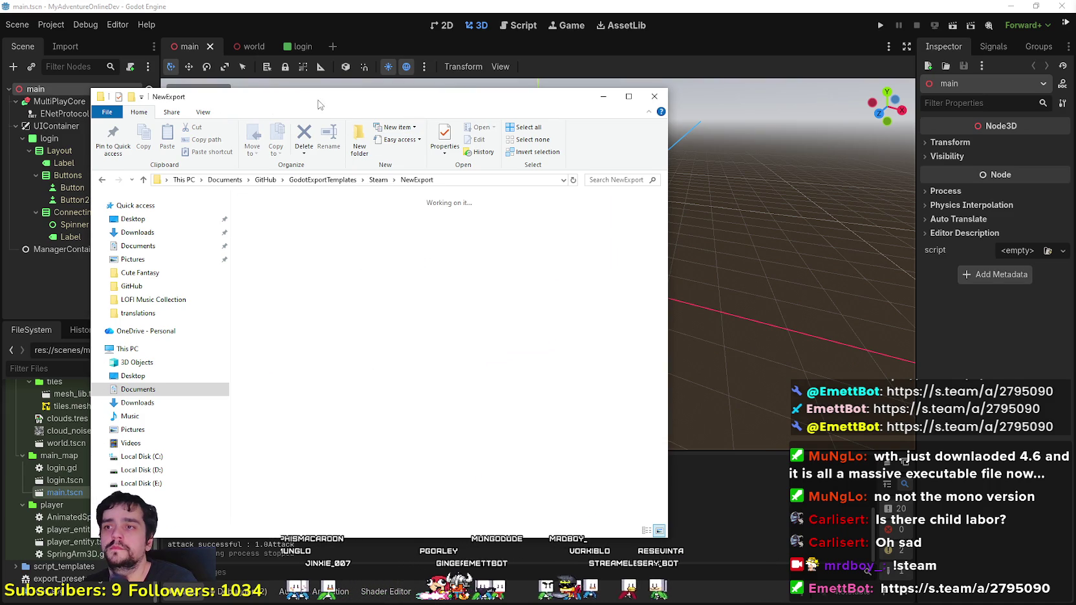
left_click_drag(318, 104, 633, 127)
left_click(51, 24)
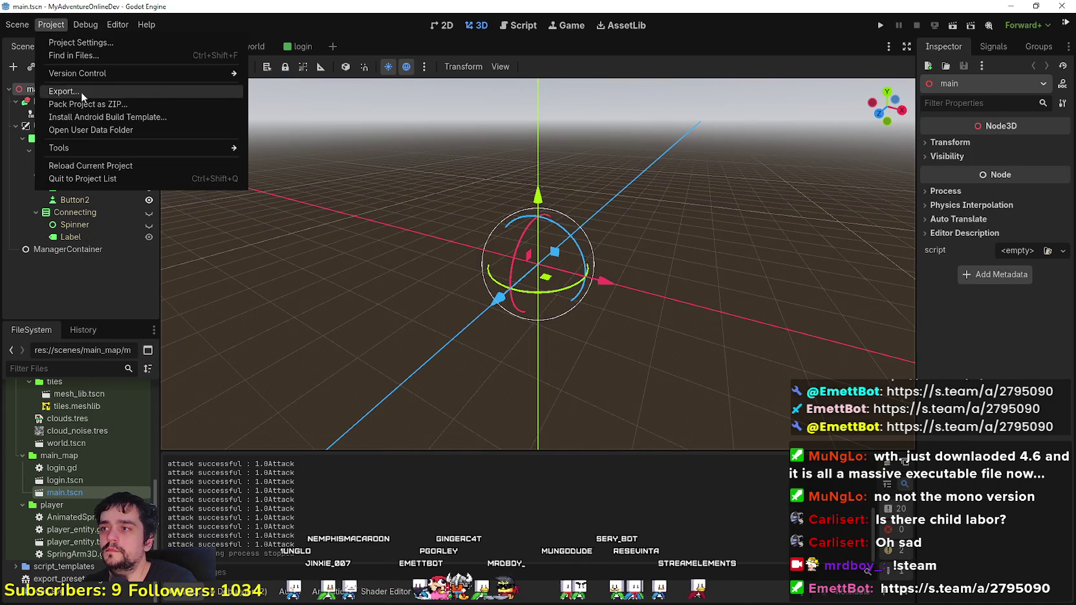
Step: Review the Linux/X11 and Windows presets in Project > Export, then close the dialog
left_click(82, 95)
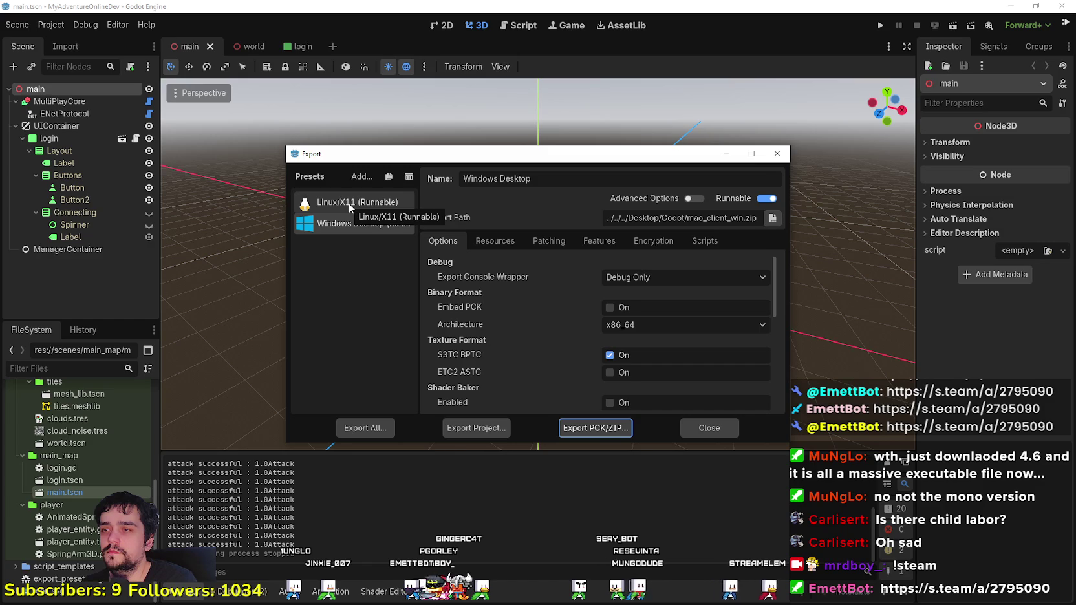
left_click(349, 204)
left_click(352, 223)
left_click_drag(369, 155, 516, 164)
scroll(692, 397, "down", 3)
scroll(686, 380, "up", 3)
left_click_drag(588, 167, 509, 156)
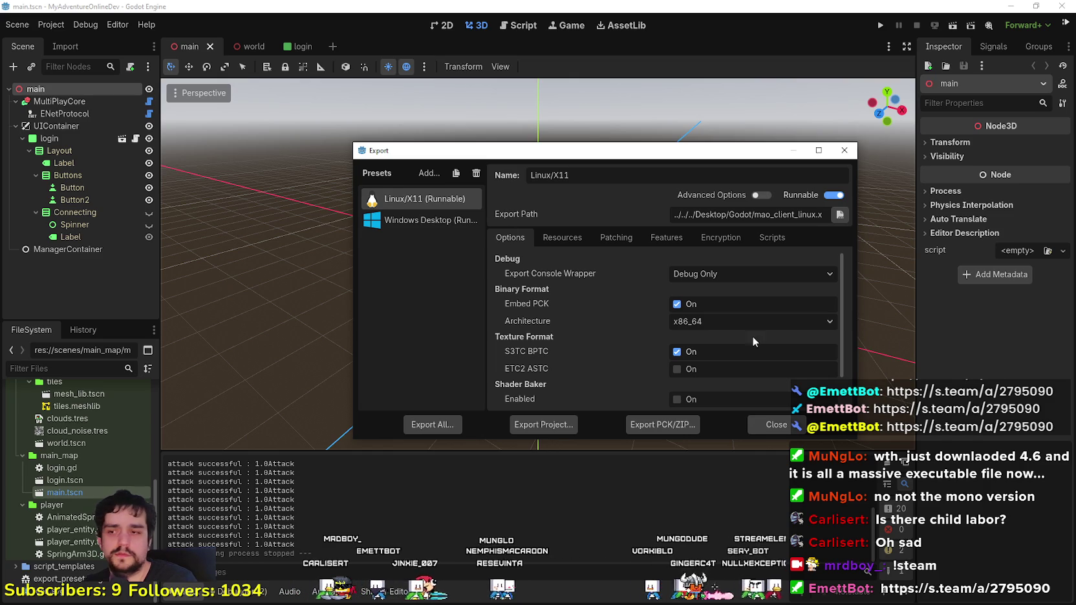
left_click(844, 150)
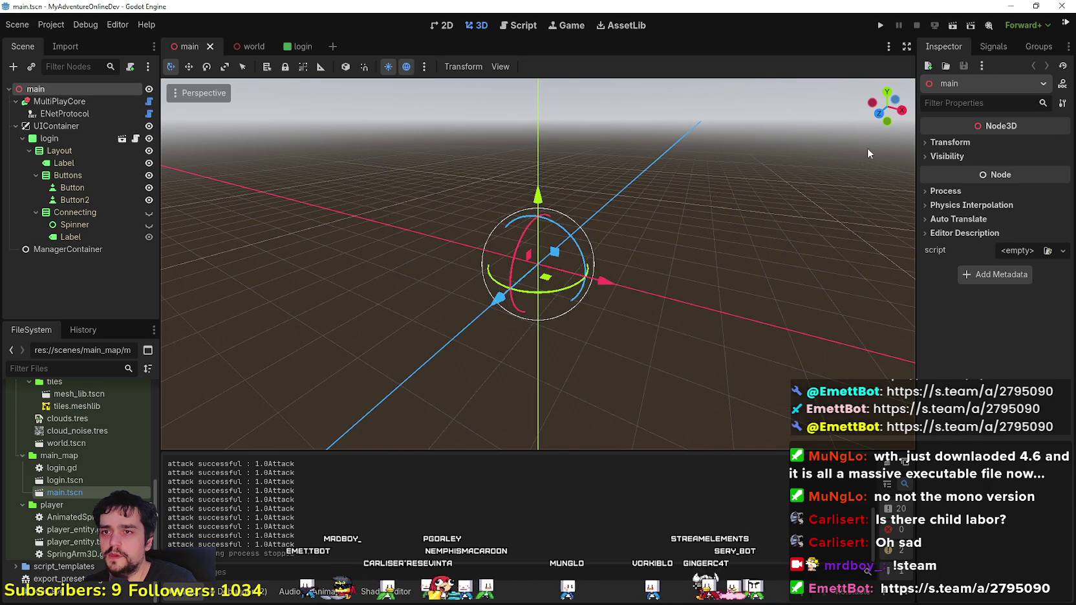
Step: Minimize this editor and switch to the MR FARMBOY project's Godot window
left_click(1019, 6)
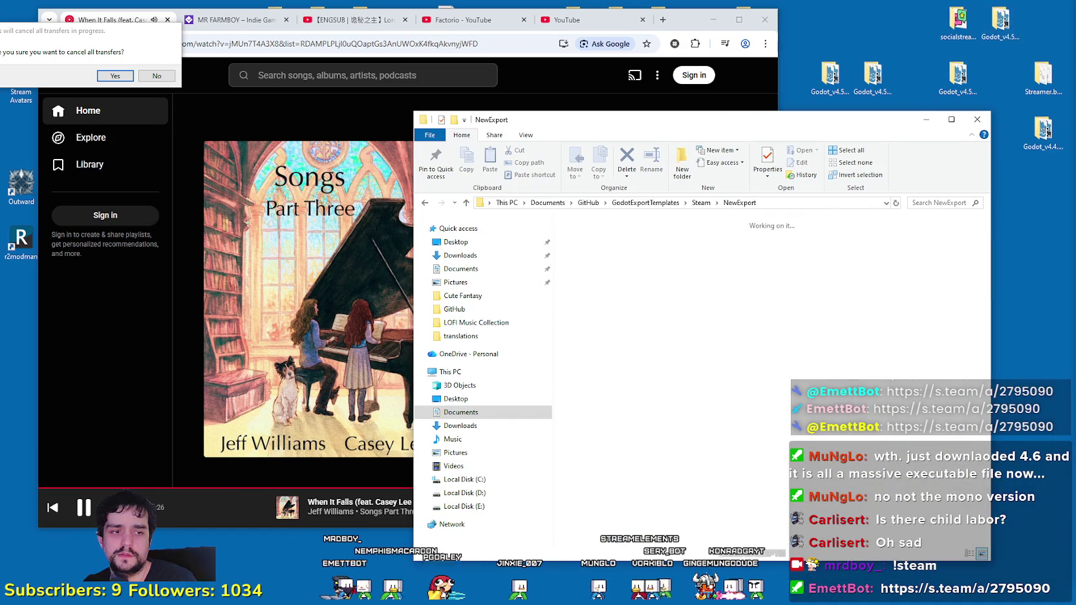
key("alt+Tab")
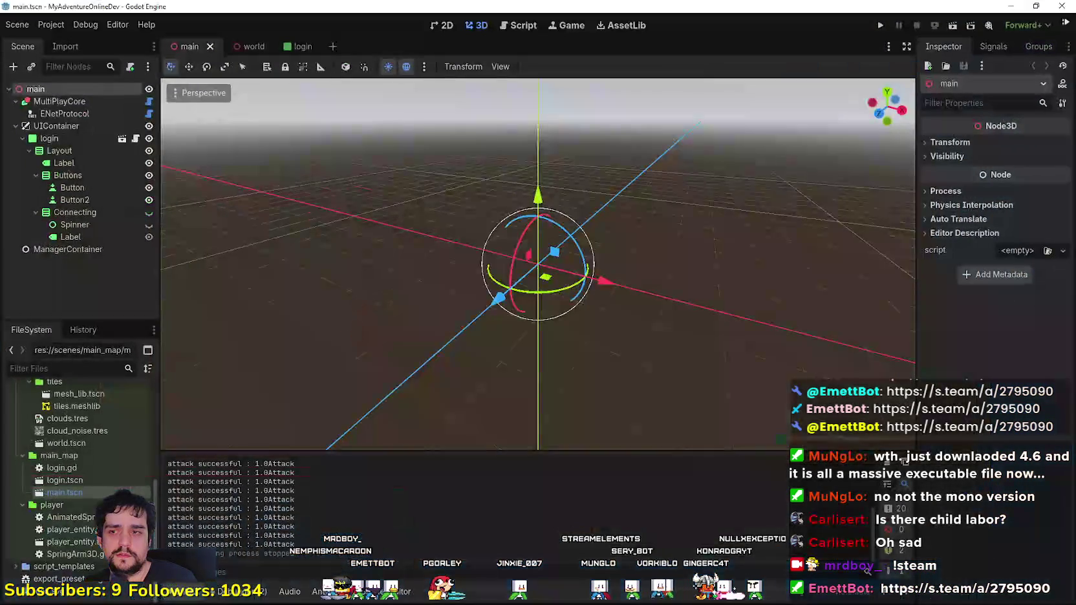
key("alt+Tab")
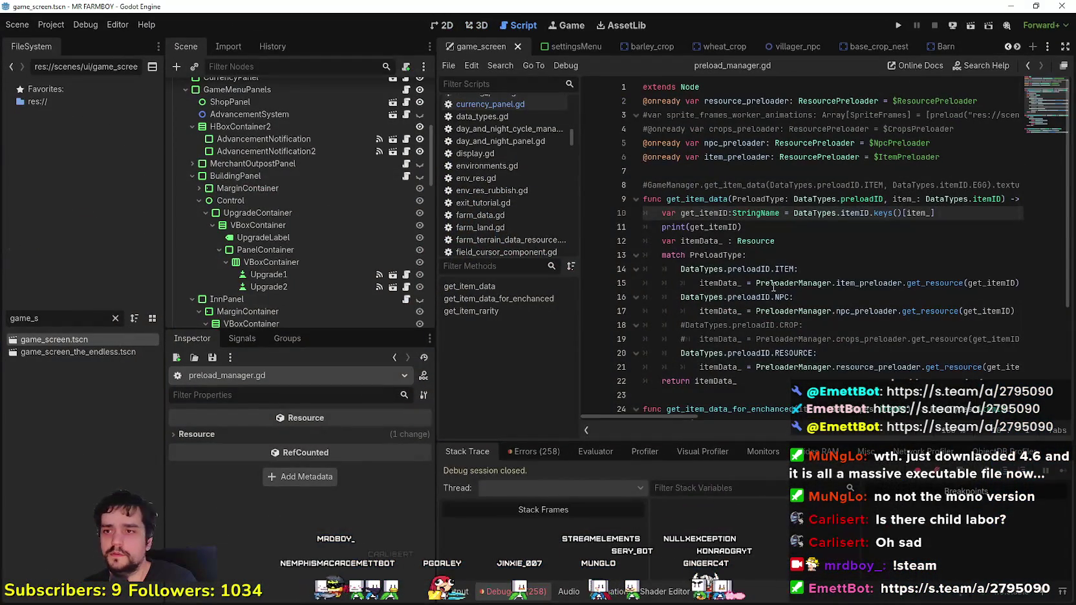
Step: Browse the Project and Debug menus without choosing anything
left_click(51, 25)
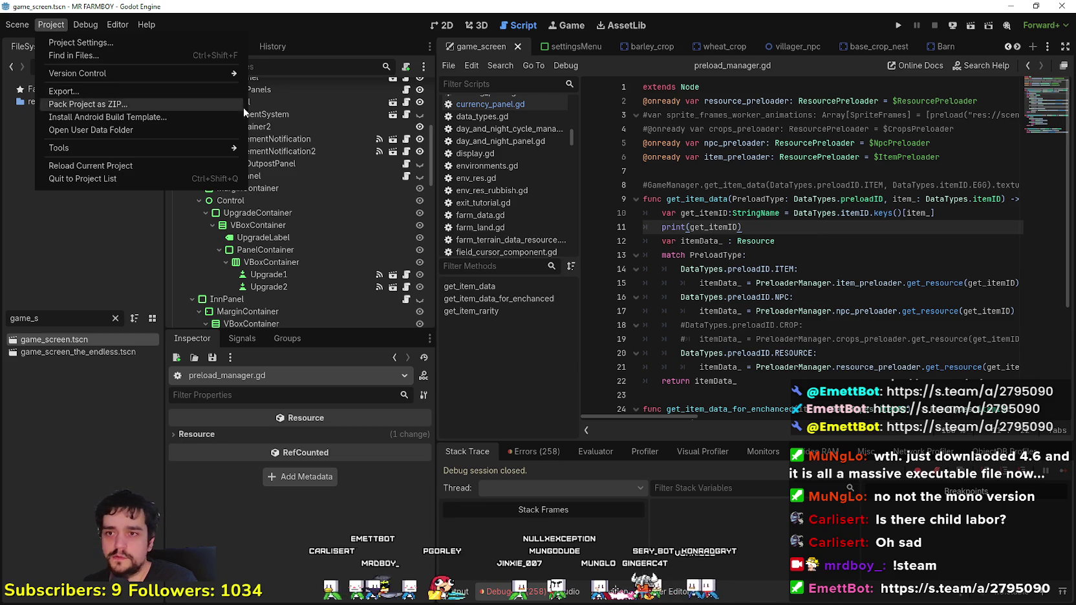
left_click(59, 25)
left_click(87, 25)
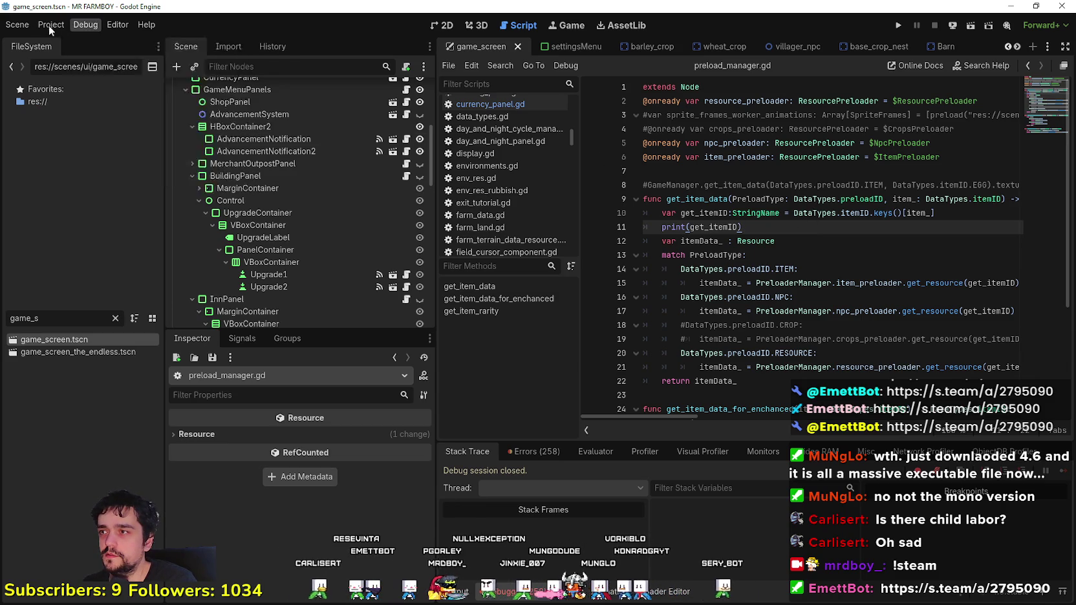
mouse_move(53, 27)
key("Escape")
key("Down")
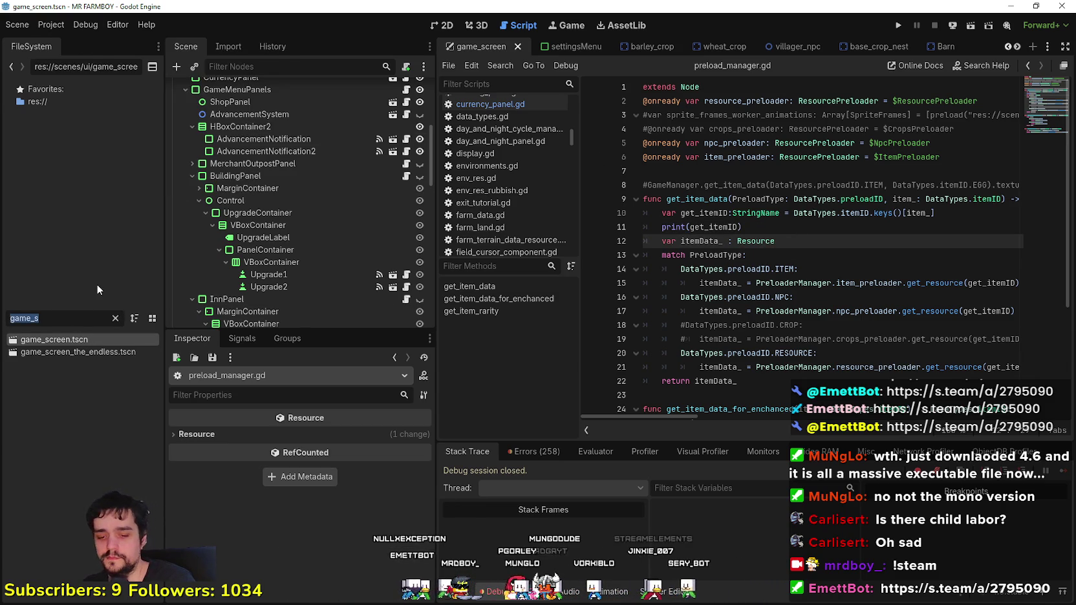
Step: Filter the FileSystem by 'crop' and open base_crop_crop.gd
type("crop")
scroll(112, 355, "up", 10)
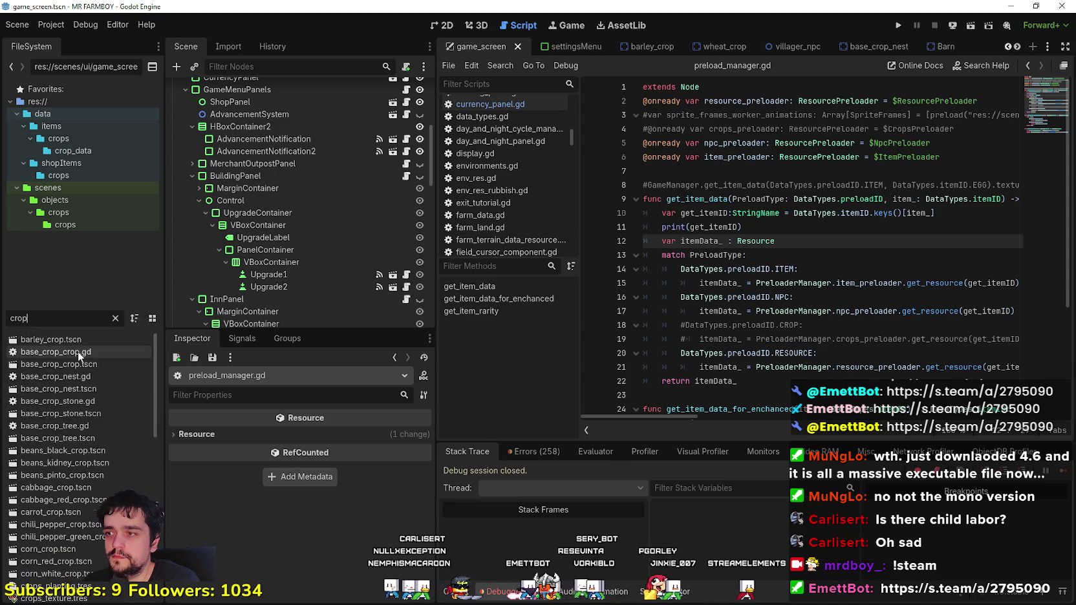
double_click(78, 351)
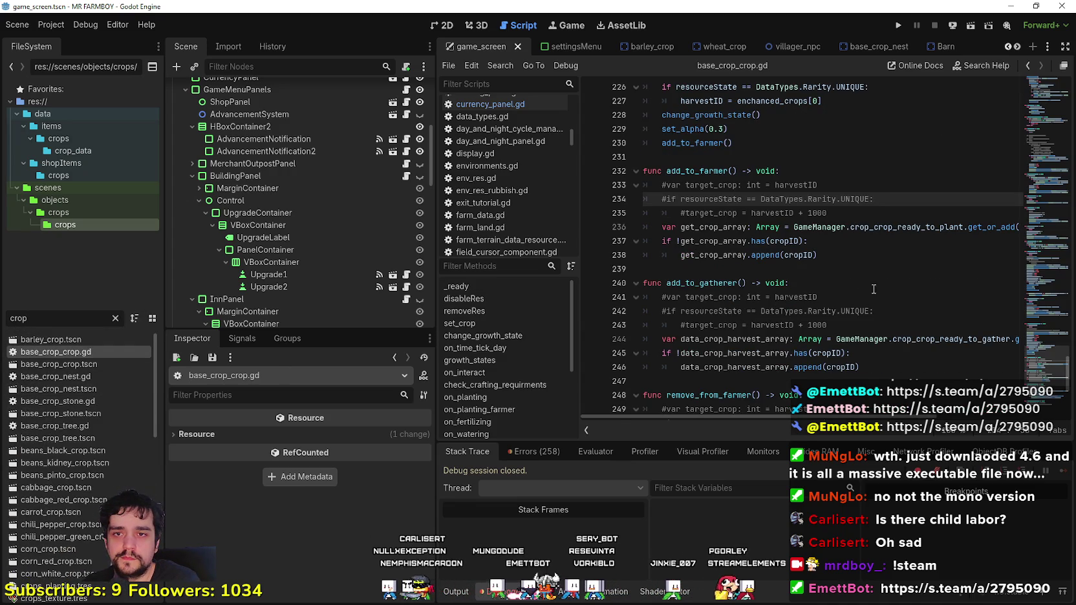